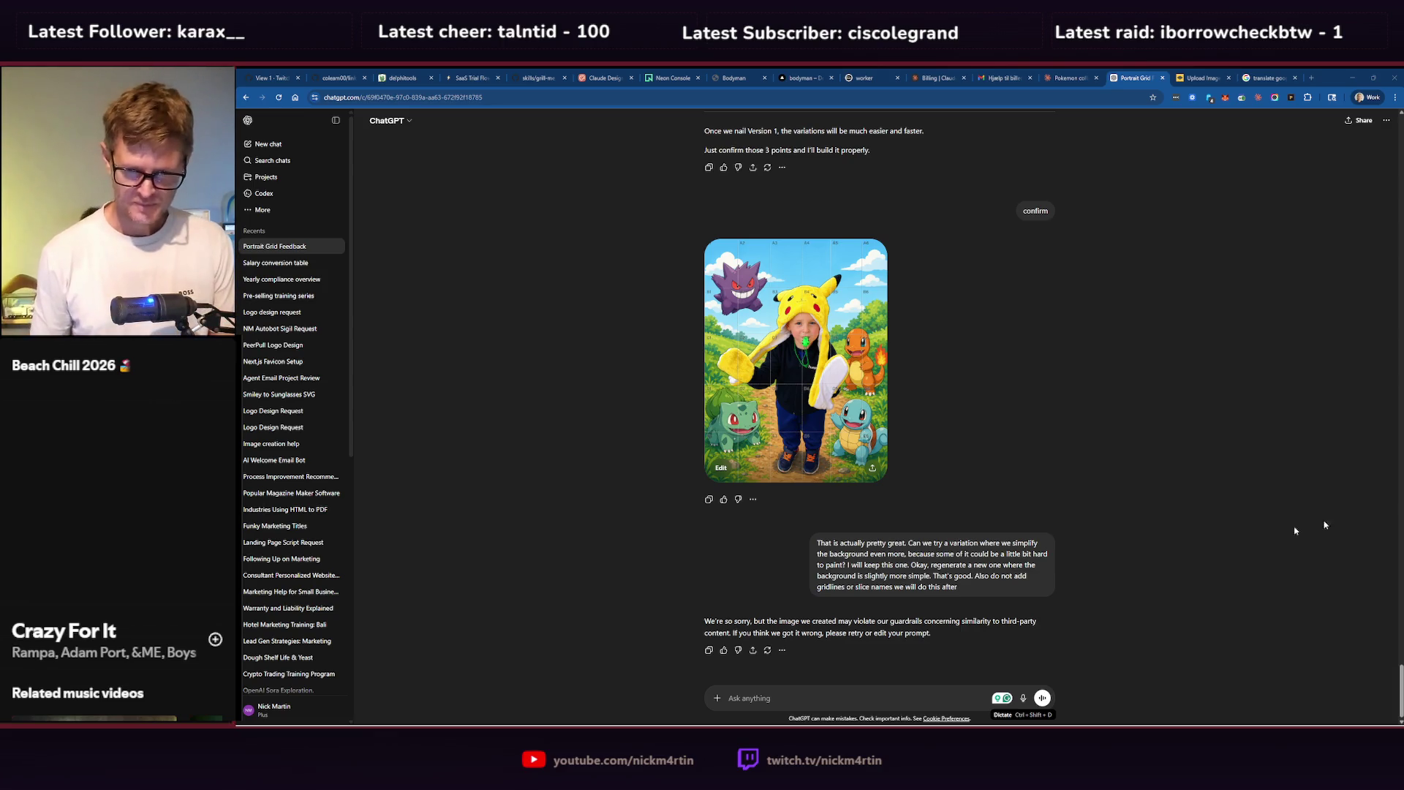
Step: Send ChatGPT the follow-up 'Is it because of the pokemon?', correcting the typo first
click(774, 699)
text(I)
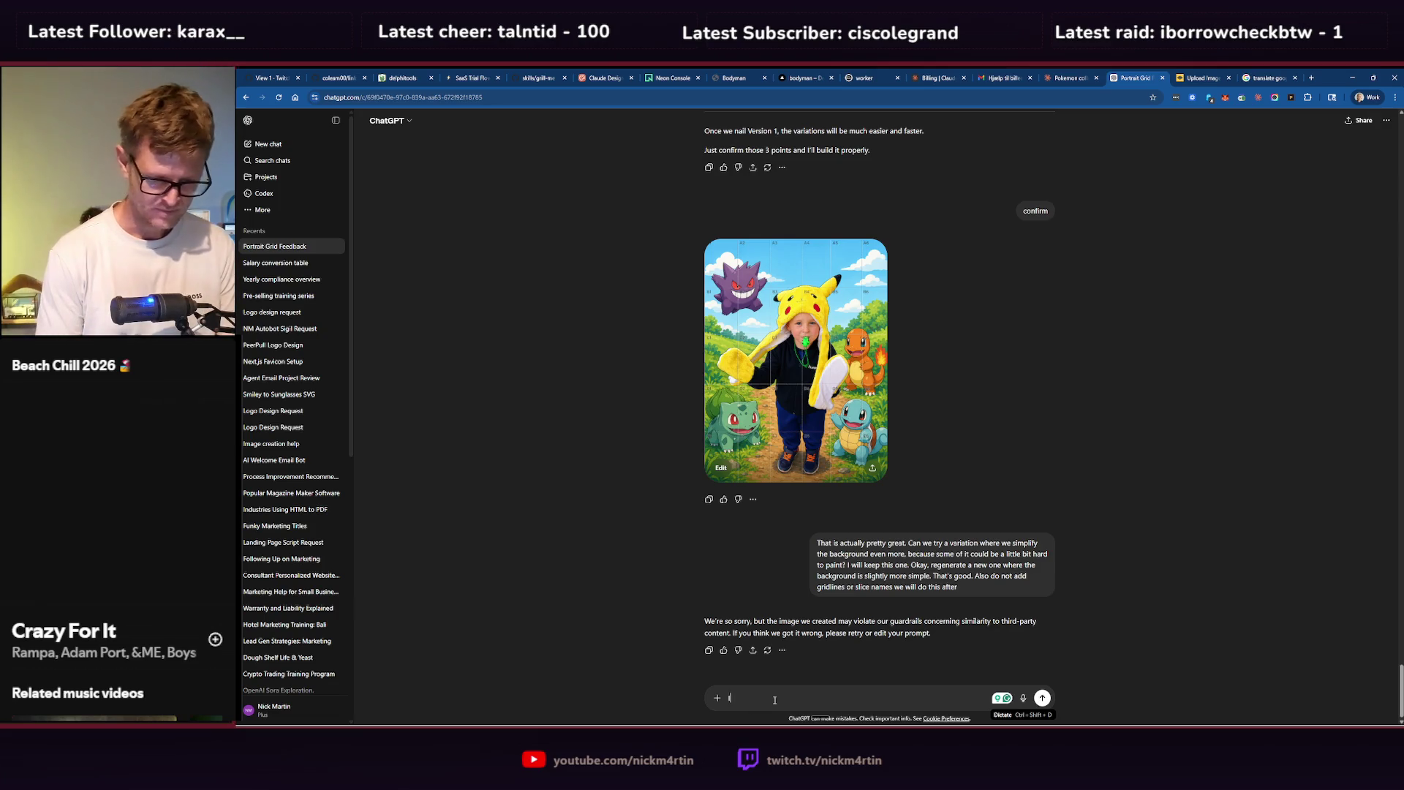
text(s it because of the )
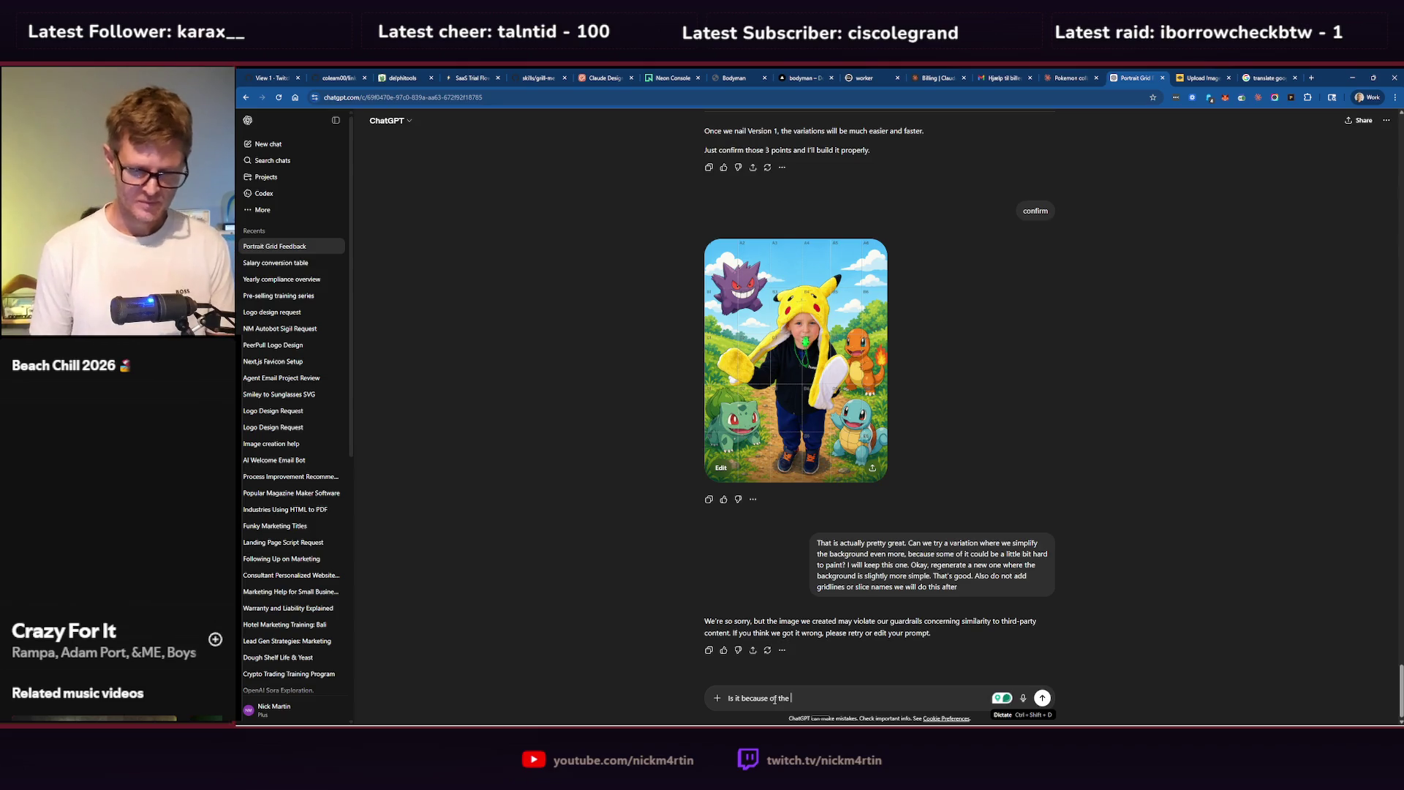
text(pokremon)
key(BackSpace)
key(BackSpace)
key(BackSpace)
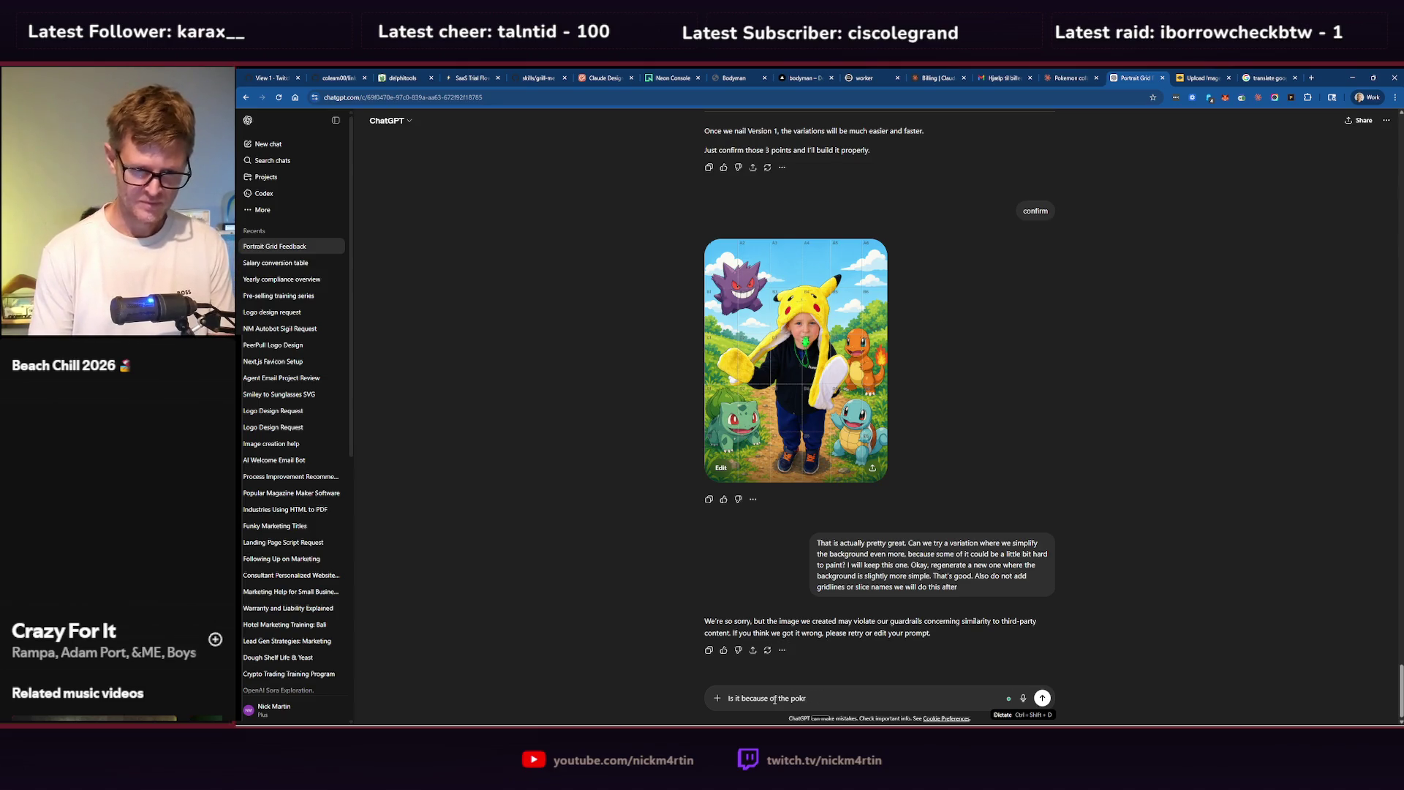
text(mon?)
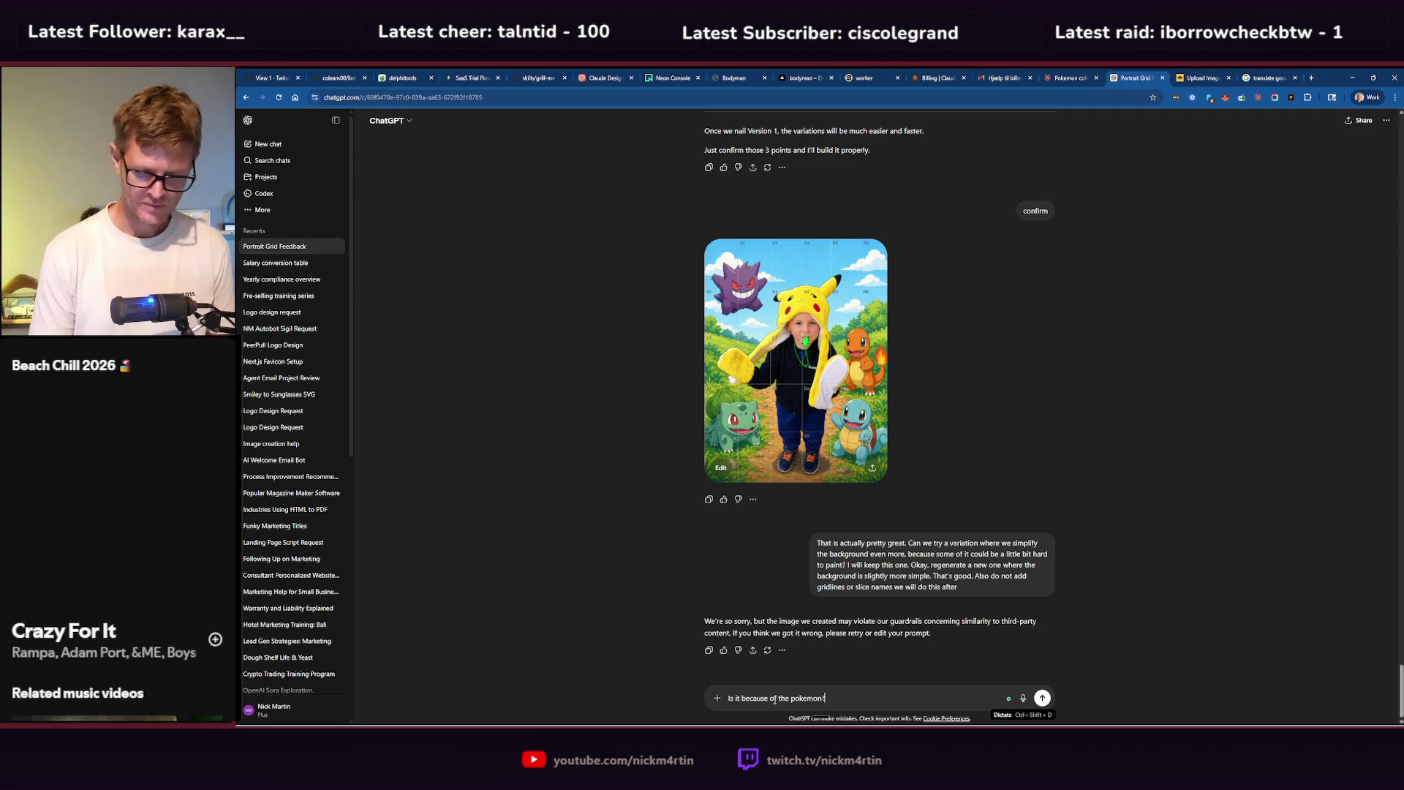
key(Return)
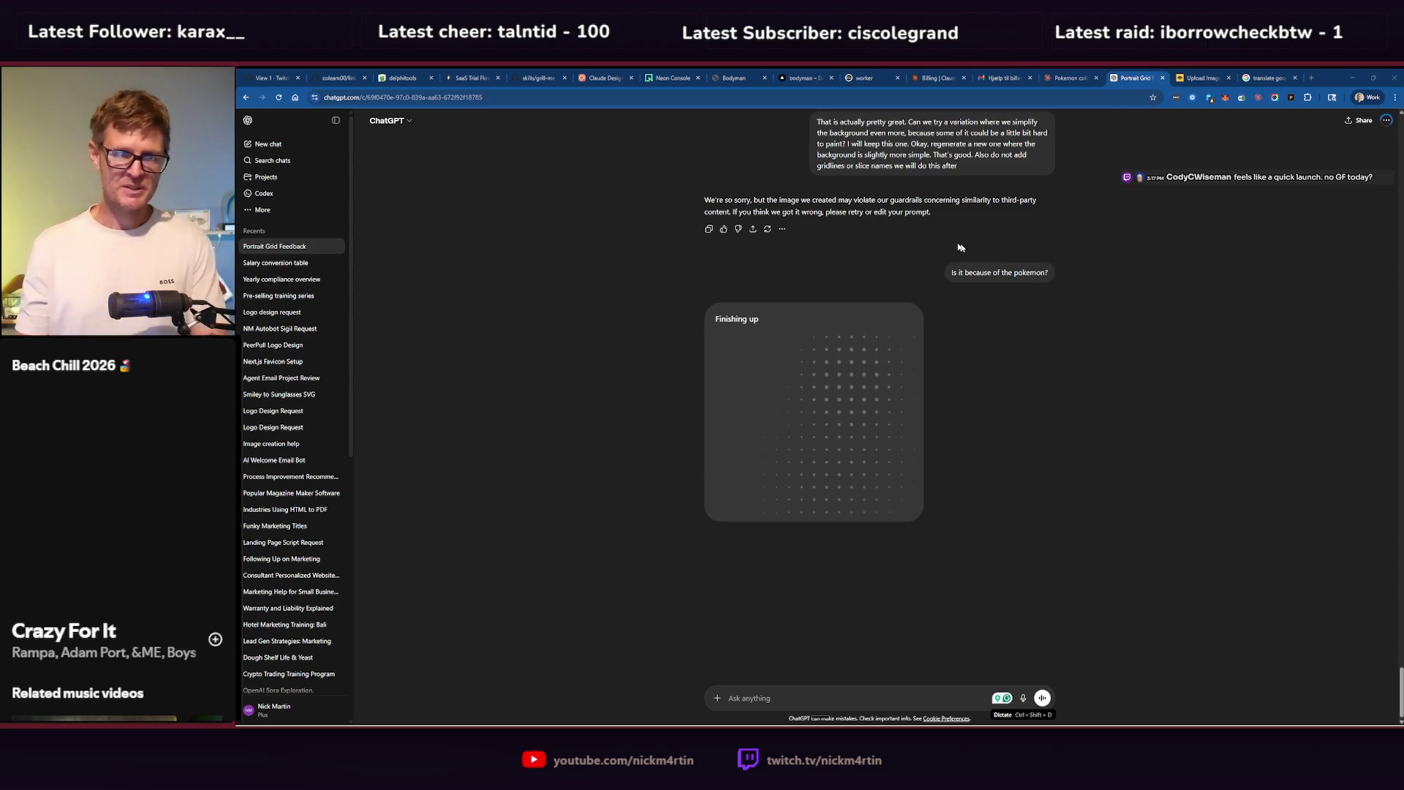
scroll(542, 328, up, 8)
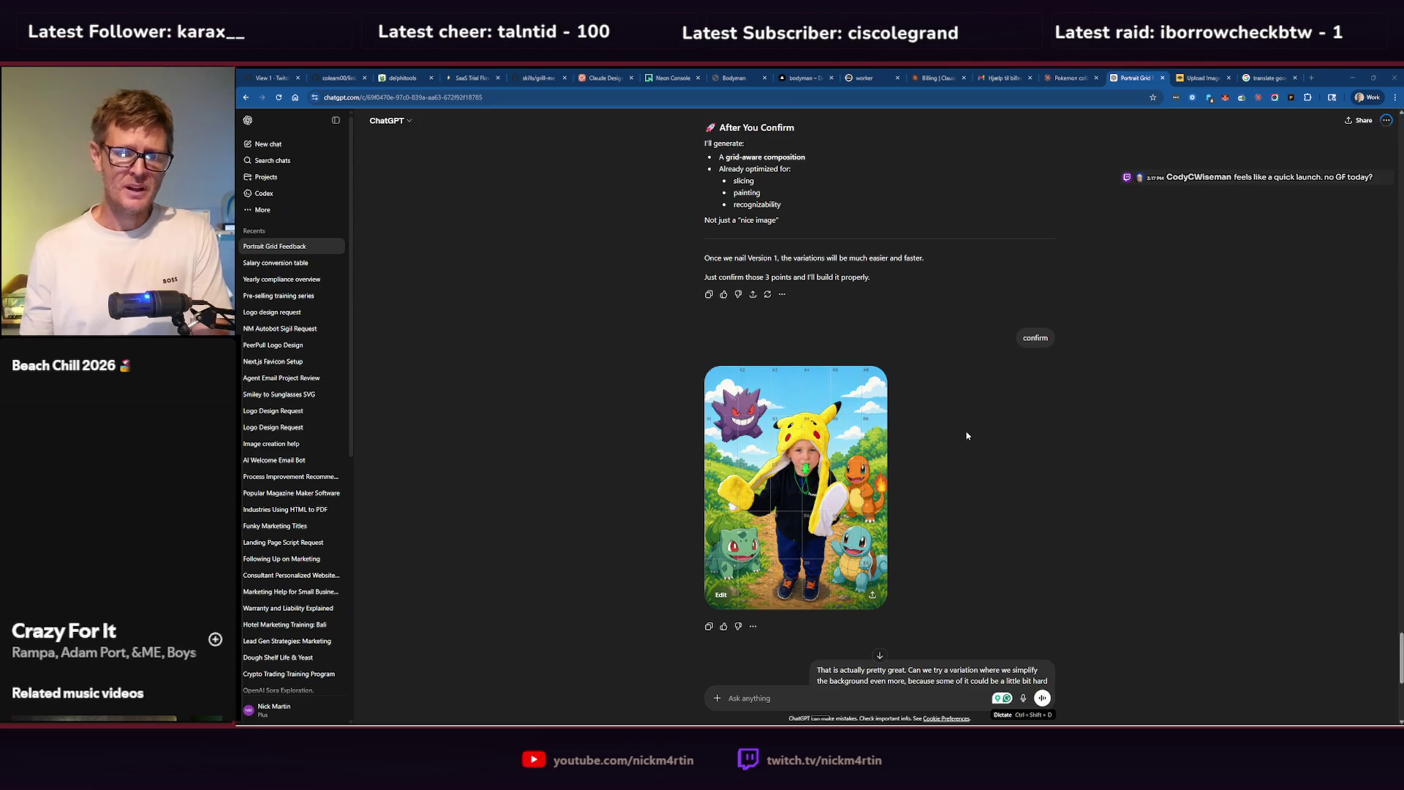
scroll(969, 436, down, 3)
scroll(958, 437, up, 15)
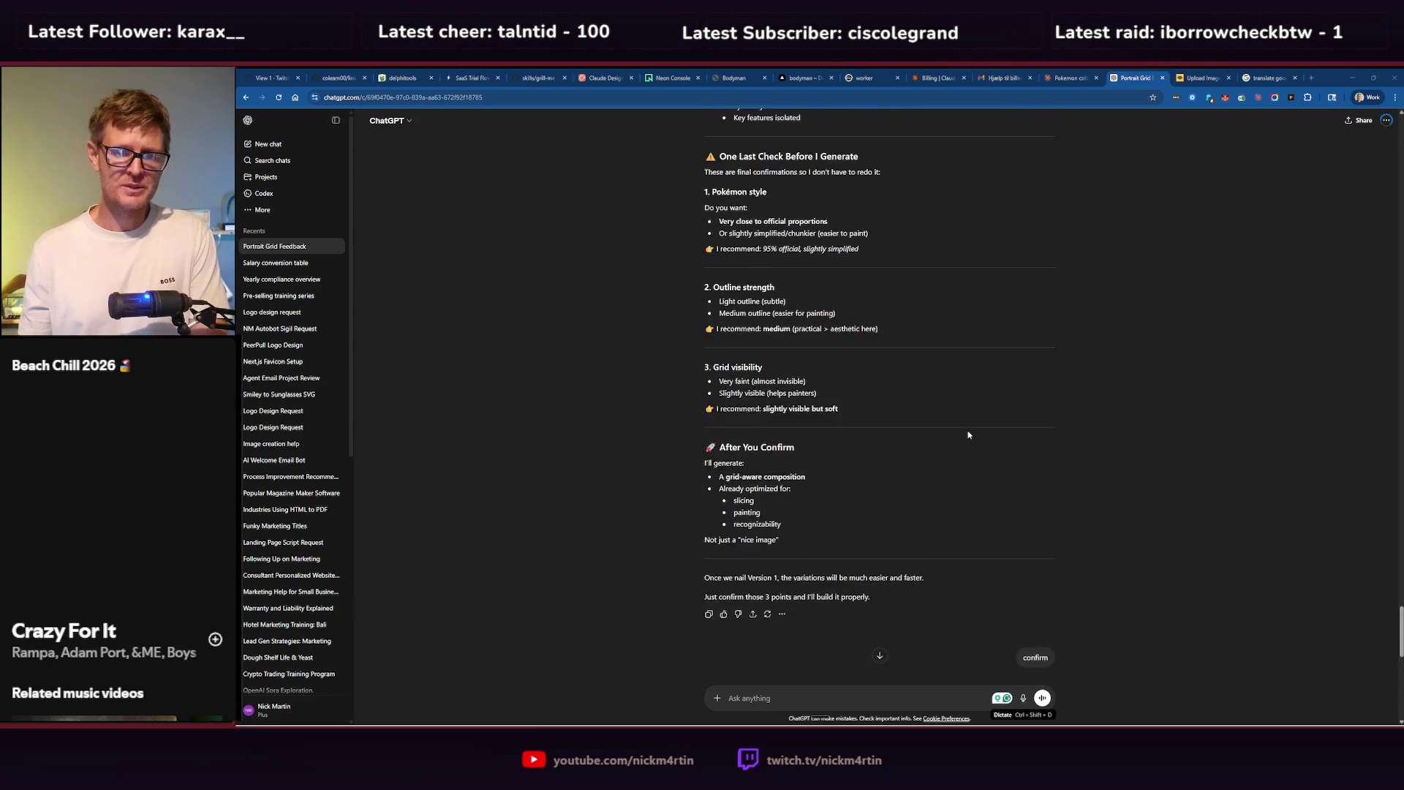
scroll(957, 439, down, 15)
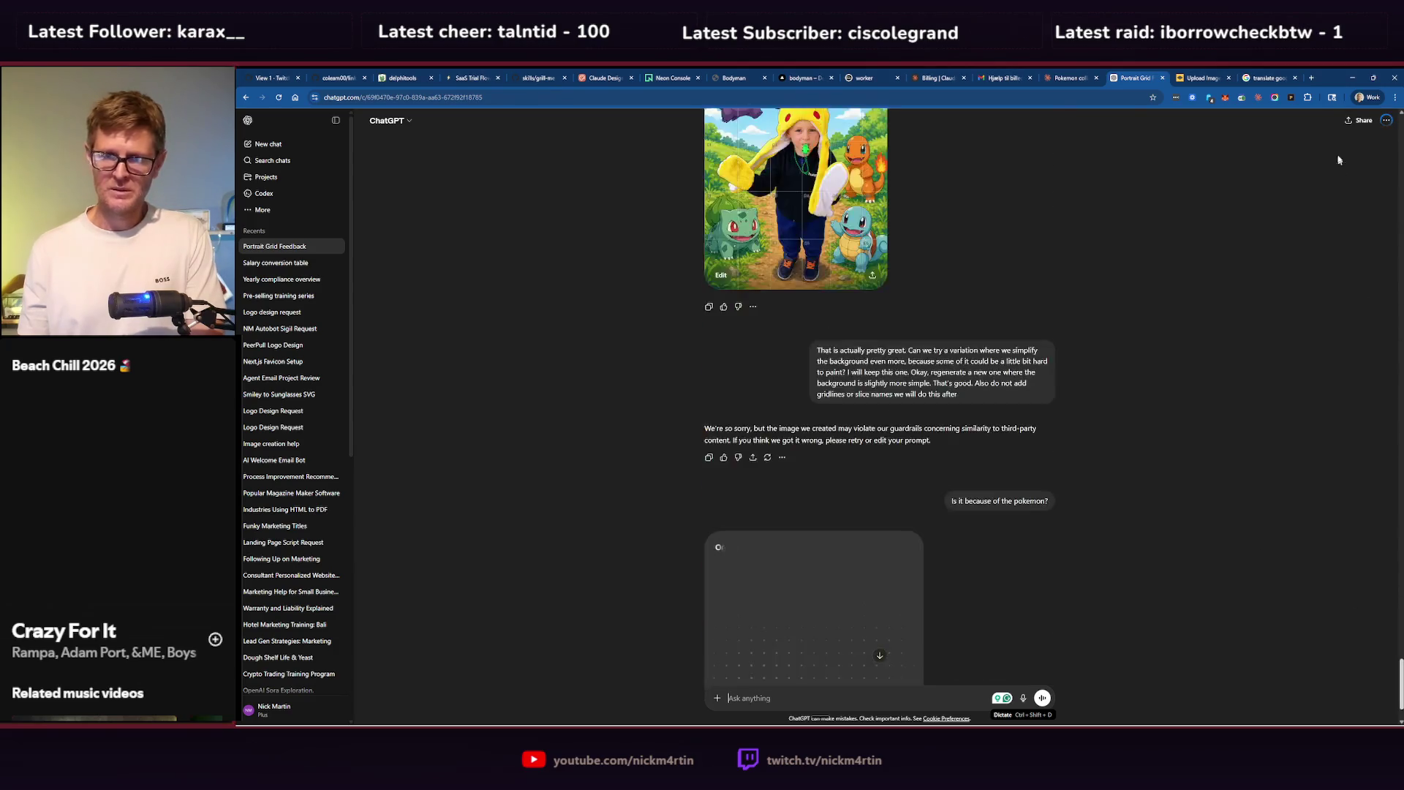
drag(1398, 664, 1389, 155)
scroll(1203, 308, up, 4)
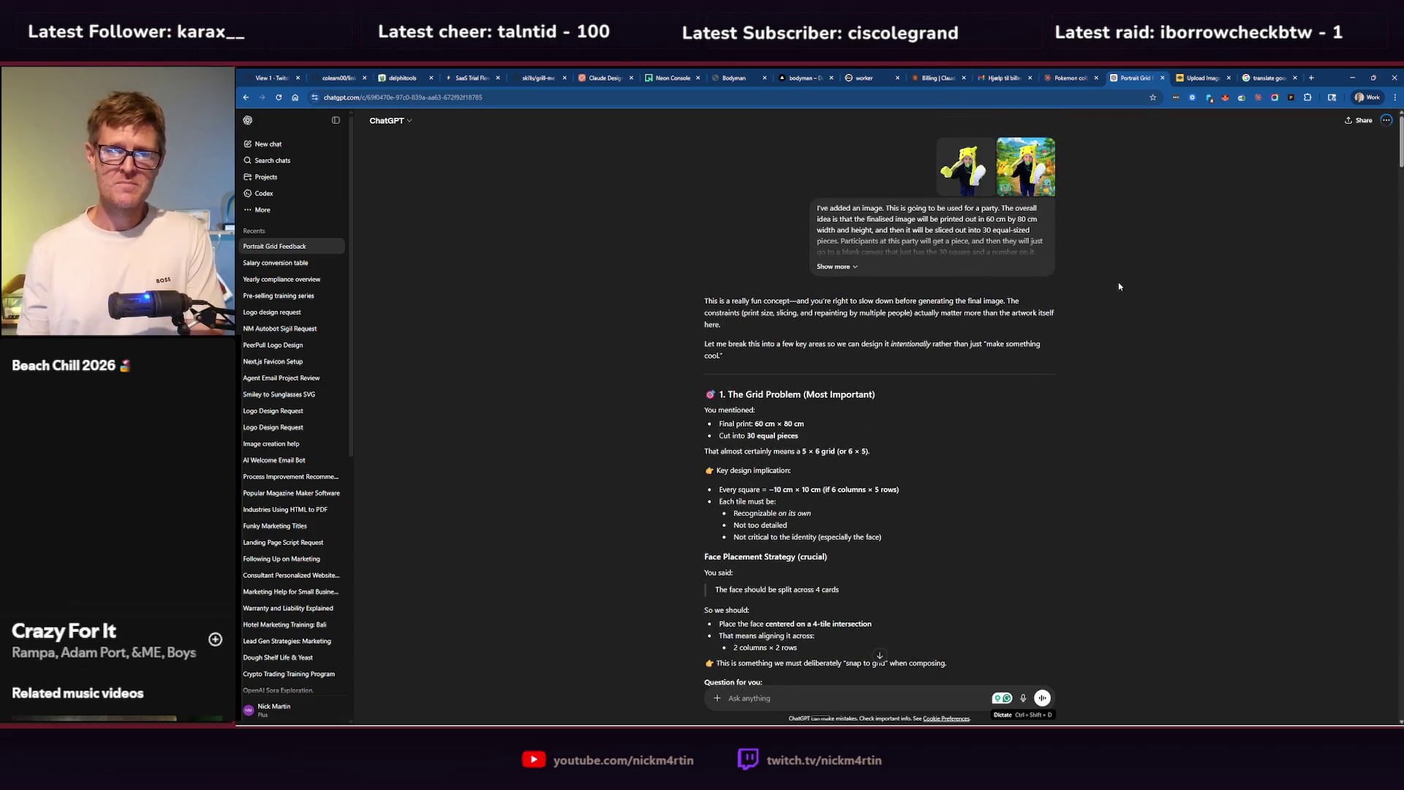
scroll(1118, 286, down, 8)
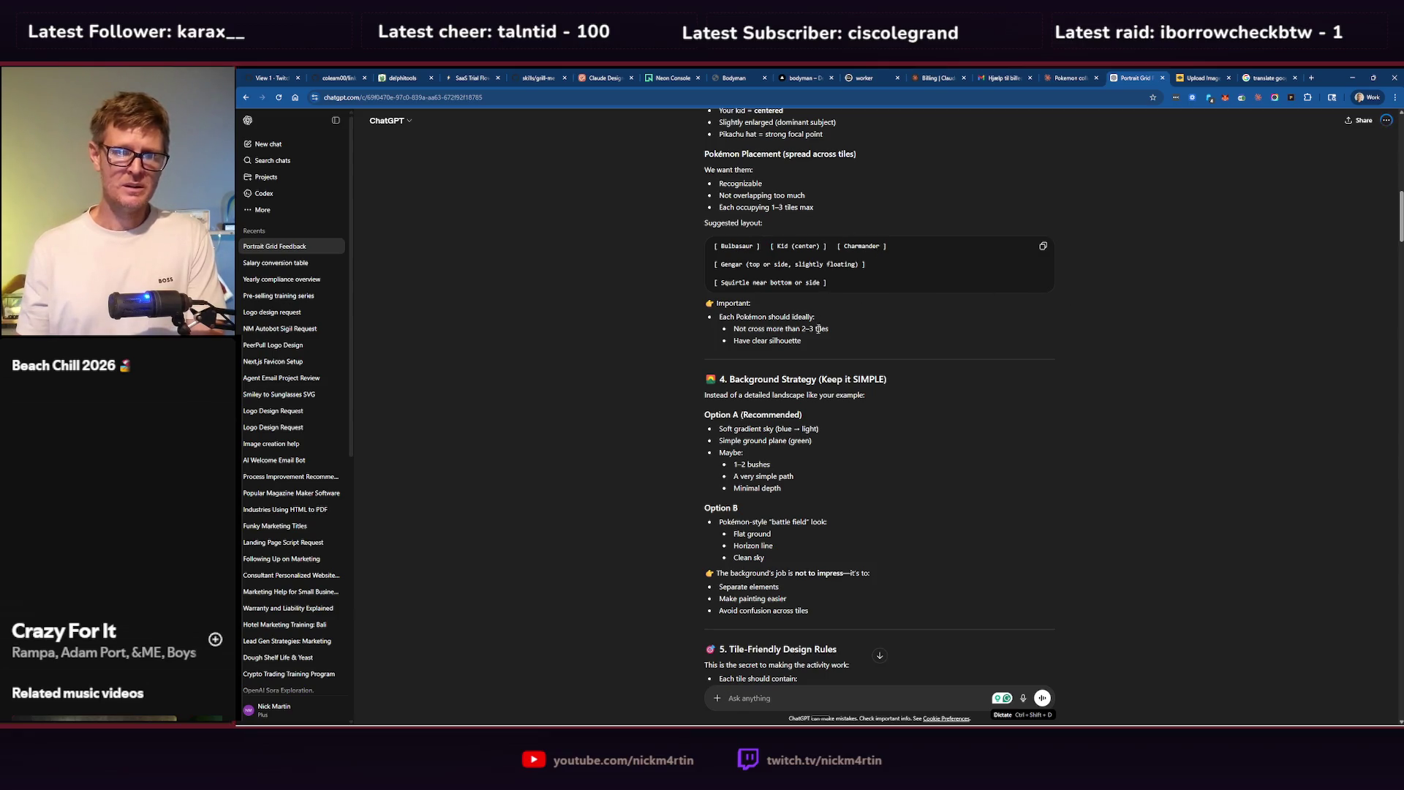
scroll(1082, 369, down, 4)
drag(1396, 236, 1396, 692)
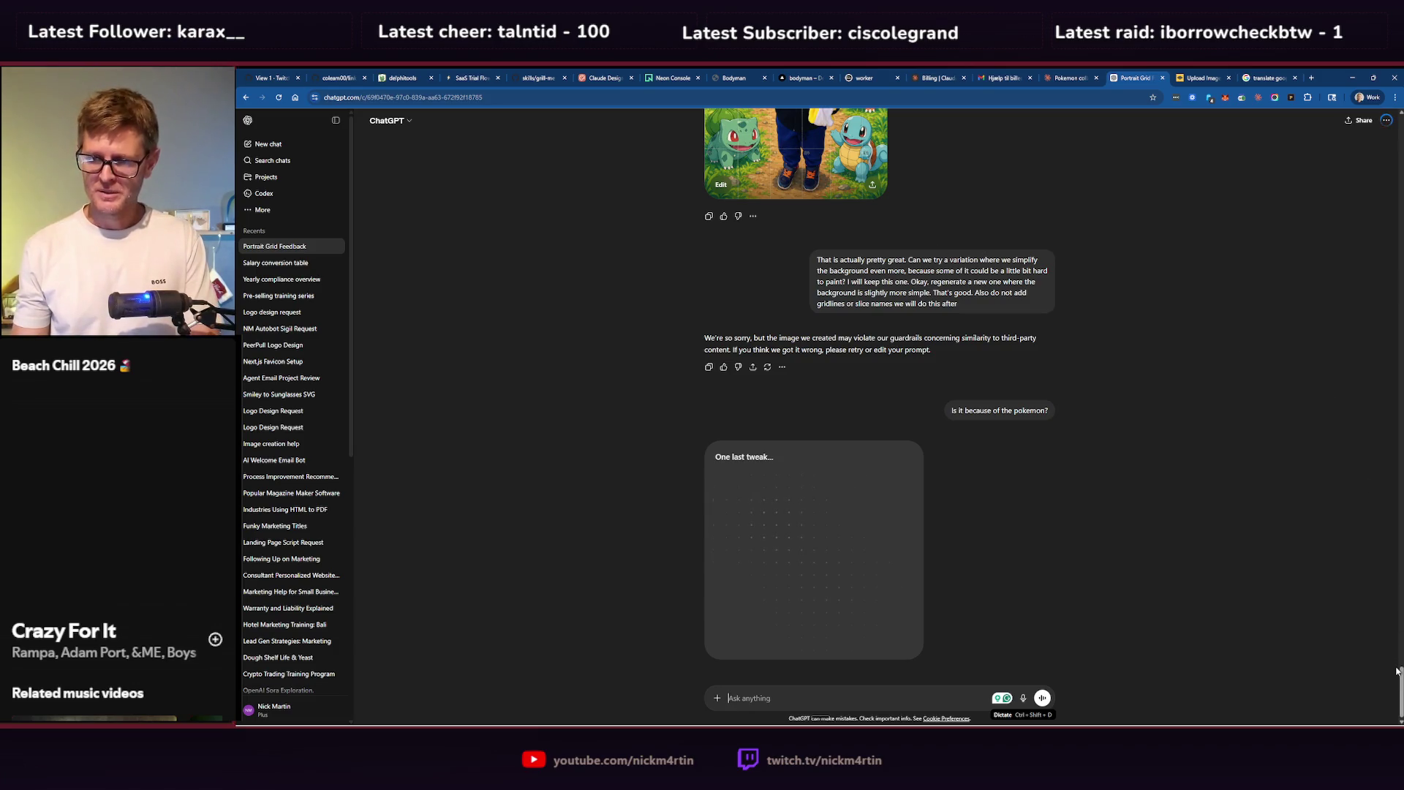
mouse_move(1397, 671)
mouse_down()
mouse_move(1398, 241)
mouse_move(1372, 117)
mouse_up()
scroll(1349, 297, down, 15)
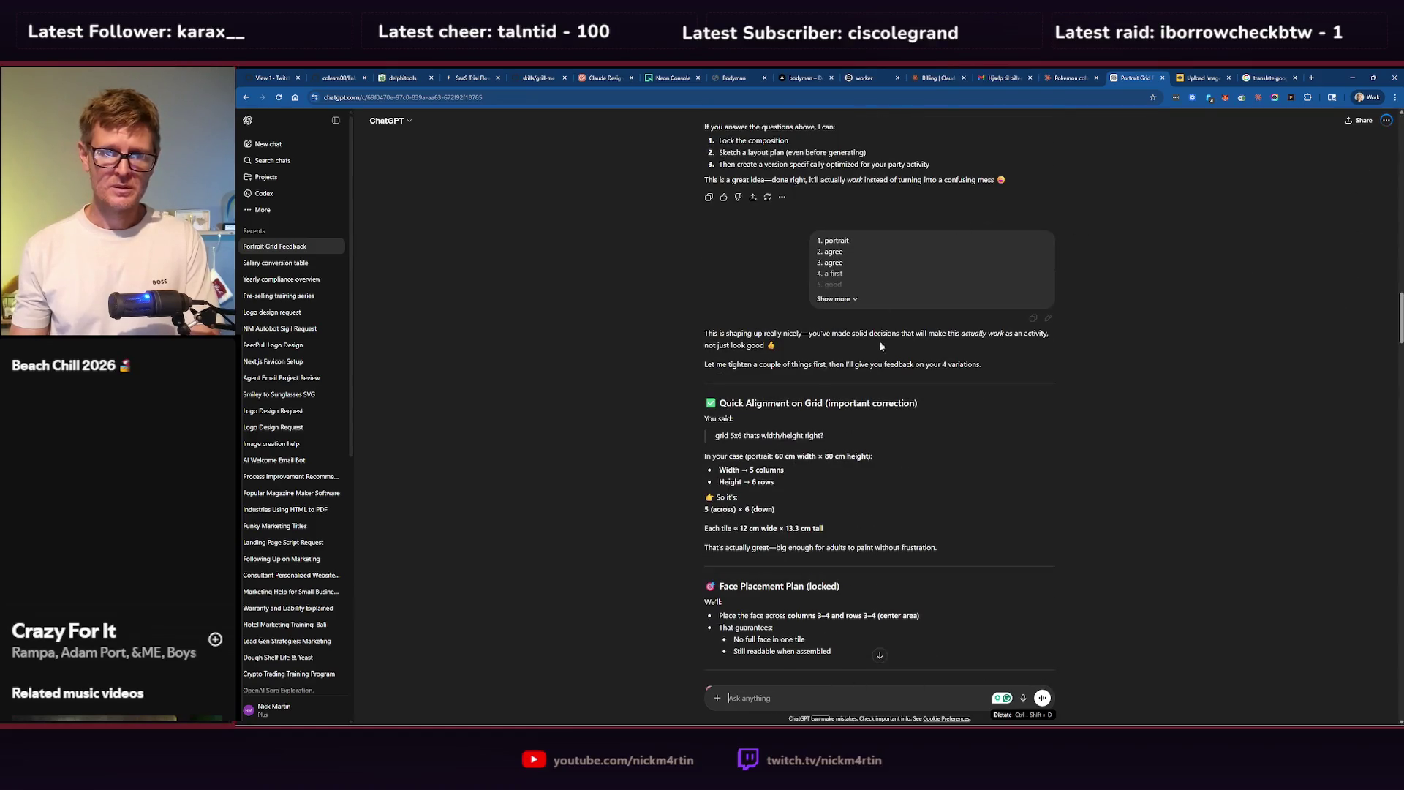
scroll(981, 415, down, 15)
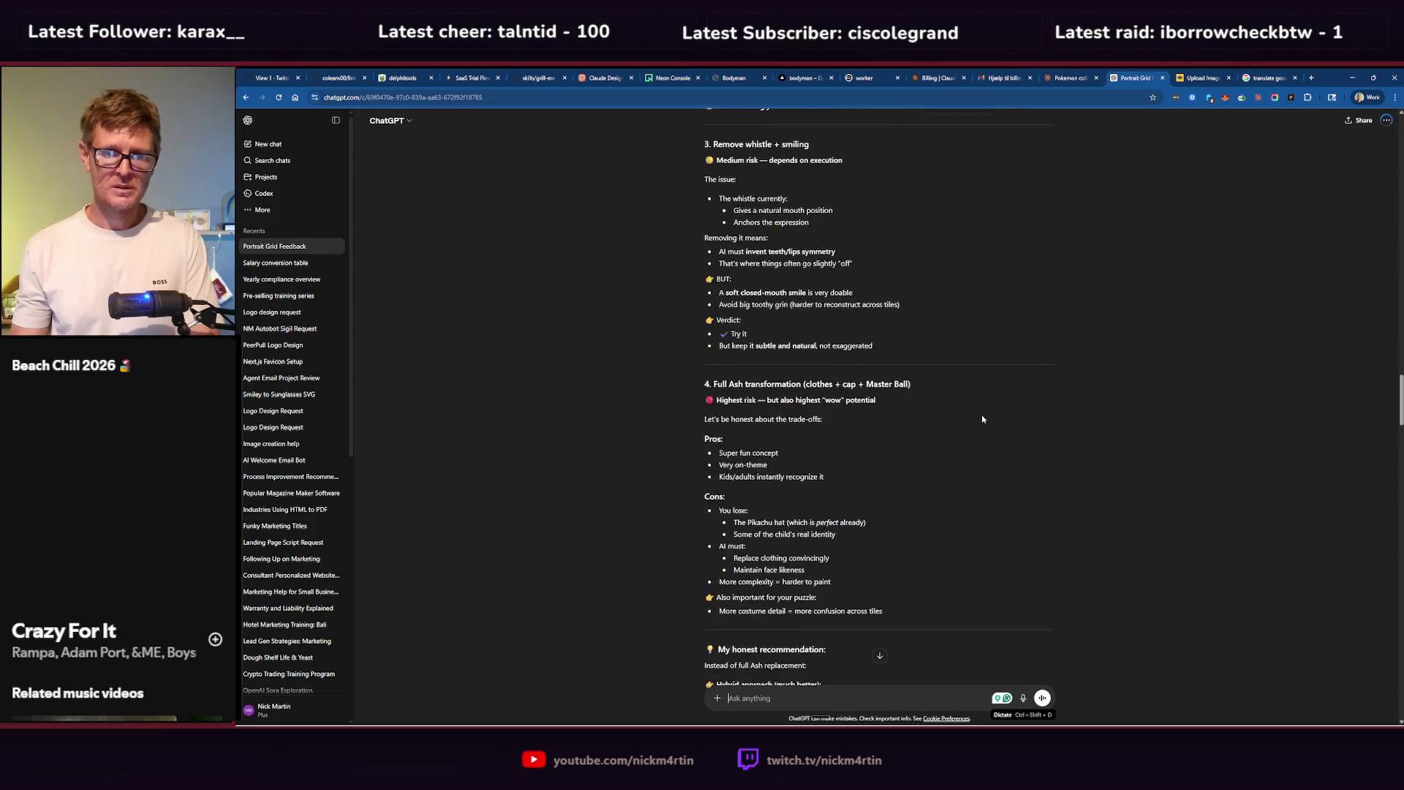
scroll(983, 417, down, 15)
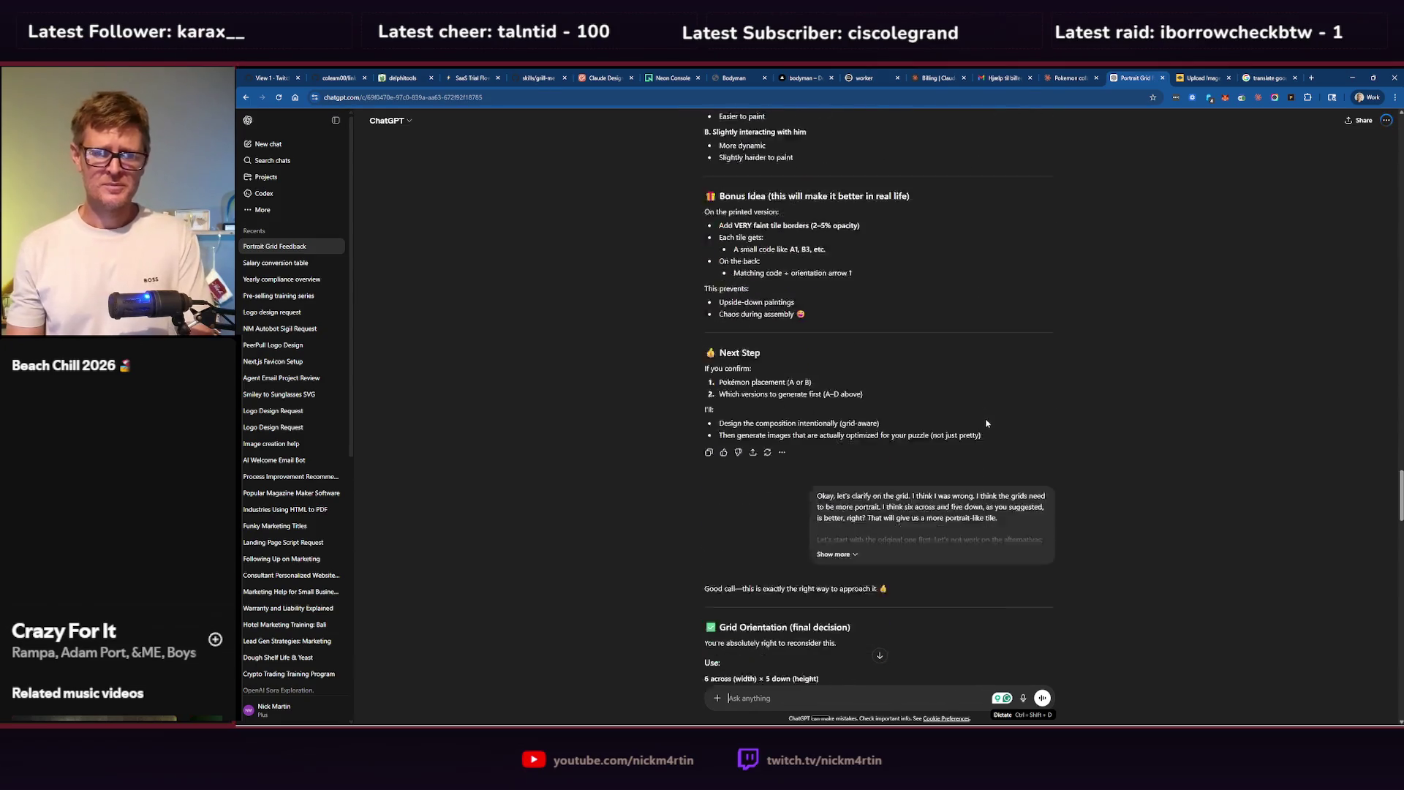
scroll(985, 439, down, 15)
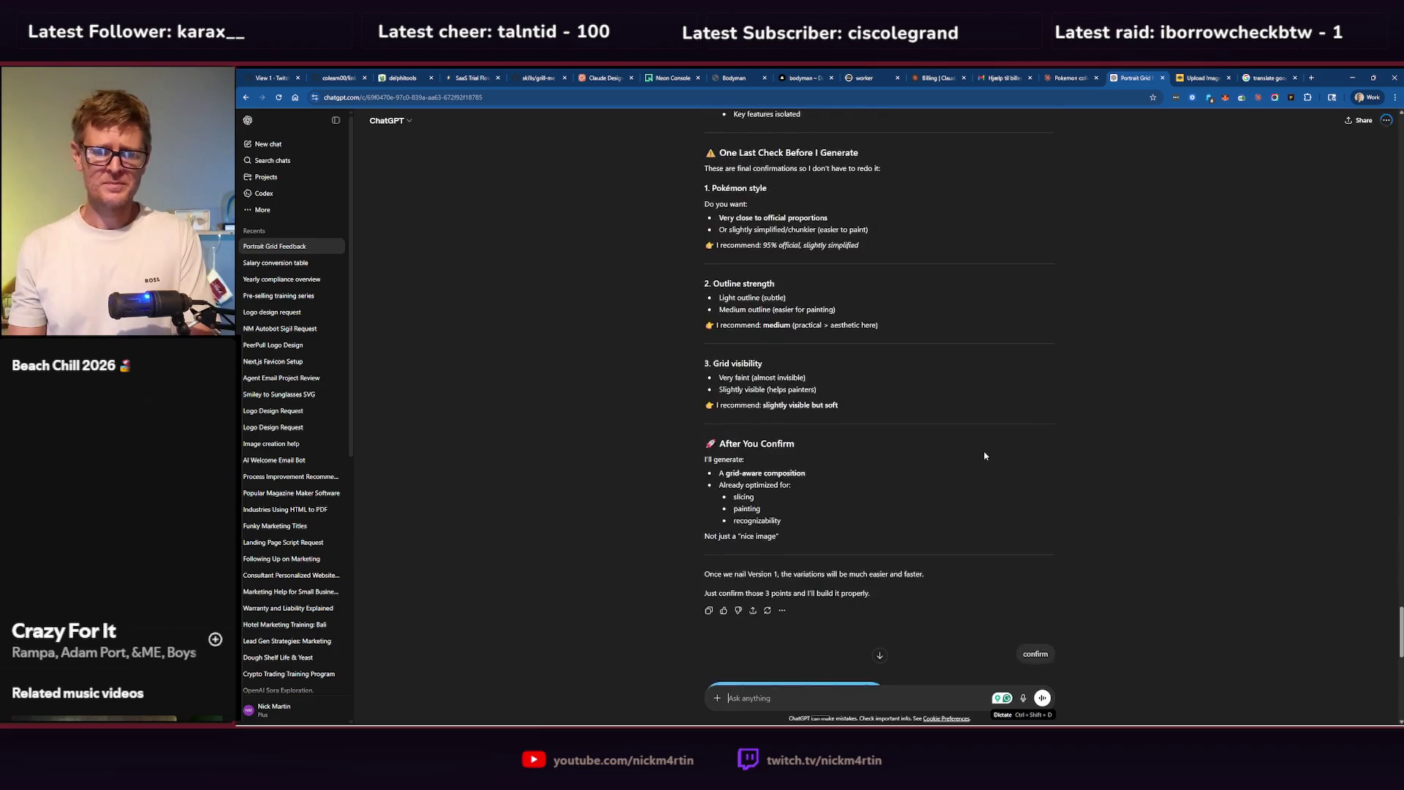
scroll(981, 483, down, 5)
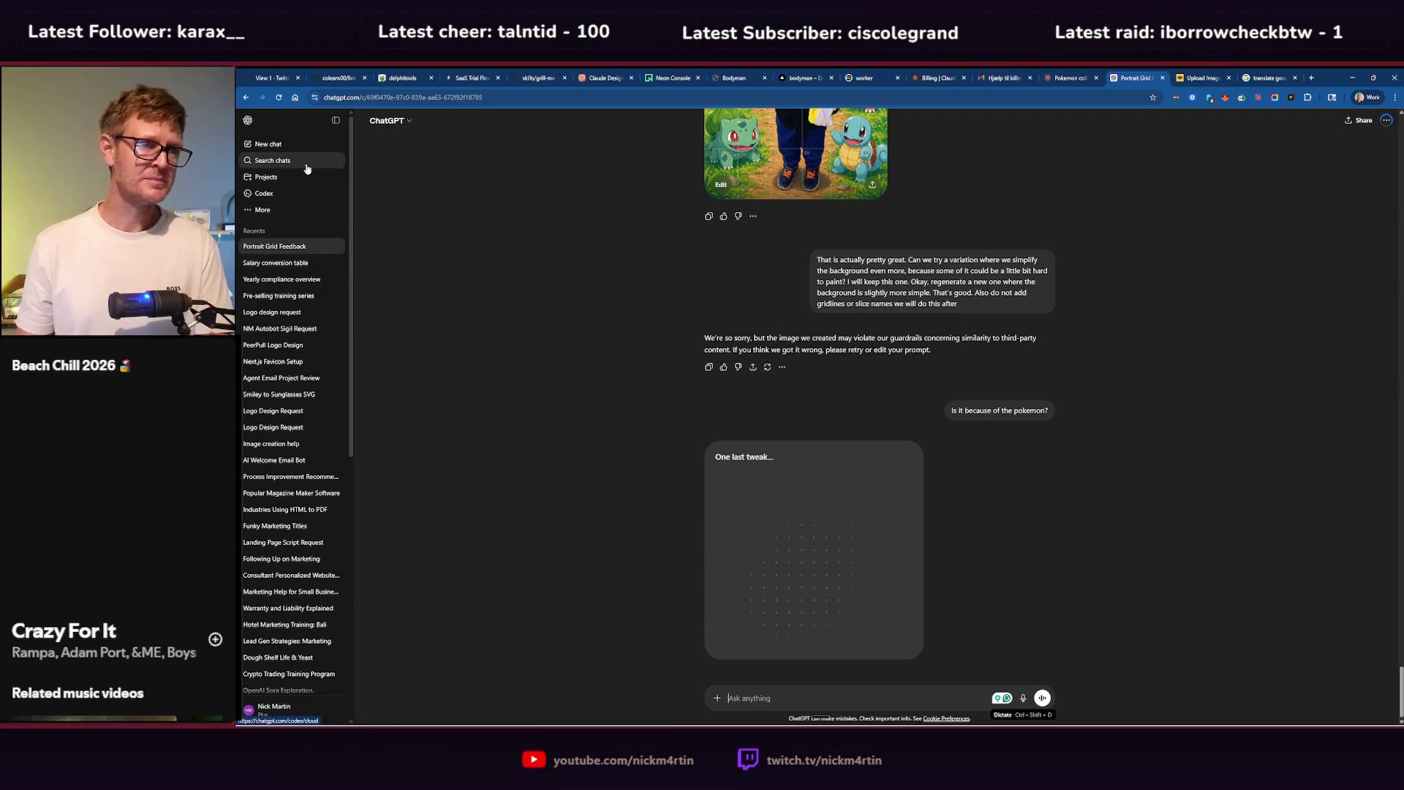
click(278, 145)
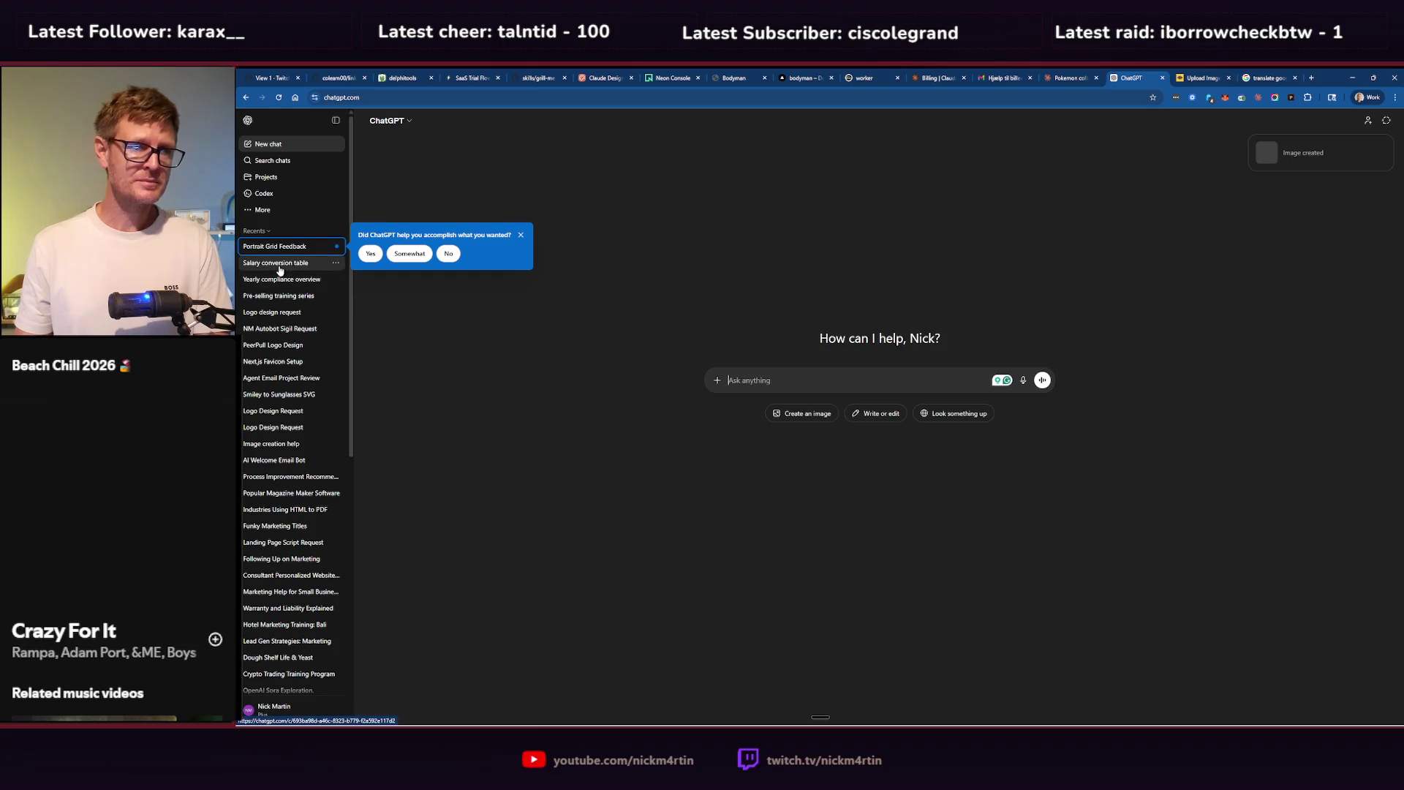
Step: Copy the full first prompt from Portrait Grid Feedback and paste it, unsent, into a new chat
click(281, 247)
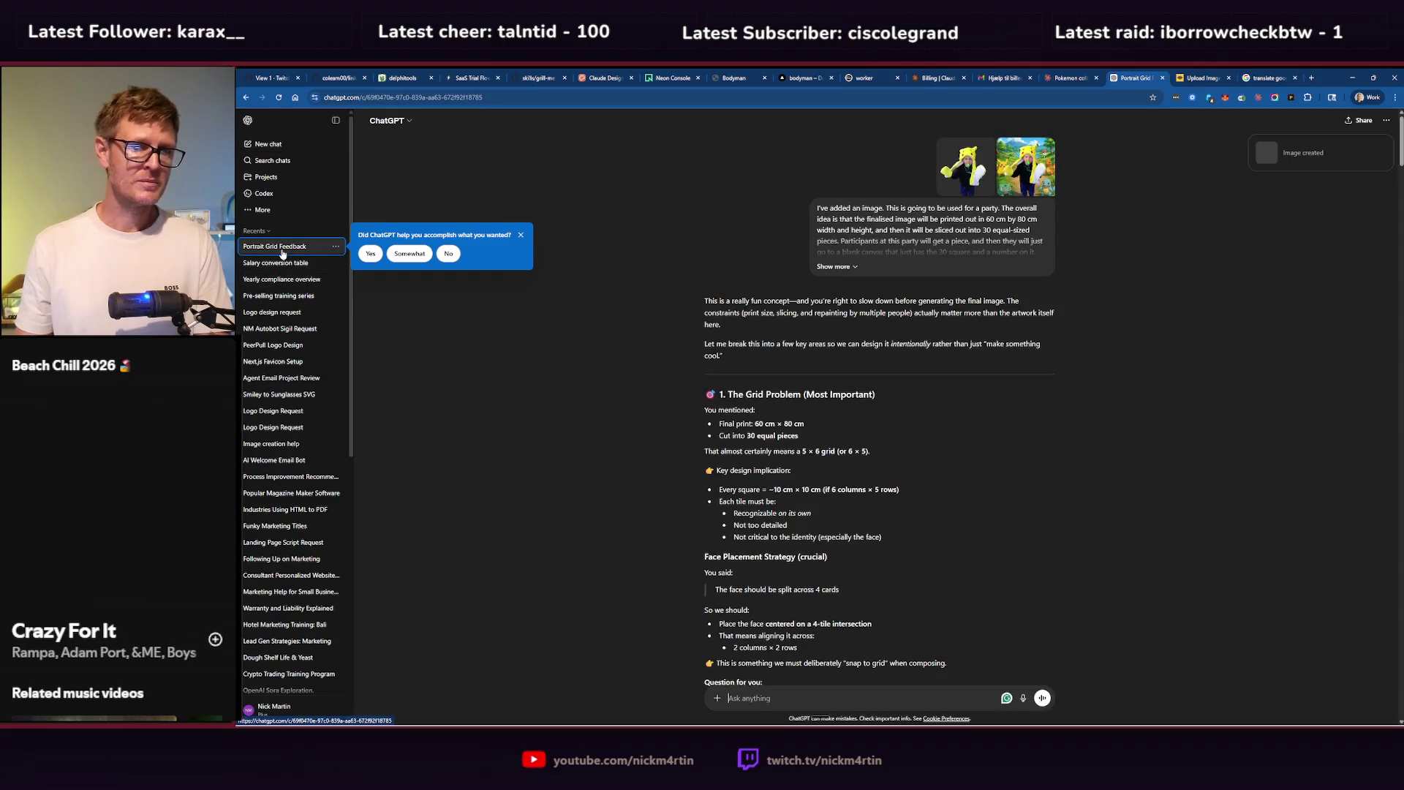
click(853, 266)
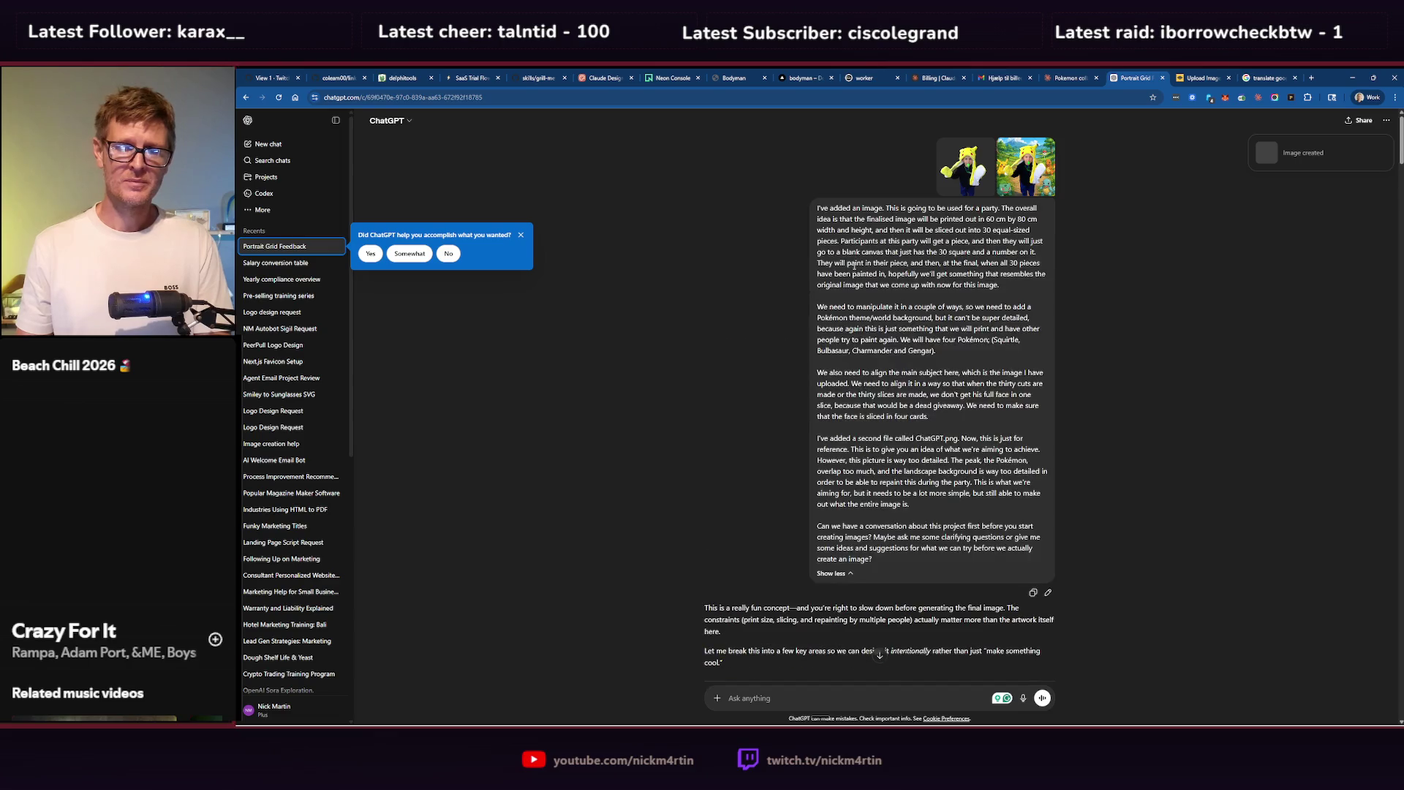
mouse_move(881, 561)
mouse_down()
mouse_move(841, 234)
mouse_move(819, 206)
mouse_up()
key(ctrl+c)
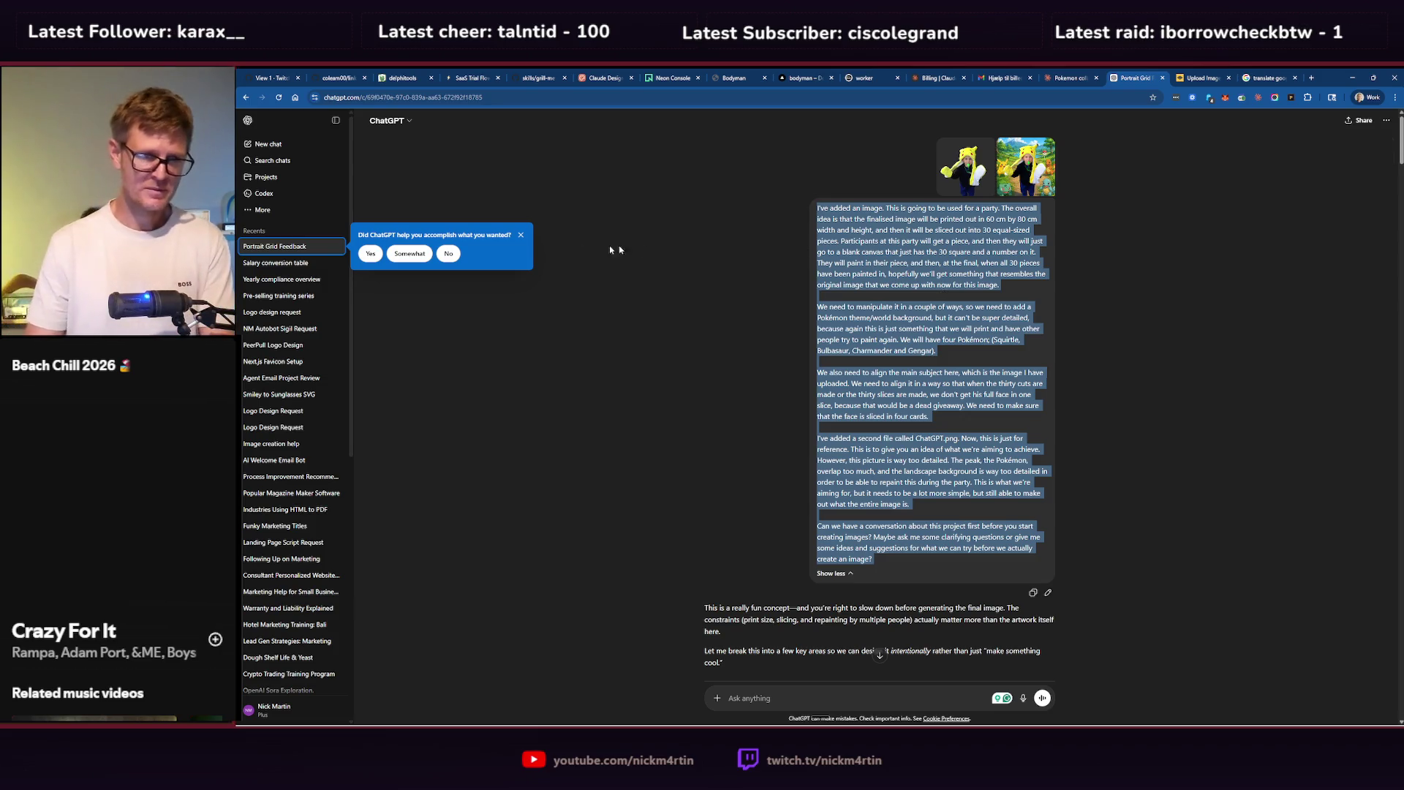
click(295, 151)
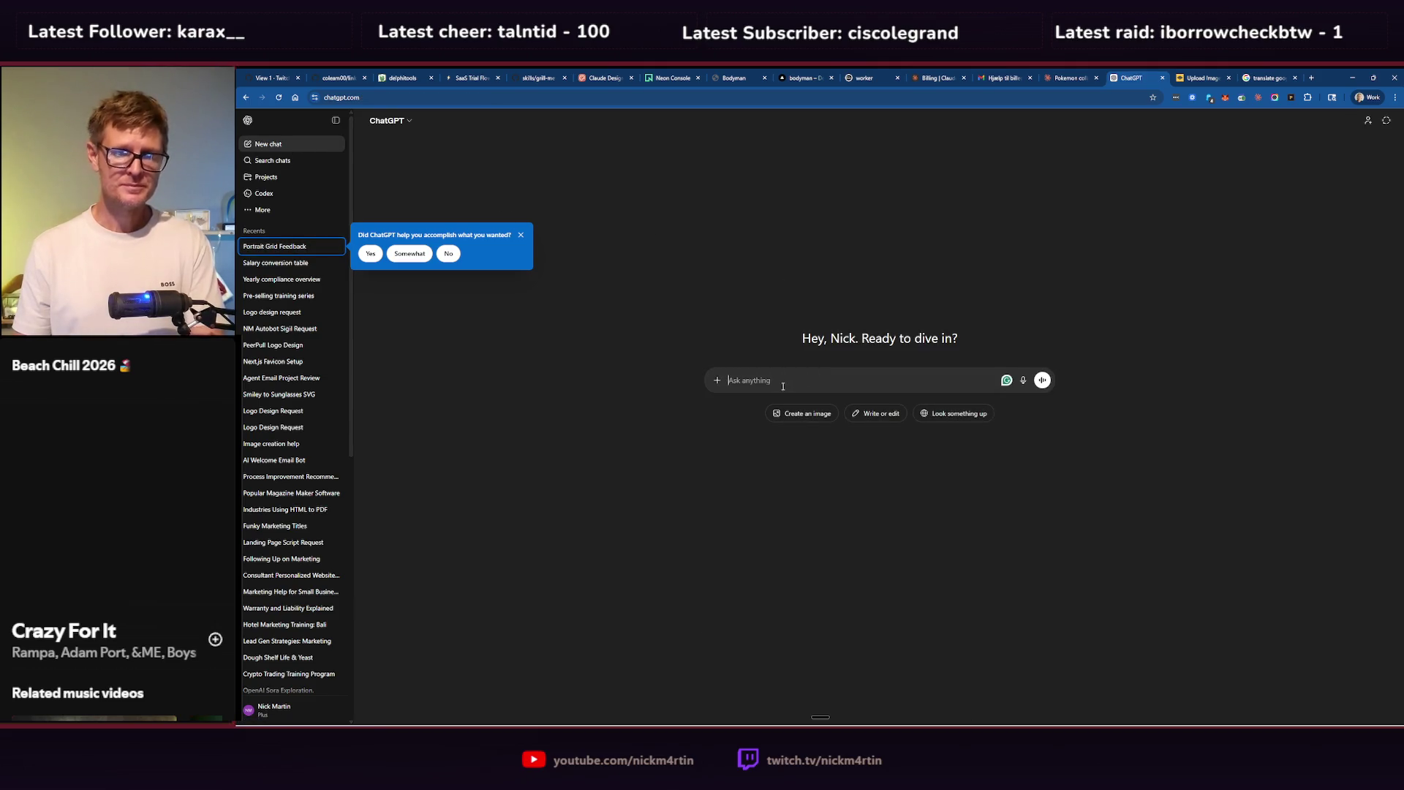
key(ctrl+v)
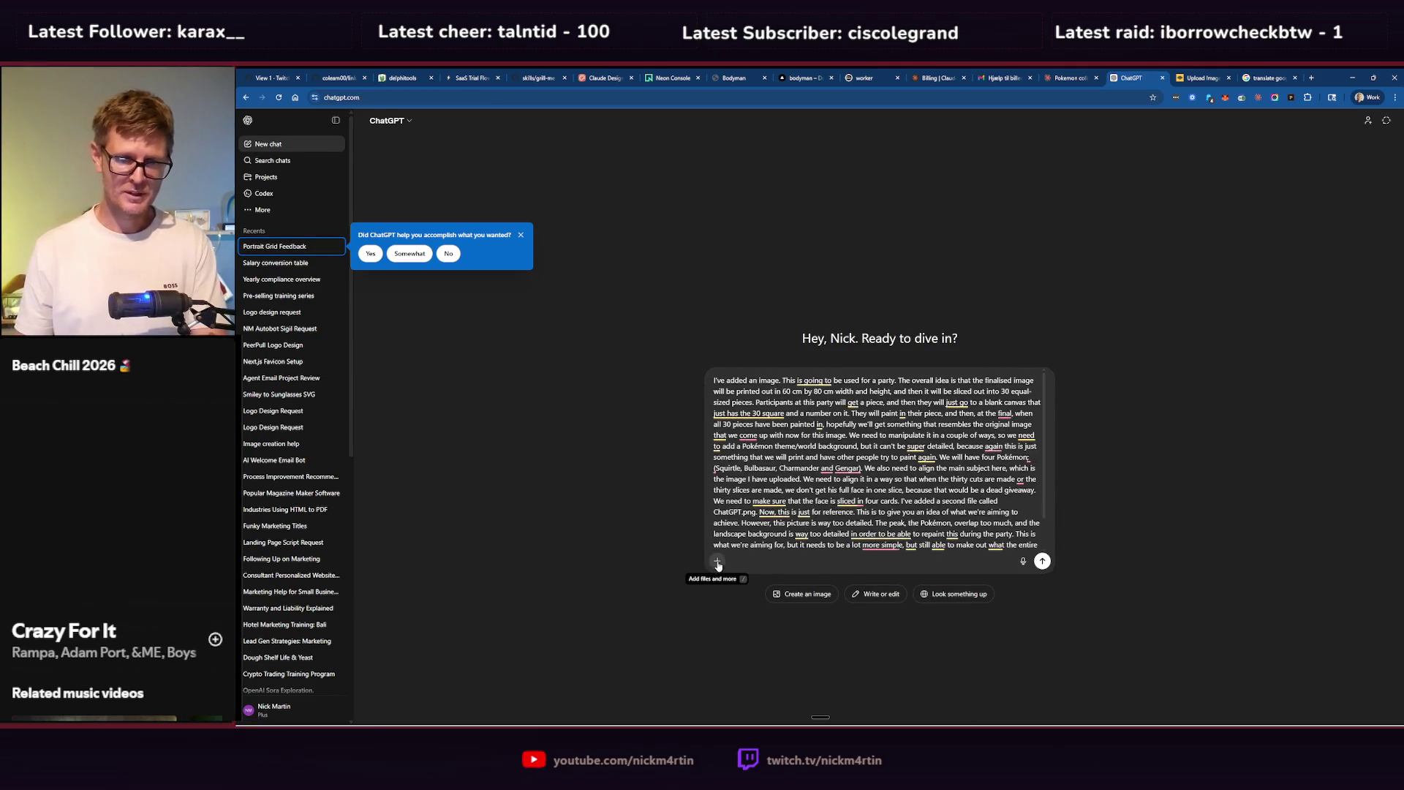
Step: Attach original-removebg.png and chatgpt.png to the party-puzzle prompt and send it
click(717, 561)
click(748, 580)
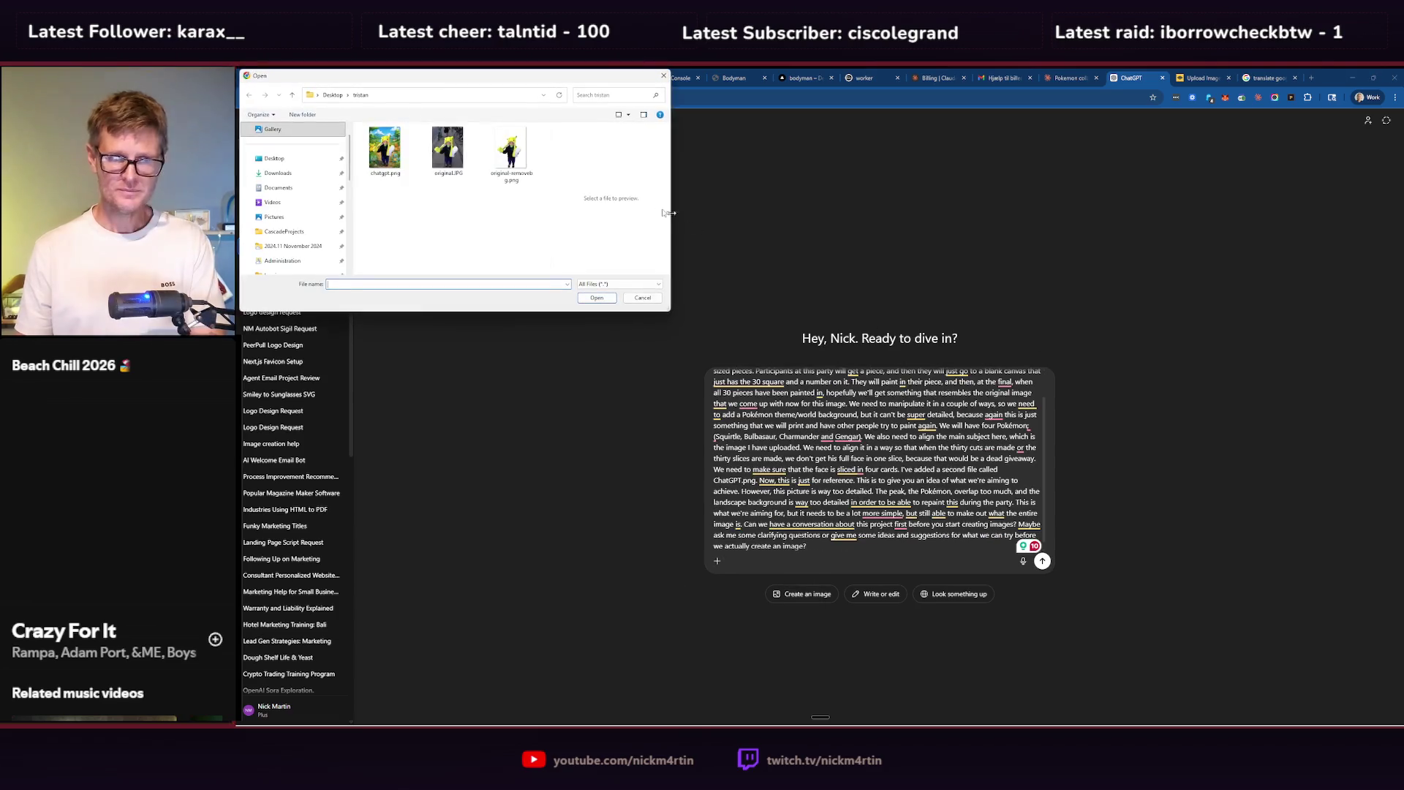
click(459, 163)
click(521, 165)
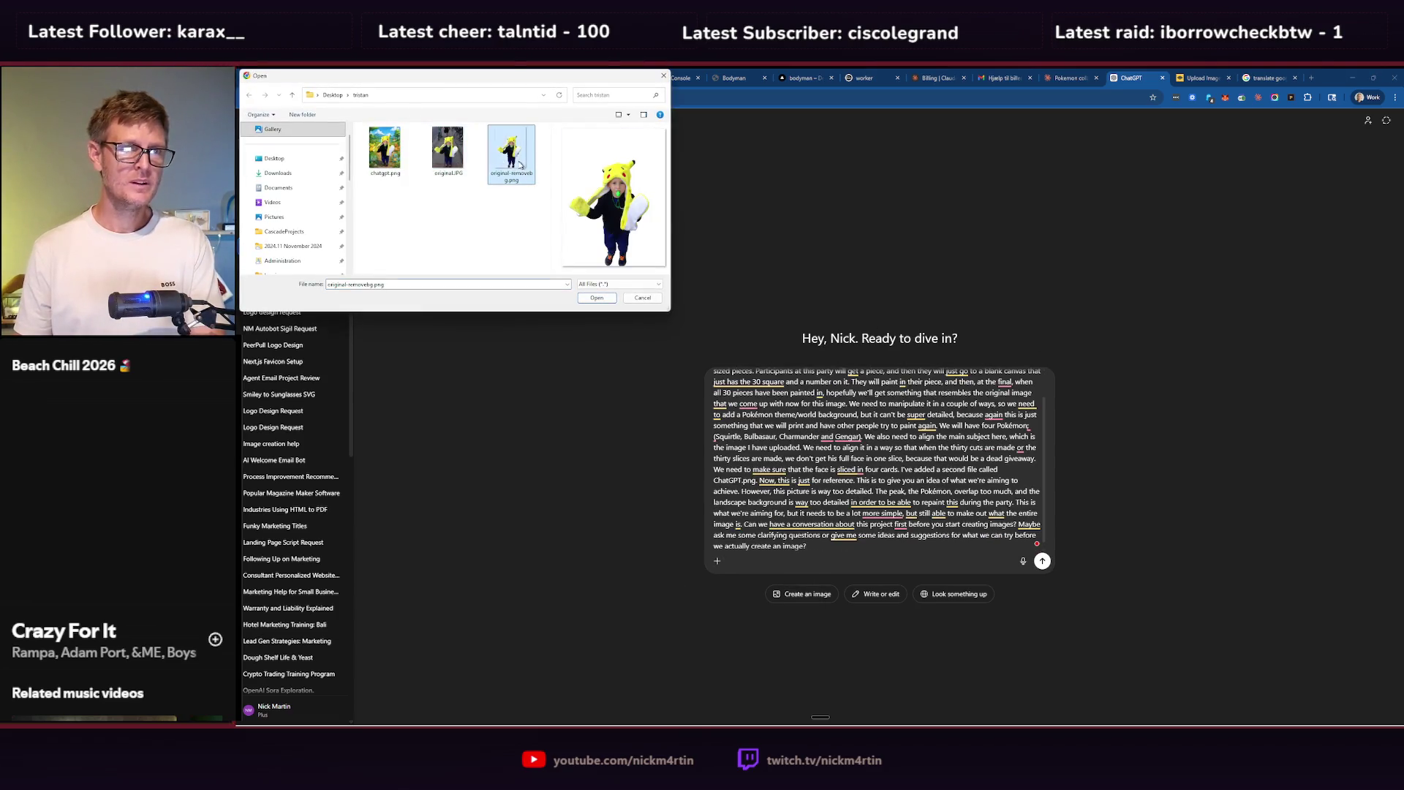
ctrl+click(385, 146)
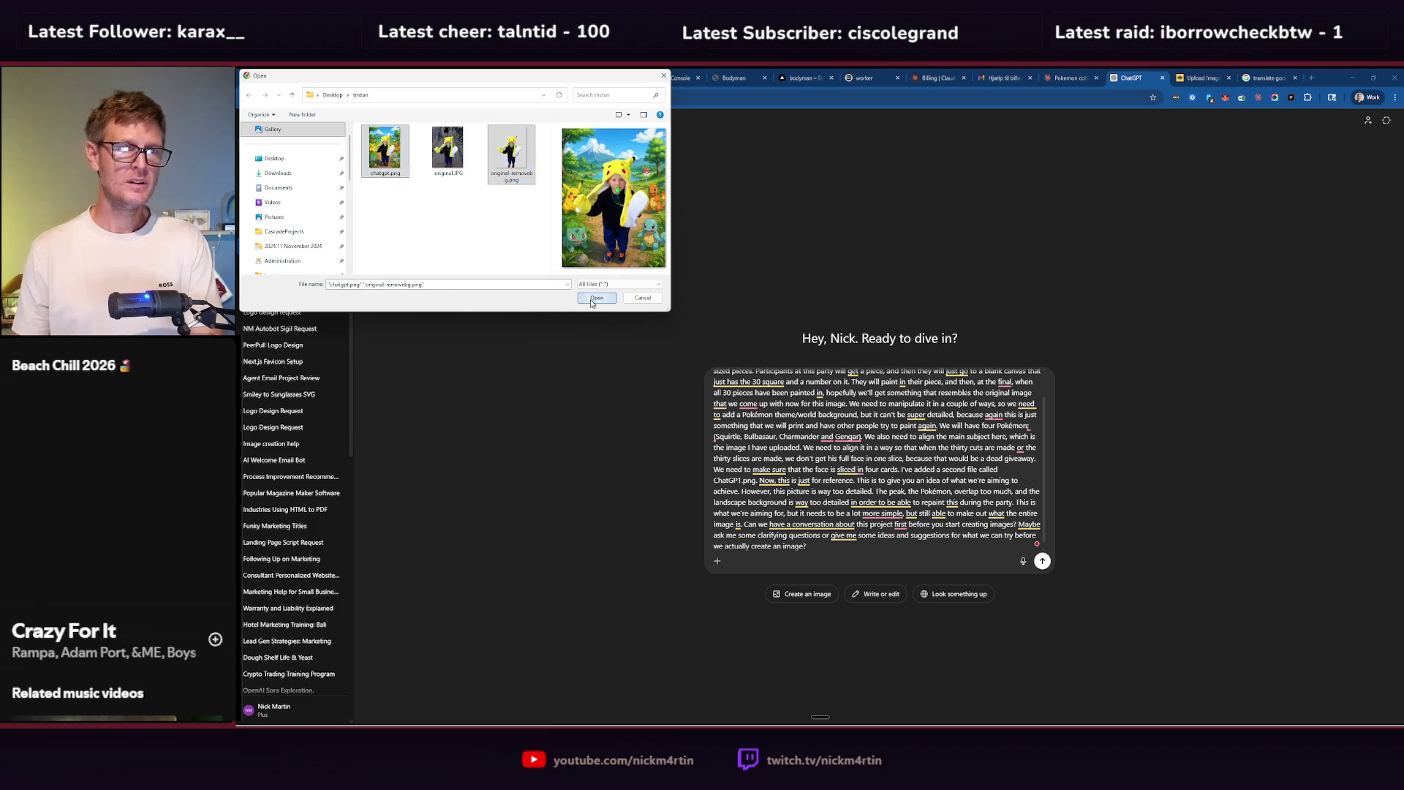
click(595, 298)
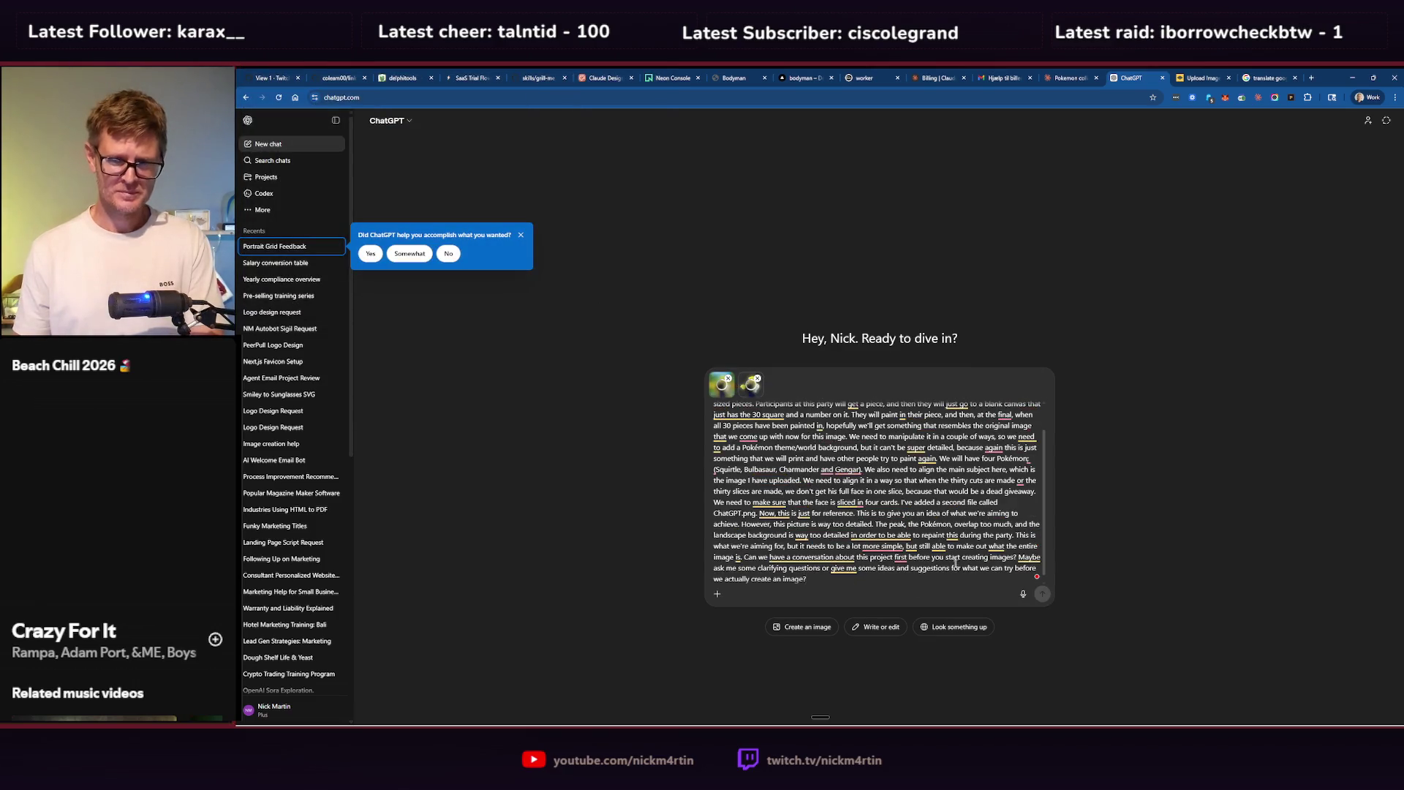
scroll(936, 550, down, 1)
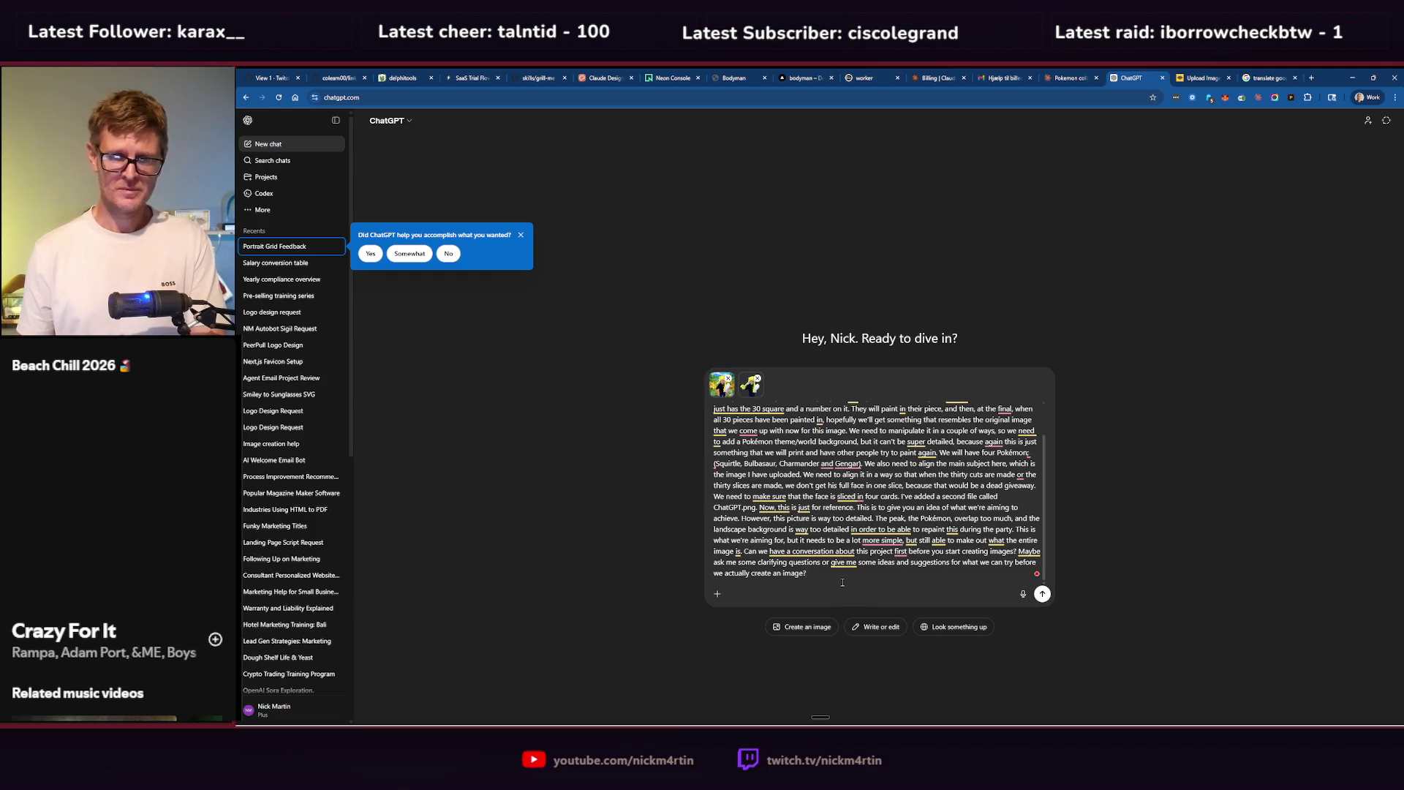
click(1043, 593)
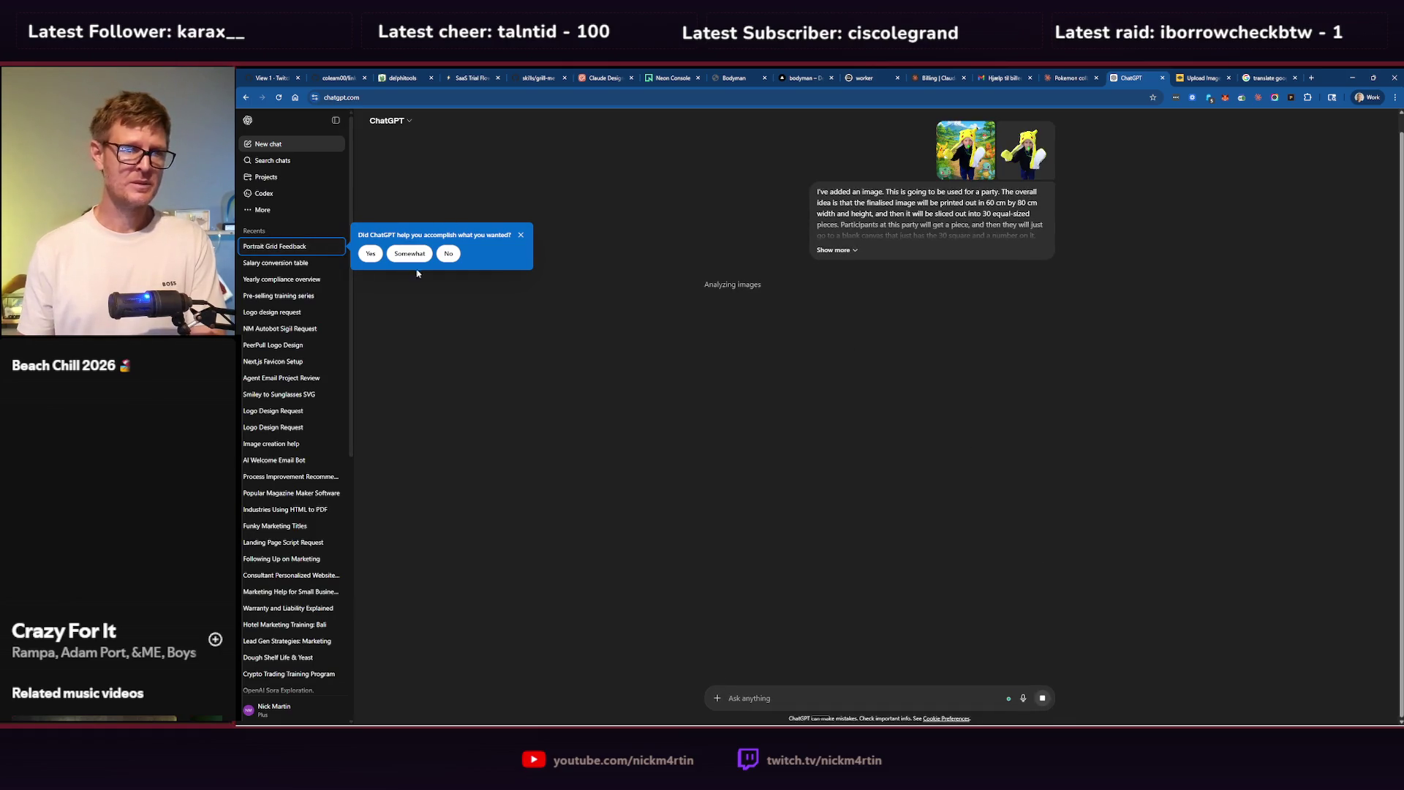
Step: Dismiss the feedback question and return to the Party Image Design conversation
click(447, 253)
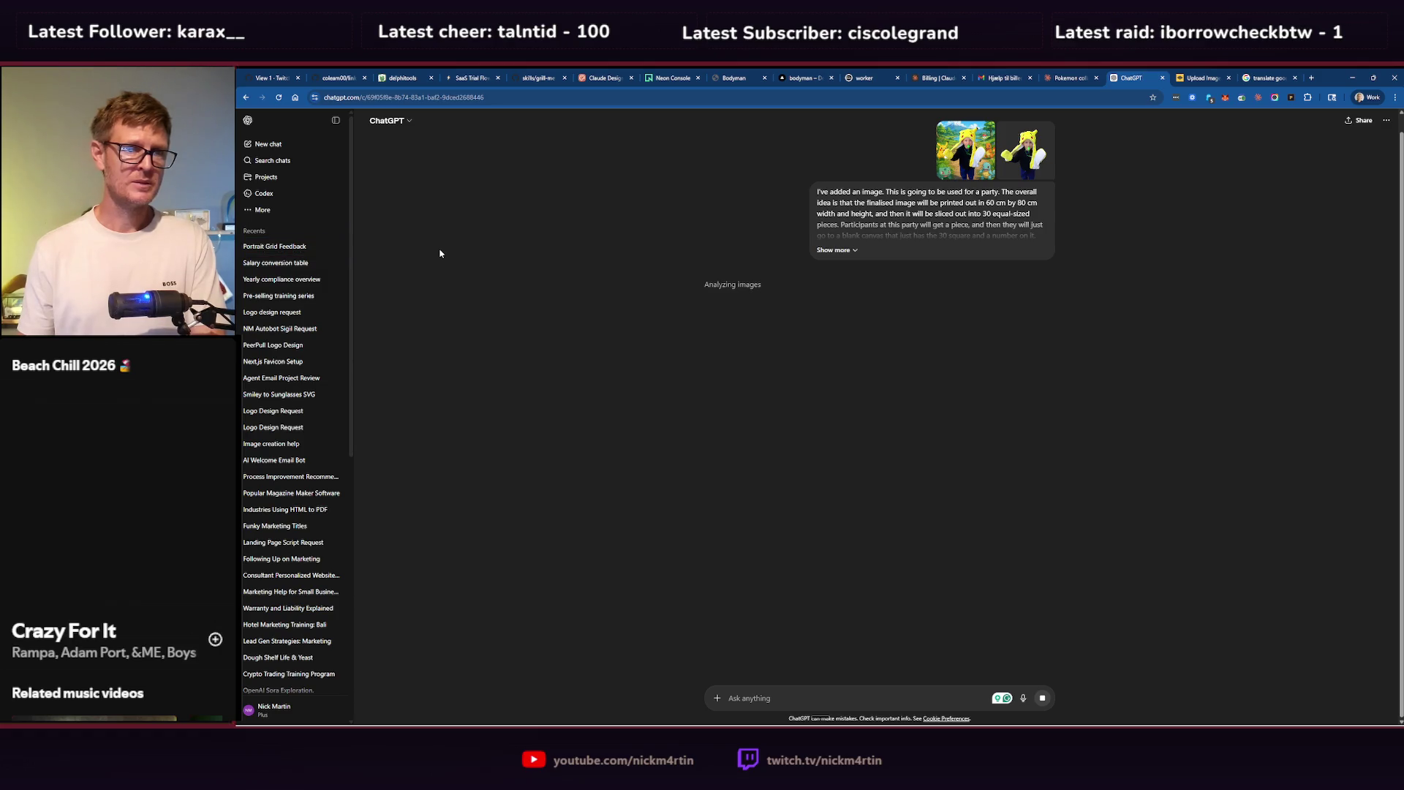
click(281, 247)
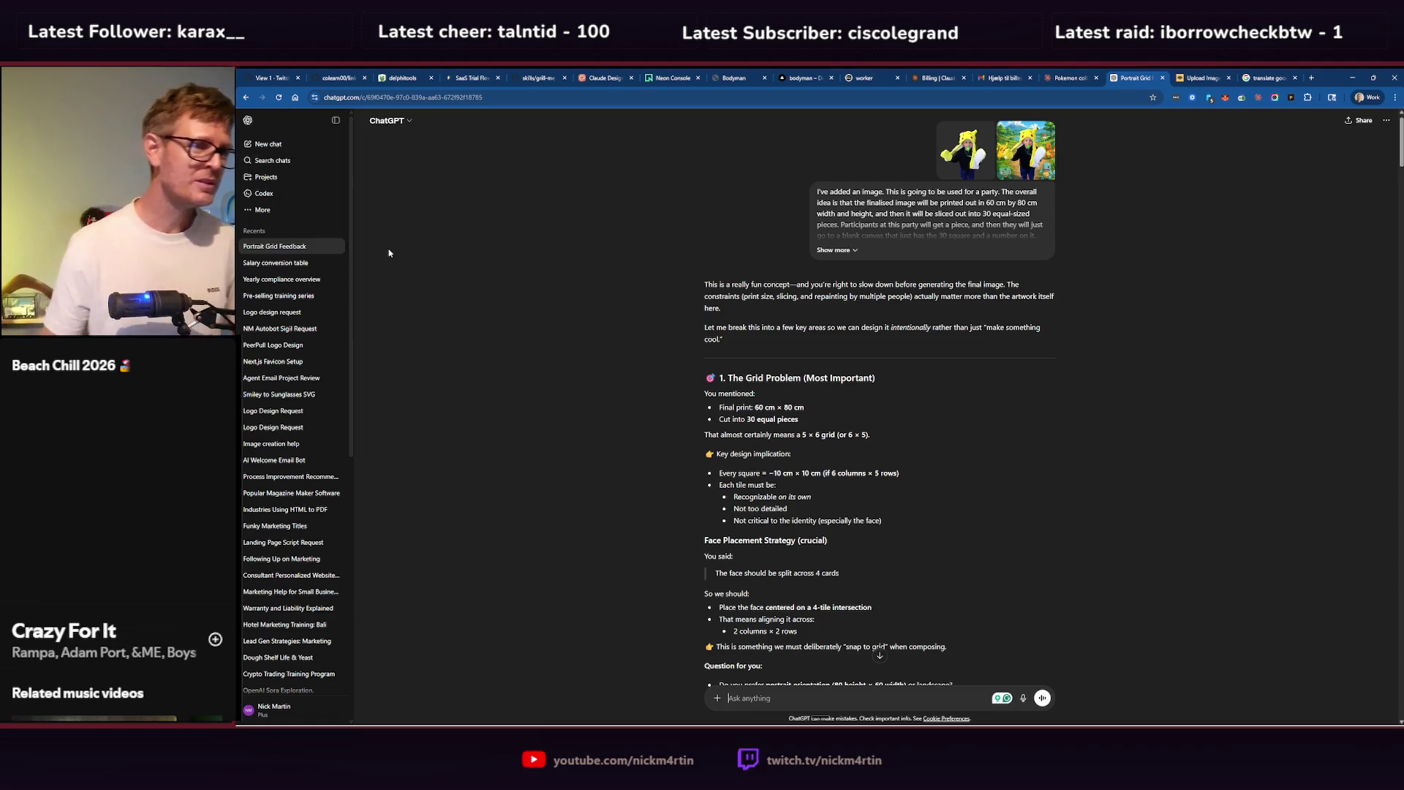
click(269, 231)
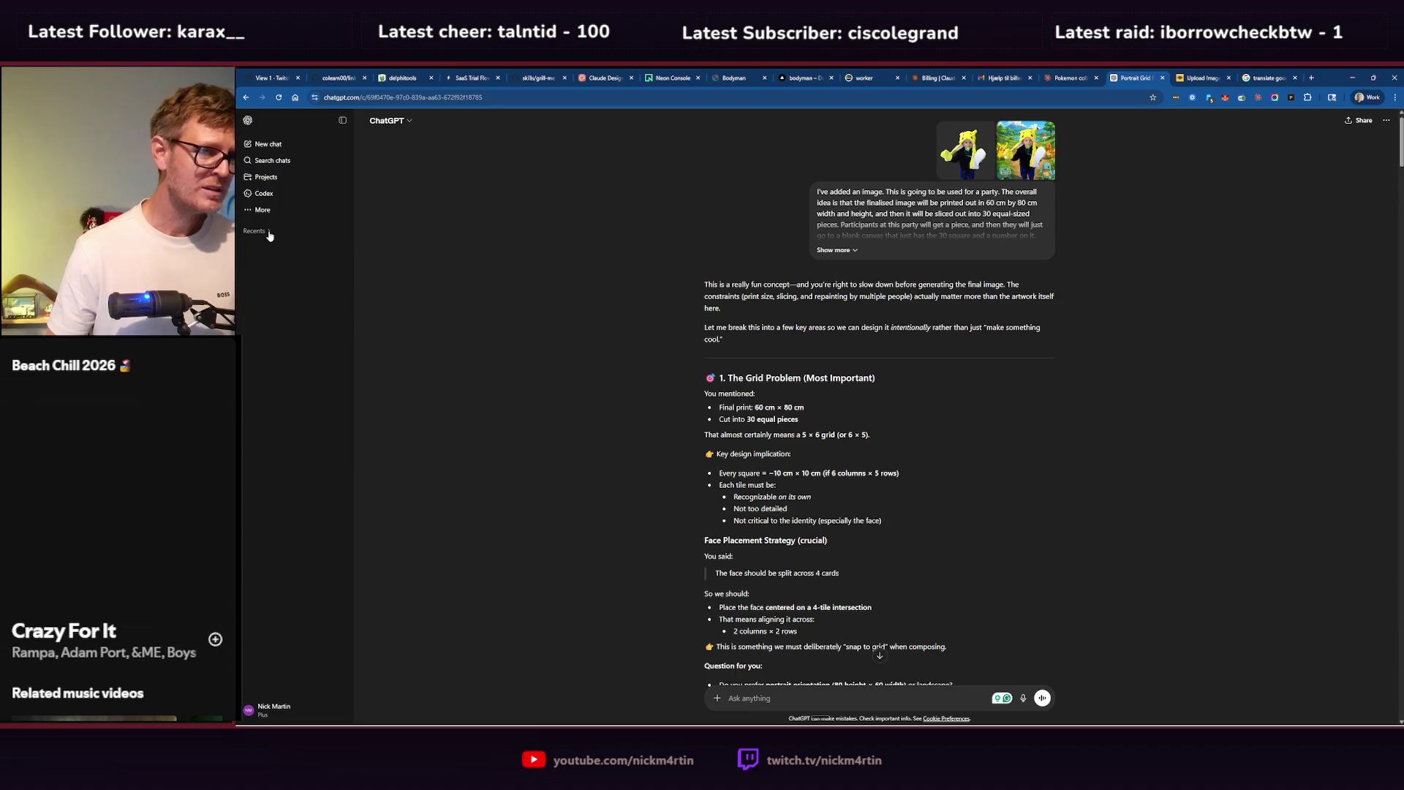
click(269, 231)
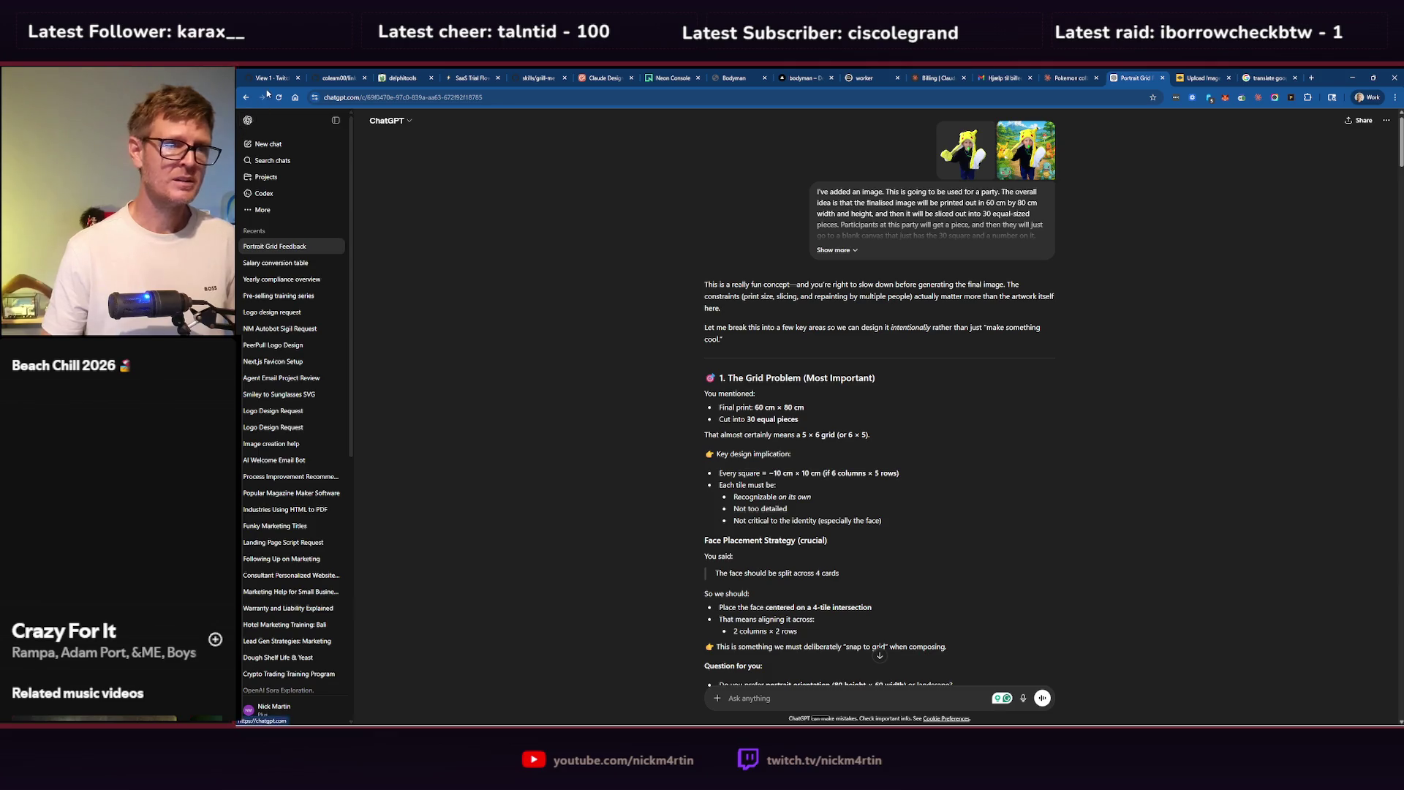
click(246, 98)
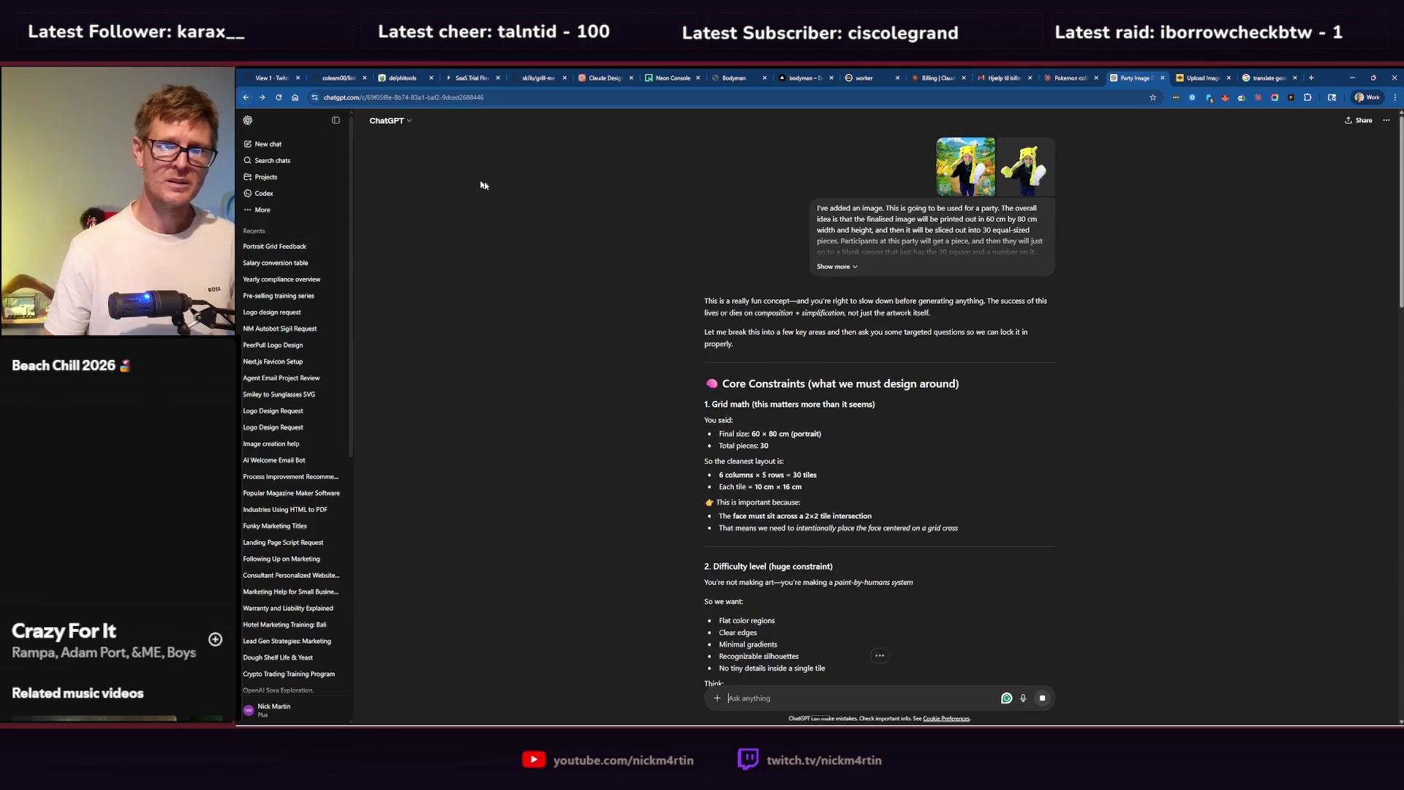
Step: Read through ChatGPT's reply down to its closing questions, then switch to the link-in-bio-page-builder tab
scroll(986, 337, down, 7)
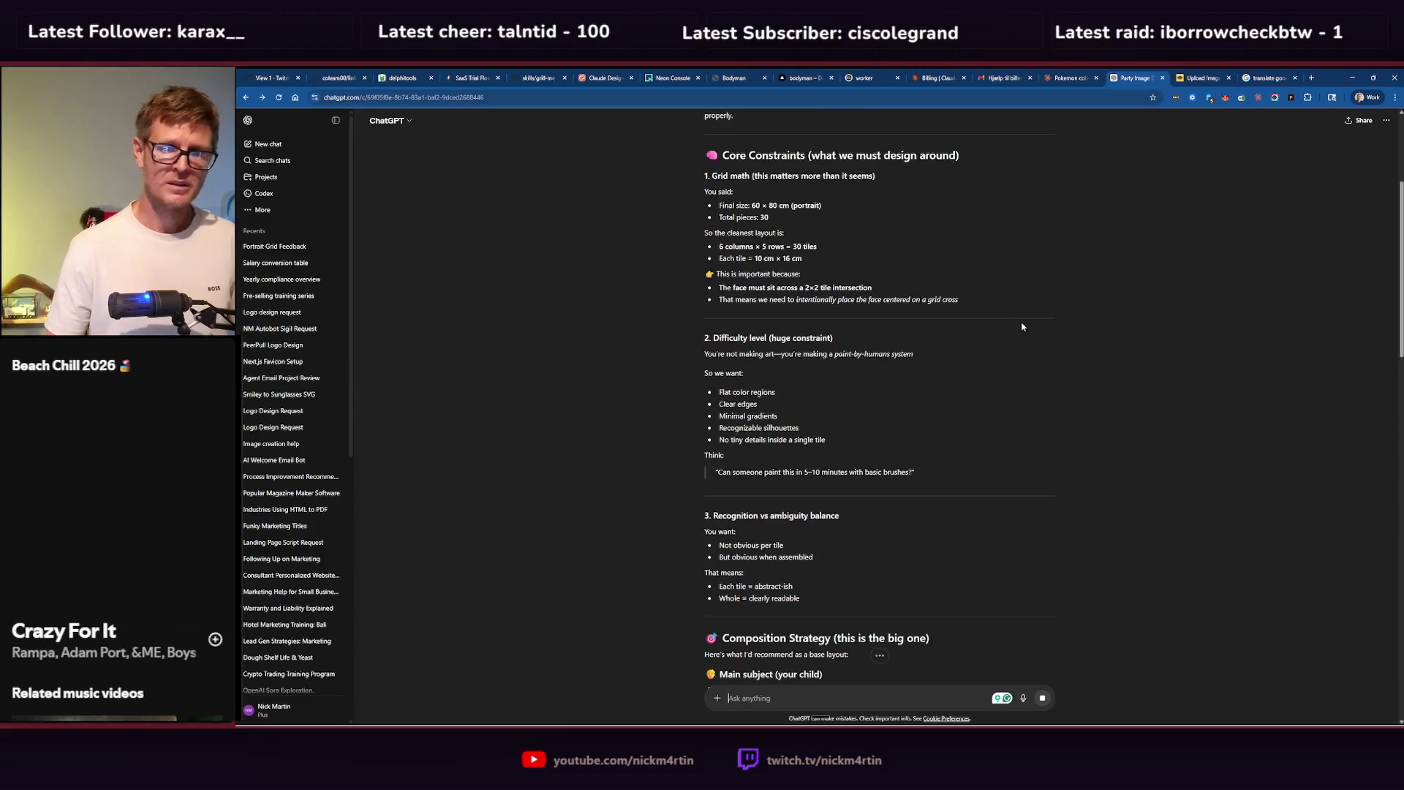
scroll(1009, 366, down, 15)
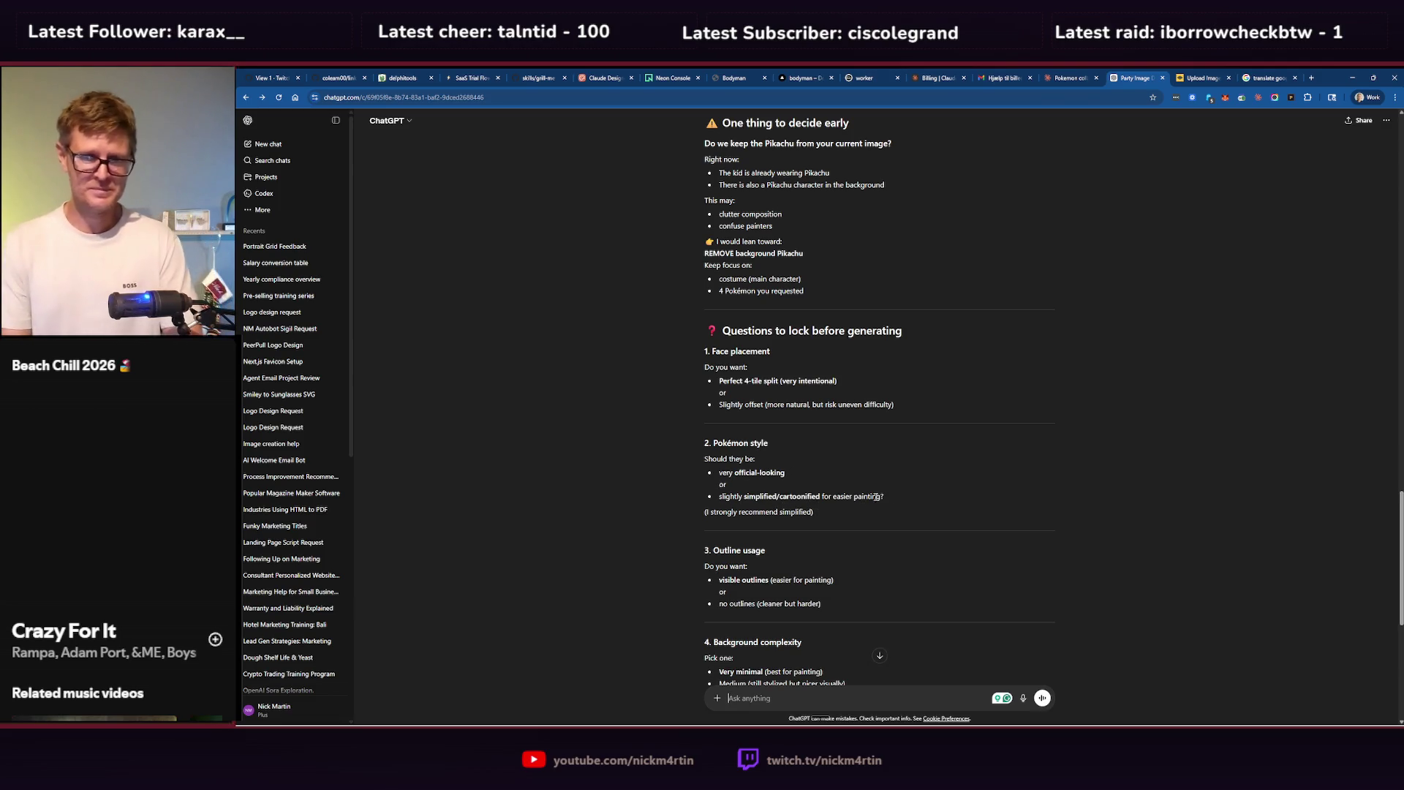
scroll(906, 504, down, 2)
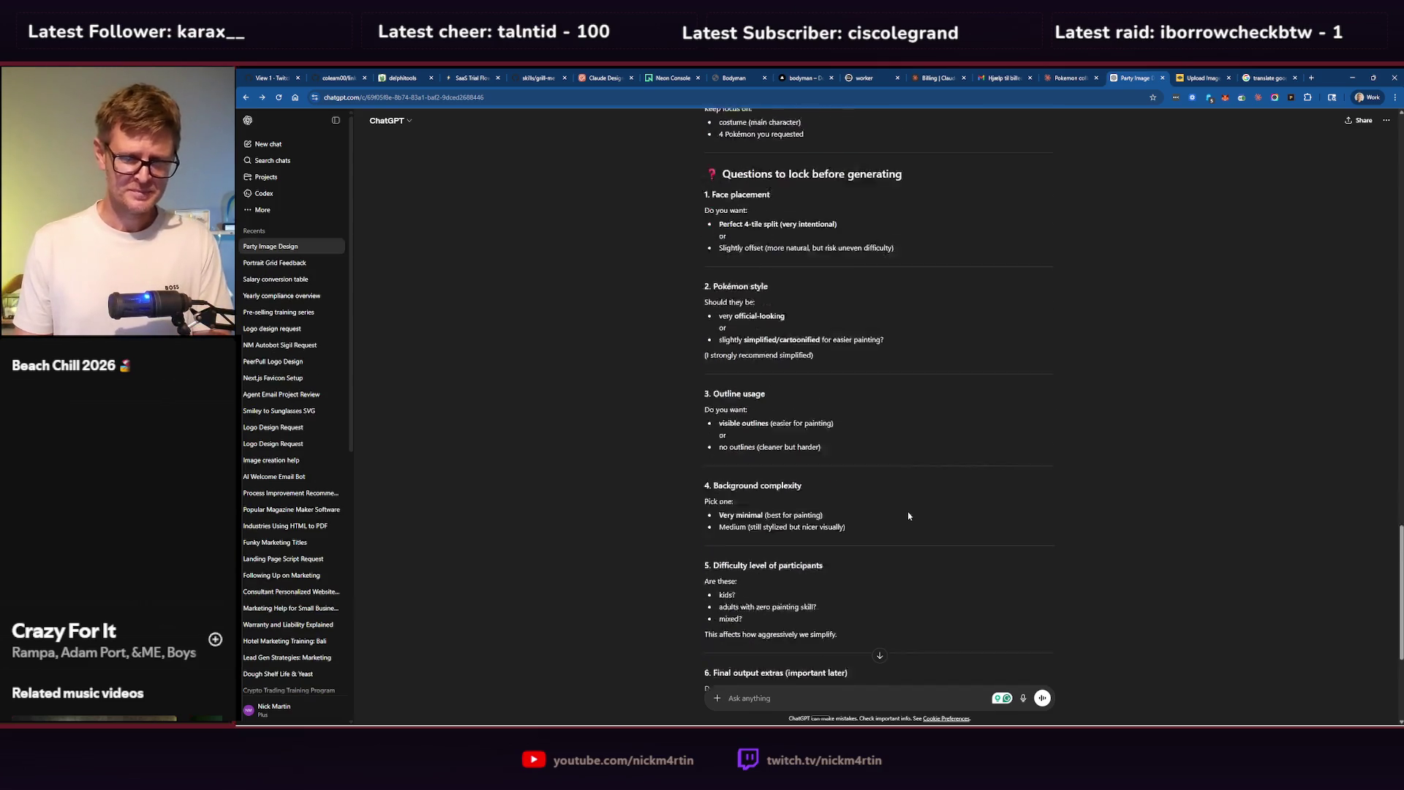
scroll(909, 515, down, 3)
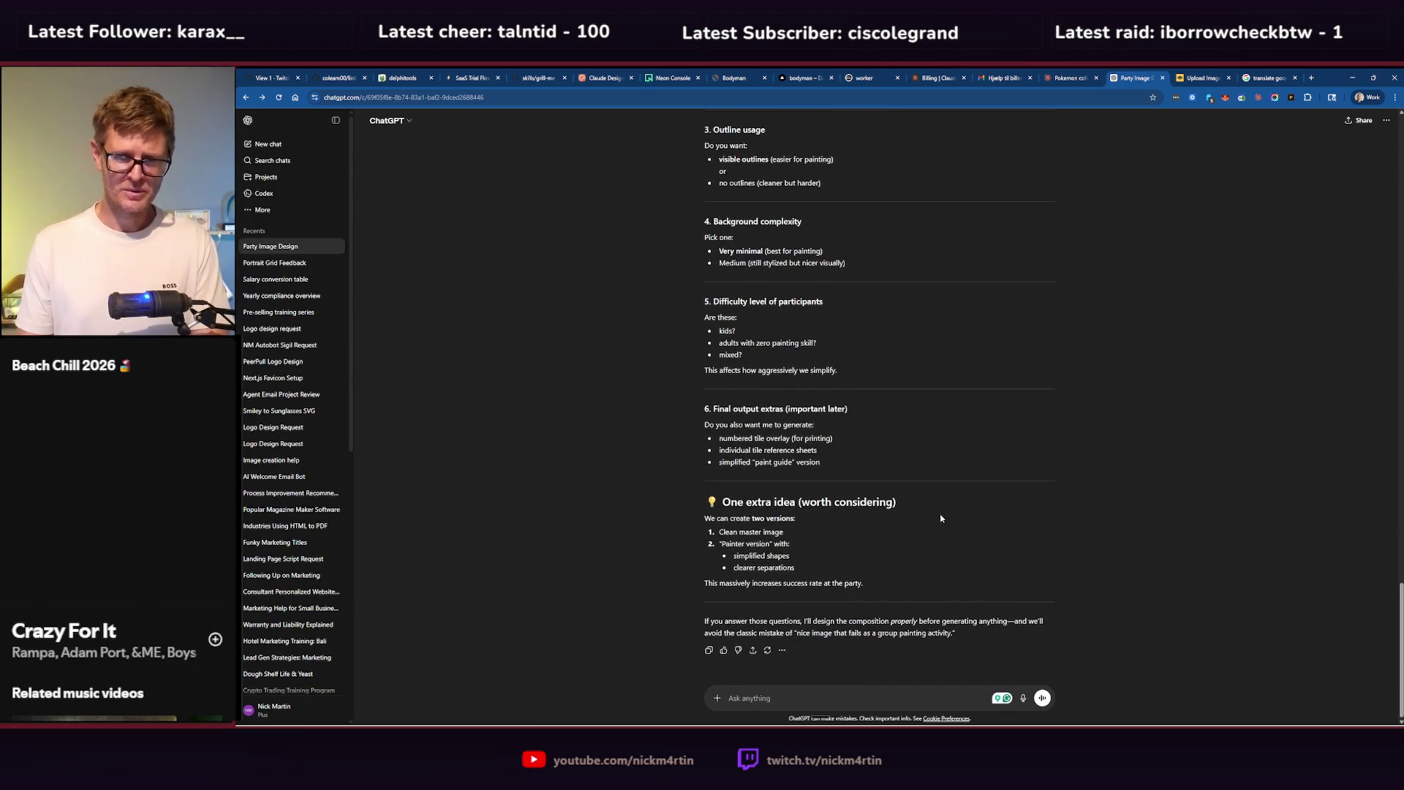
scroll(941, 517, up, 3)
scroll(929, 516, down, 3)
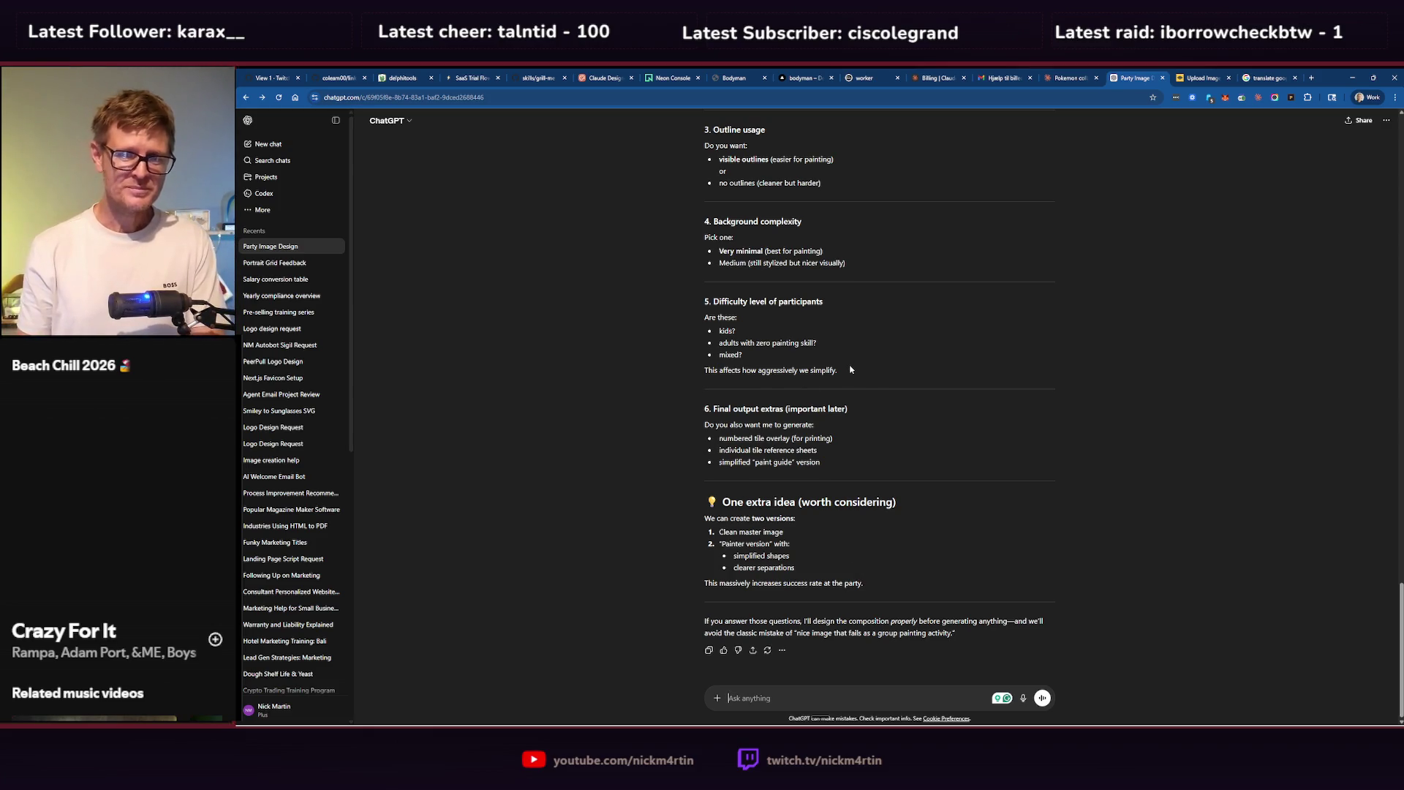
scroll(849, 373, up, 8)
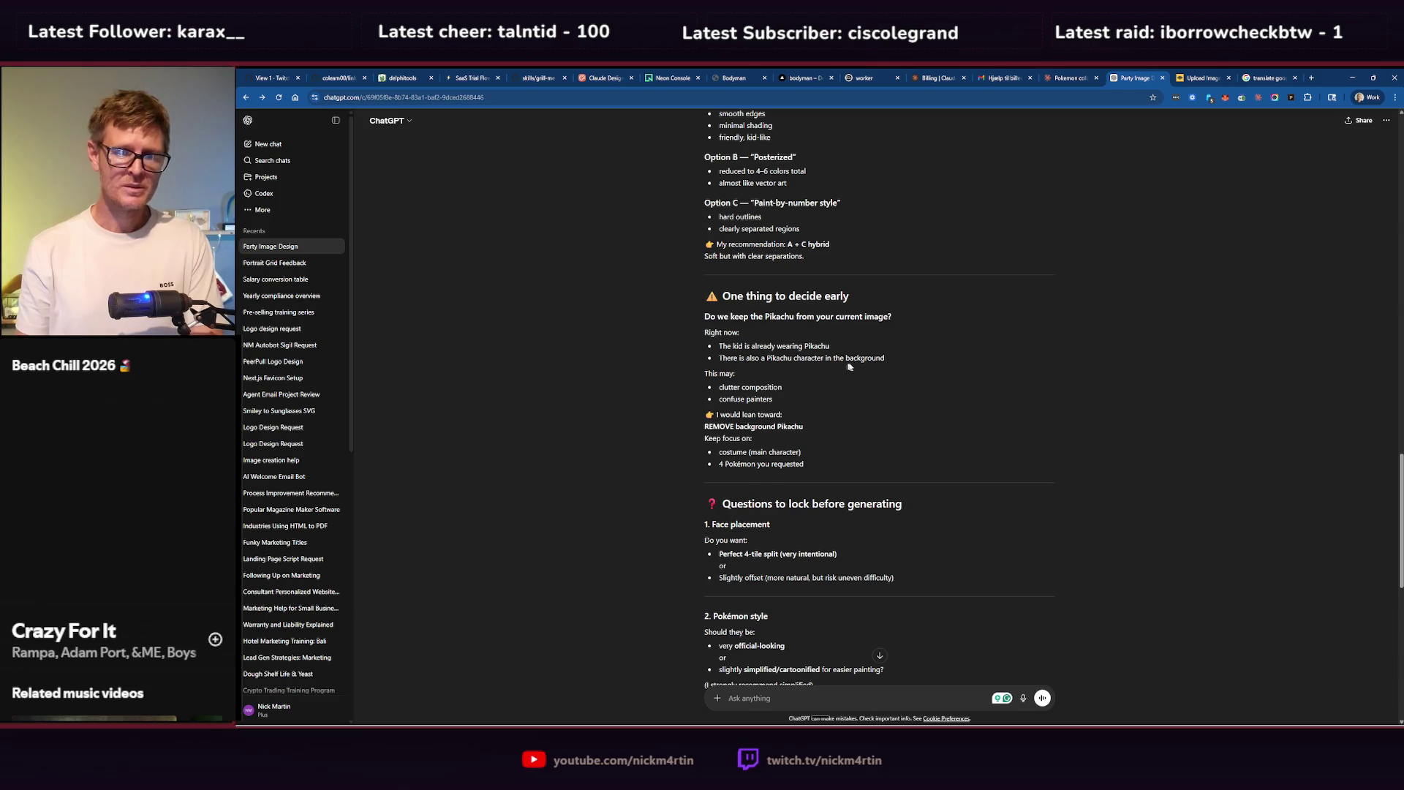
scroll(841, 381, up, 3)
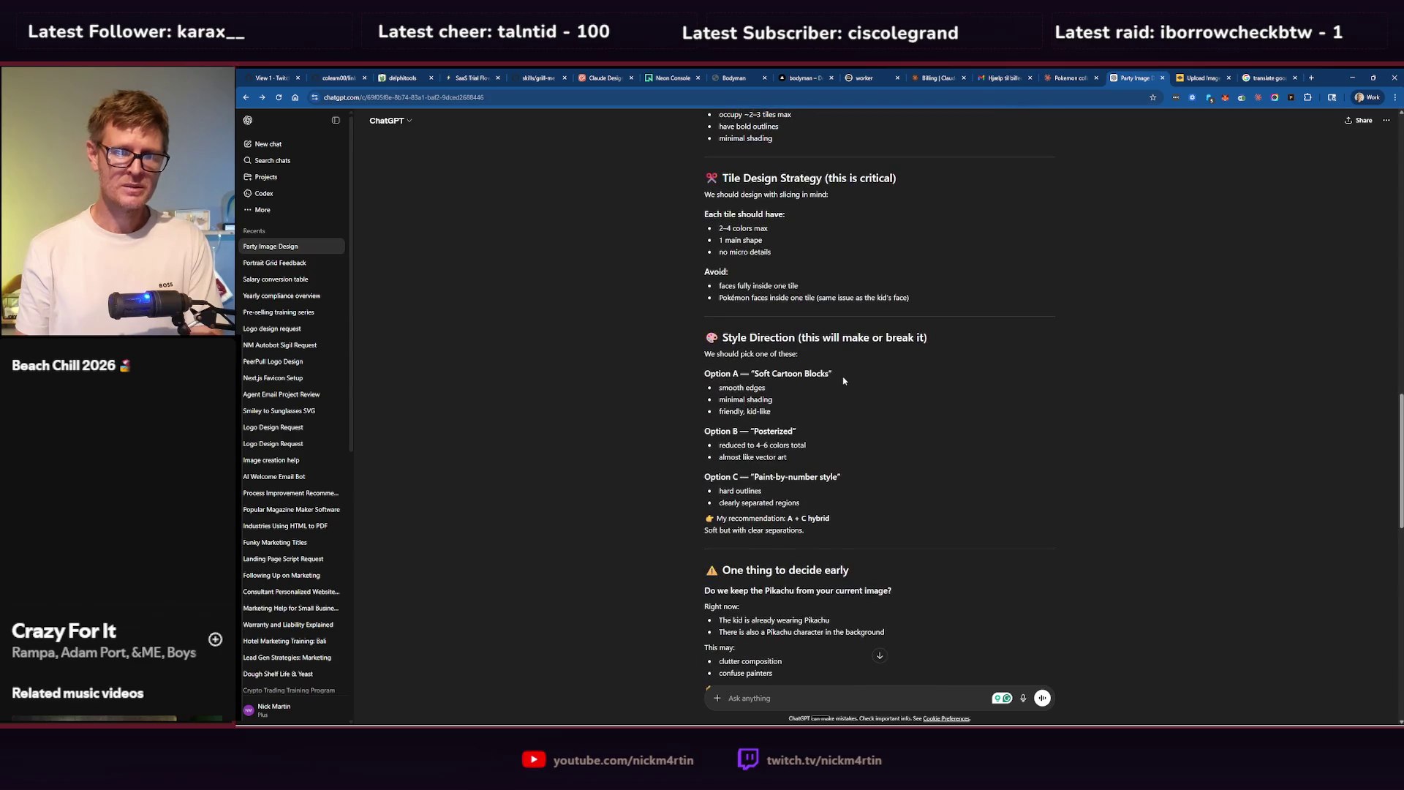
scroll(843, 380, up, 10)
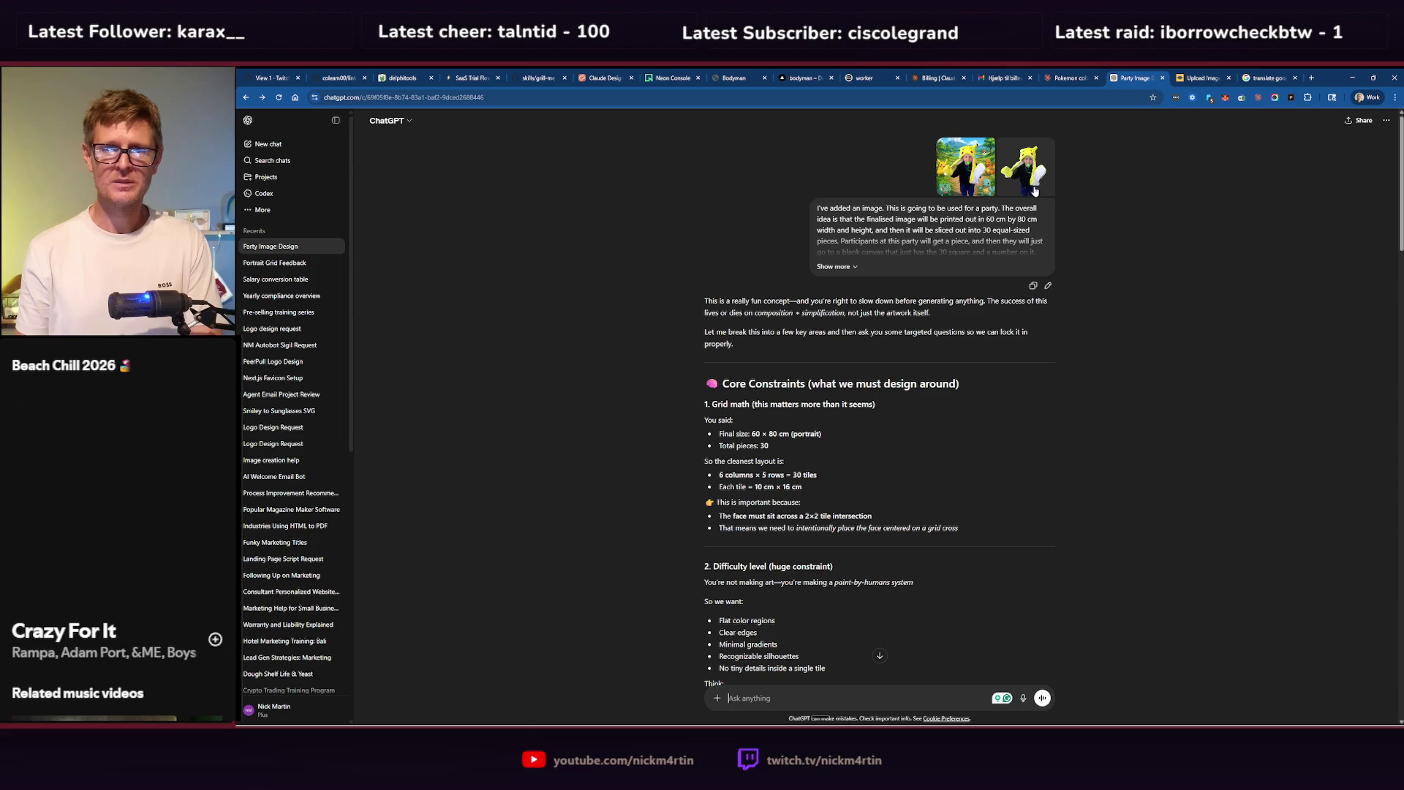
scroll(899, 327, down, 1)
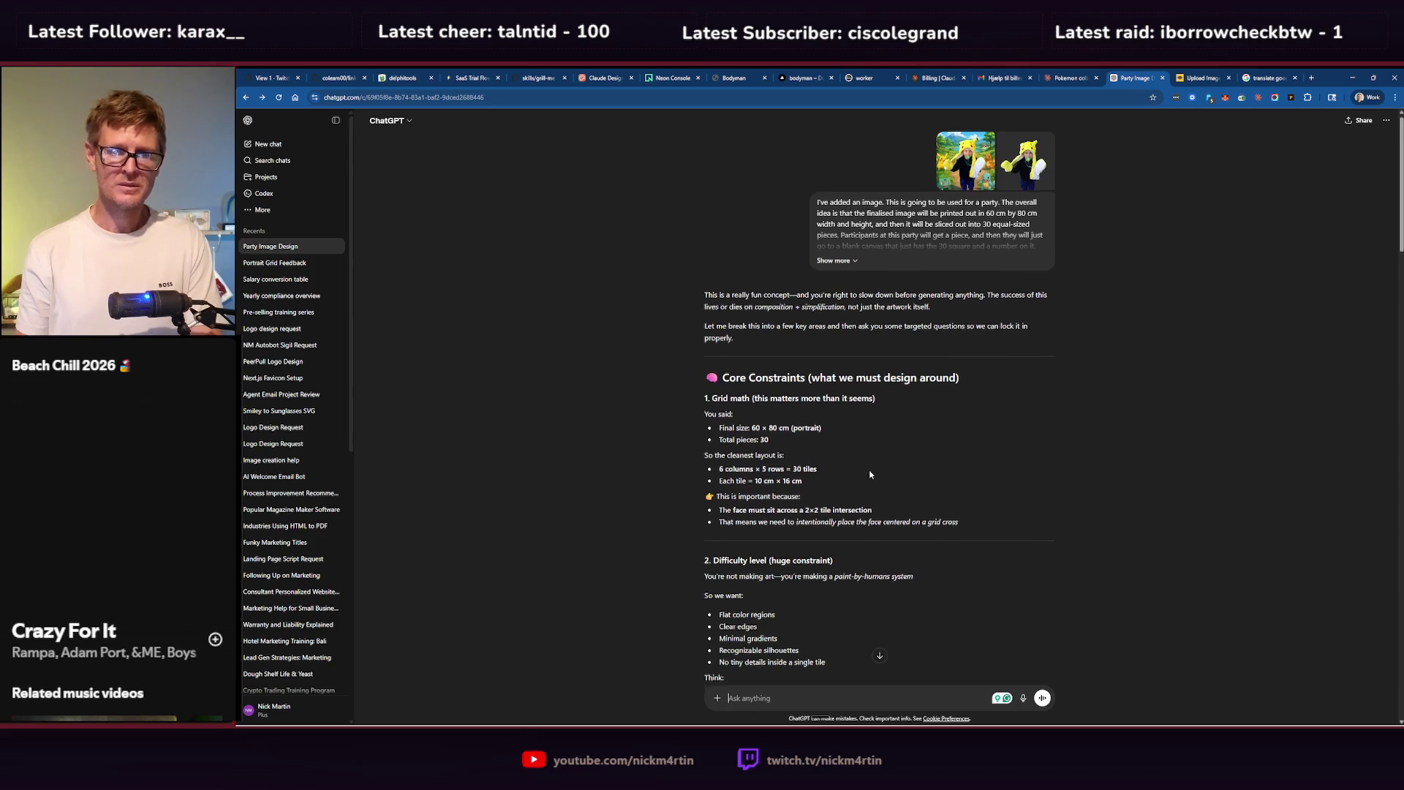
scroll(869, 329, down, 1)
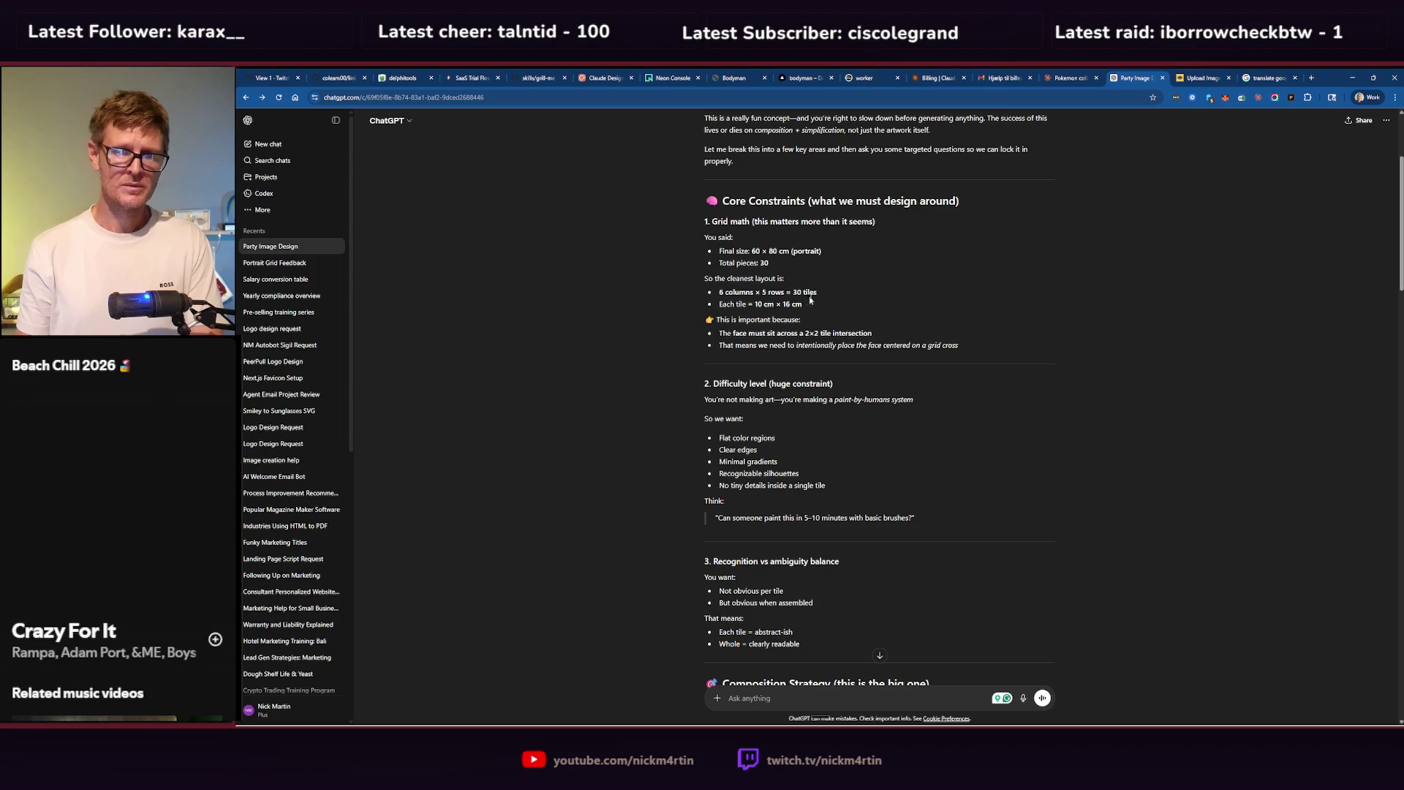
scroll(759, 320, down, 1)
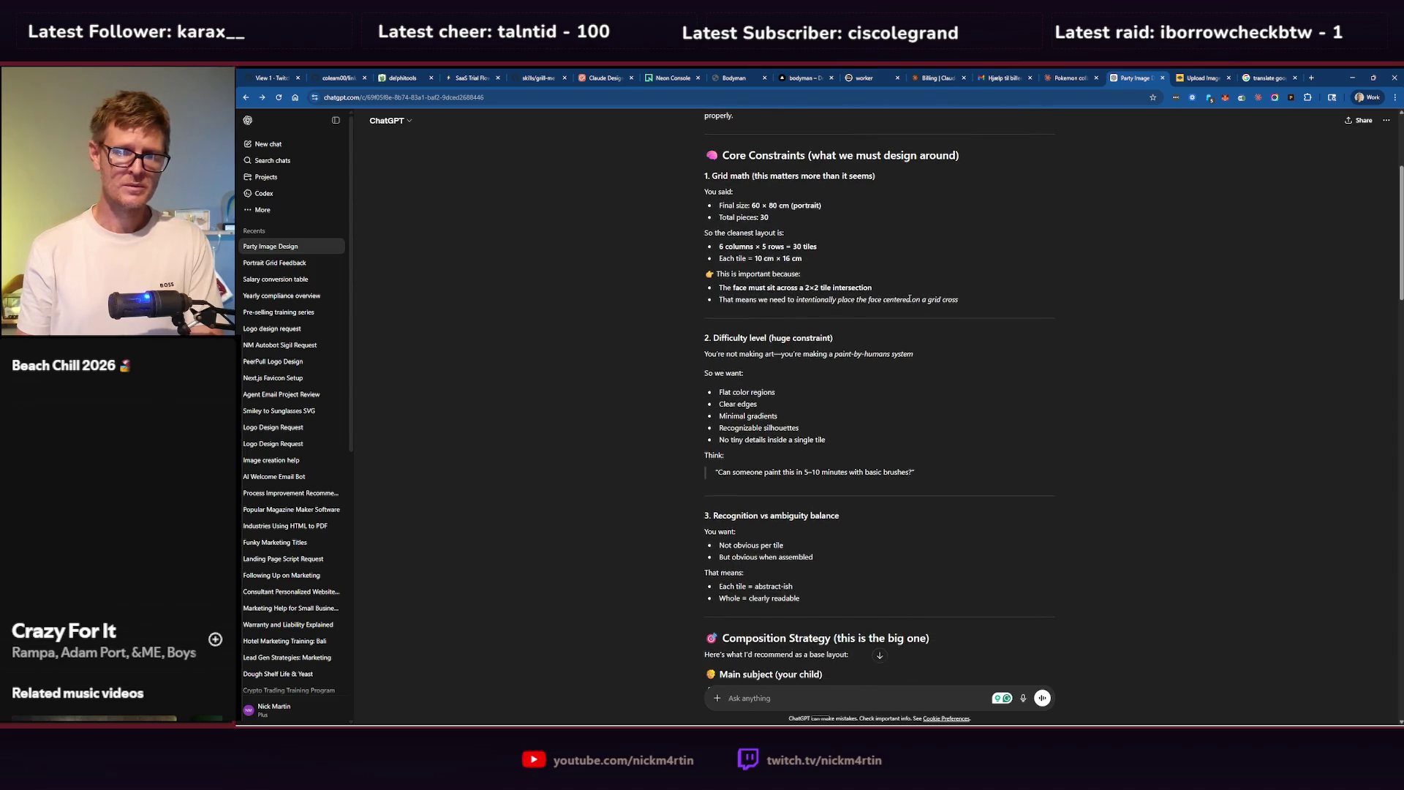
scroll(910, 297, down, 2)
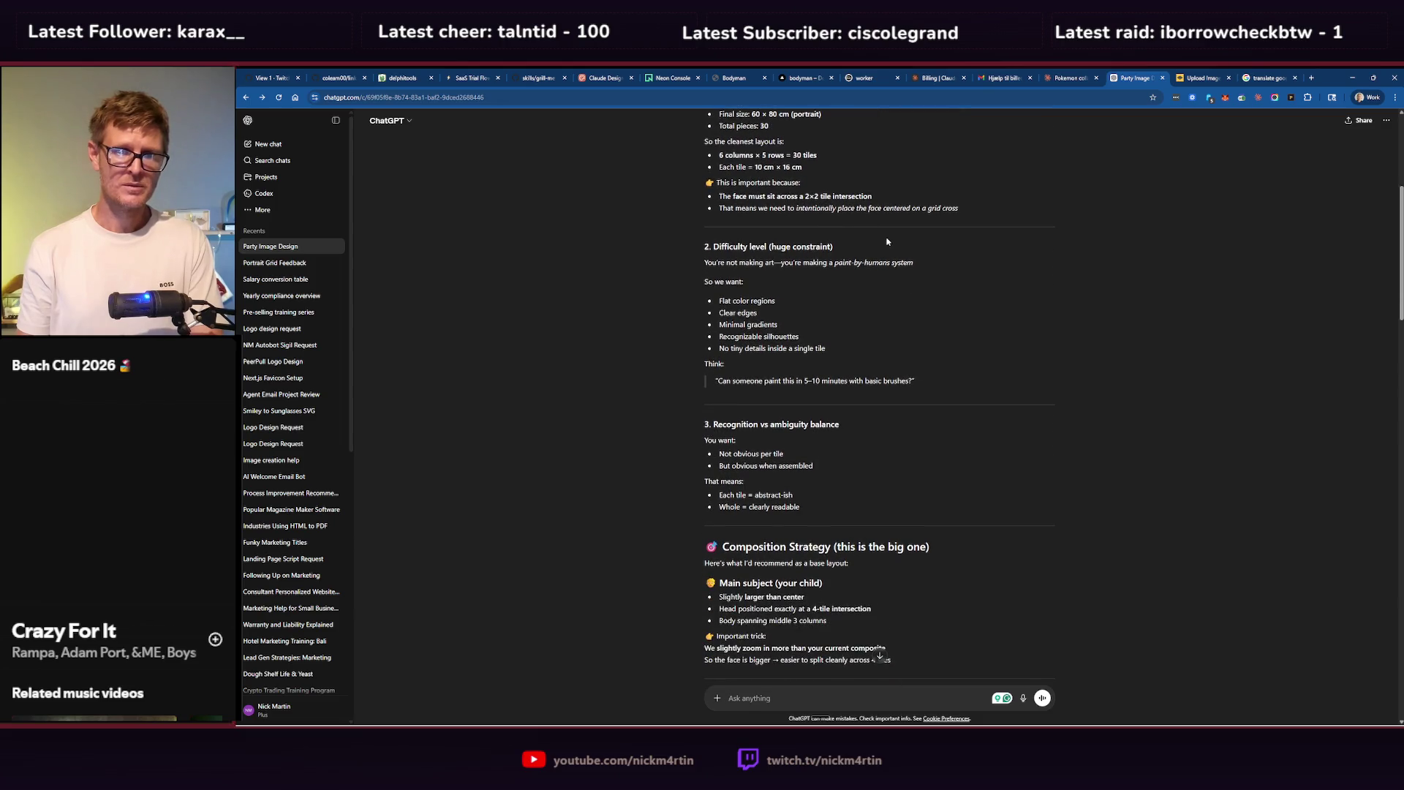
scroll(856, 270, down, 1)
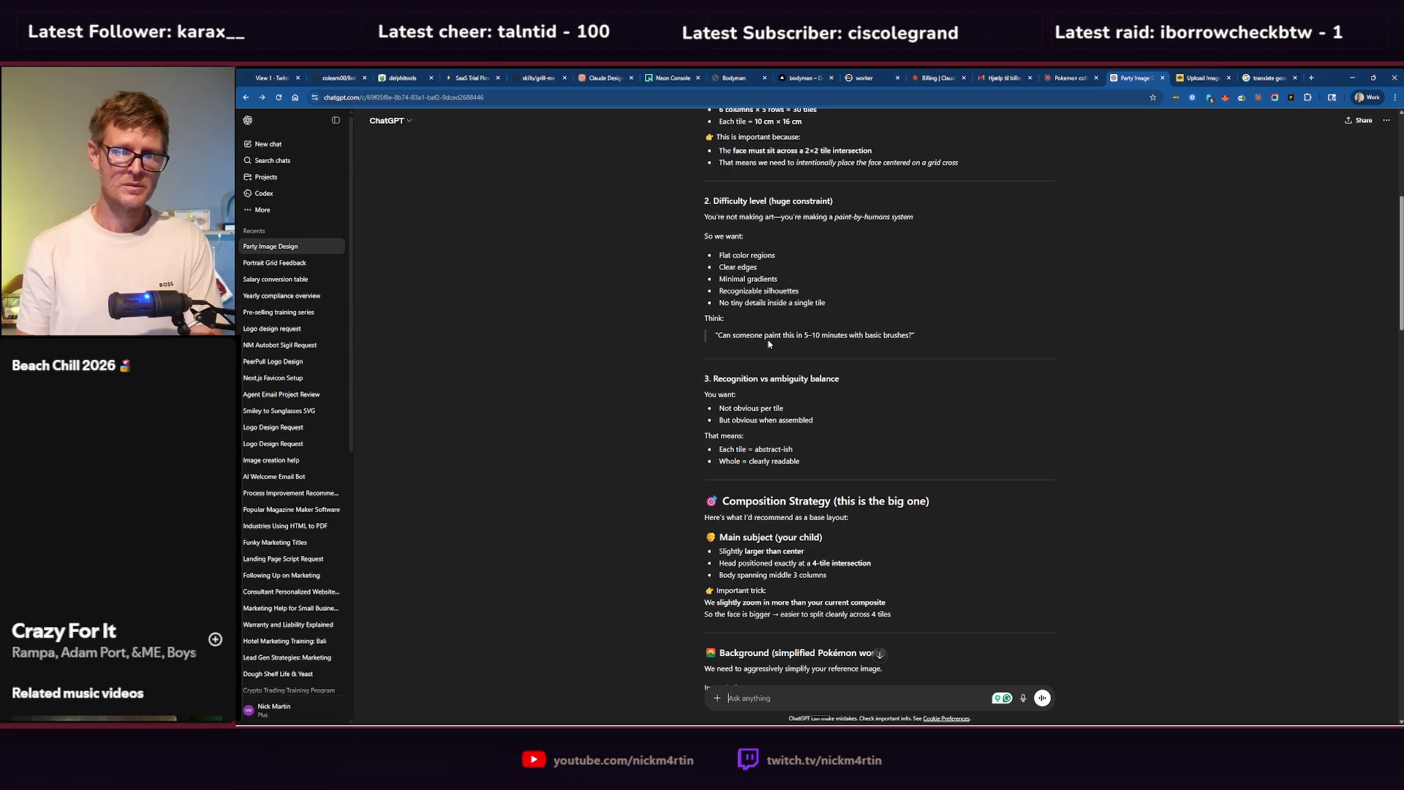
scroll(768, 344, down, 3)
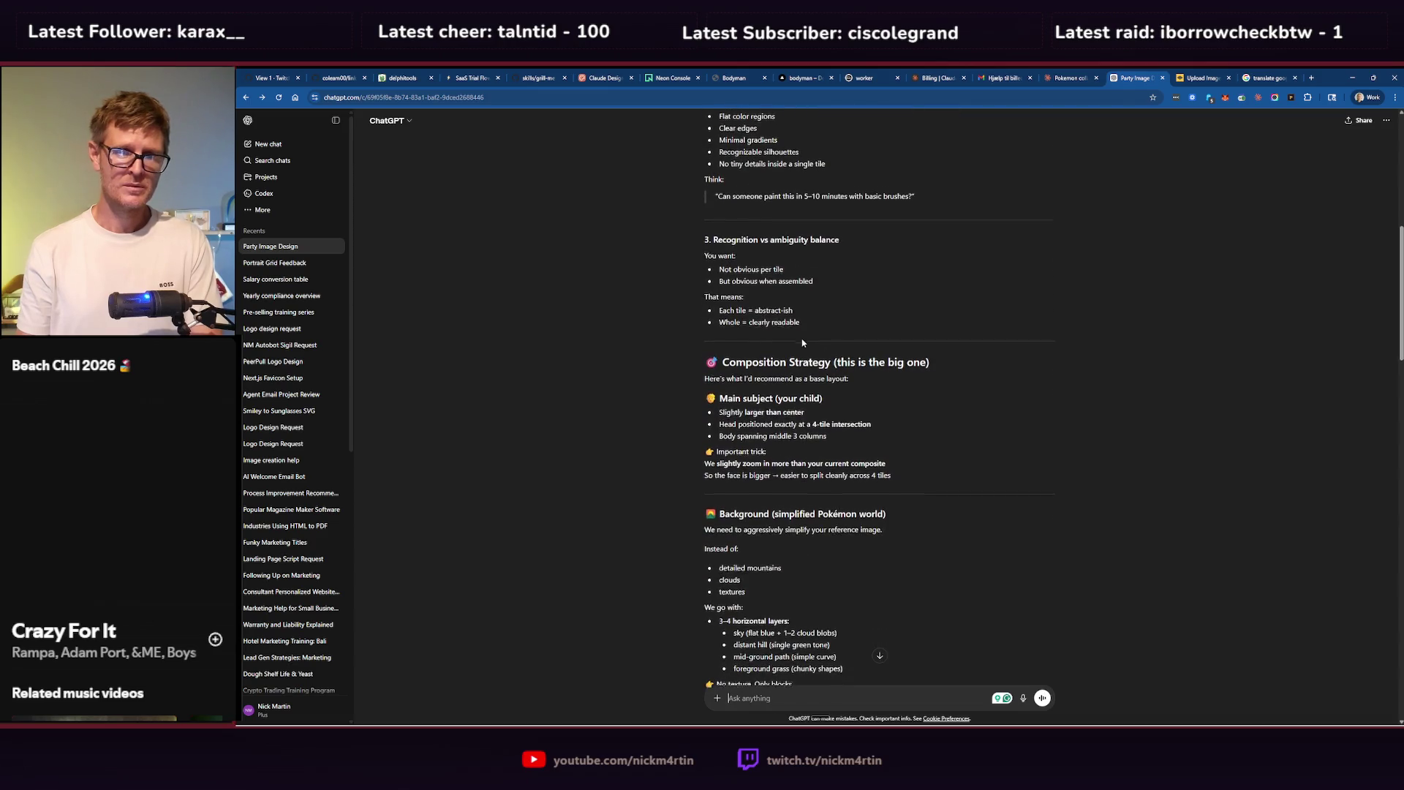
scroll(800, 322, down, 1)
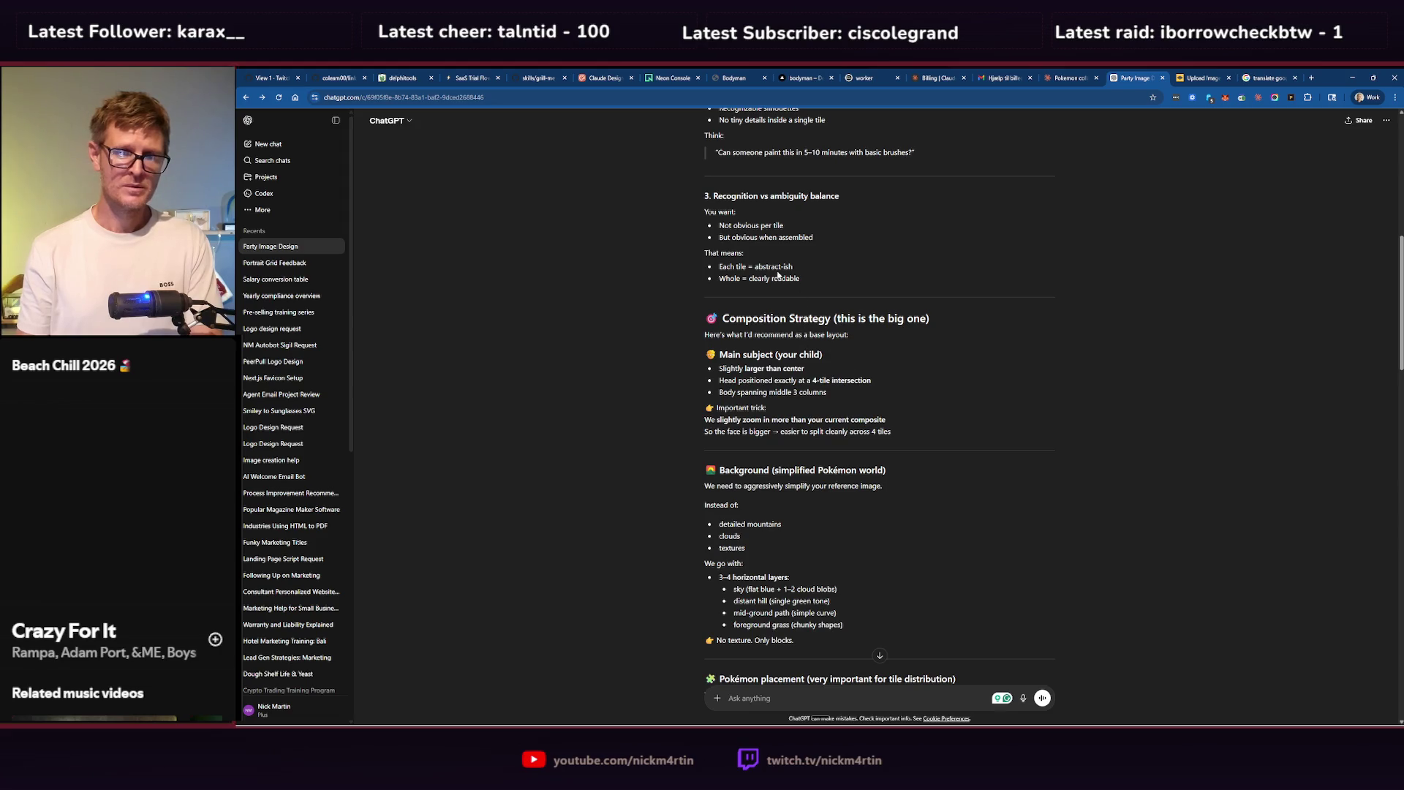
scroll(846, 338, down, 1)
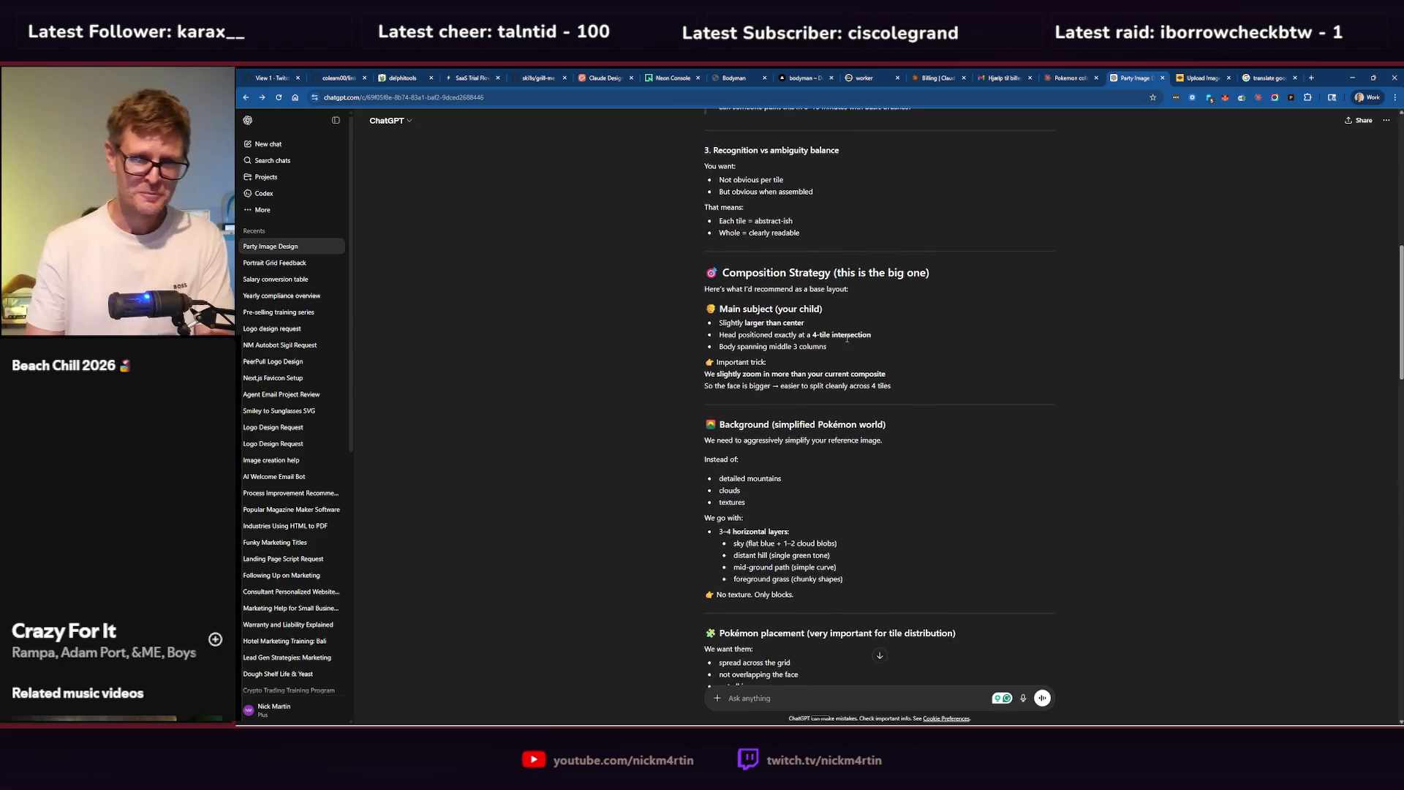
scroll(846, 338, down, 2)
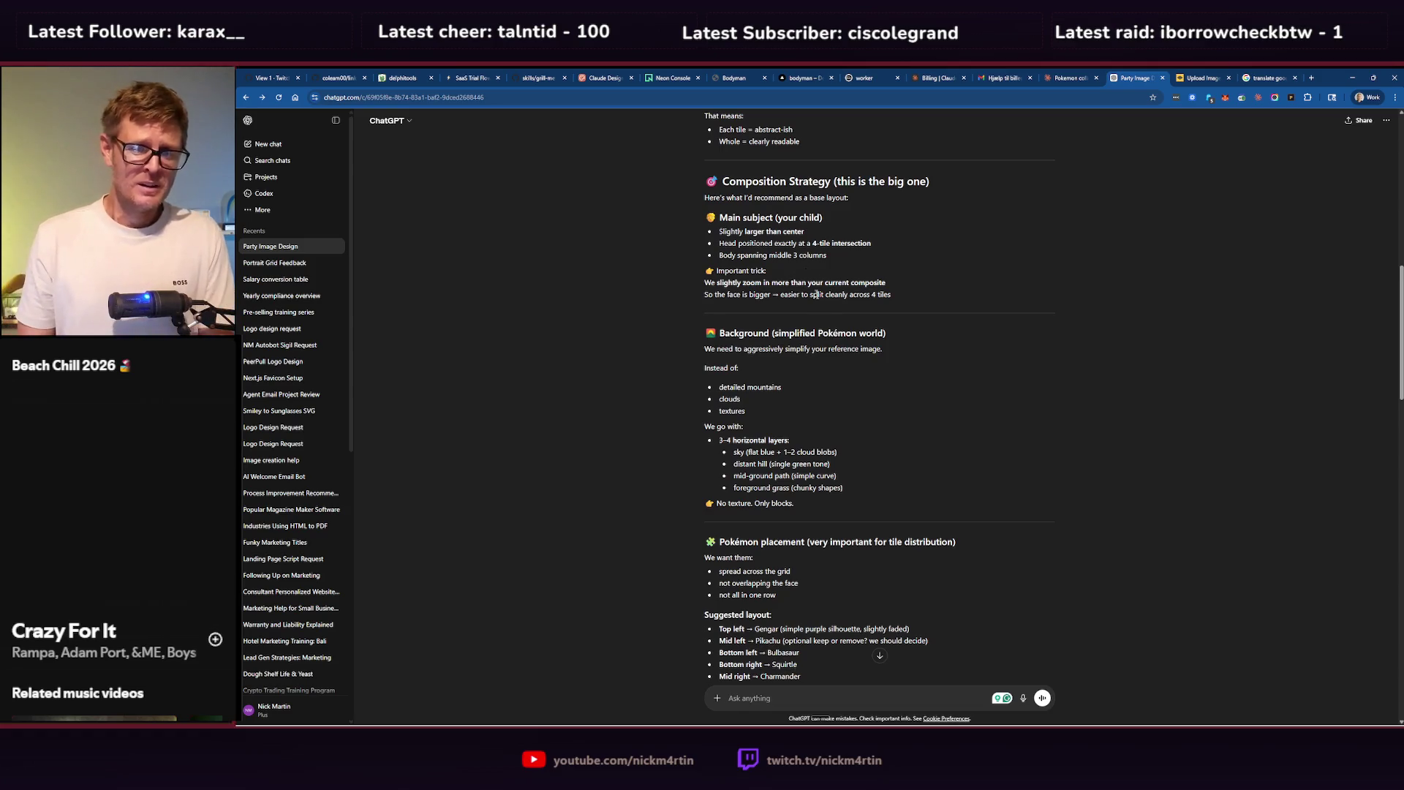
scroll(809, 309, down, 4)
scroll(798, 324, down, 2)
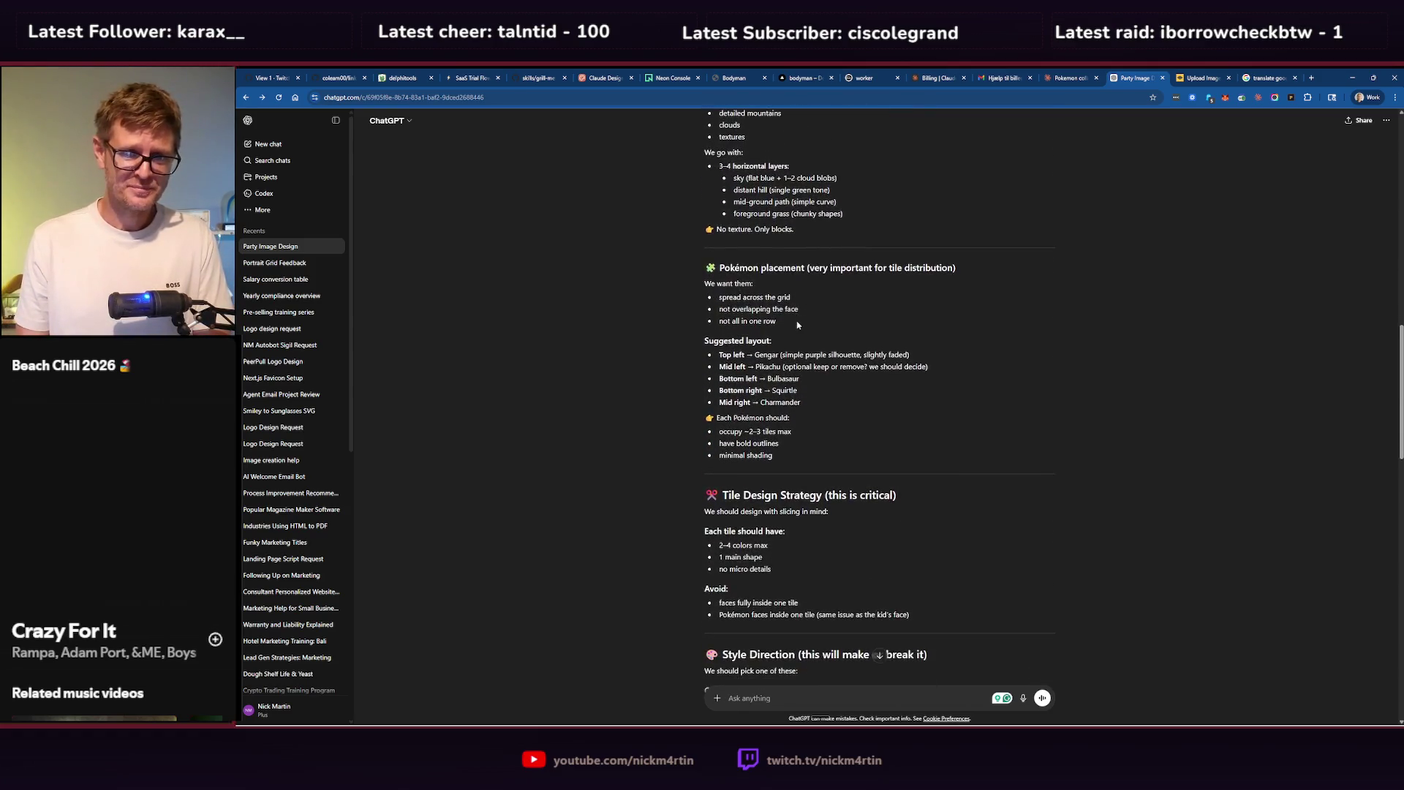
scroll(798, 324, down, 1)
scroll(801, 356, down, 2)
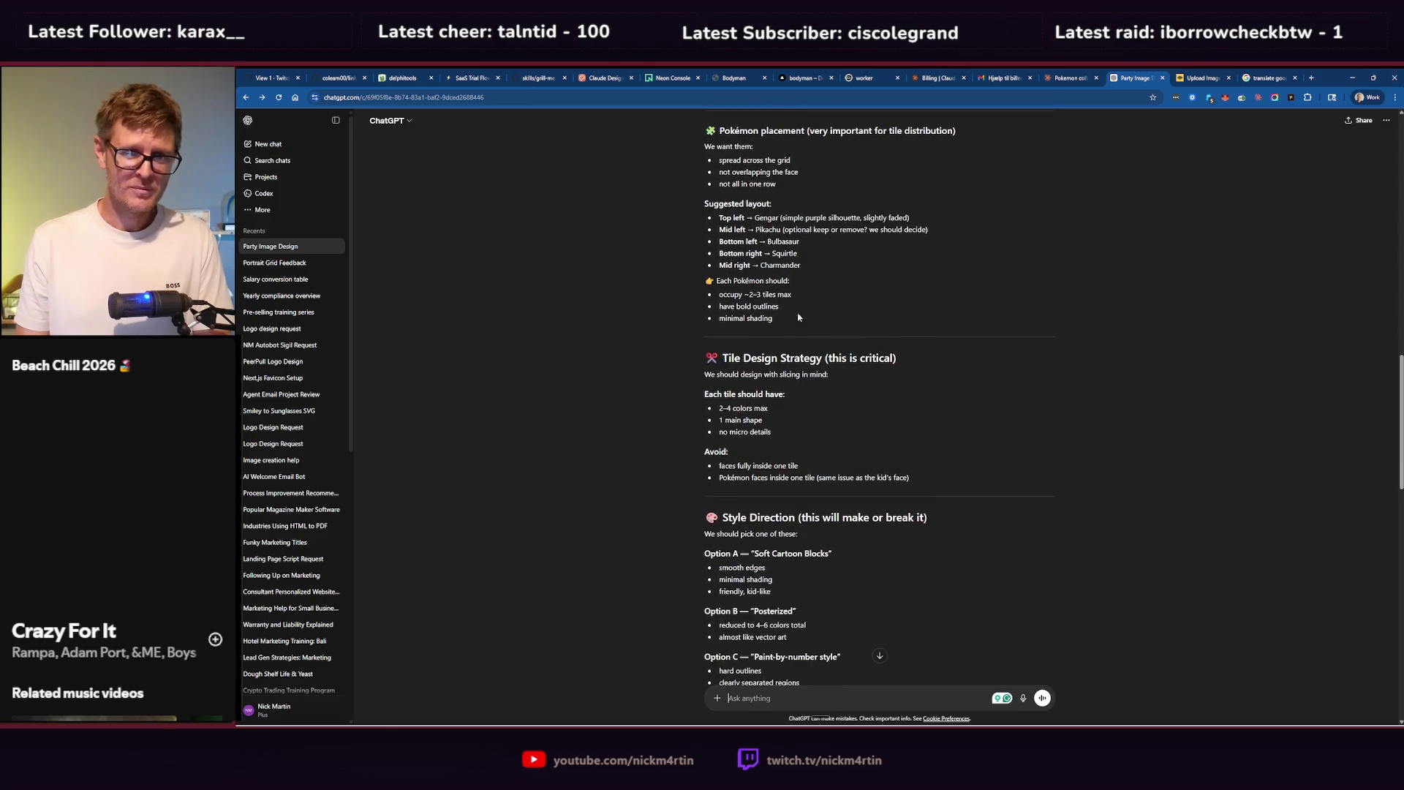
scroll(798, 318, down, 3)
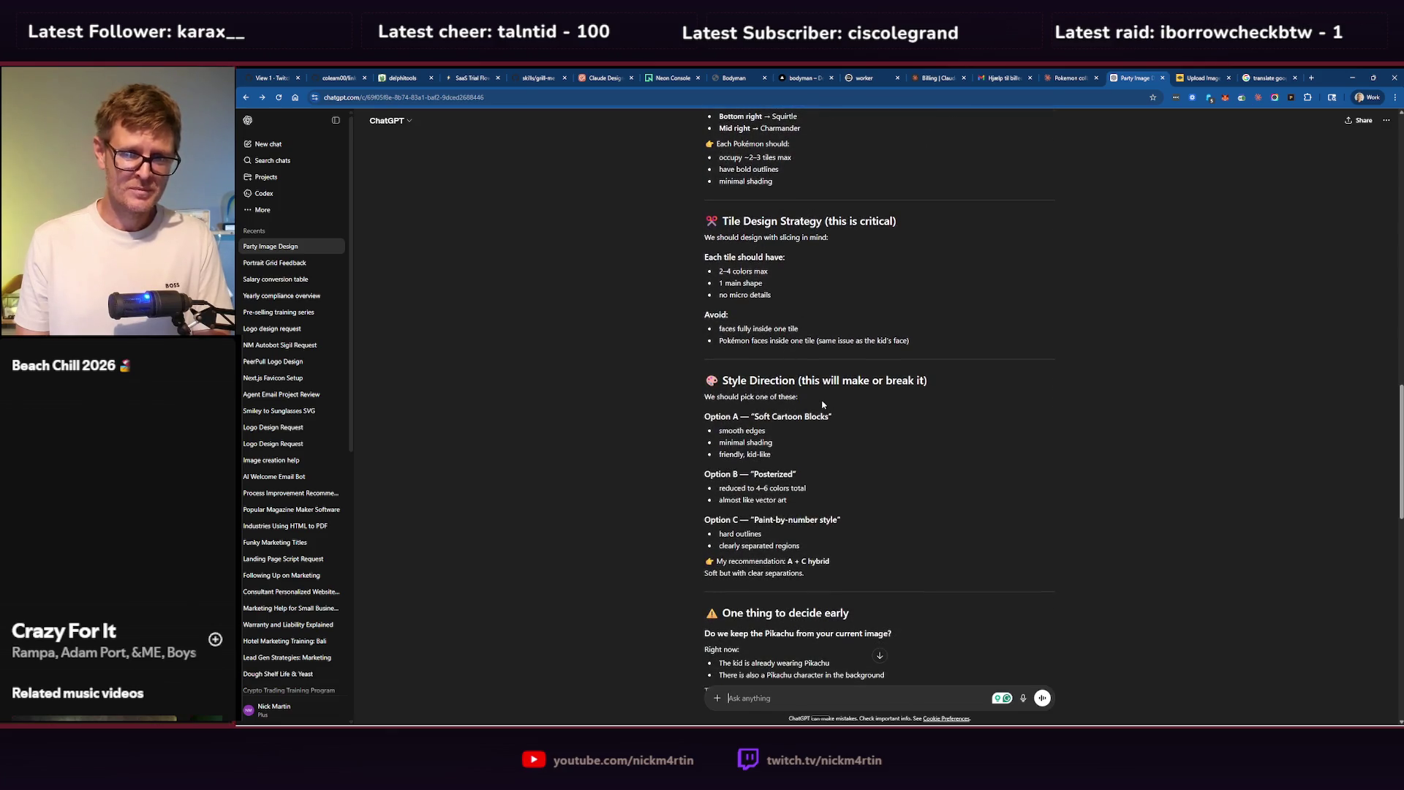
scroll(822, 403, down, 2)
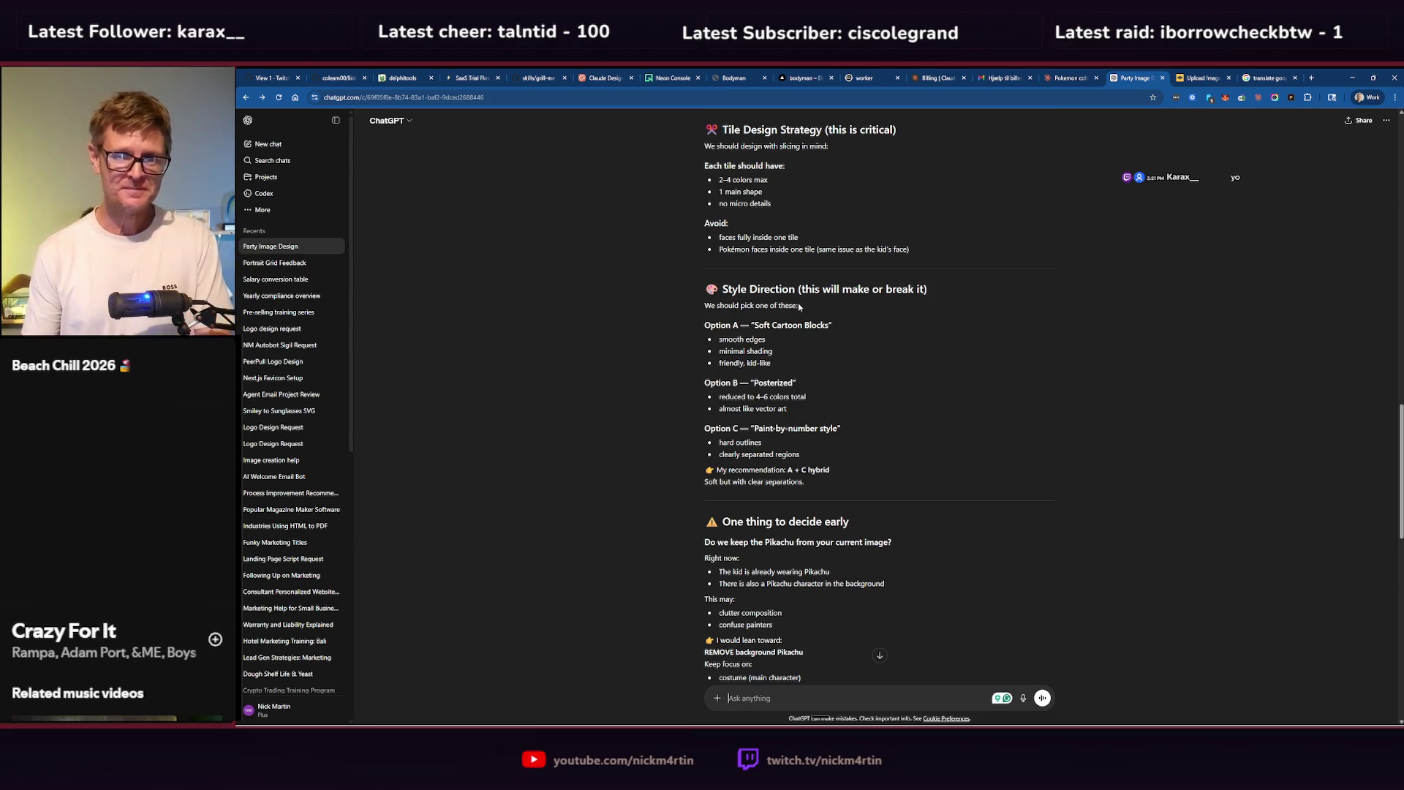
scroll(898, 309, down, 1)
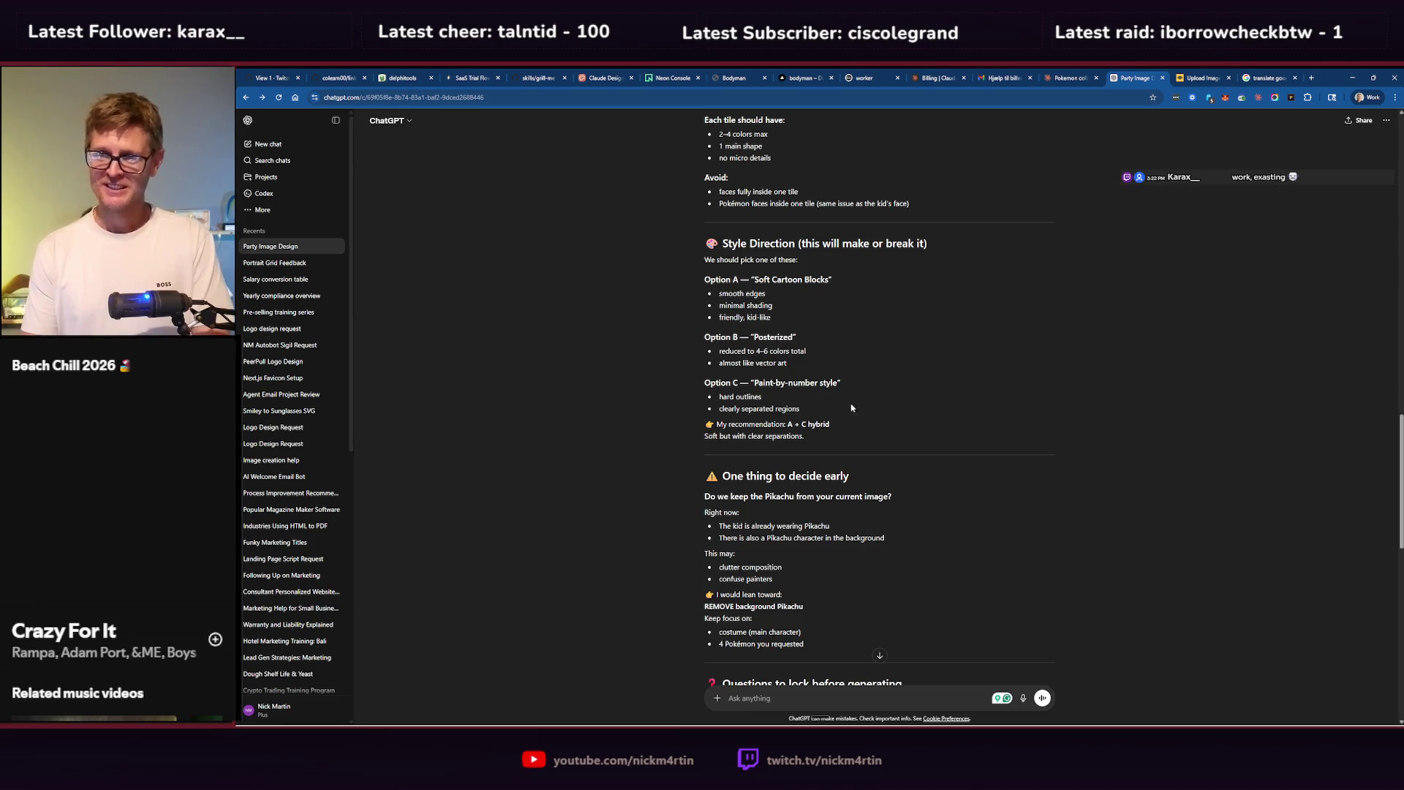
scroll(820, 387, down, 3)
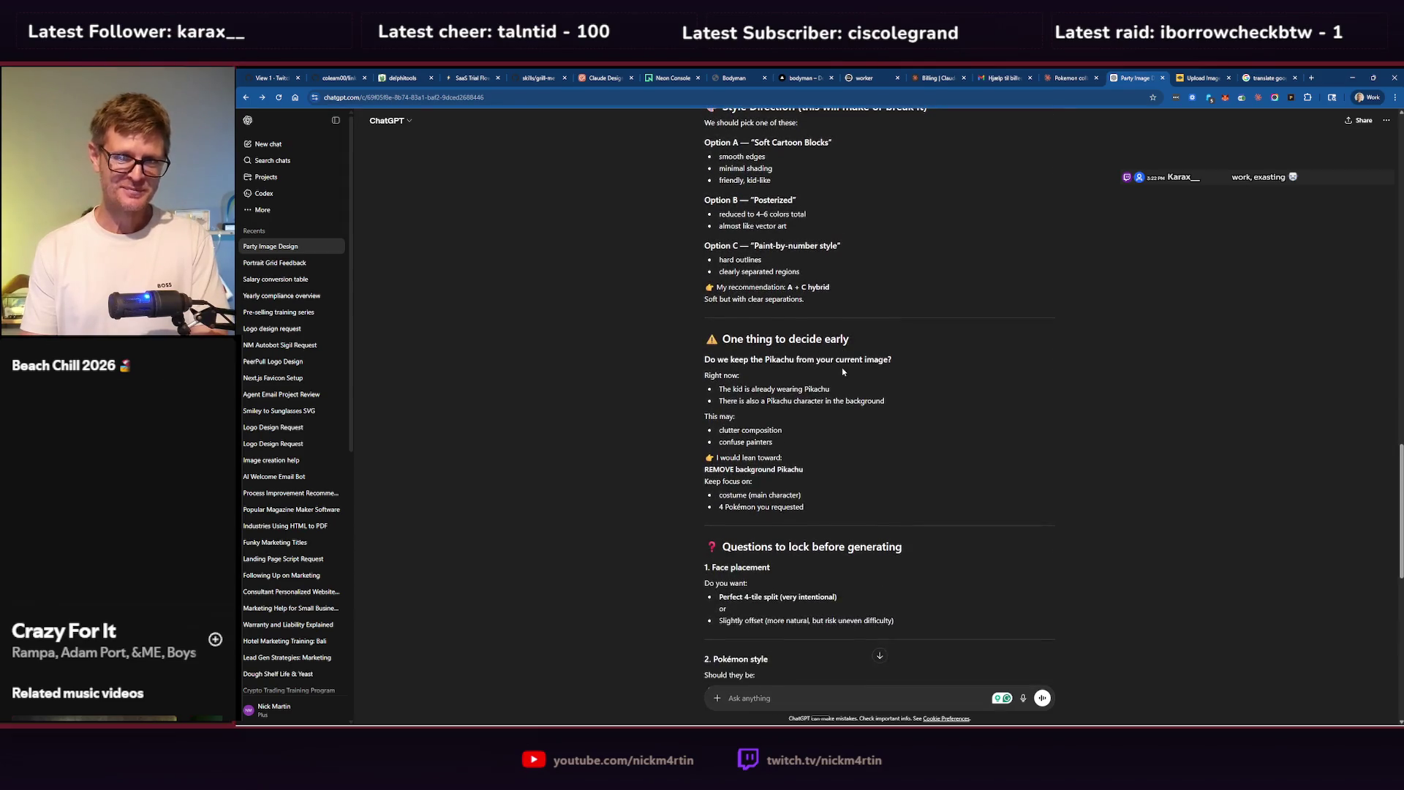
scroll(900, 302, down, 5)
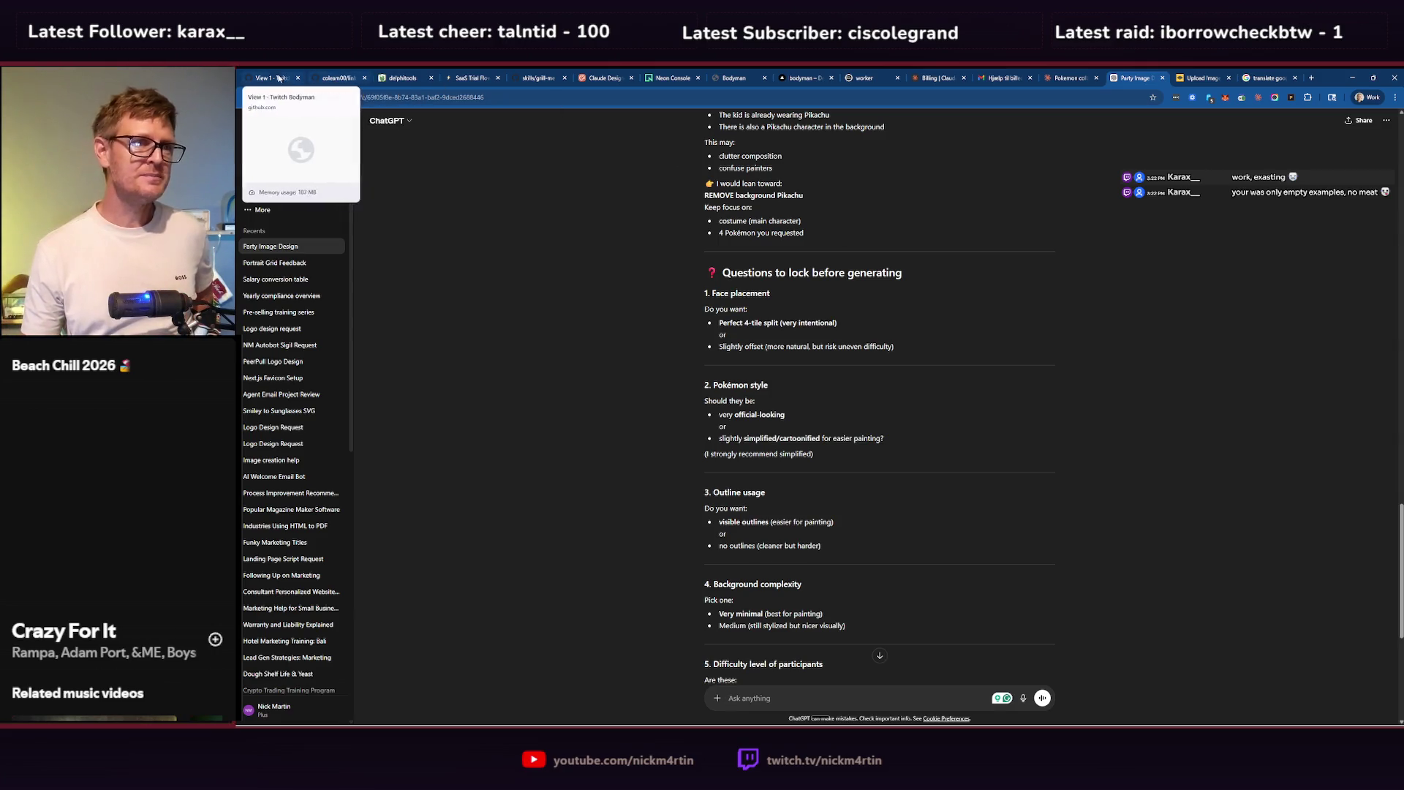
click(339, 78)
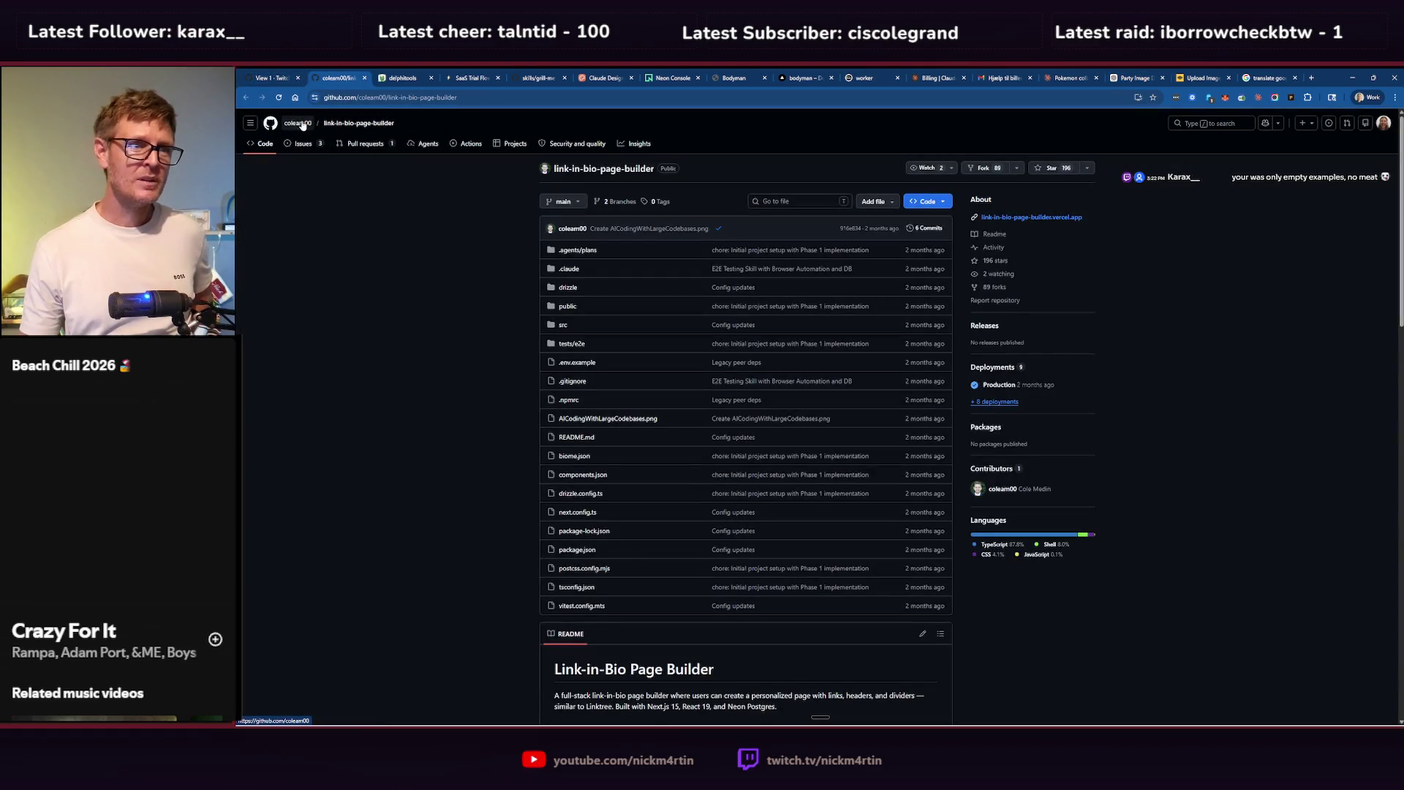
Step: Open claude-workflow-template from your repositories and browse into template/.claude/commands
click(1384, 123)
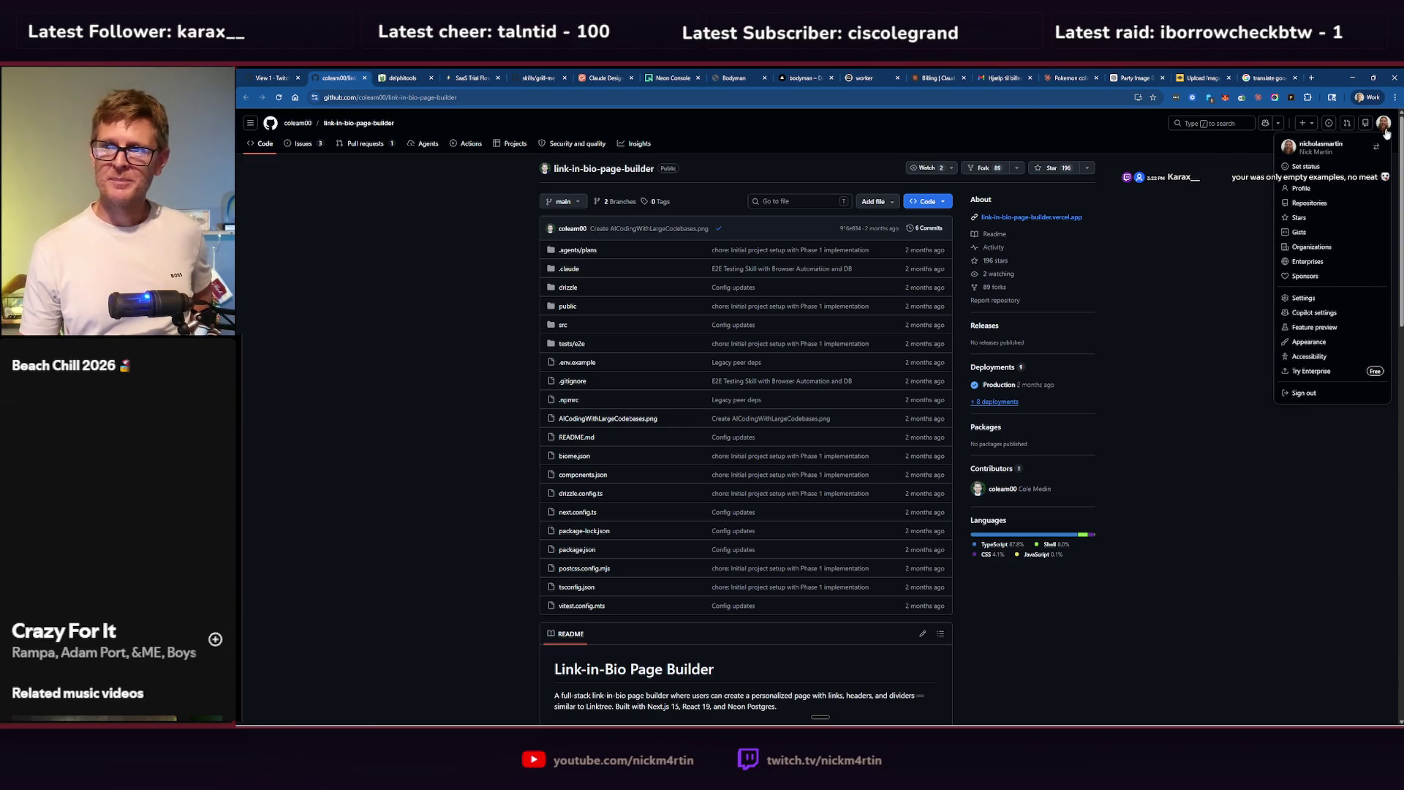
click(1309, 203)
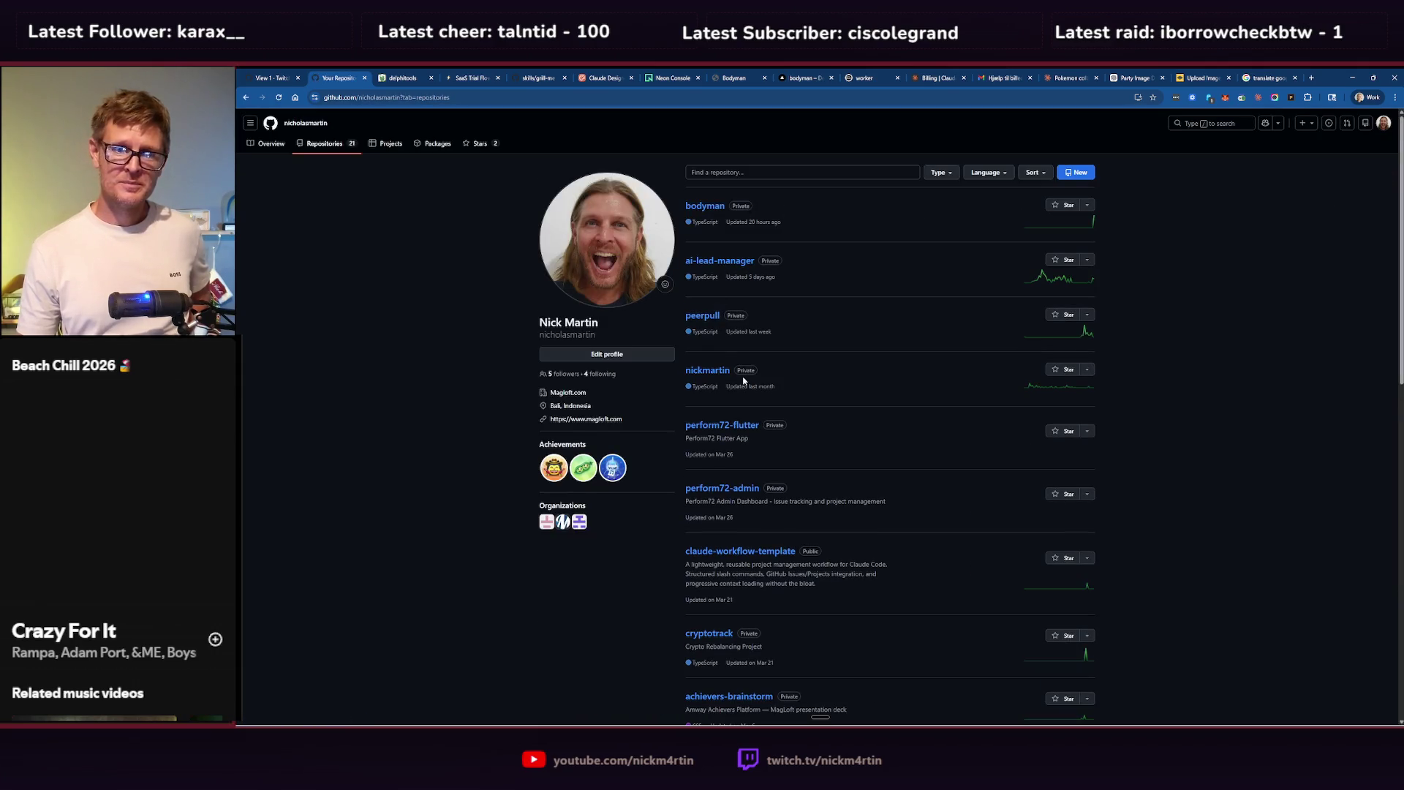
click(744, 556)
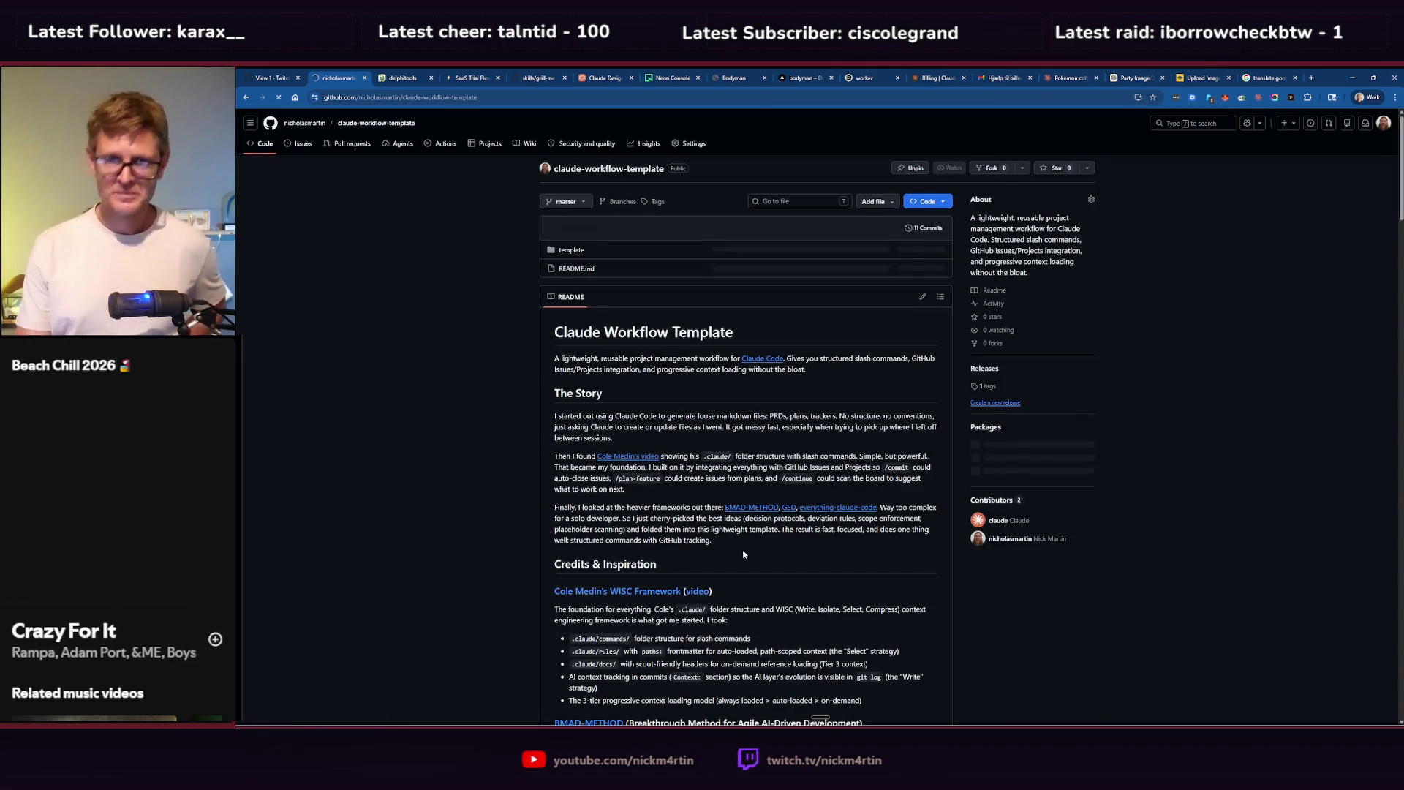
click(571, 251)
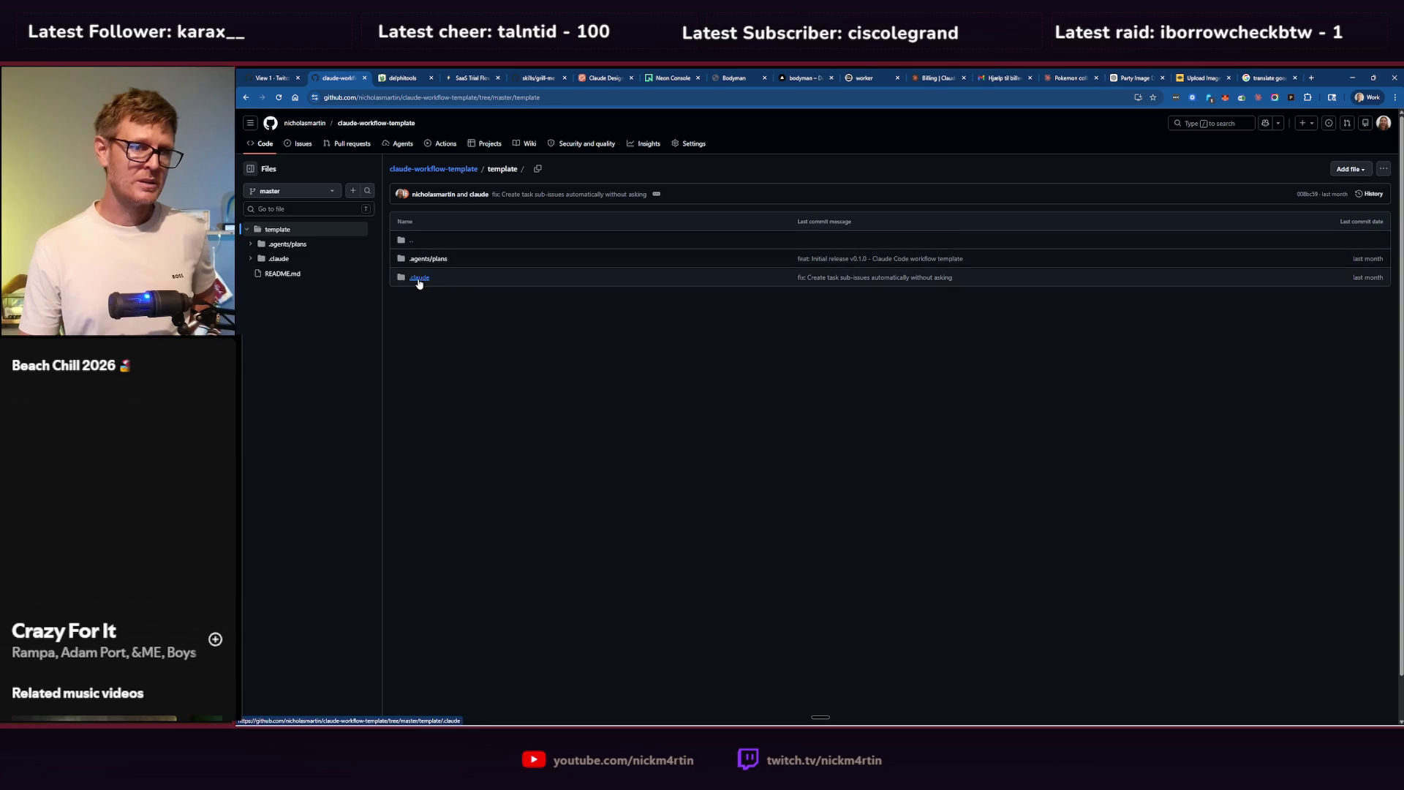
click(419, 279)
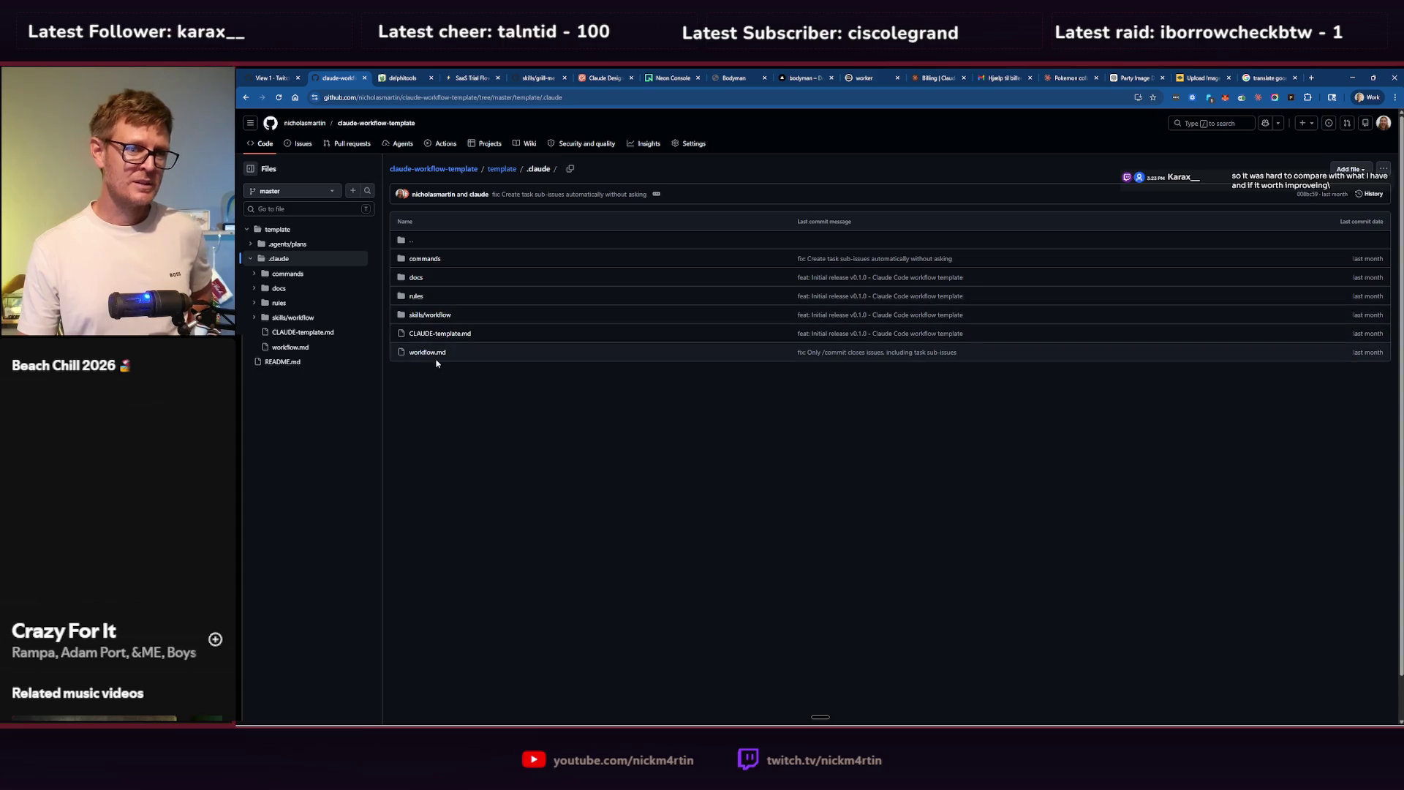
click(426, 260)
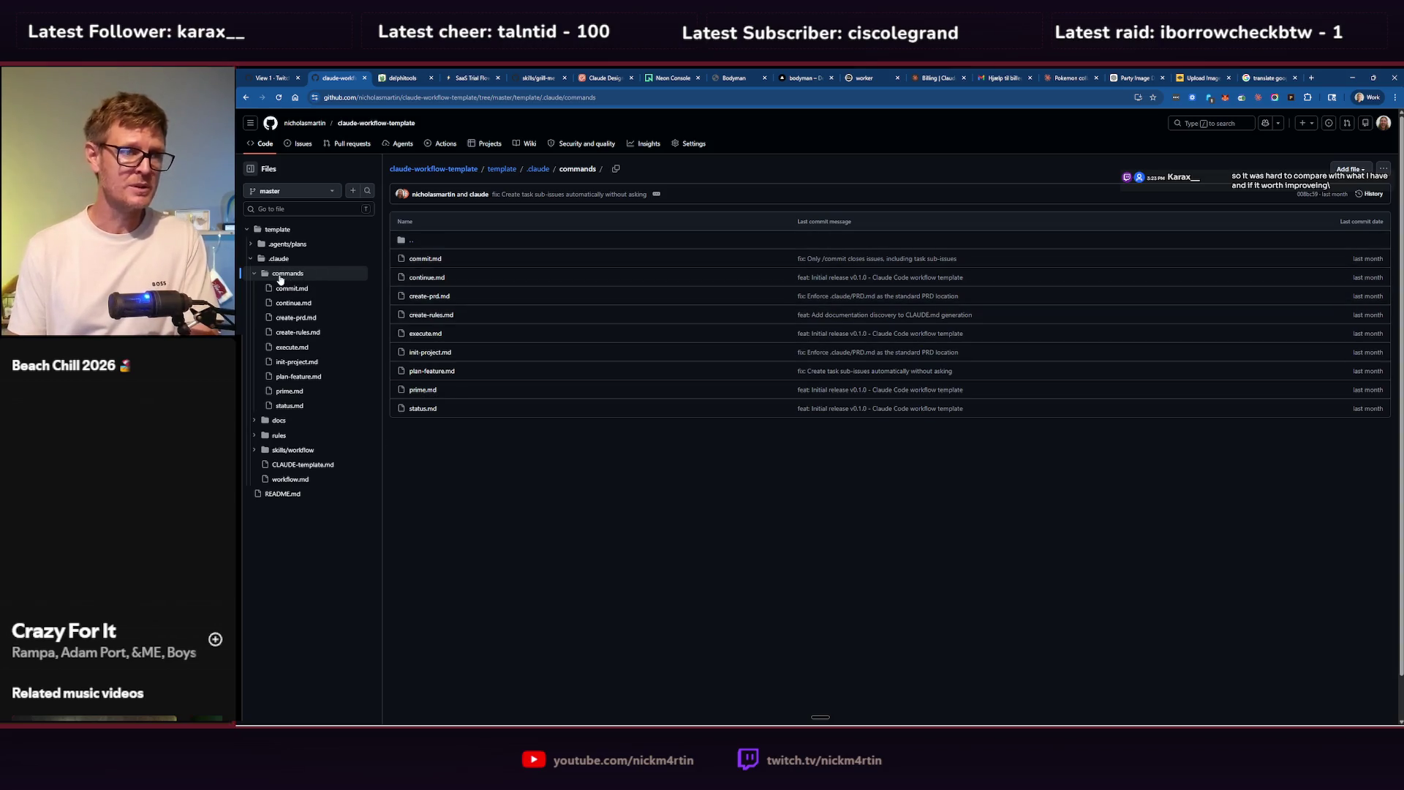
Step: Browse the .claude docs, rules and skills/workflow folders in turn
click(539, 169)
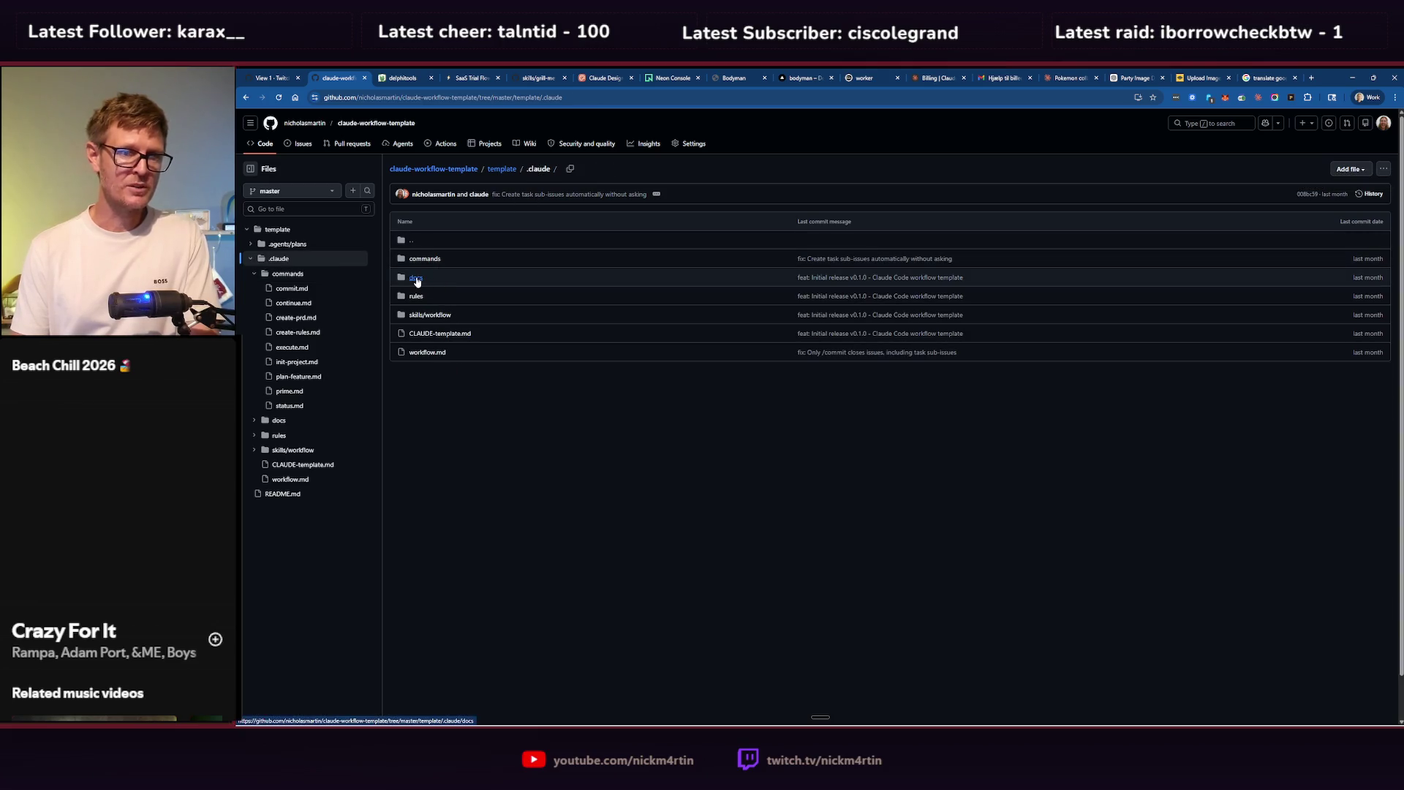
click(424, 279)
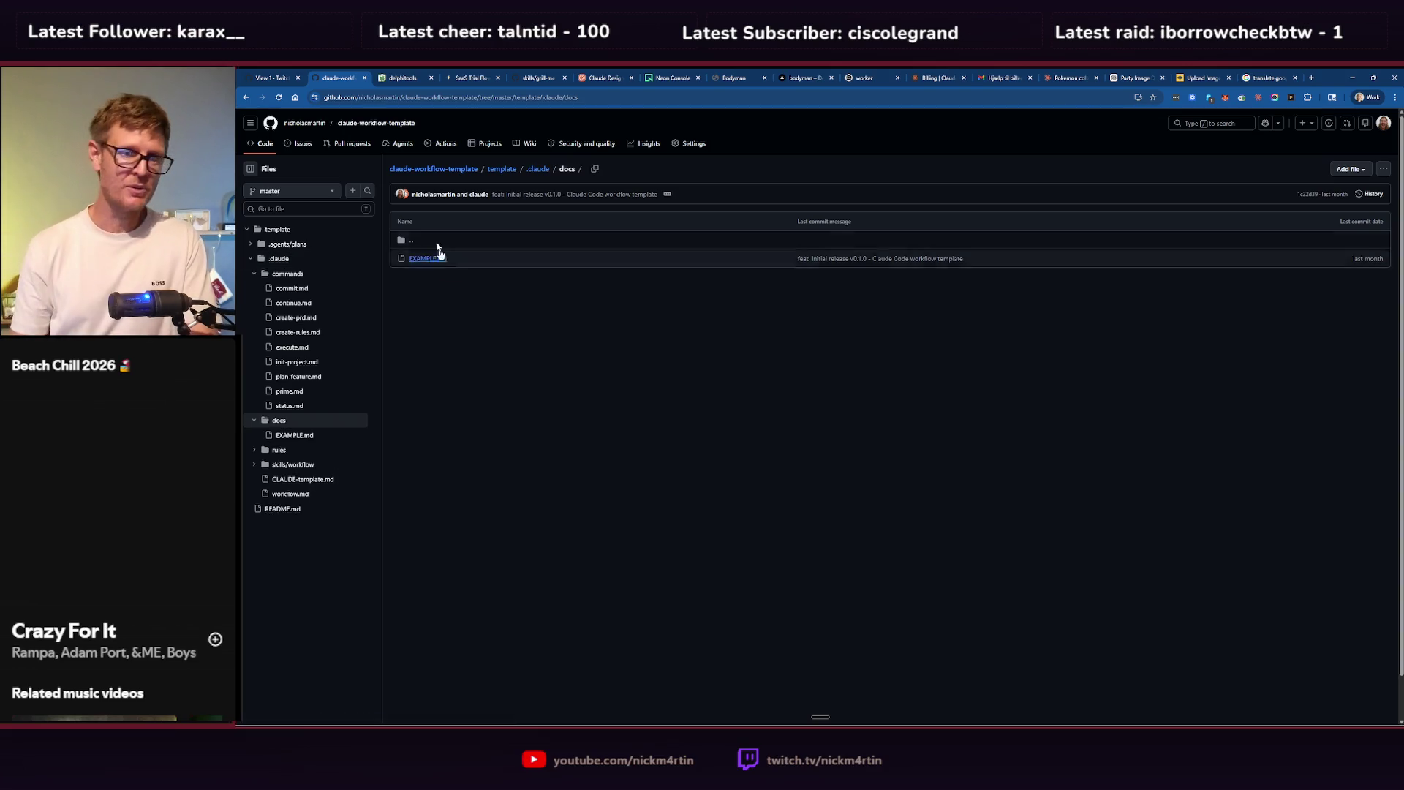
click(410, 241)
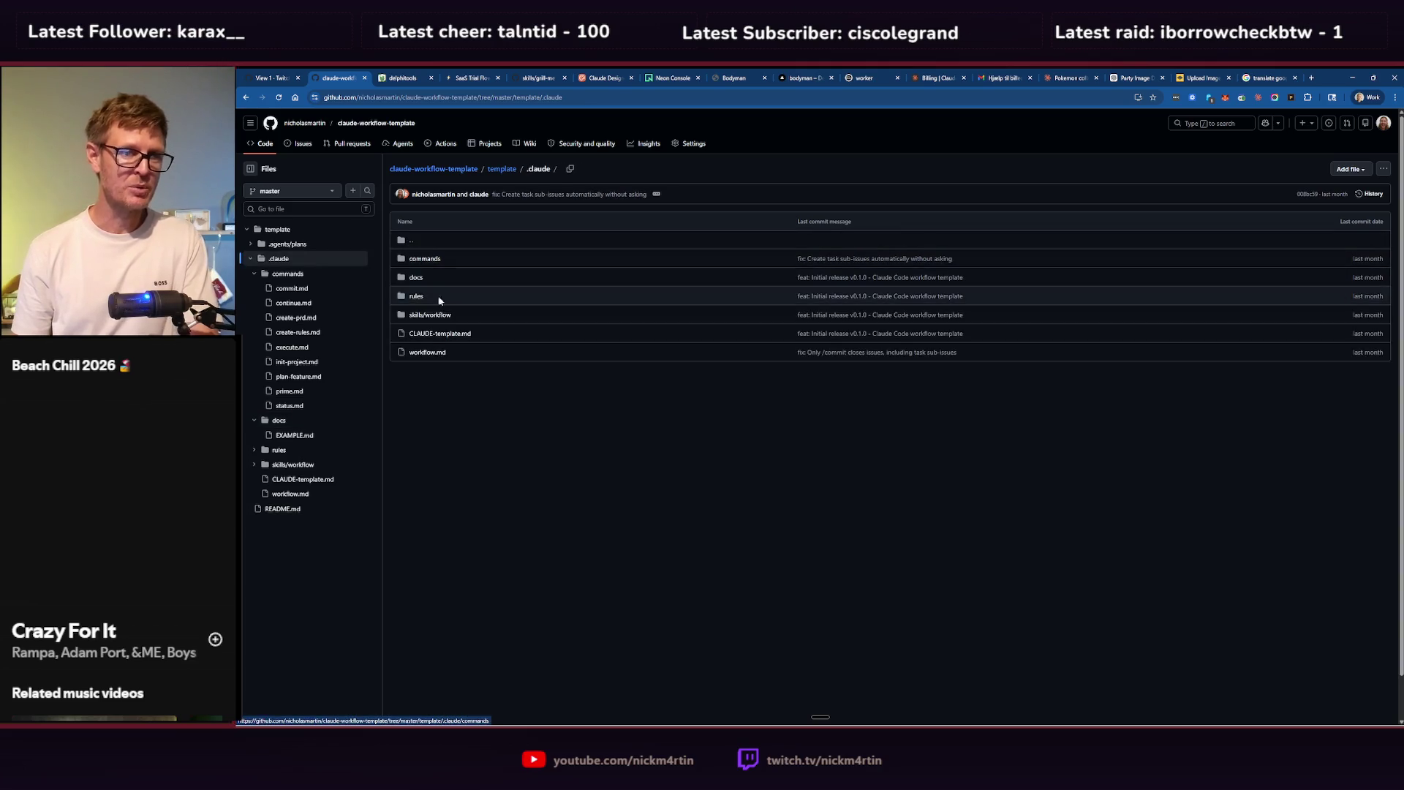
click(421, 297)
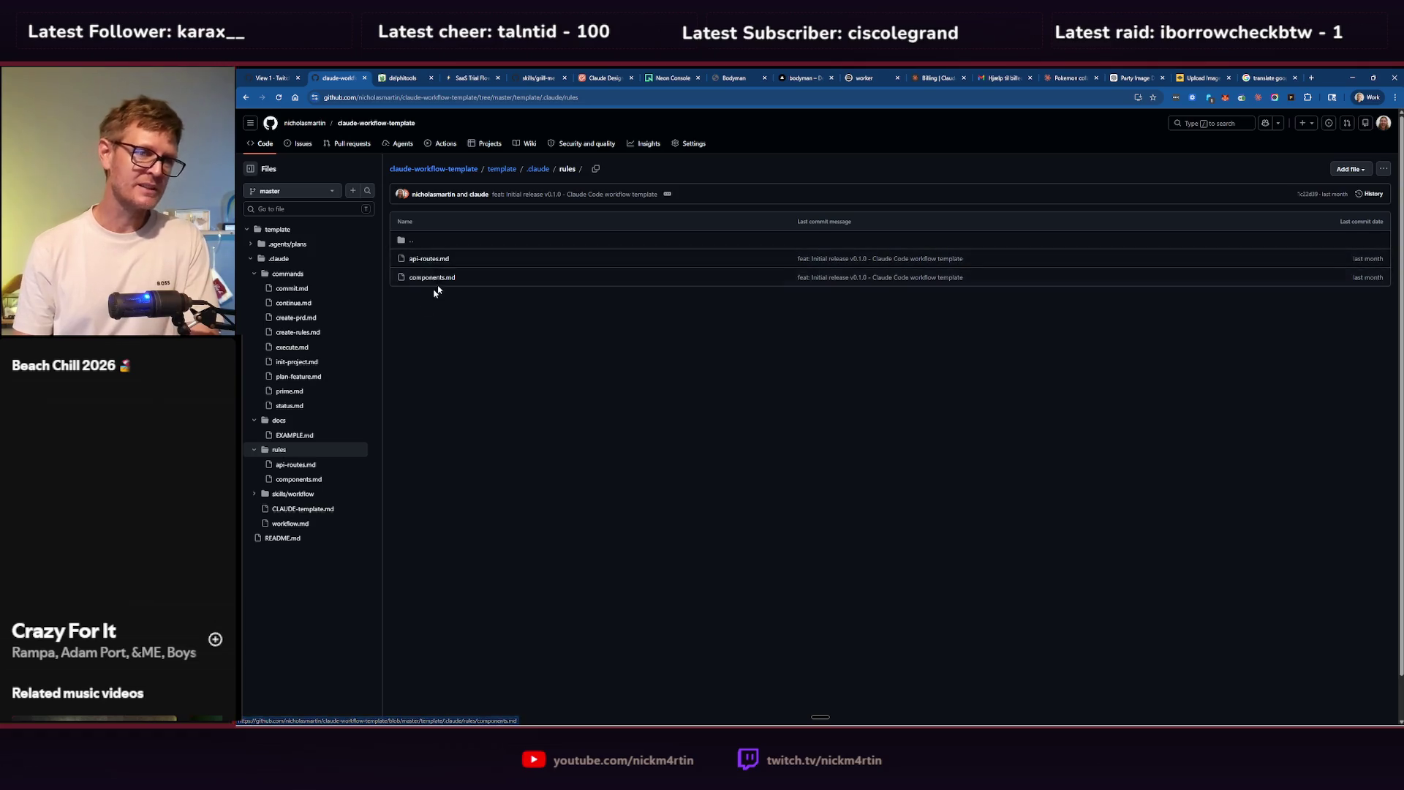
click(411, 243)
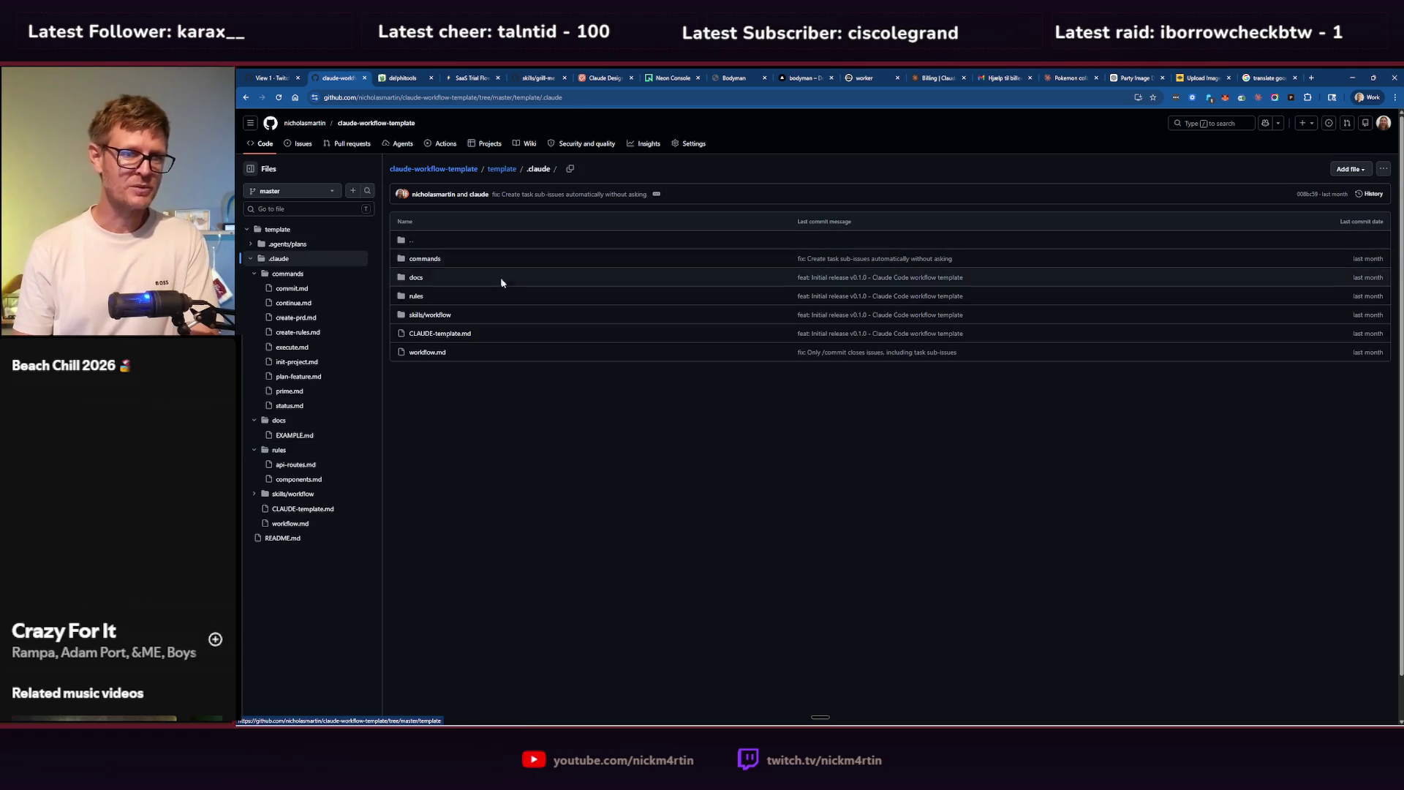
click(430, 315)
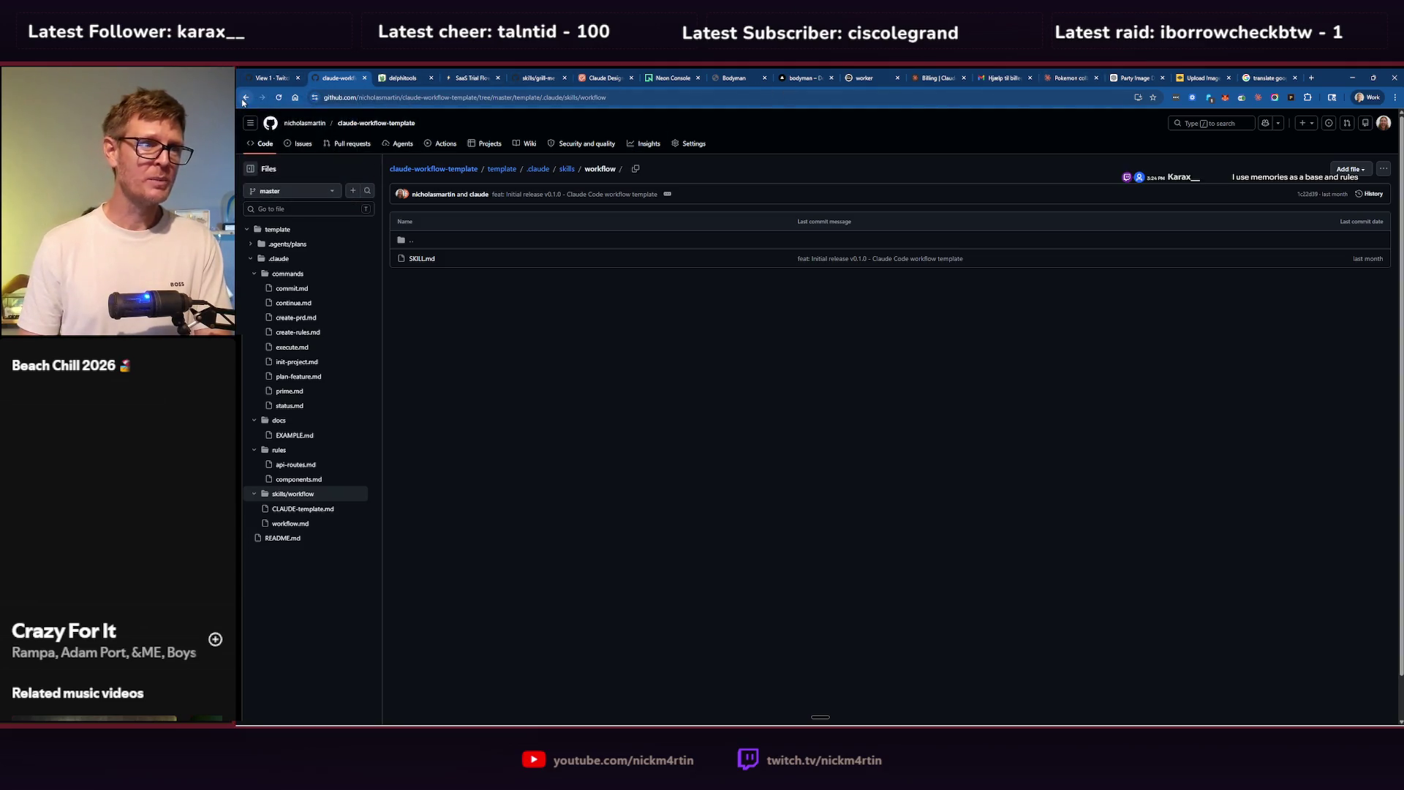
Step: Go back through the history to the .claude folder listing, then close the repository tab
click(245, 99)
click(245, 99)
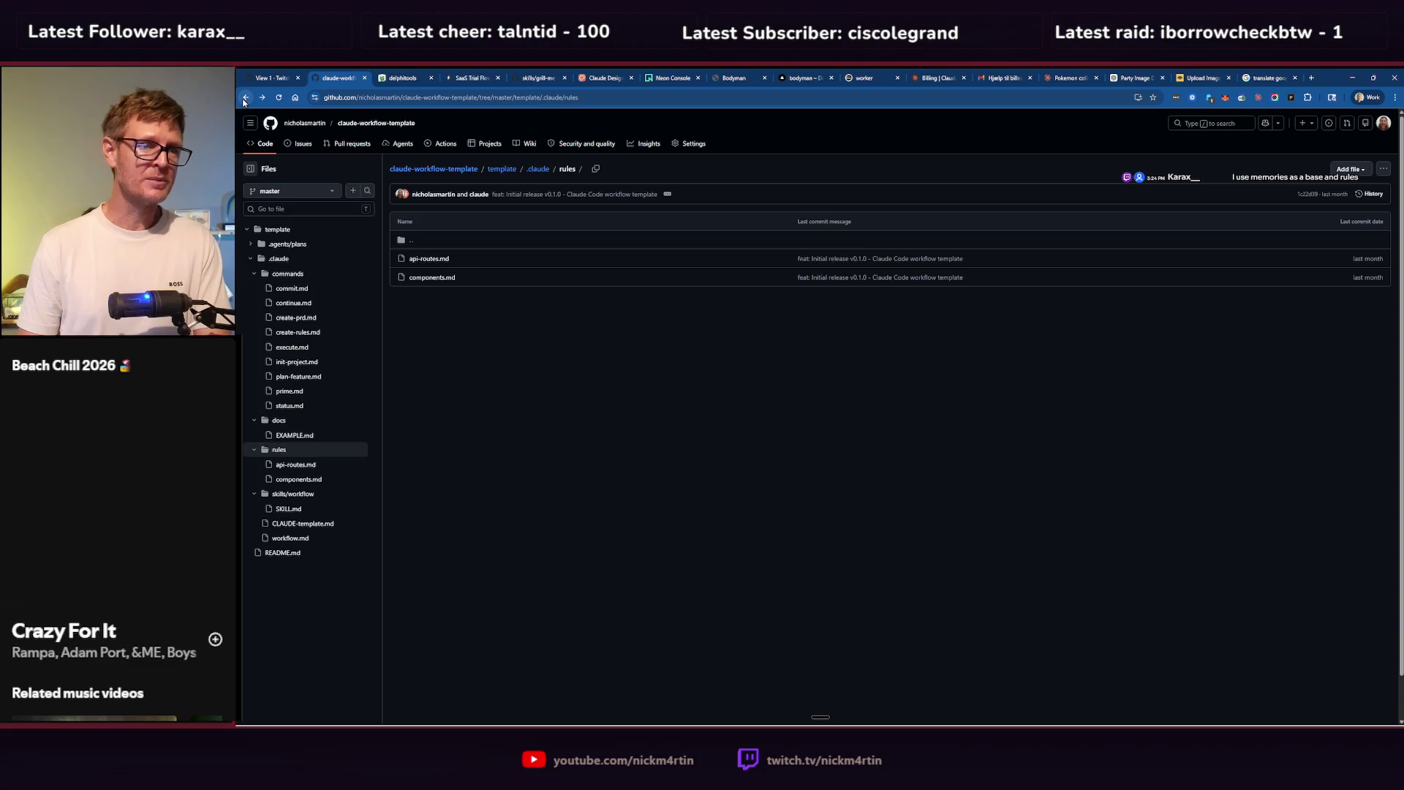
right_click(246, 99)
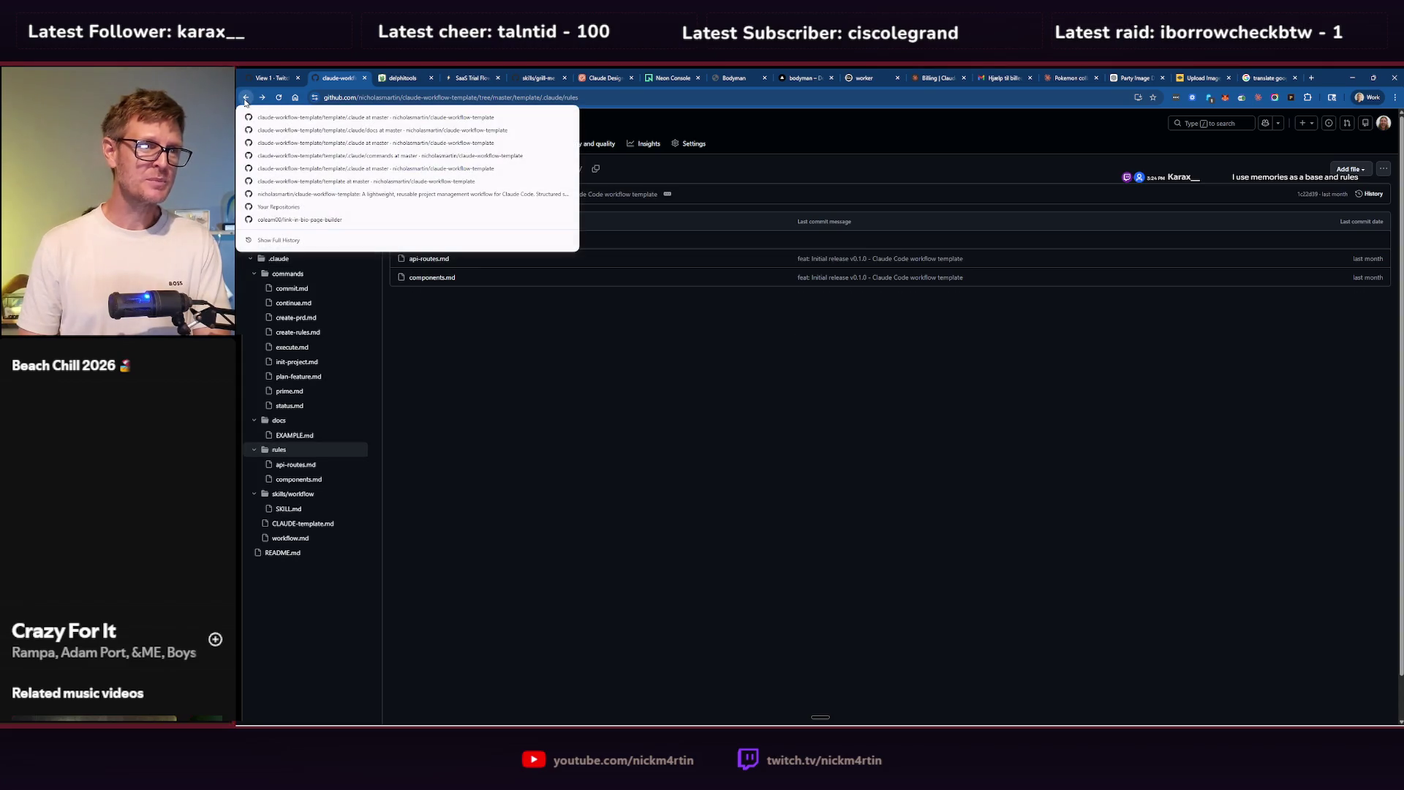
click(307, 117)
click(365, 78)
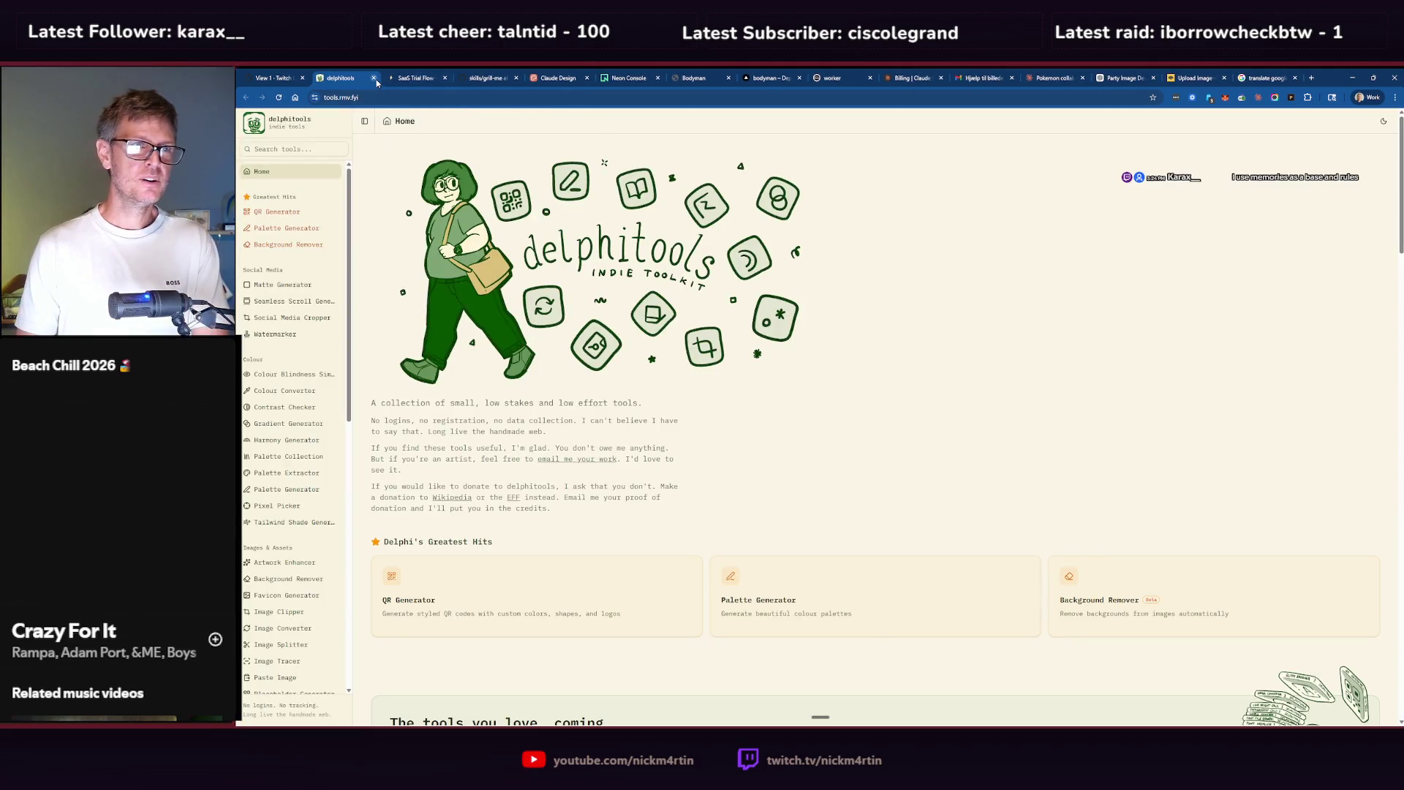
Step: Close the delphitools and Google Translate tabs and return to the Party Image Design chat
click(374, 77)
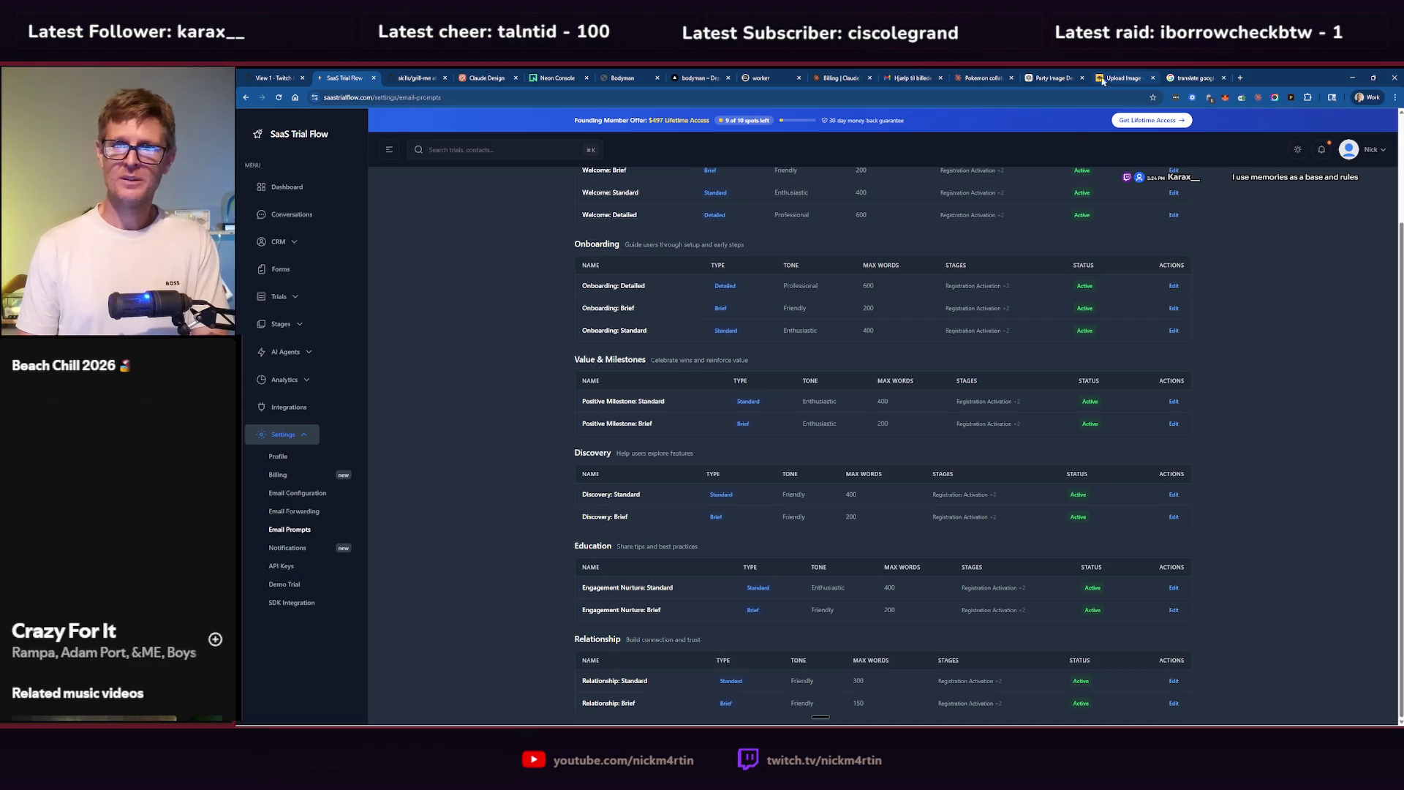
mouse_move(1100, 79)
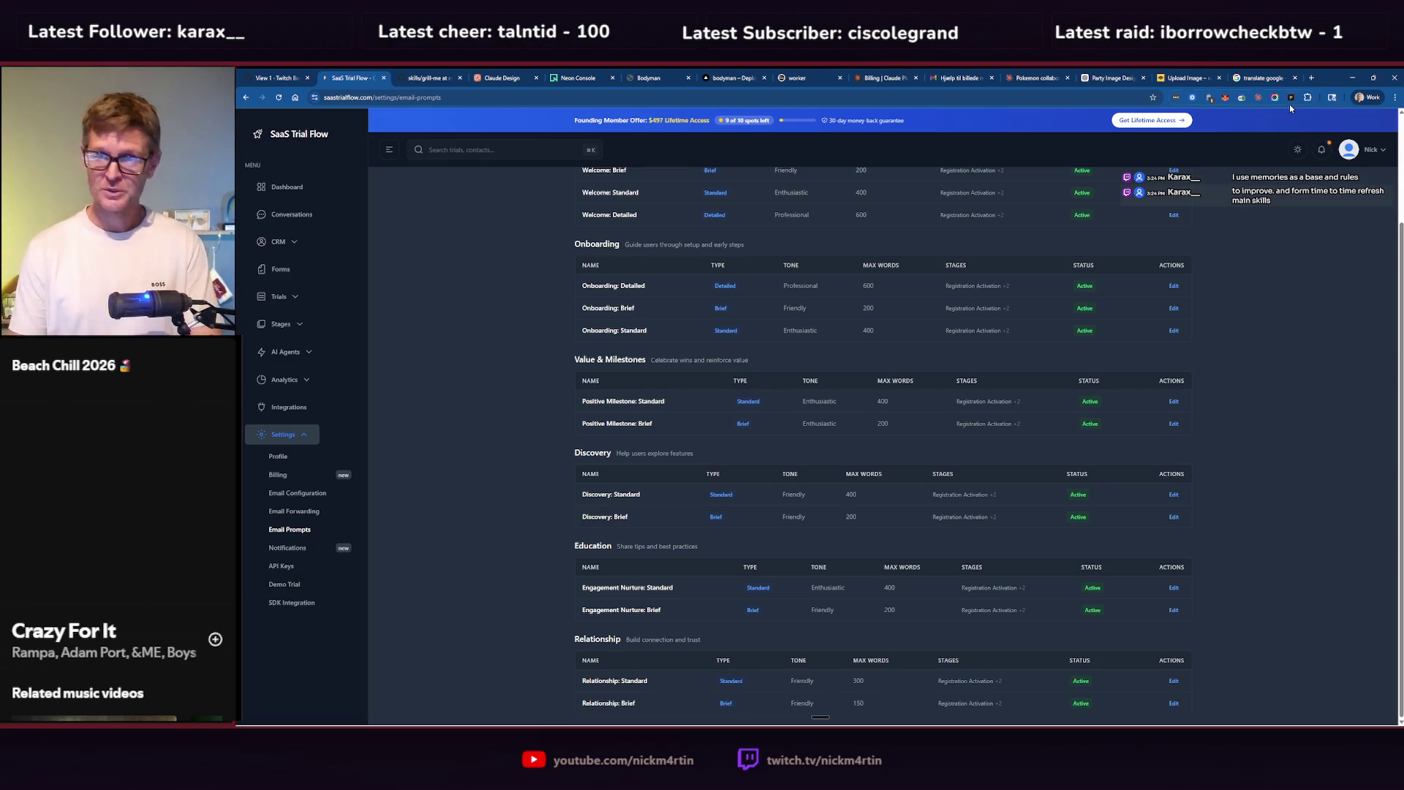
click(1262, 78)
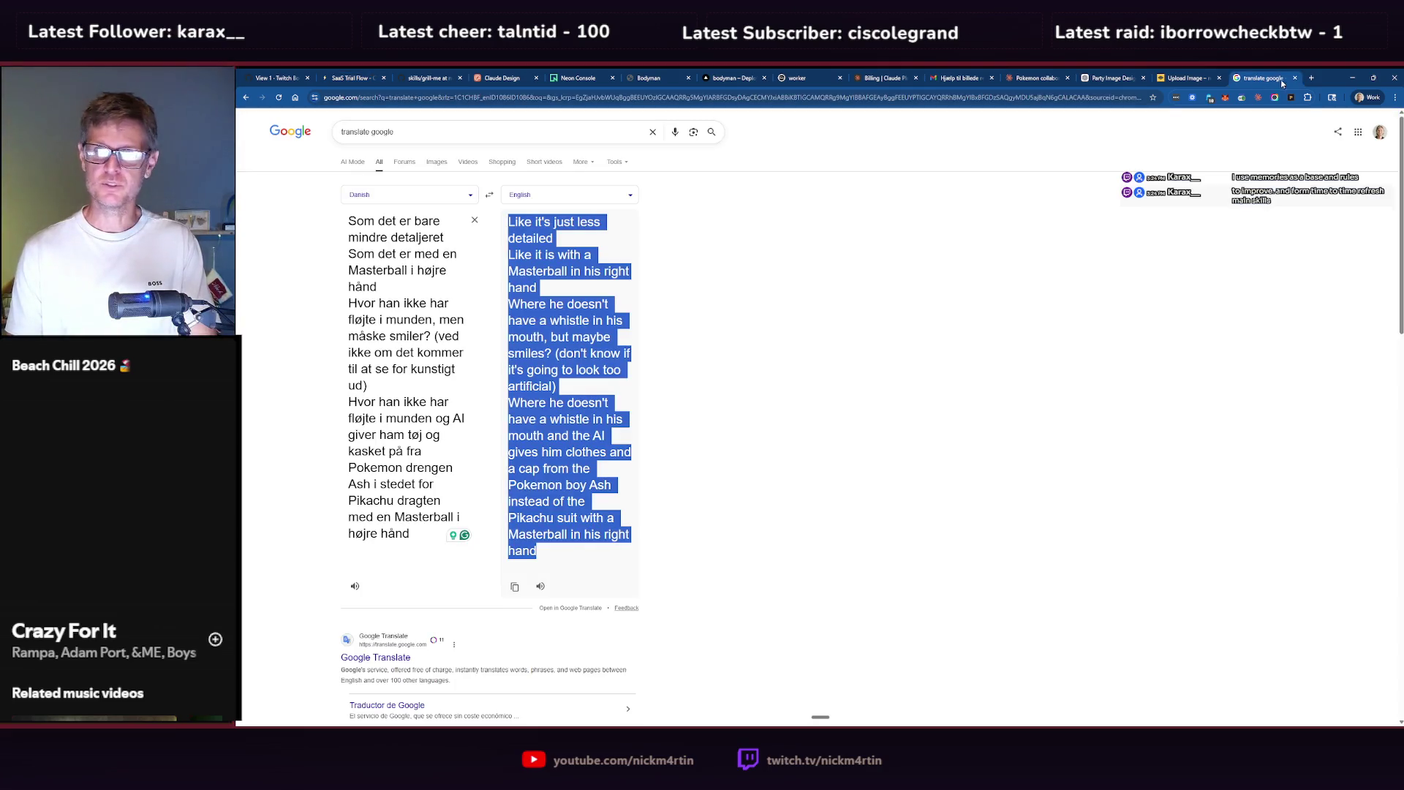
key(ctrl+w)
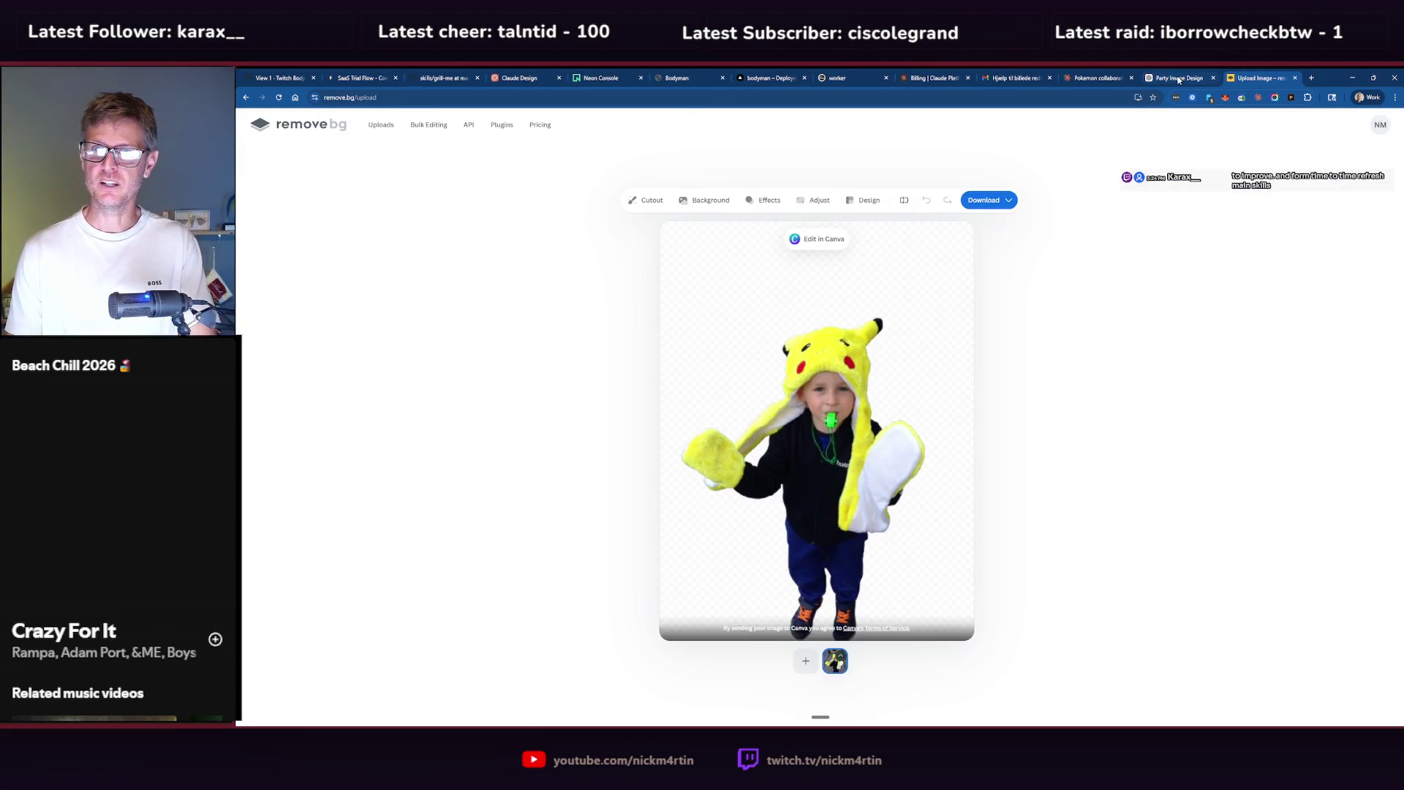
click(1163, 79)
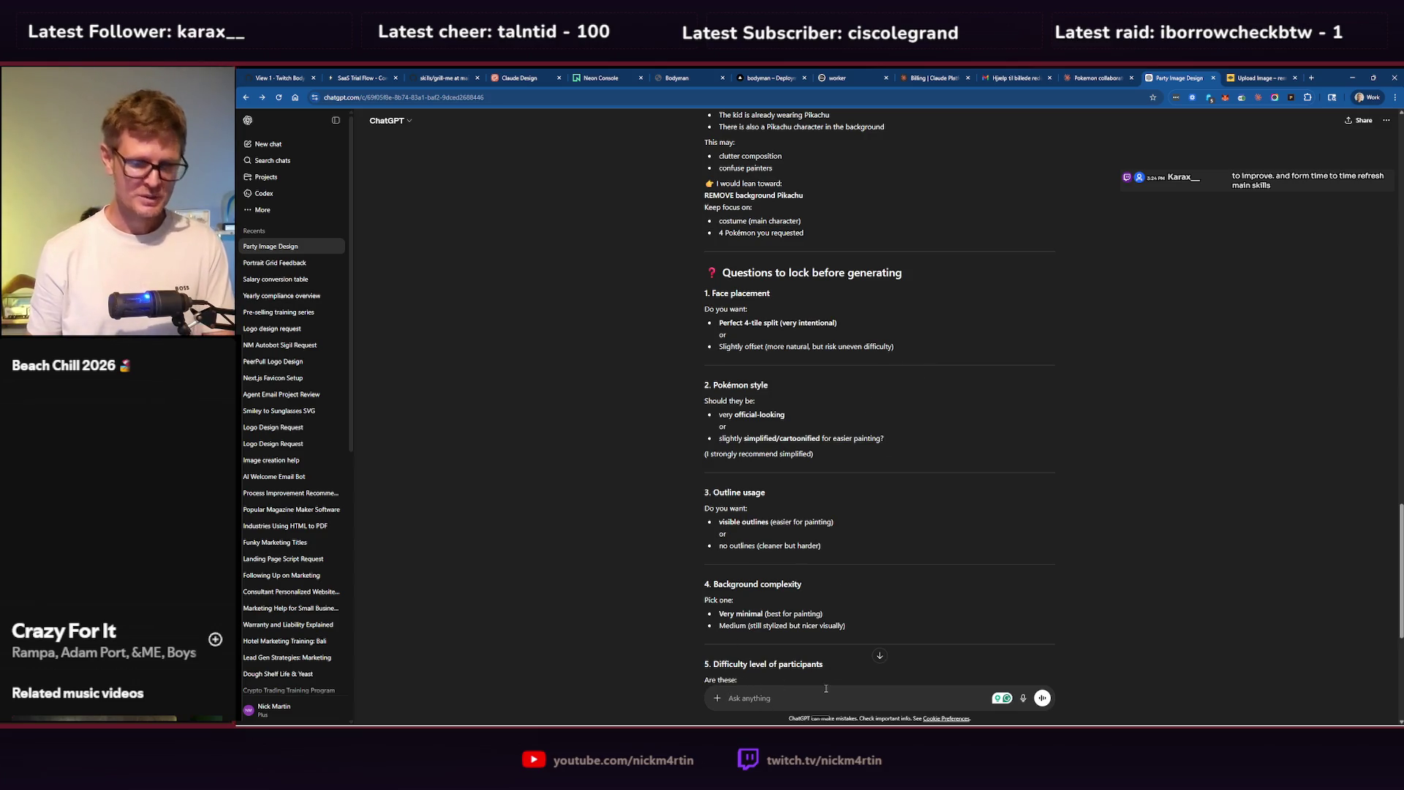
Step: Write numbered answers 1–4: slightly offset, simplified, slight outlines, minimal
text(1.)
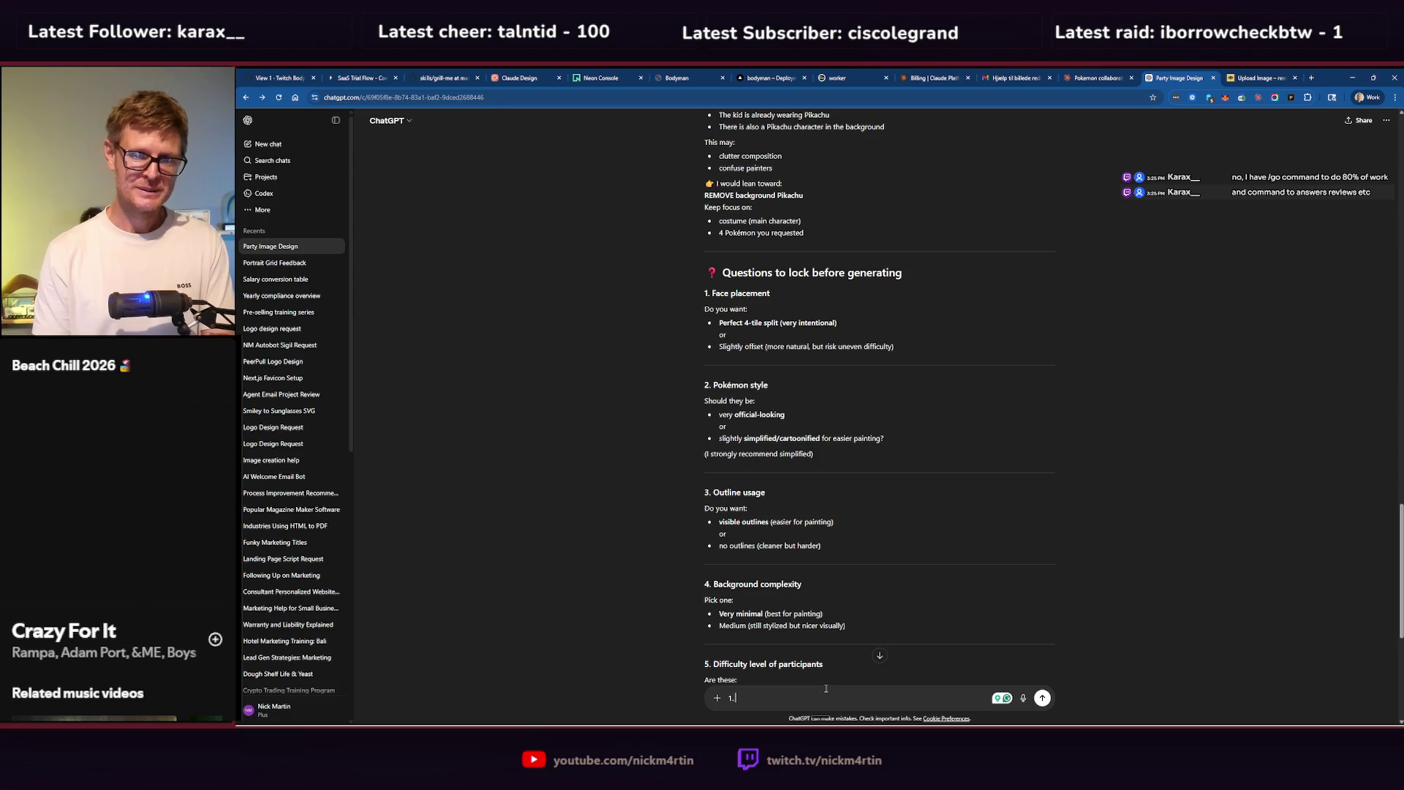
text(sligh)
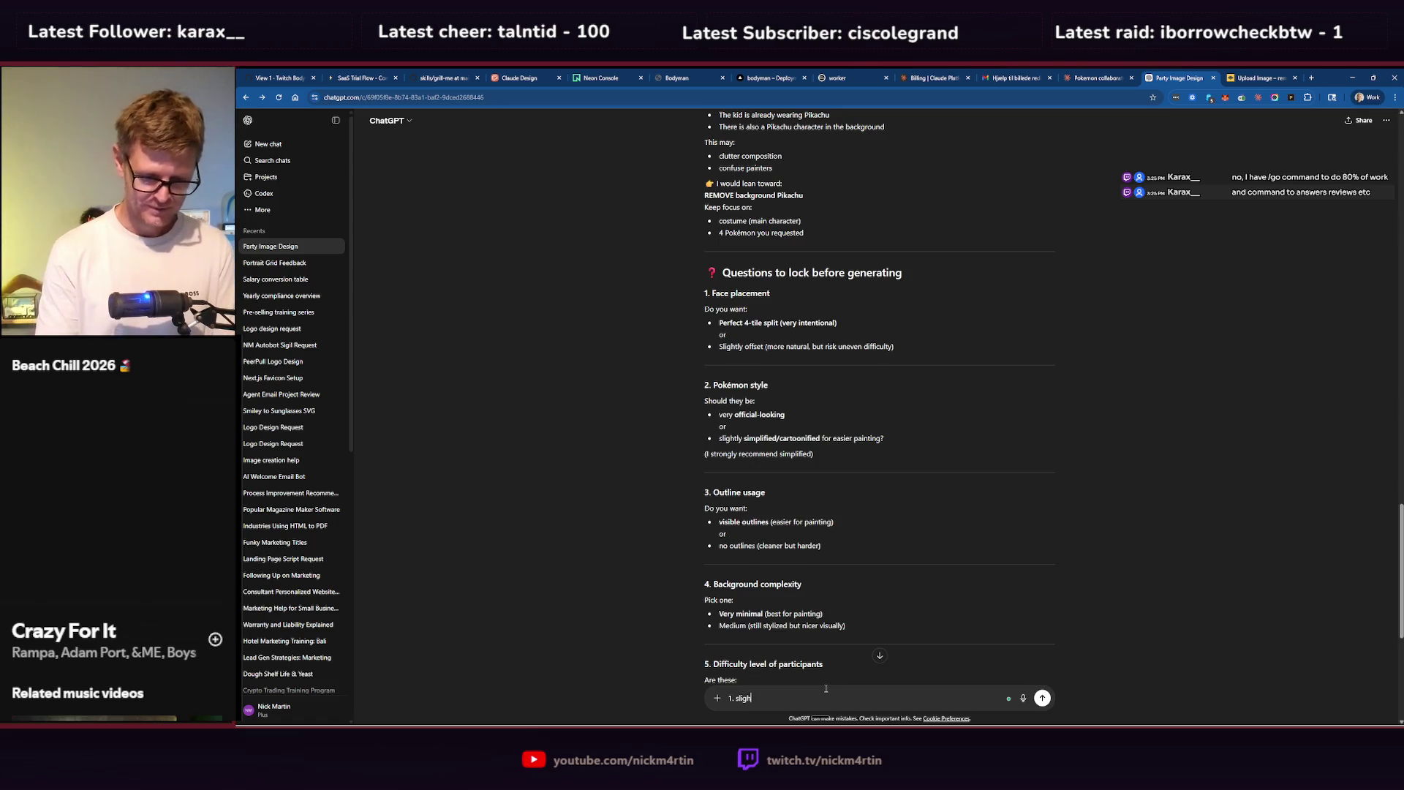
text(tly offset)
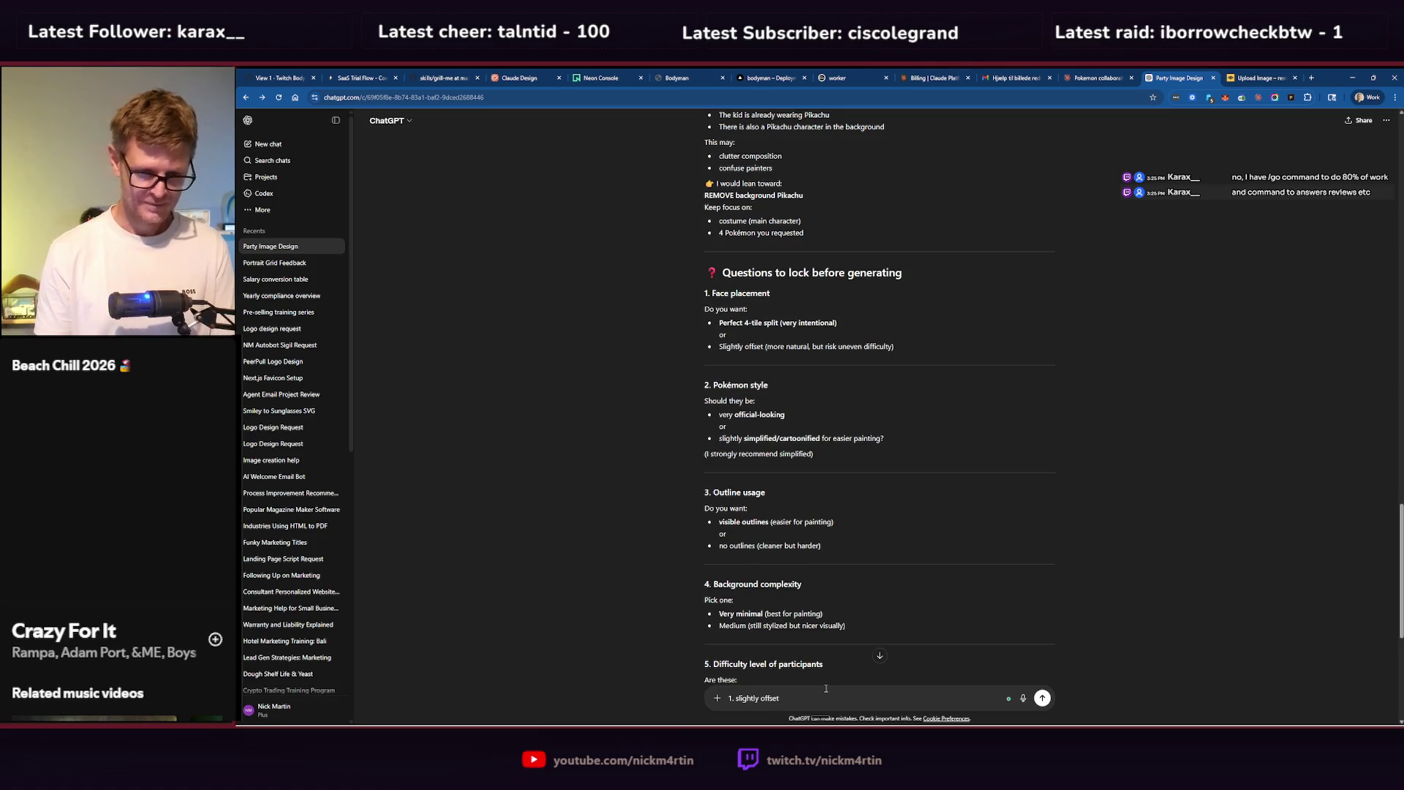
key(shift+Return)
text(2.)
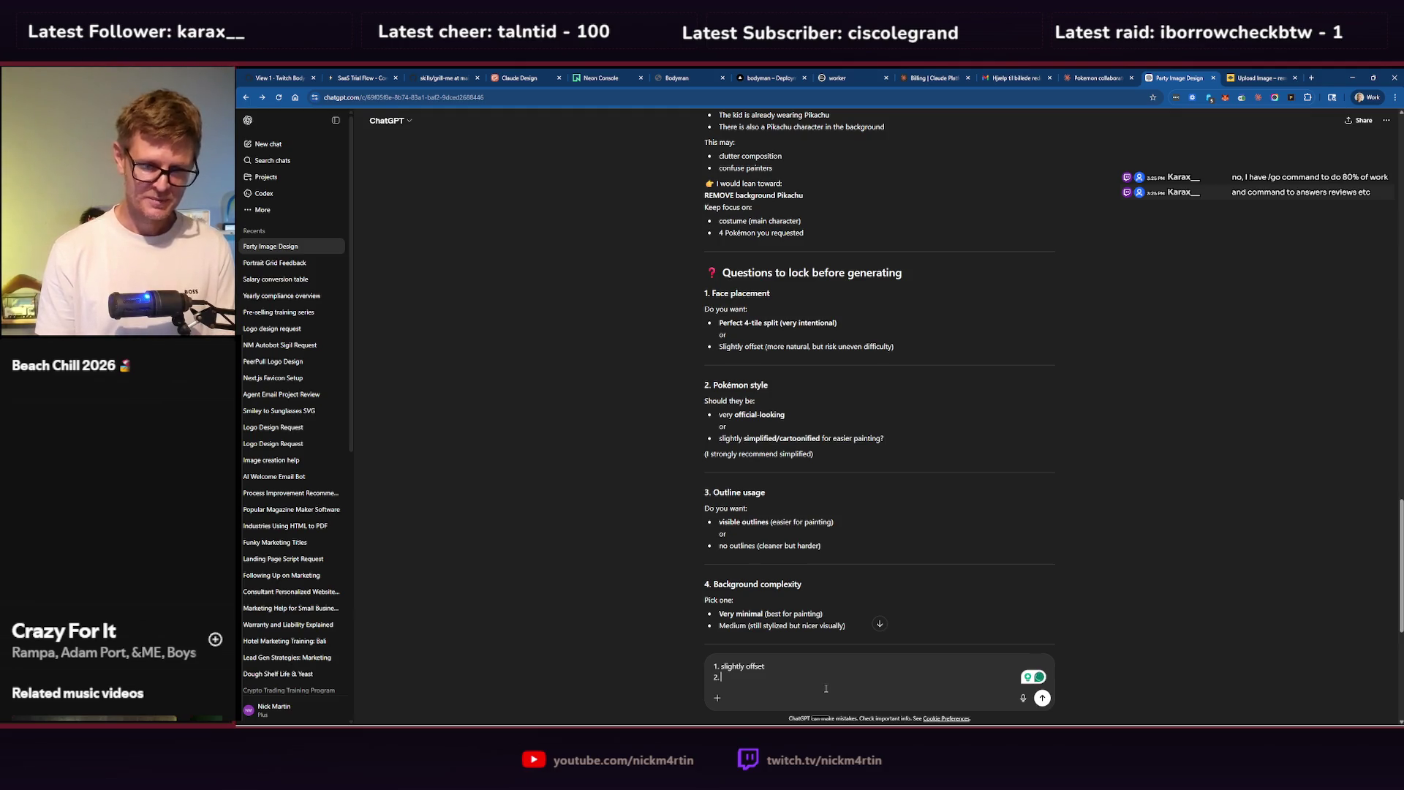
text(simplifie)
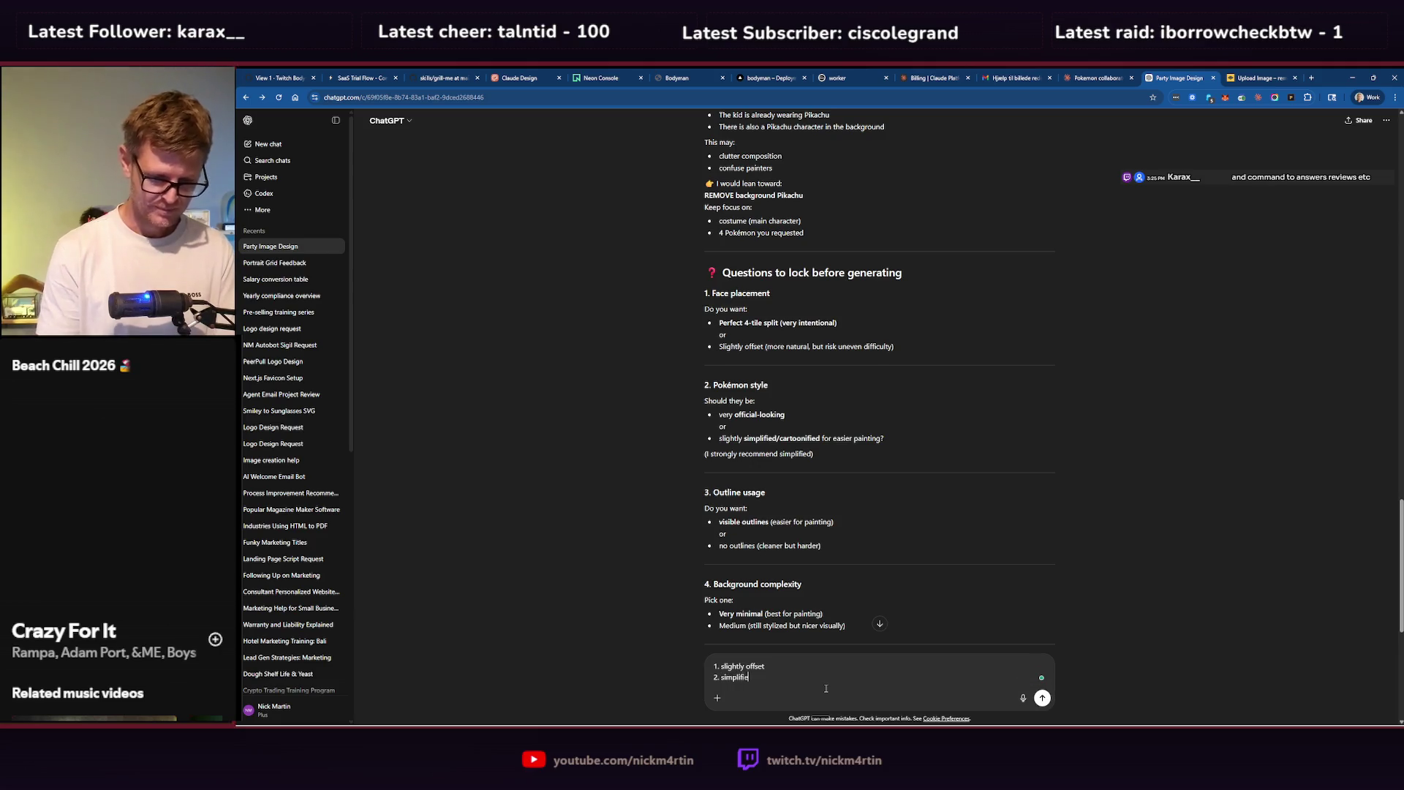
text(d)
key(shift+Return)
text(3.)
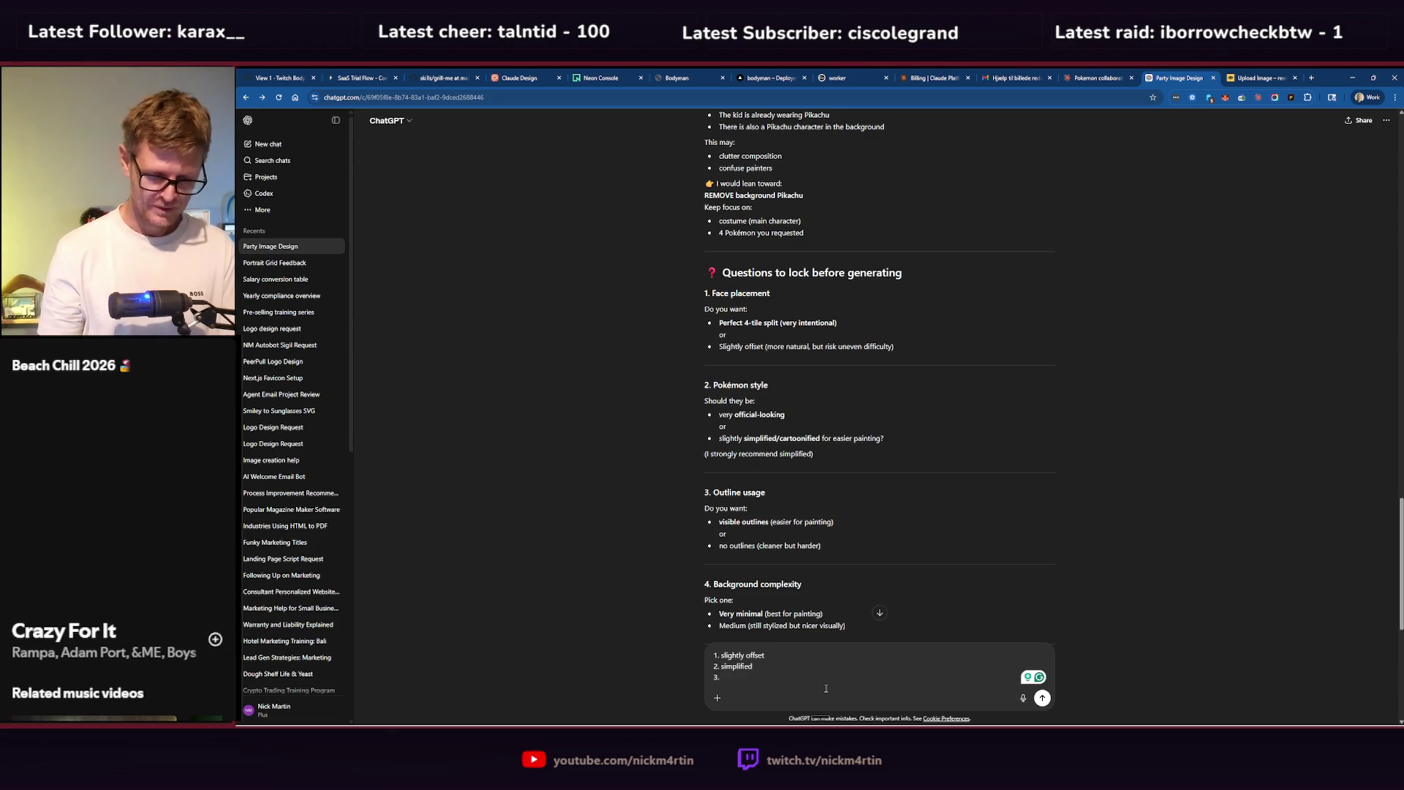
text(slight)
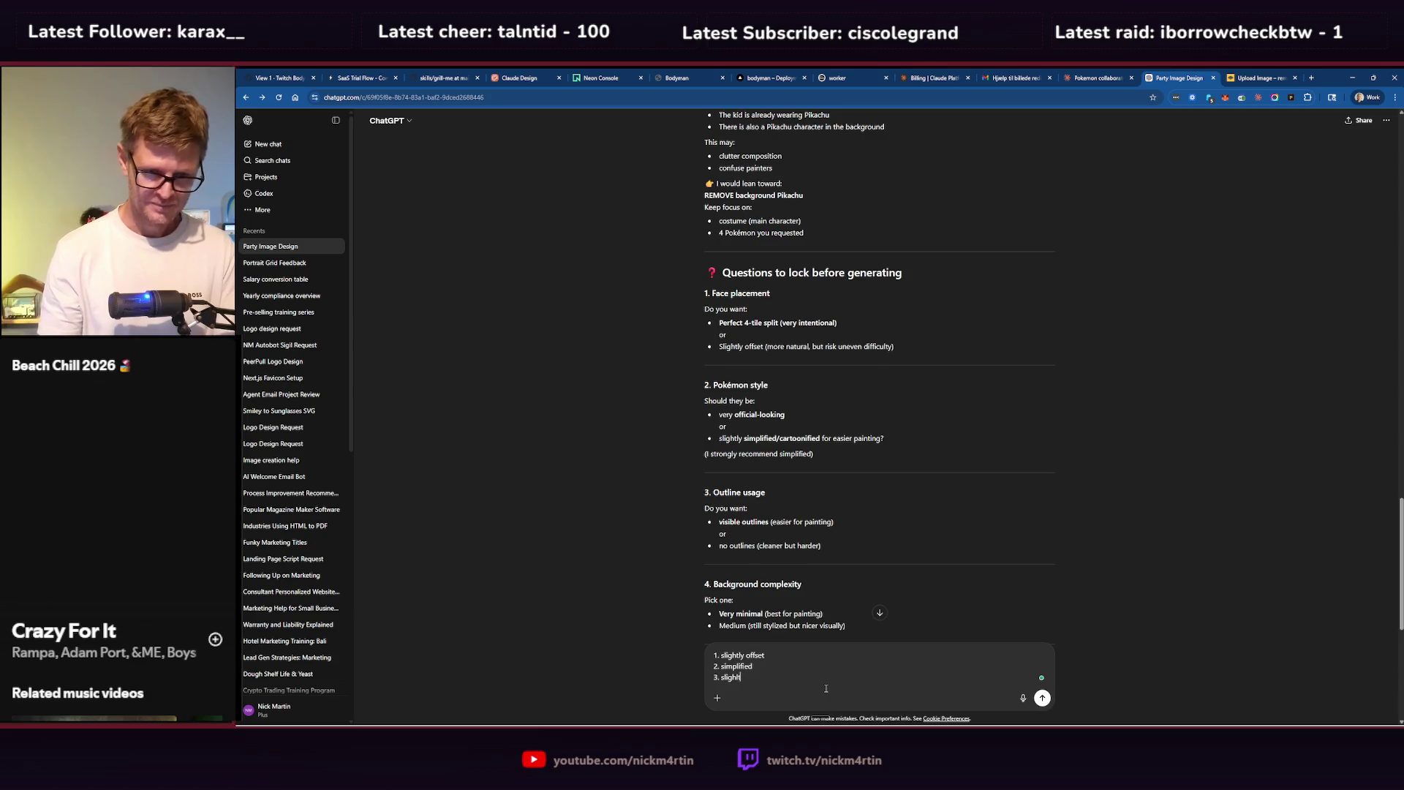
text( op)
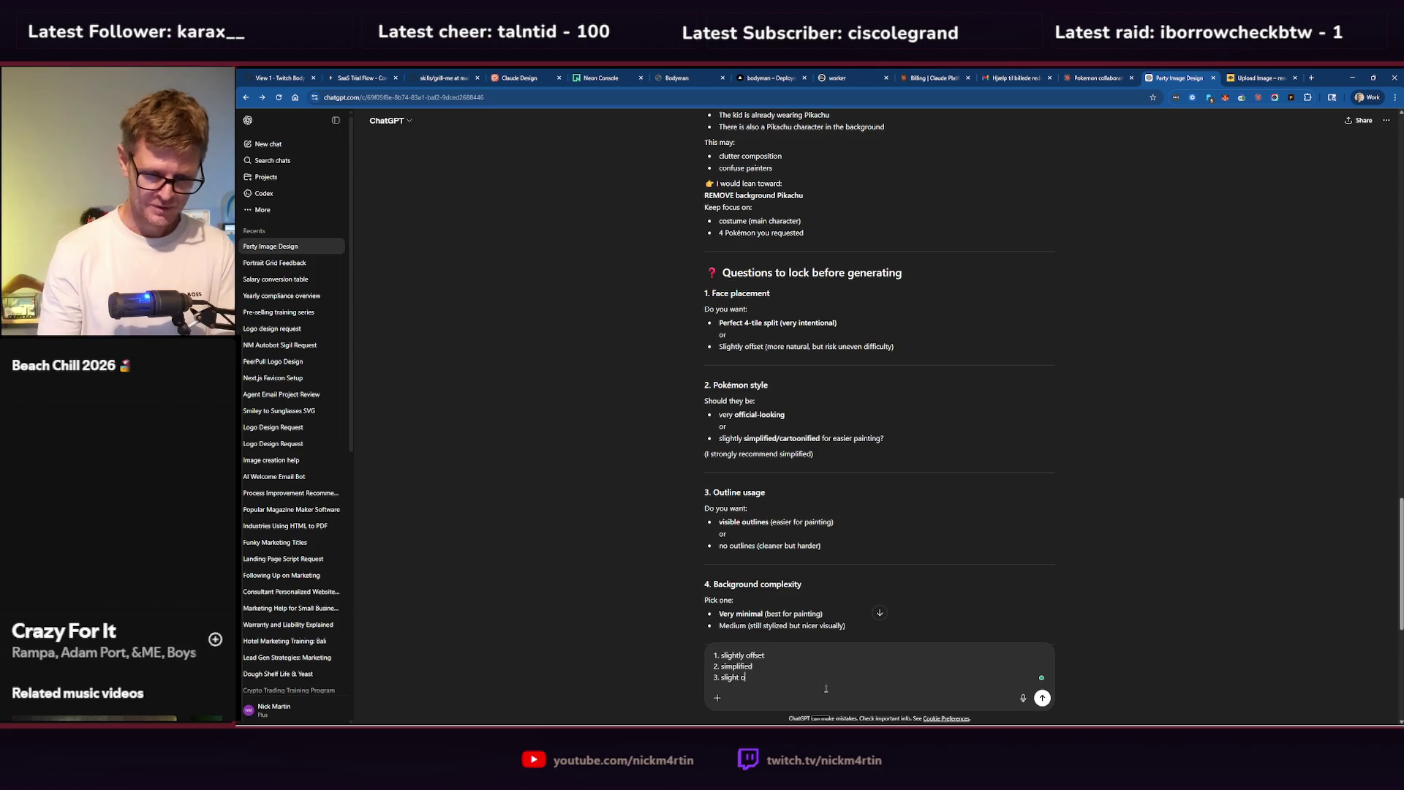
text(lines)
key(shift+Return)
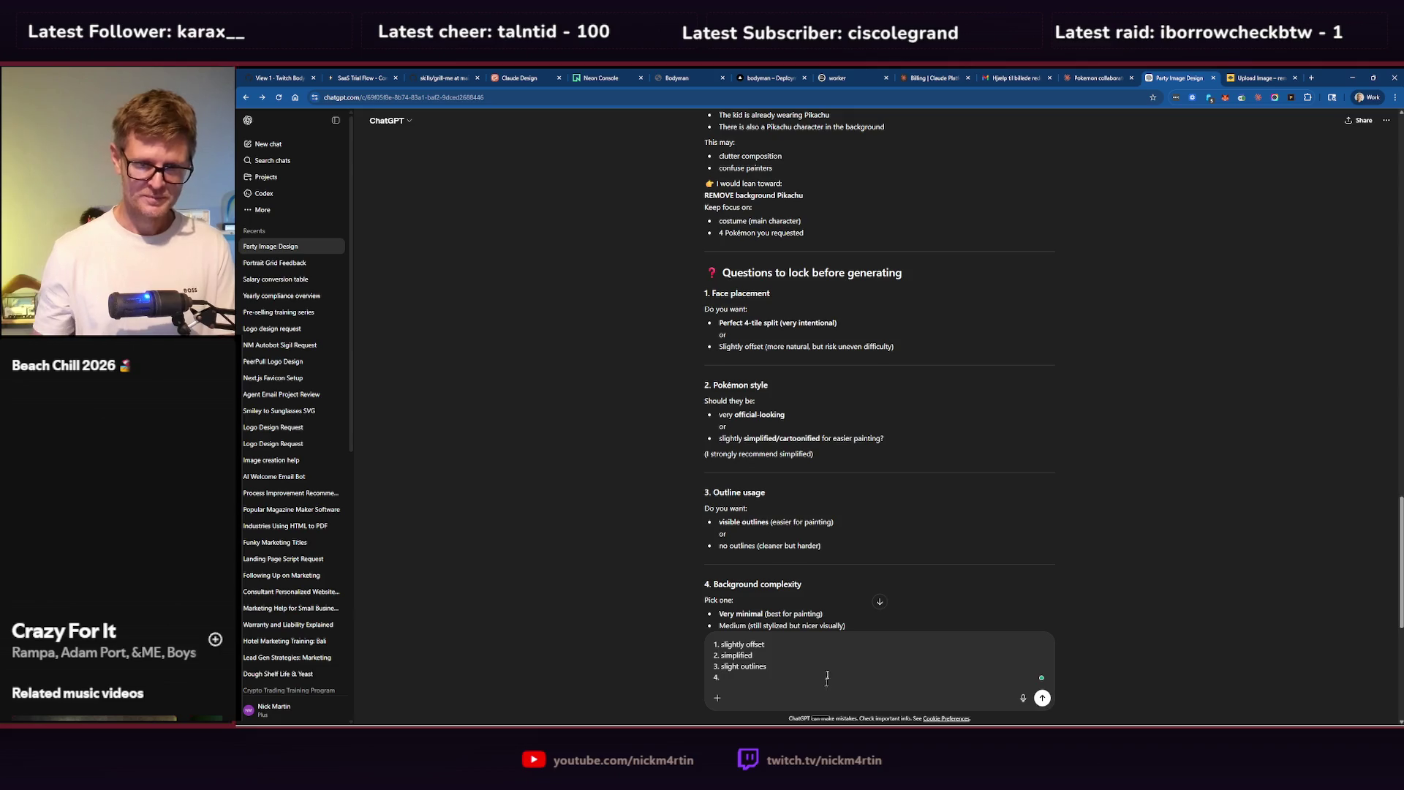
scroll(897, 470, down, 3)
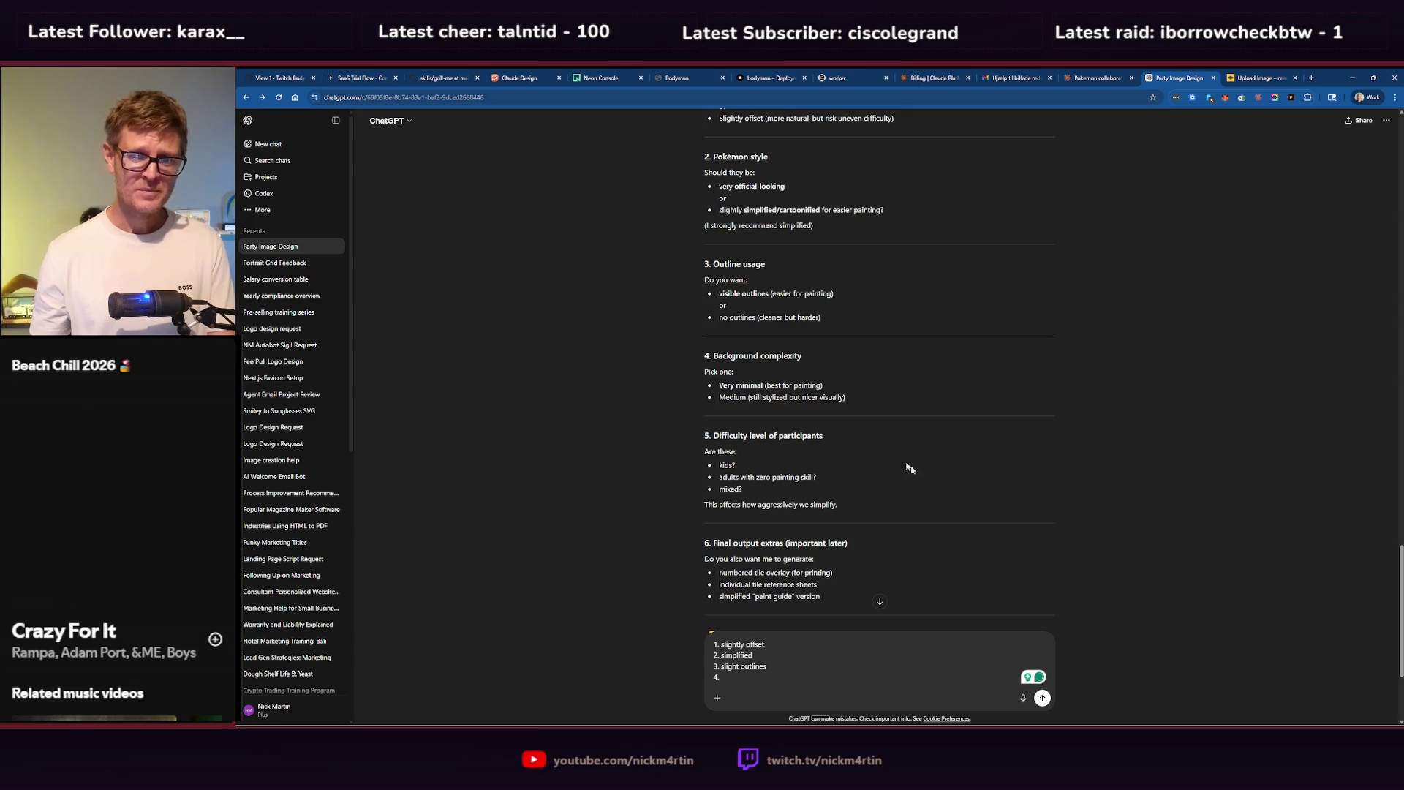
text(minimal)
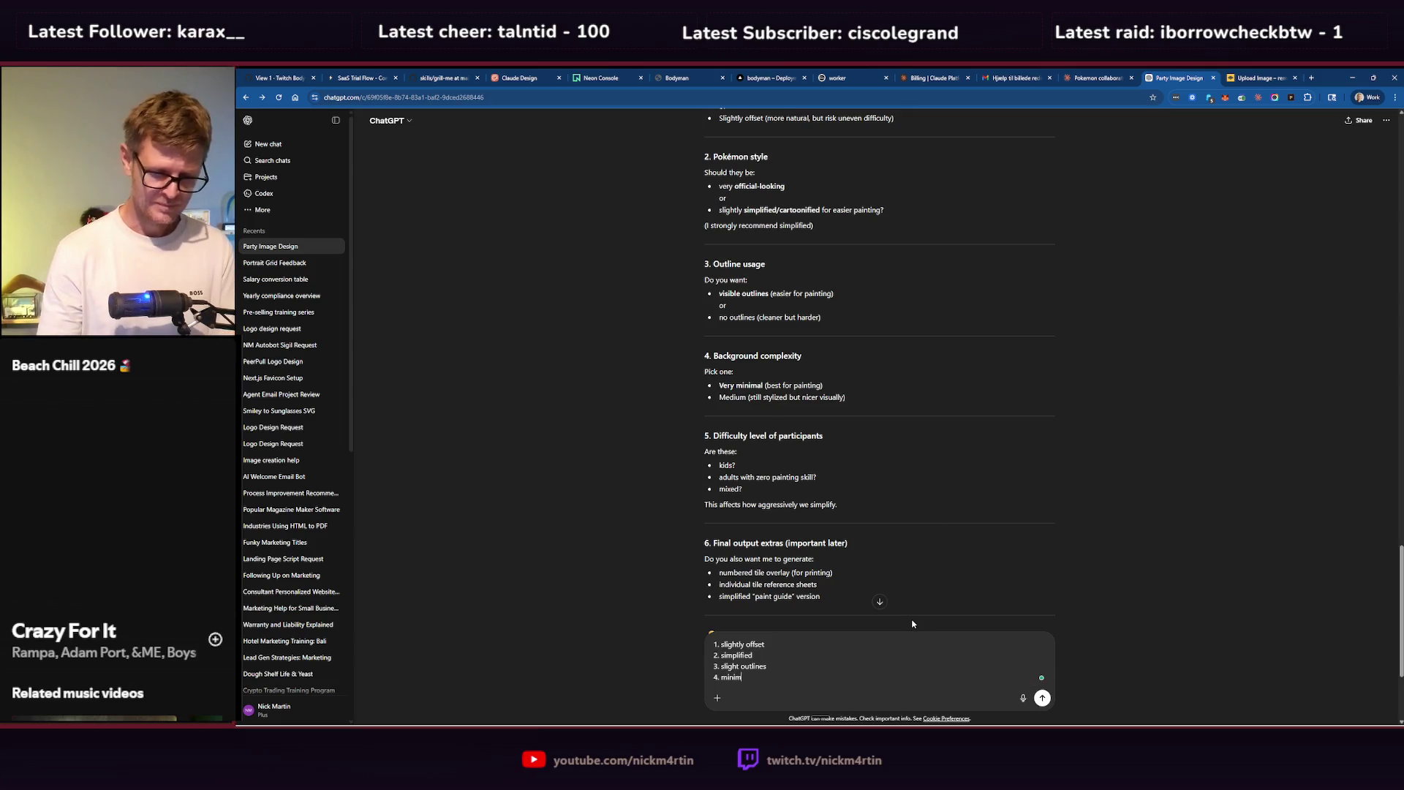
key(shift+Return)
Step: Add answers 5–6 (mix of adults and kids; no tiles, no gridlines) plus 'sure two versions', and send
text(5.)
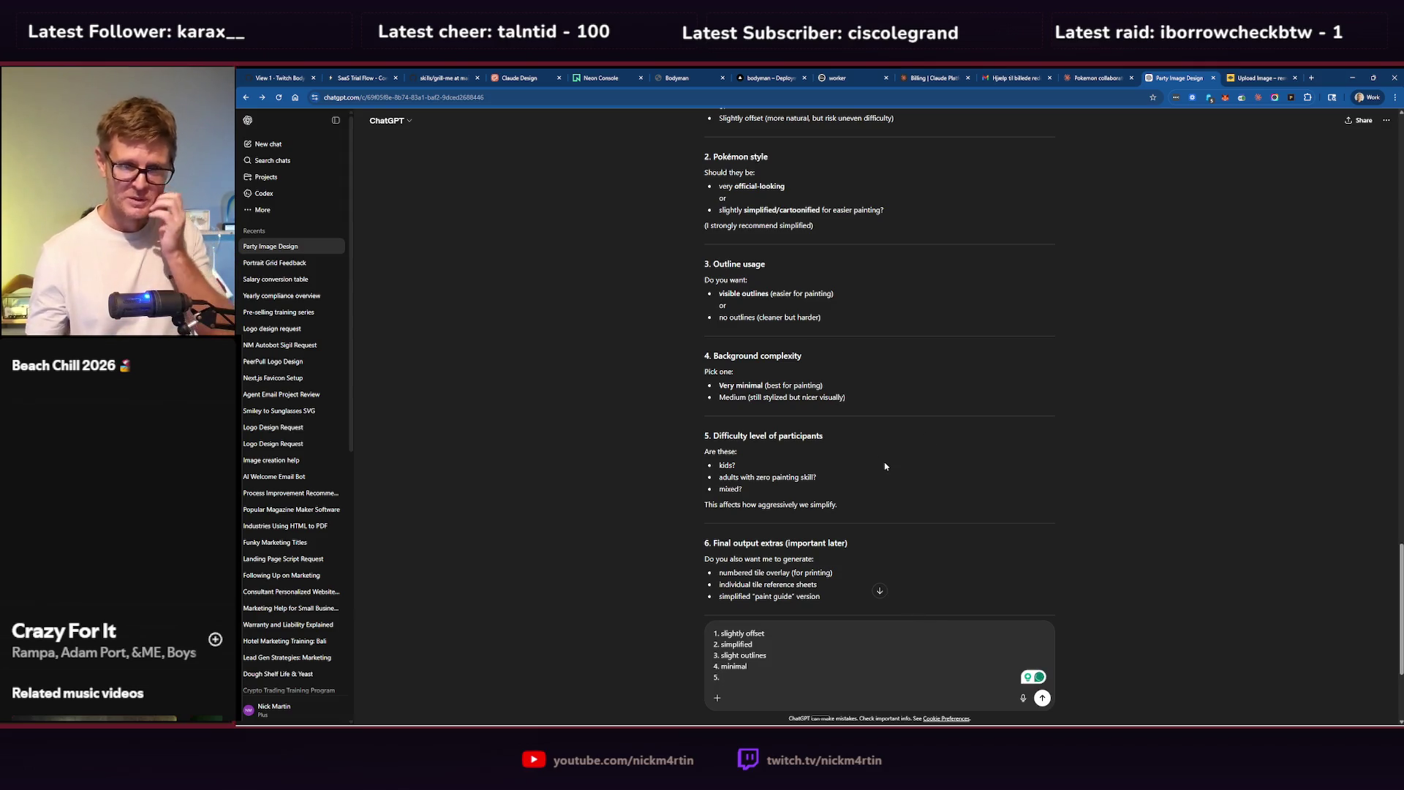
scroll(884, 466, down, 1)
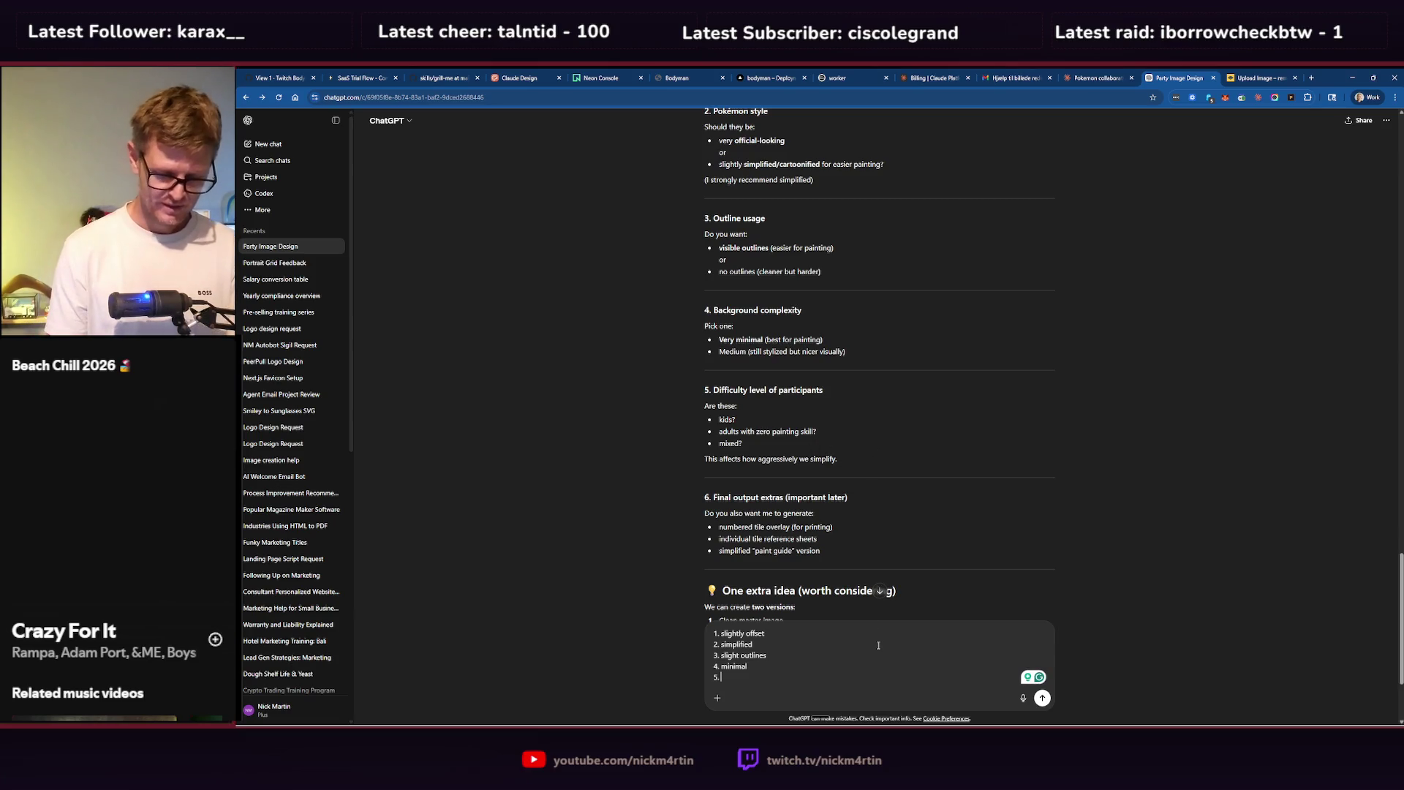
text(mix of adu)
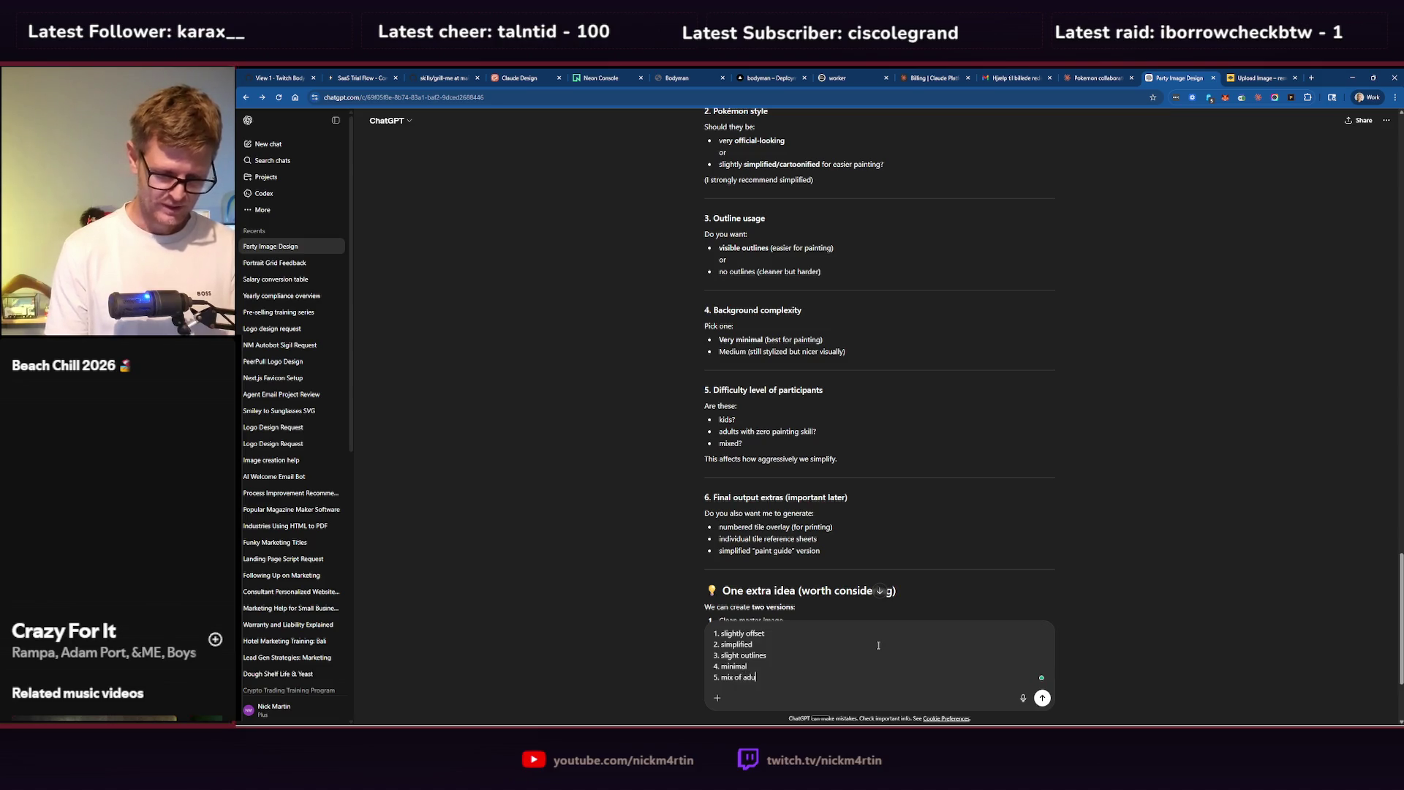
text(lts and kids)
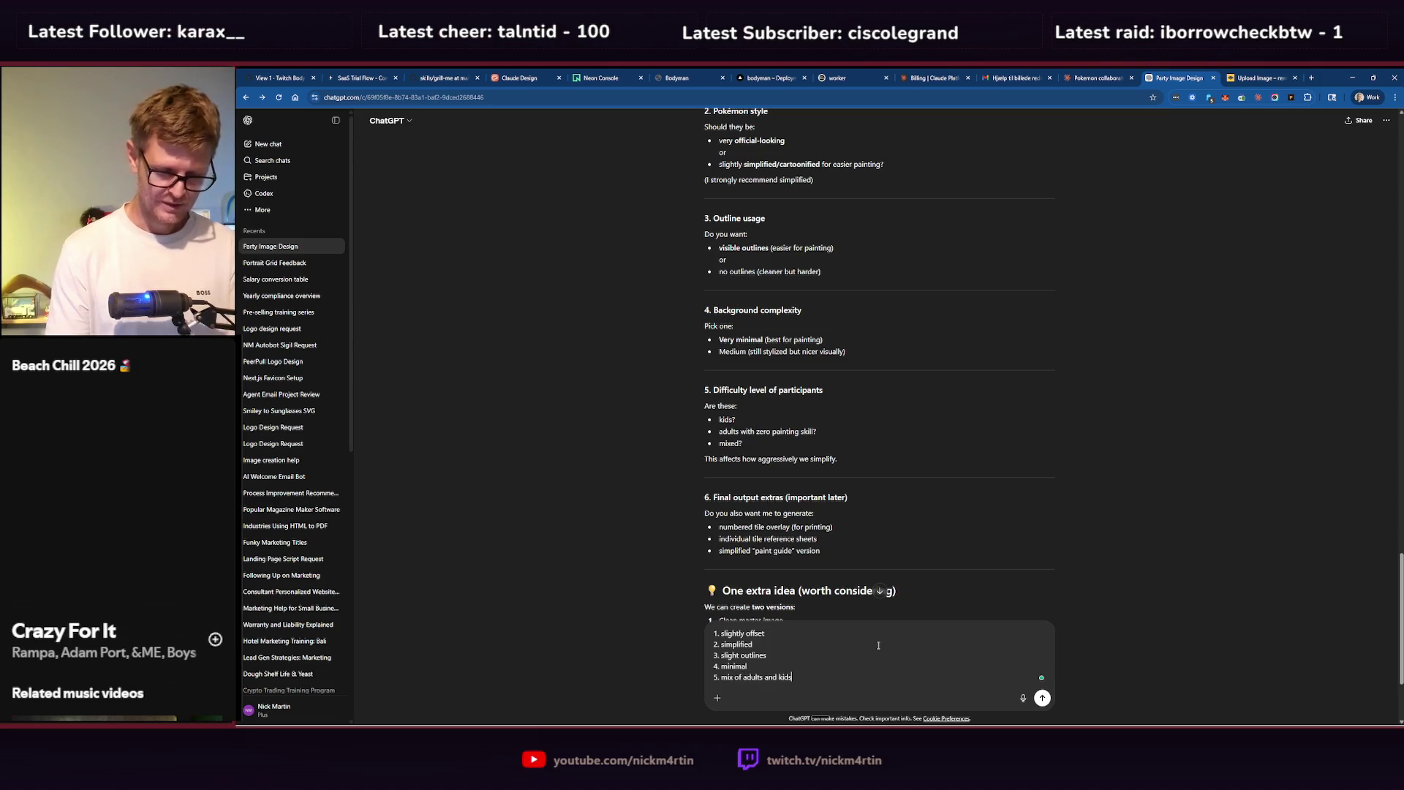
key(shift+Return)
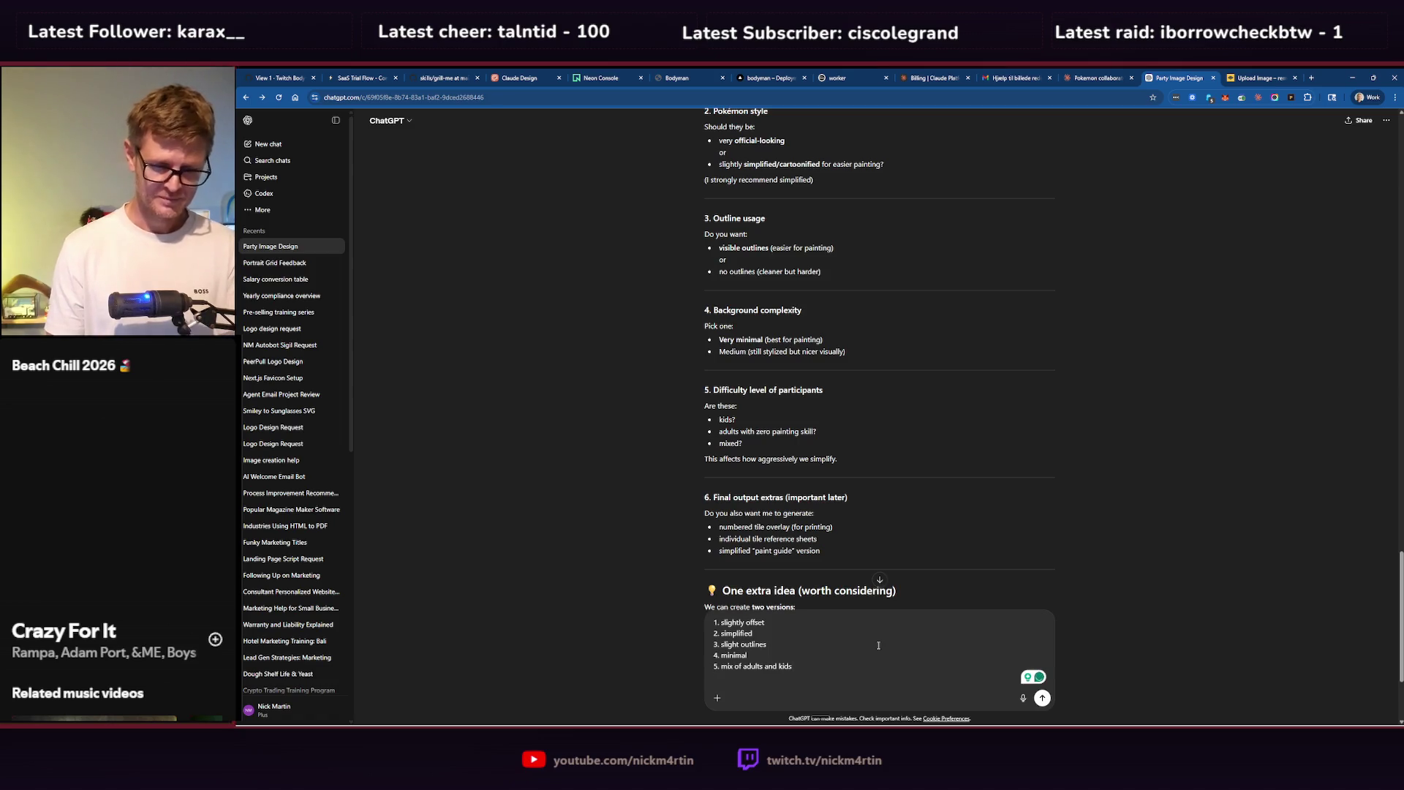
text(6.)
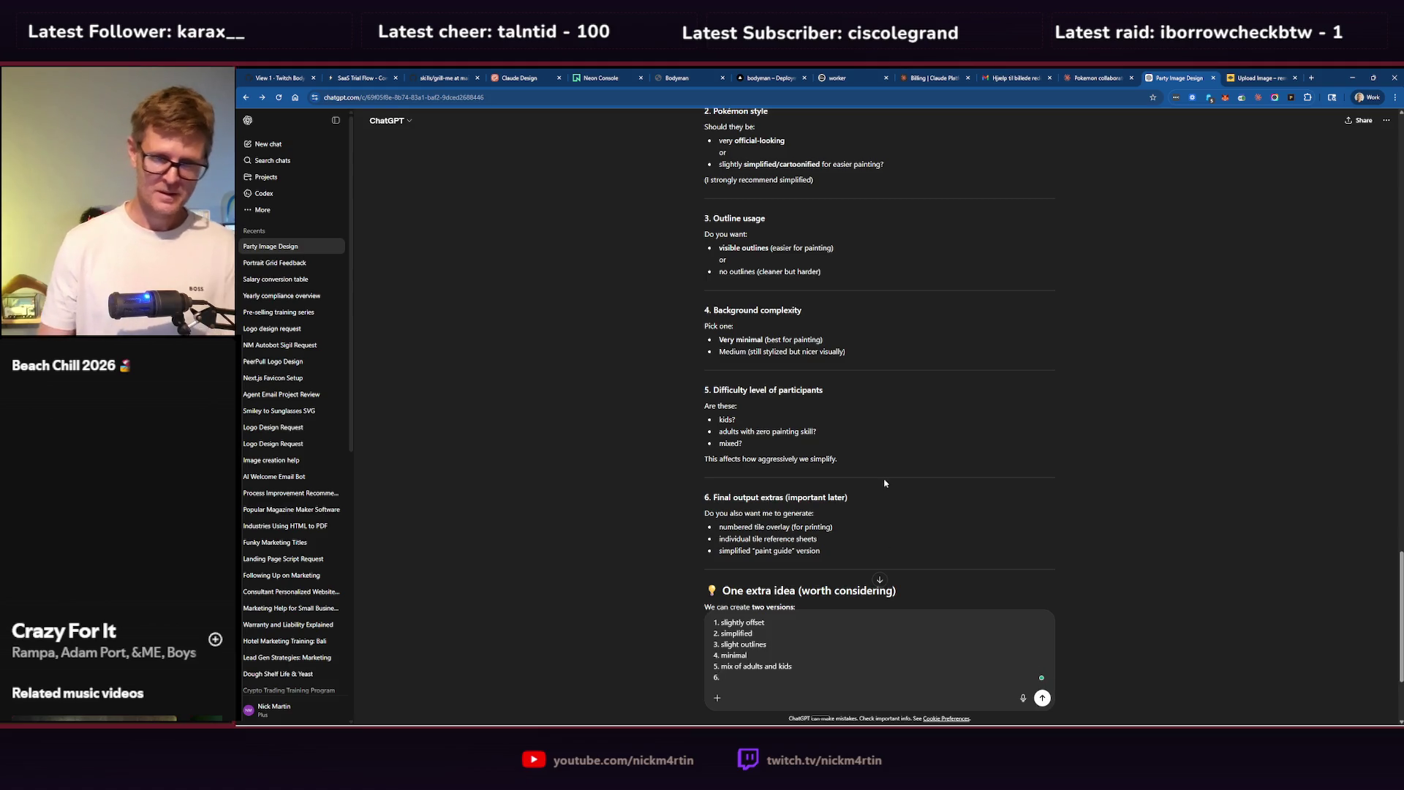
scroll(884, 483, down, 2)
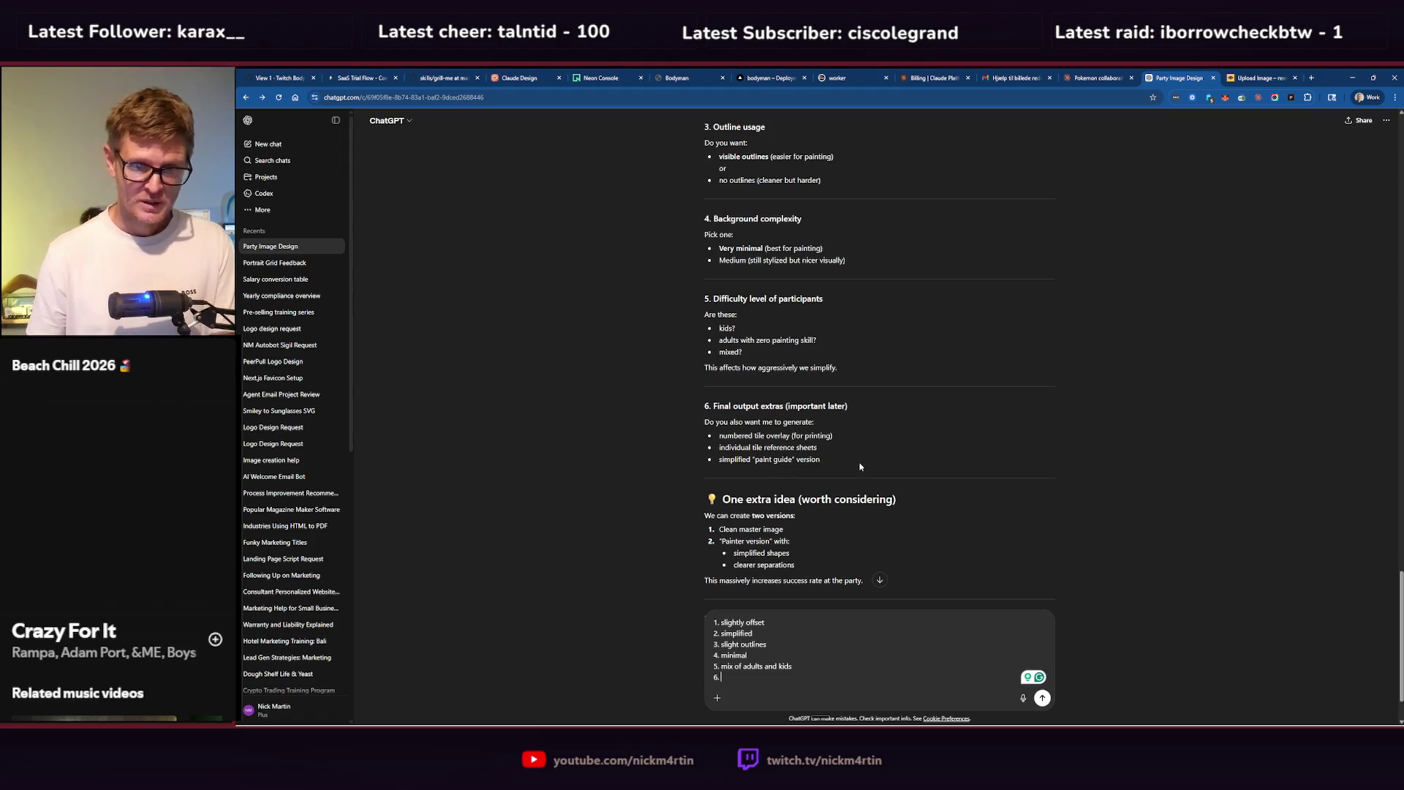
text(o)
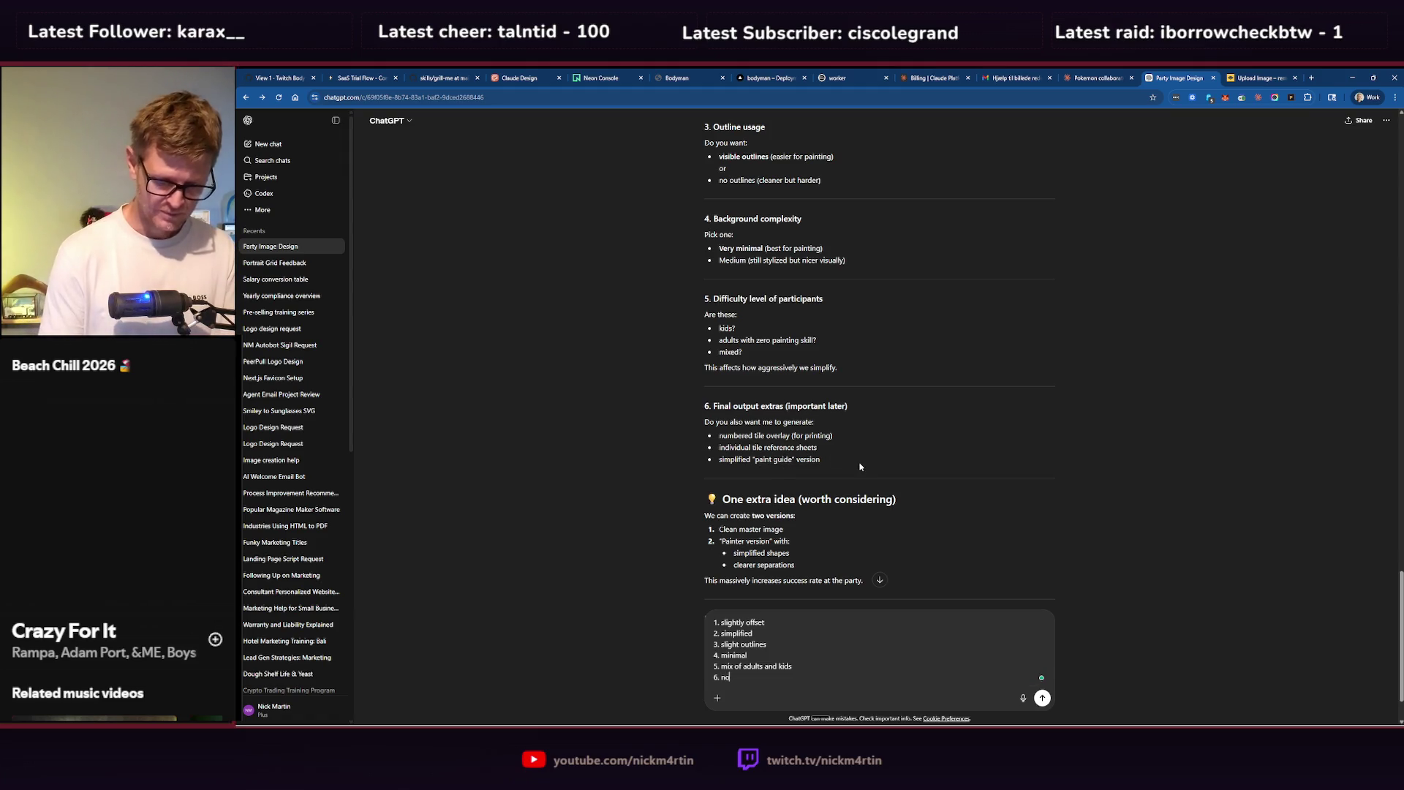
text(no ti)
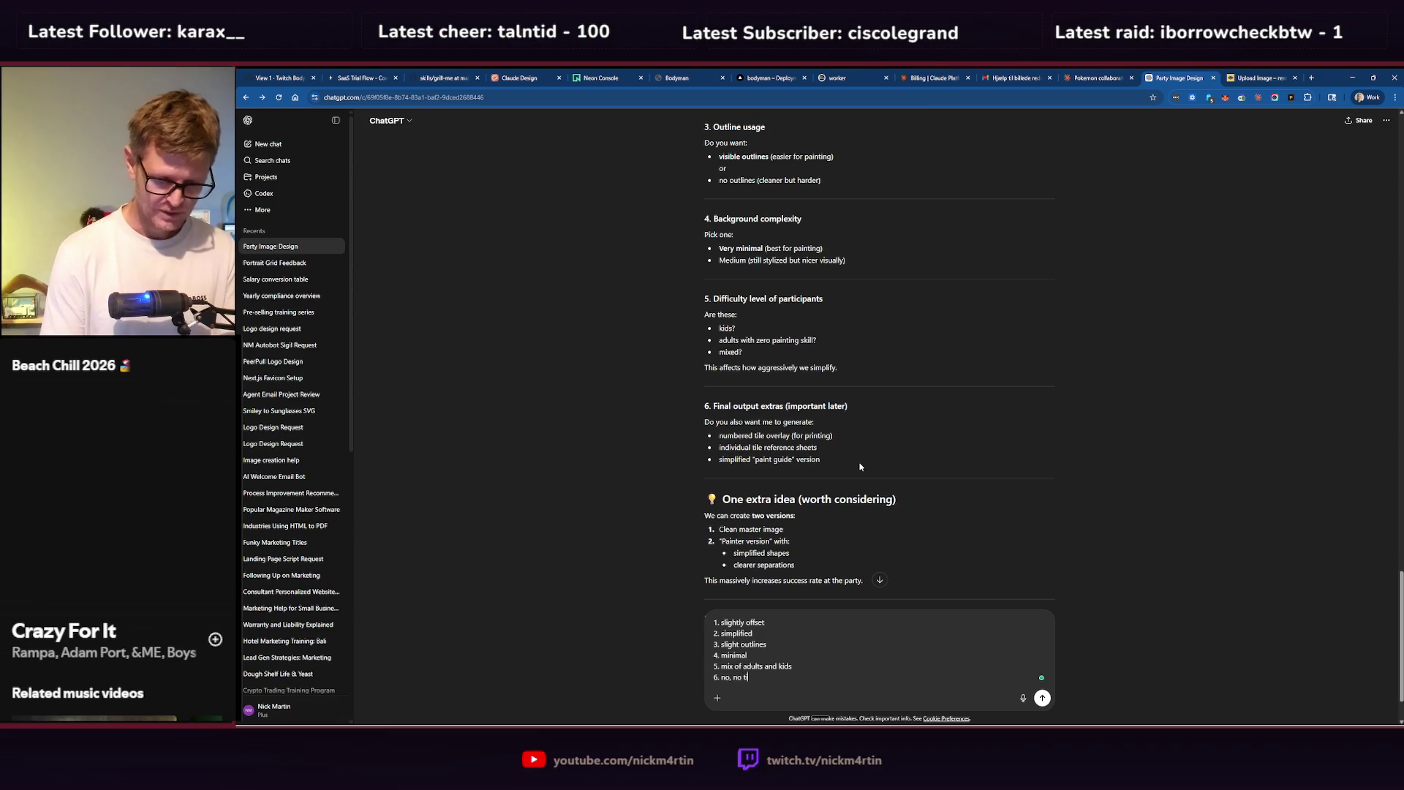
text(le and n)
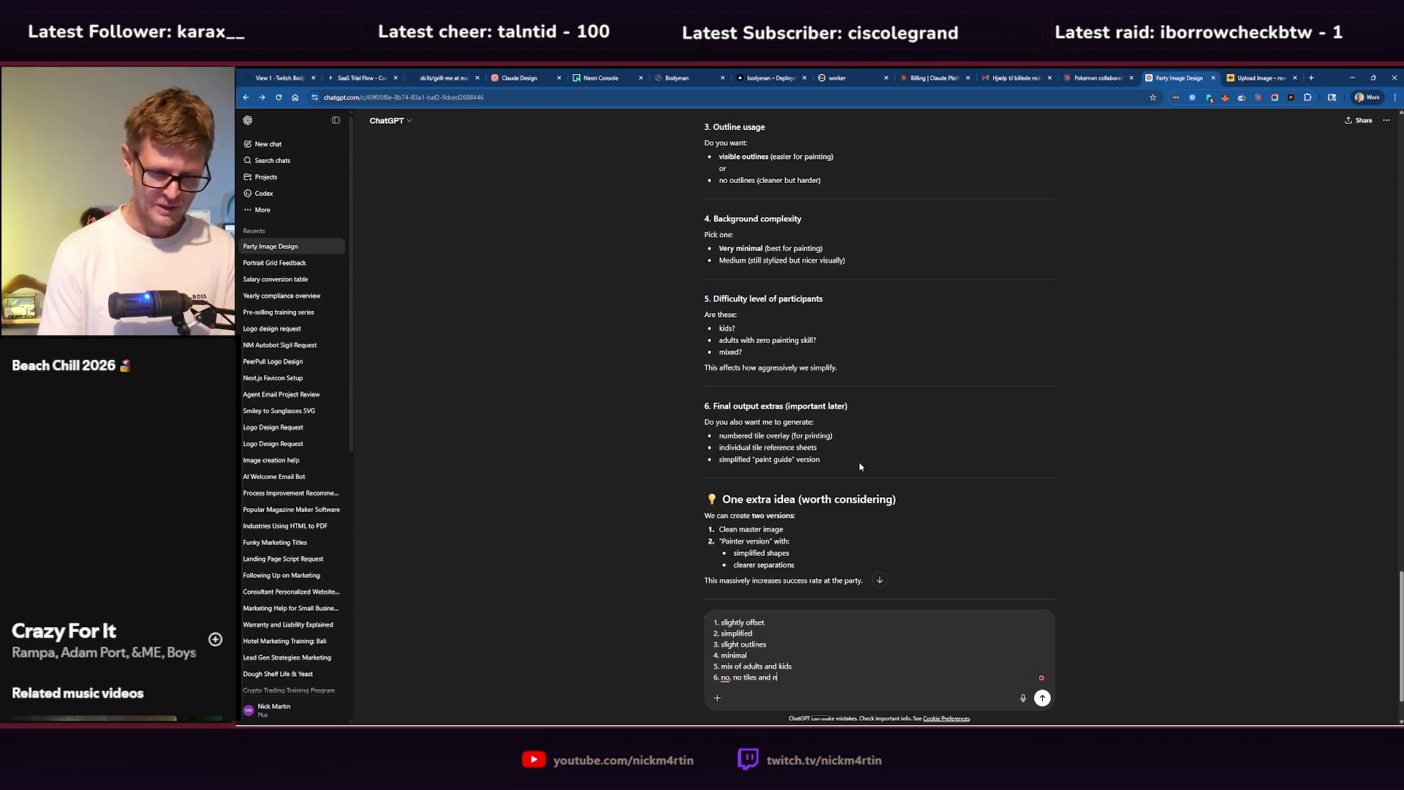
text(o dridlines)
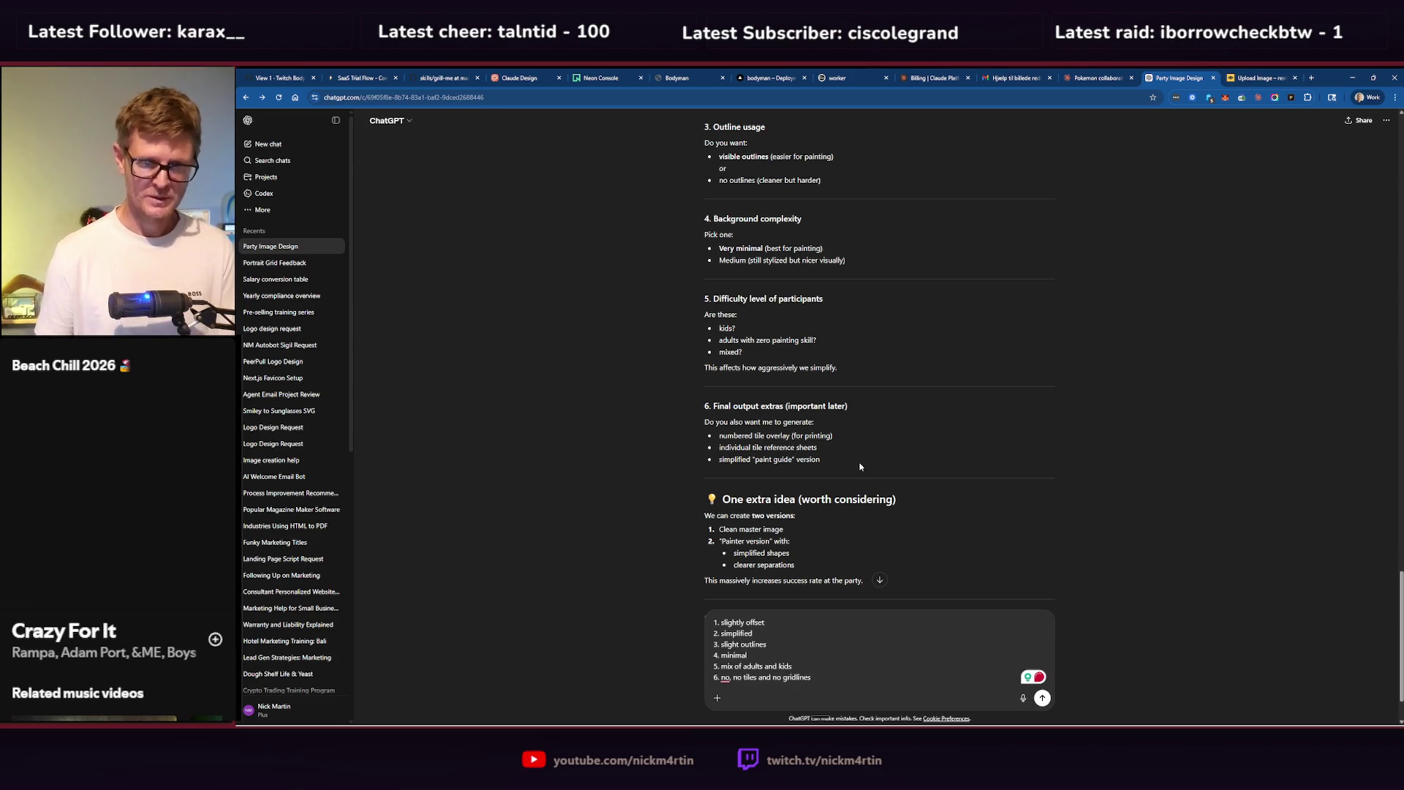
scroll(860, 467, down, 1)
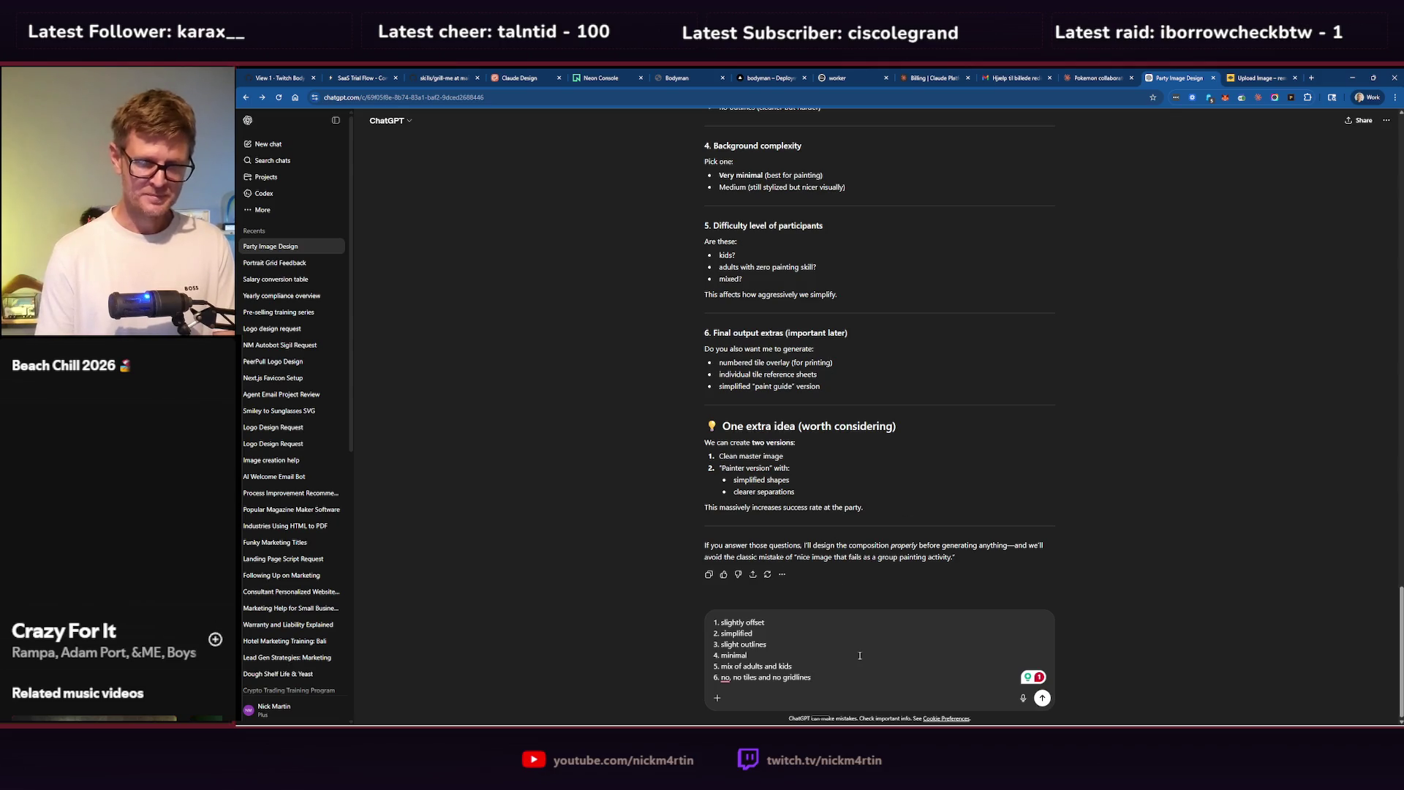
key(shift+Return)
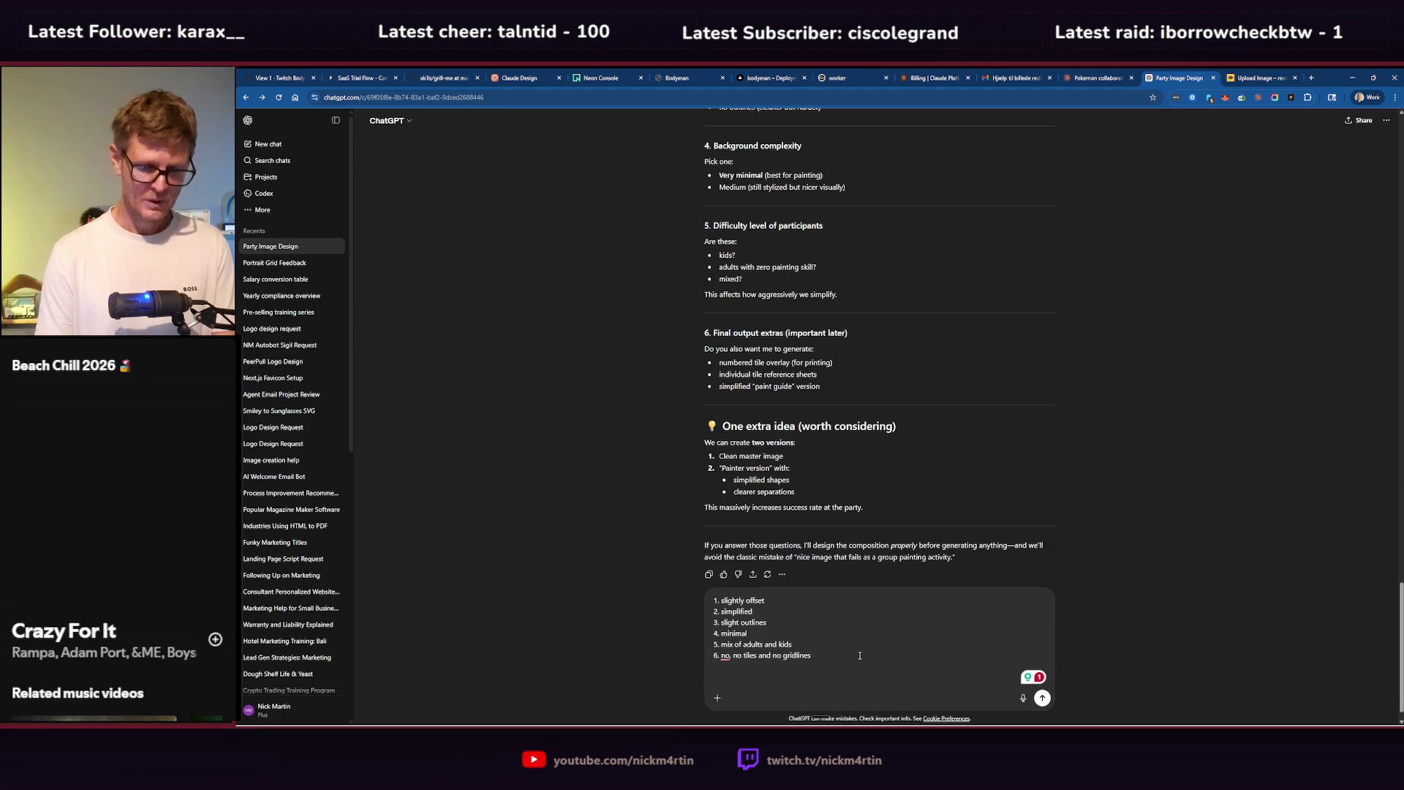
text(sure two vers)
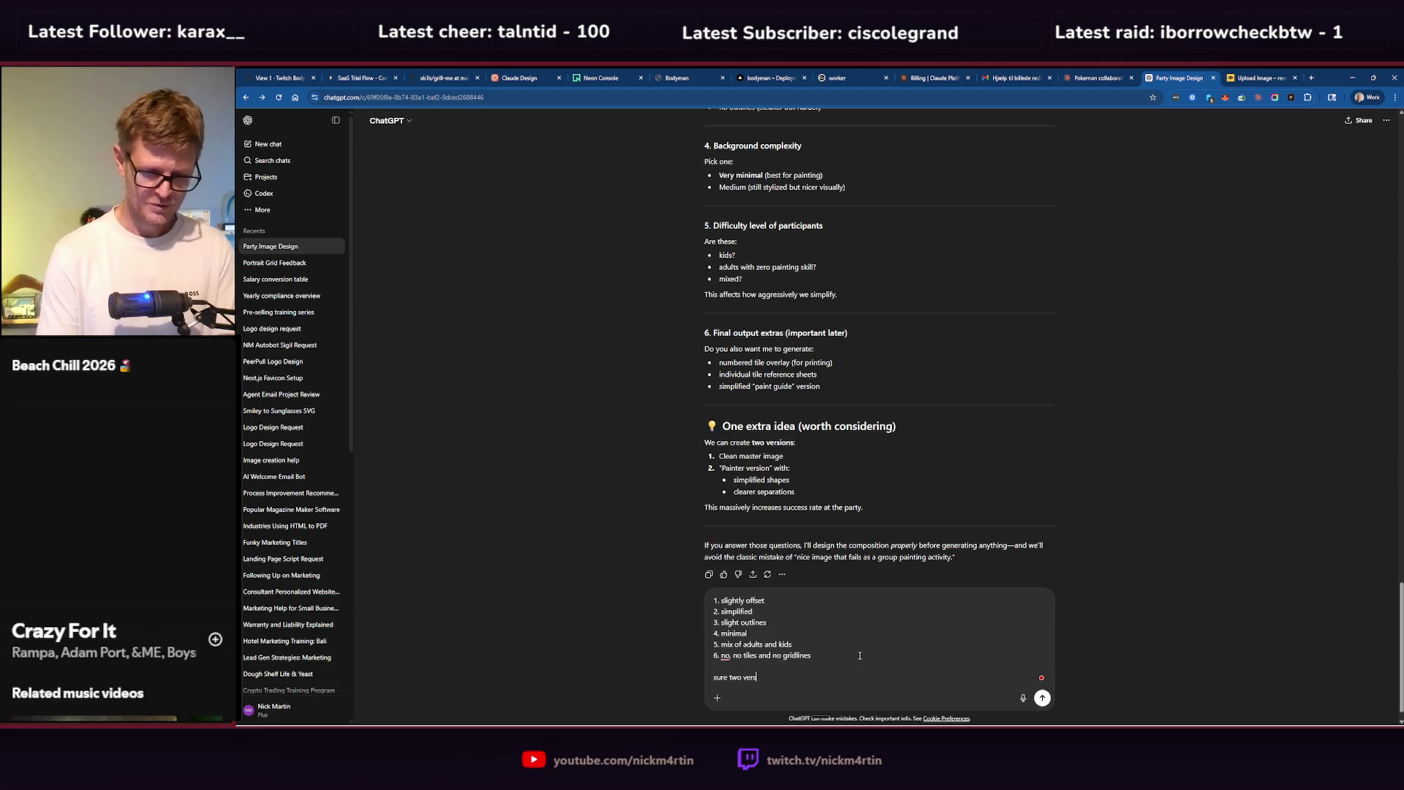
text(ions)
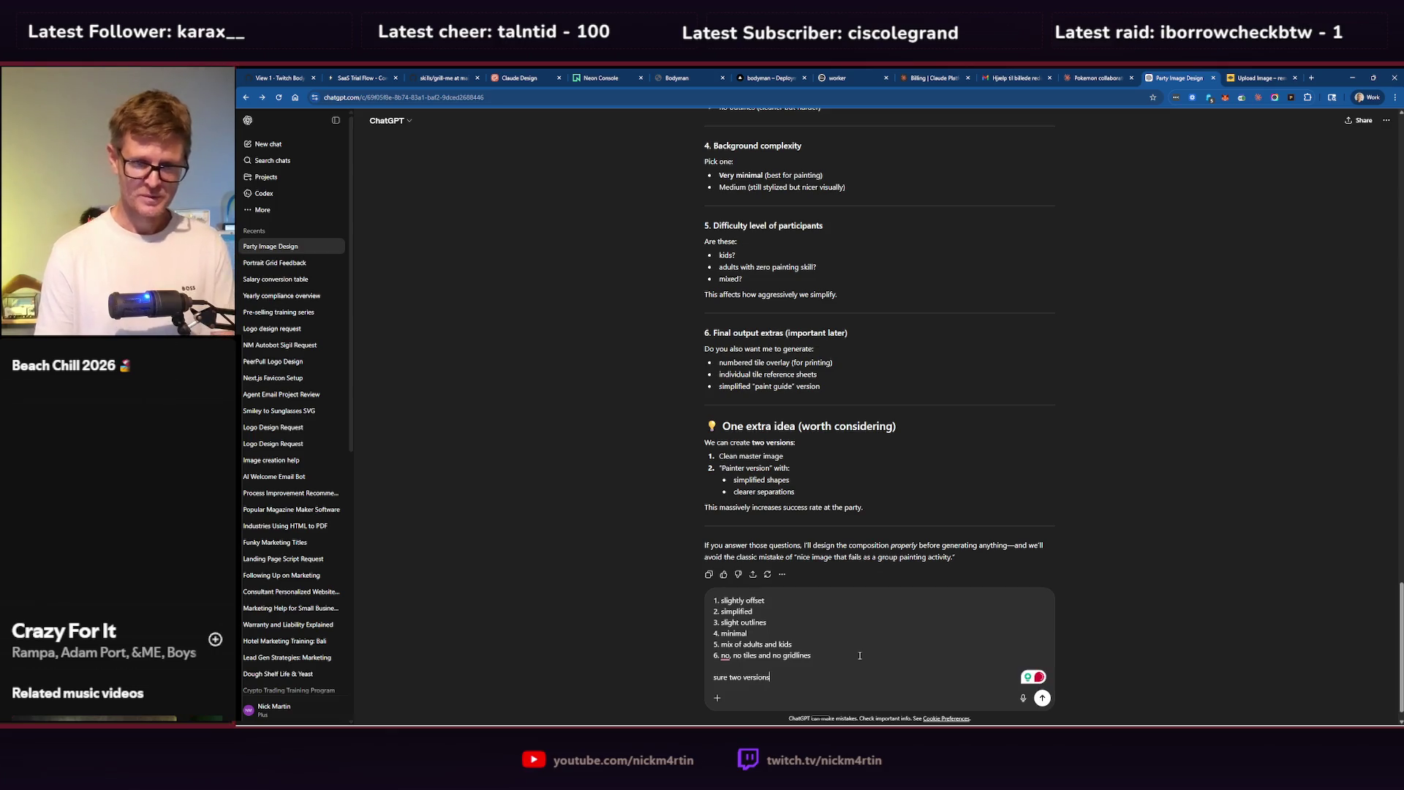
key(Return)
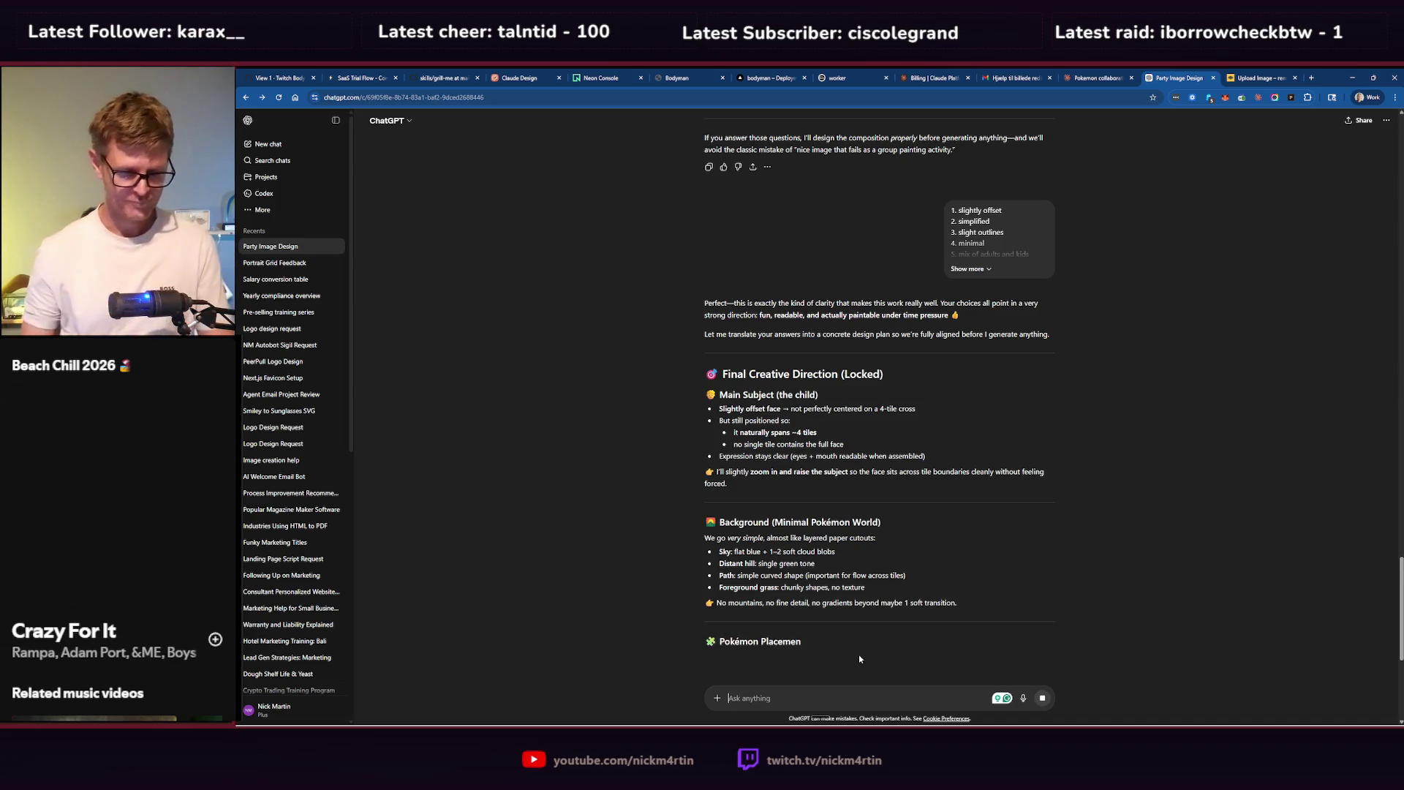
Step: Scroll through ChatGPT's two-version design plan to its calm-versus-dynamic pose question
scroll(1032, 461, down, 1)
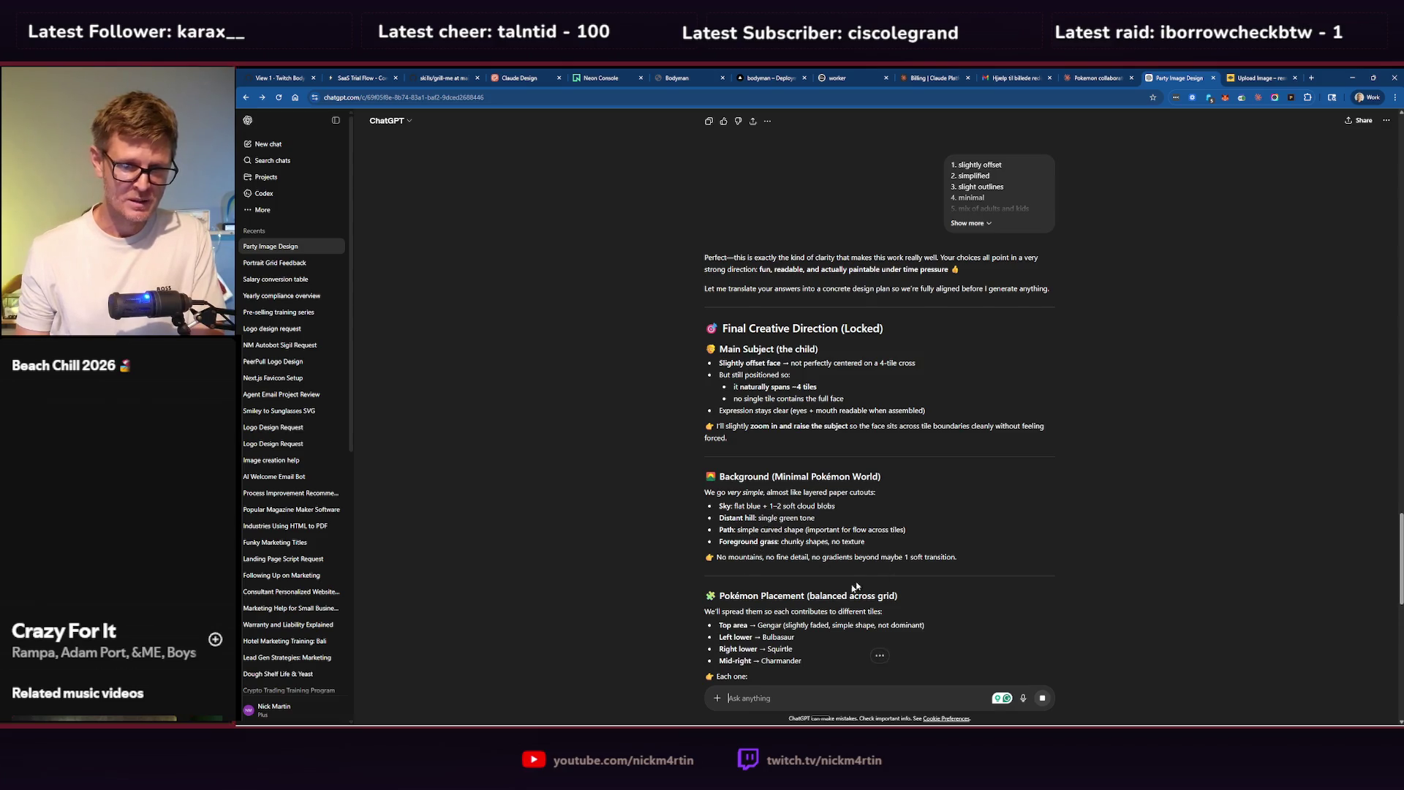
scroll(878, 578, down, 3)
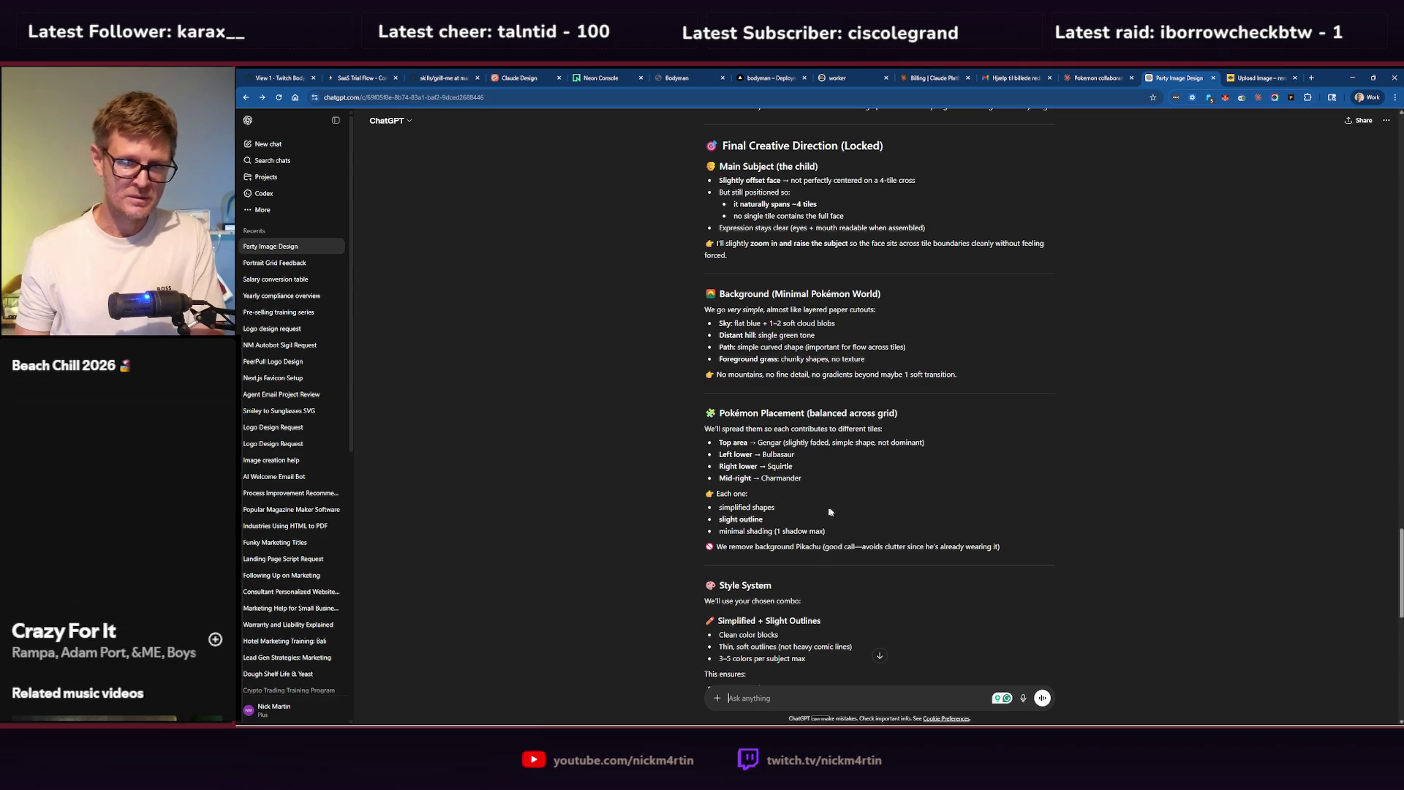
scroll(753, 526, down, 1)
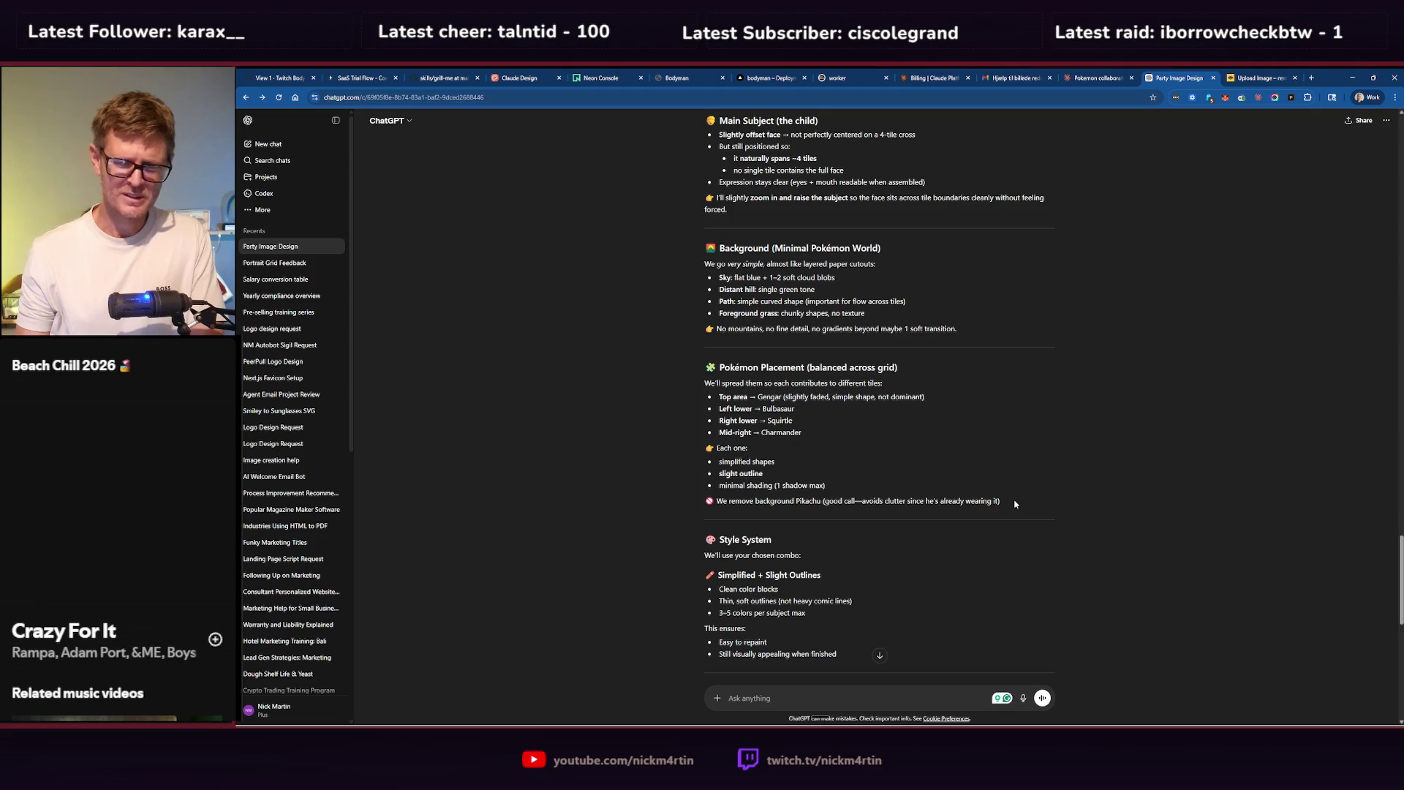
scroll(859, 466, down, 3)
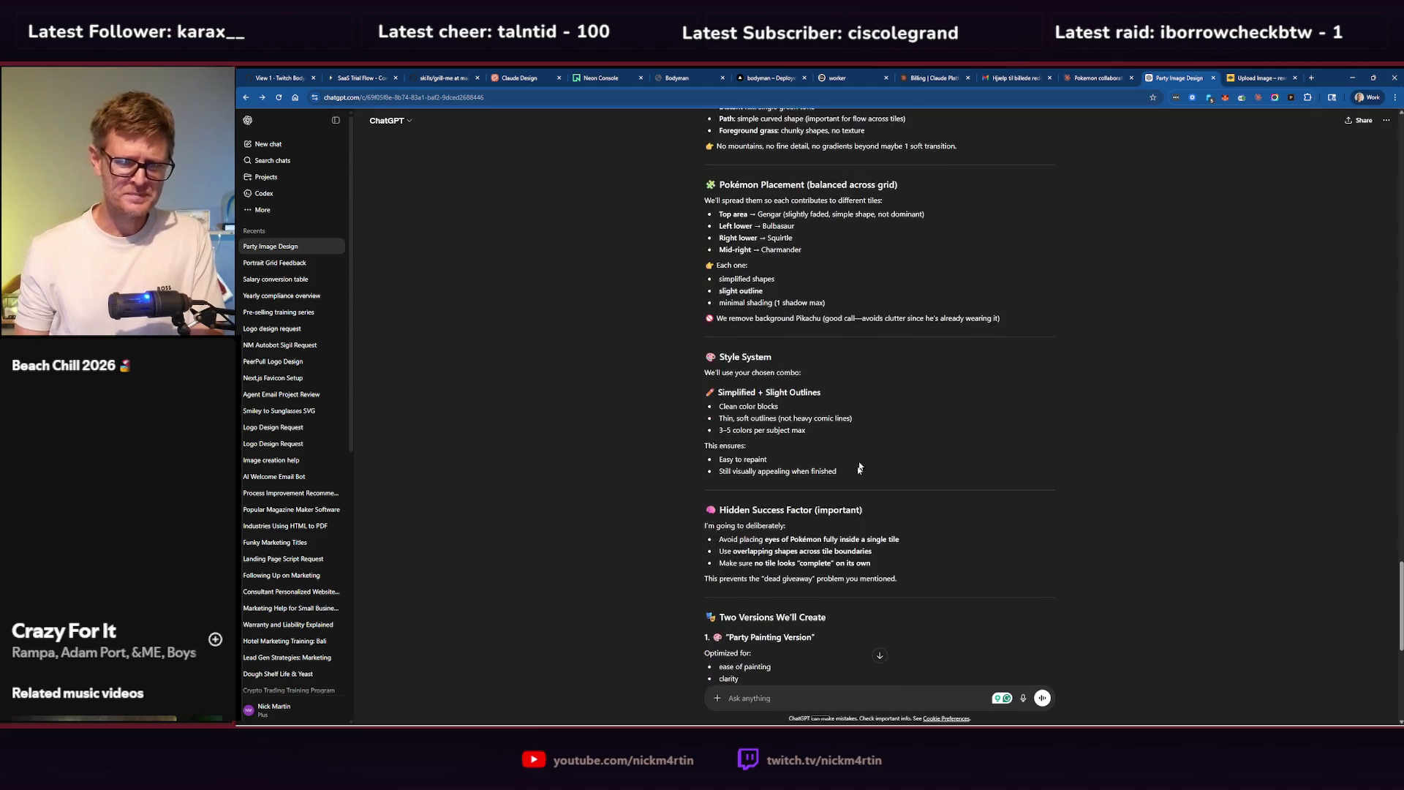
scroll(859, 467, down, 5)
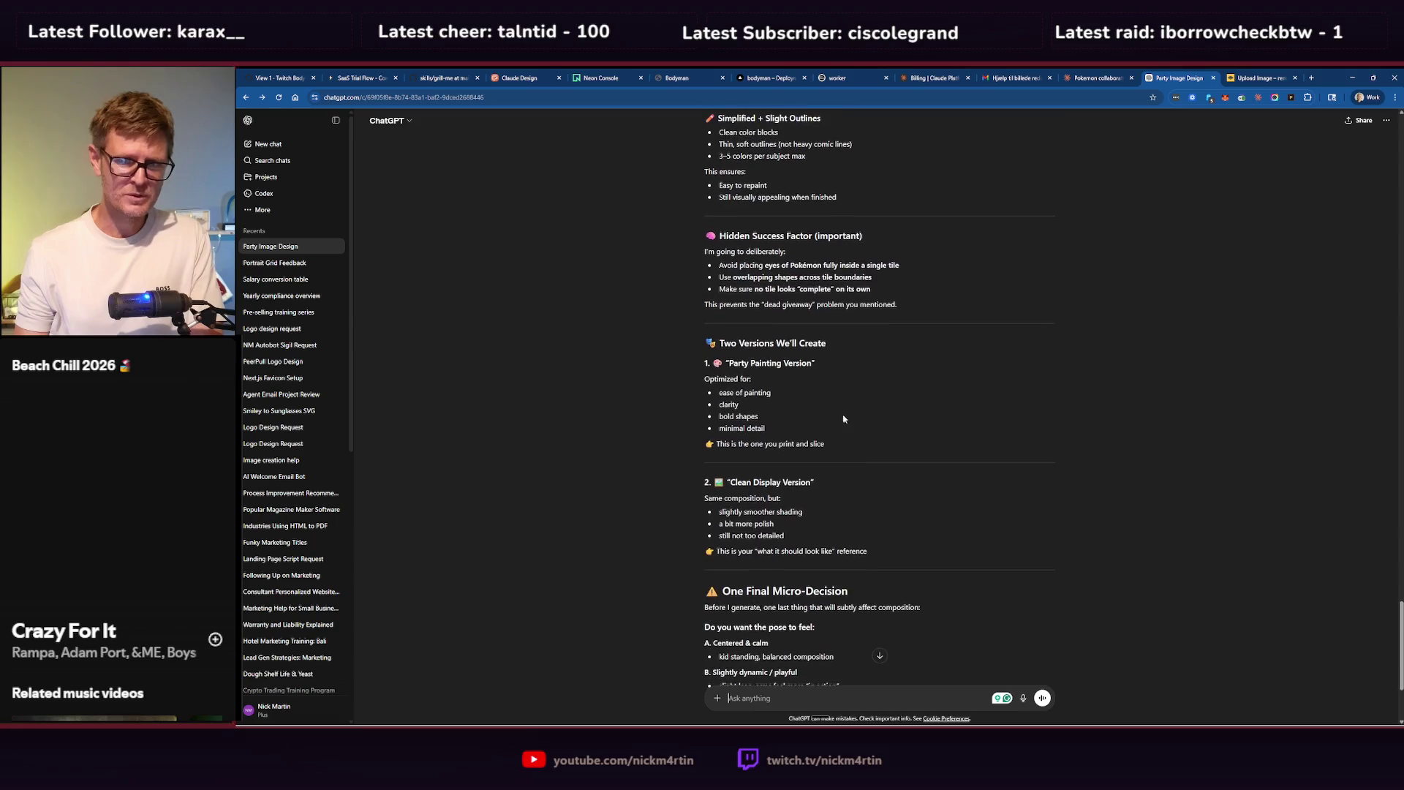
scroll(828, 394, down, 2)
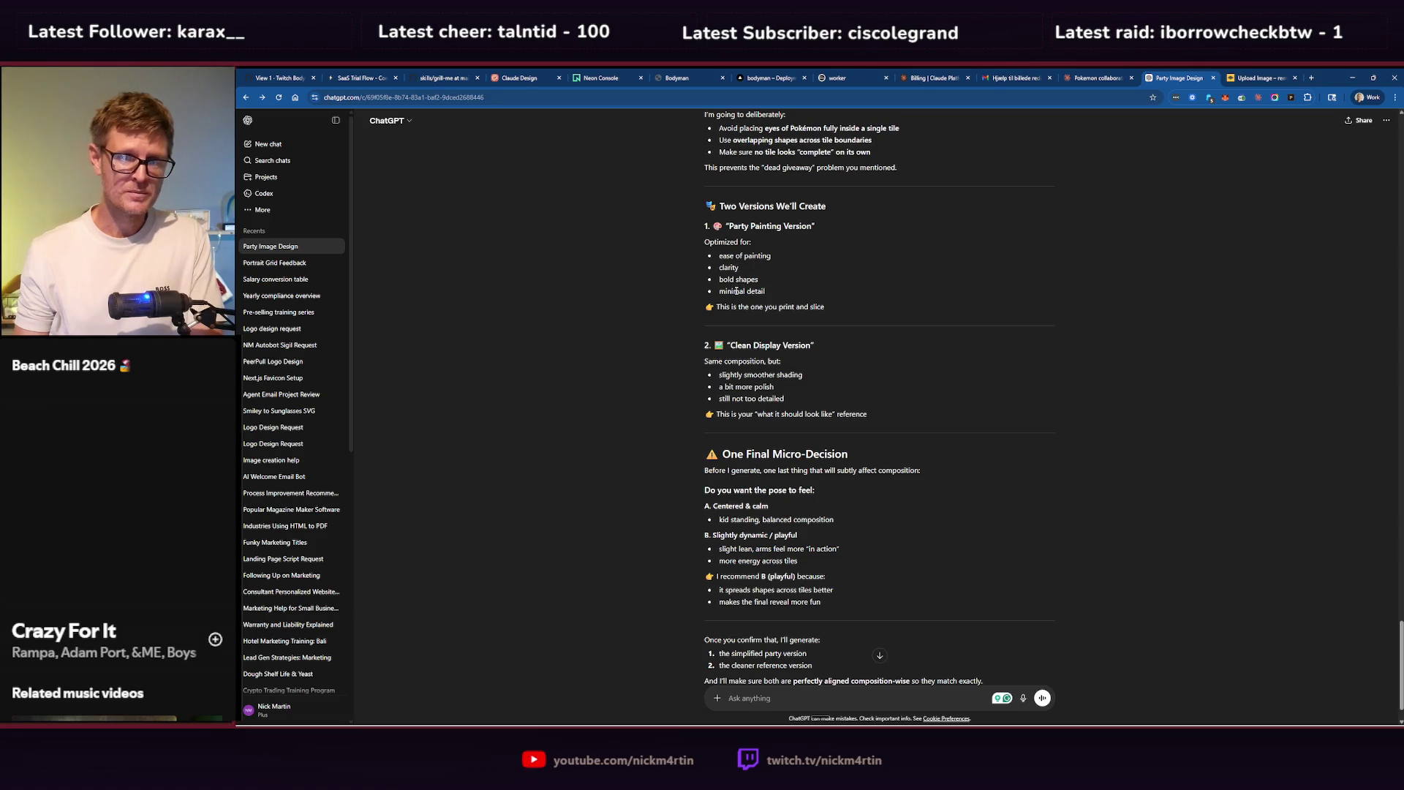
scroll(780, 397, down, 1)
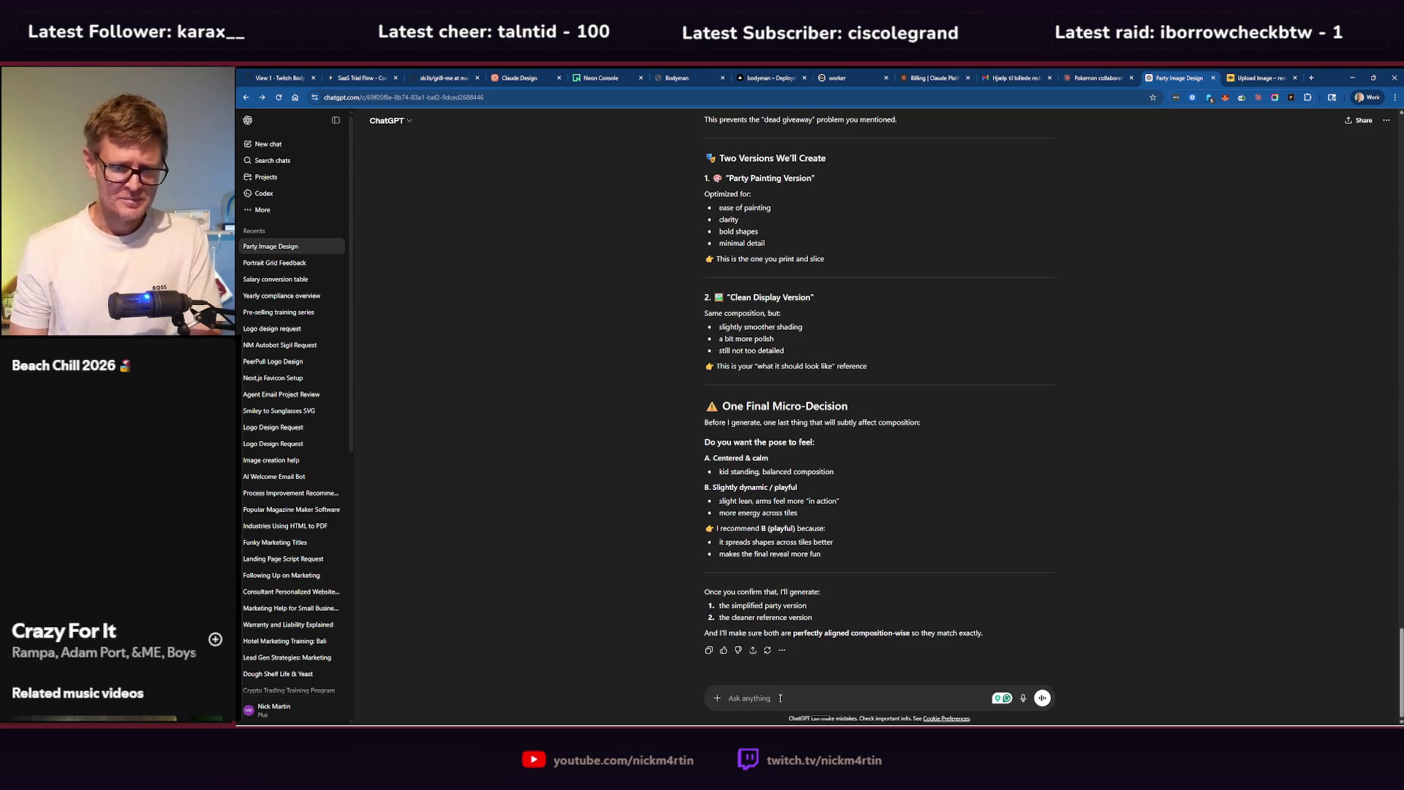
Step: Reply 'B playful' to choose the playful pose, then switch to the Claude Code terminal
text(B)
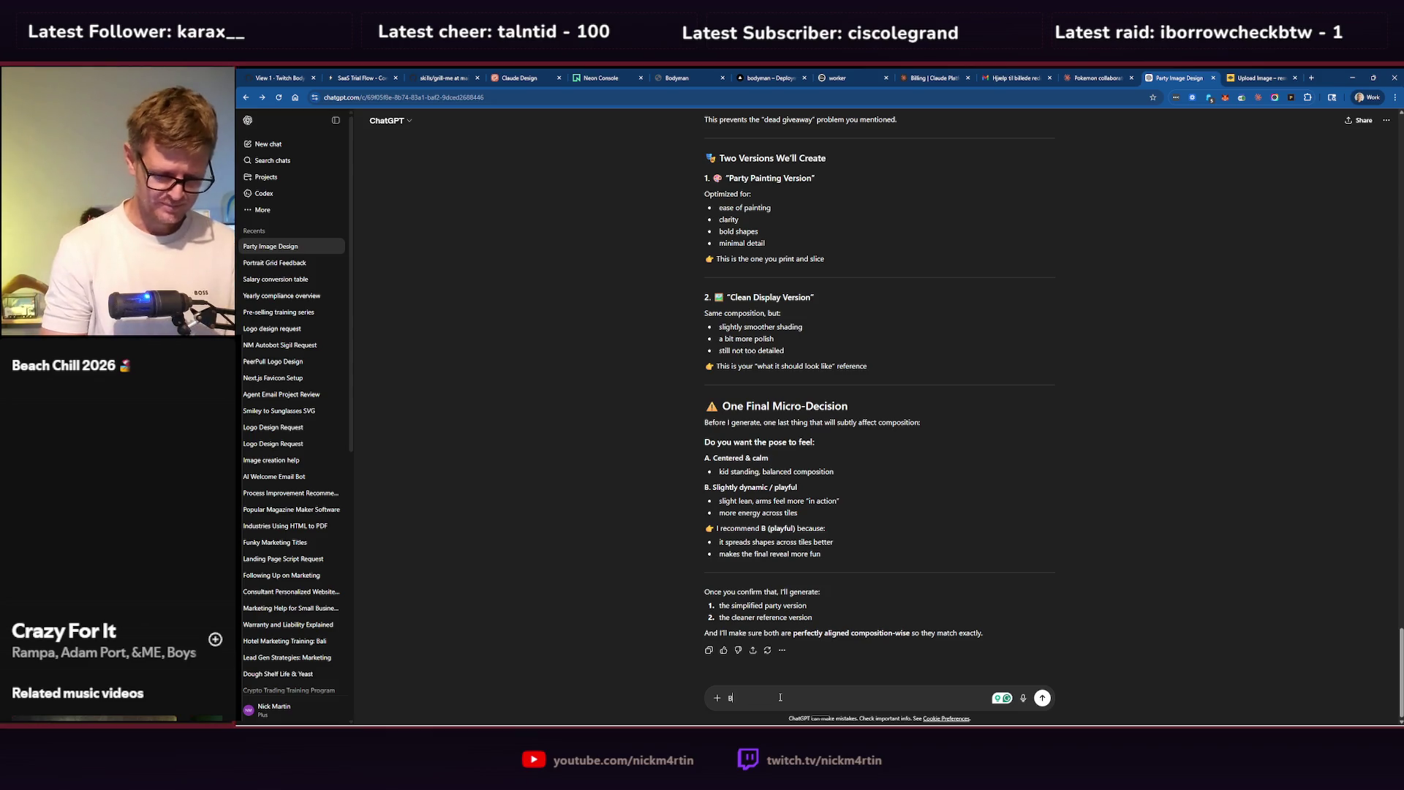
text( playful)
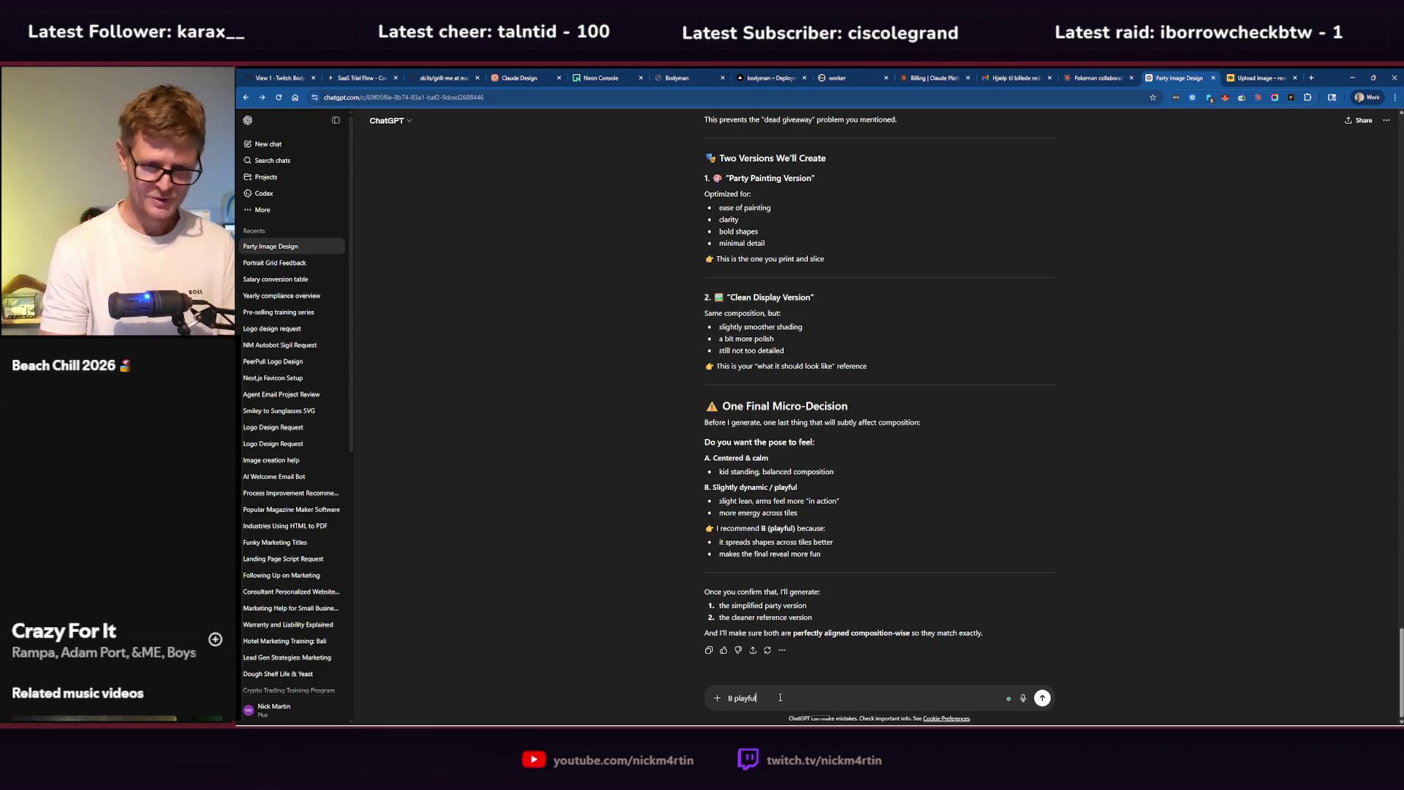
key(Return)
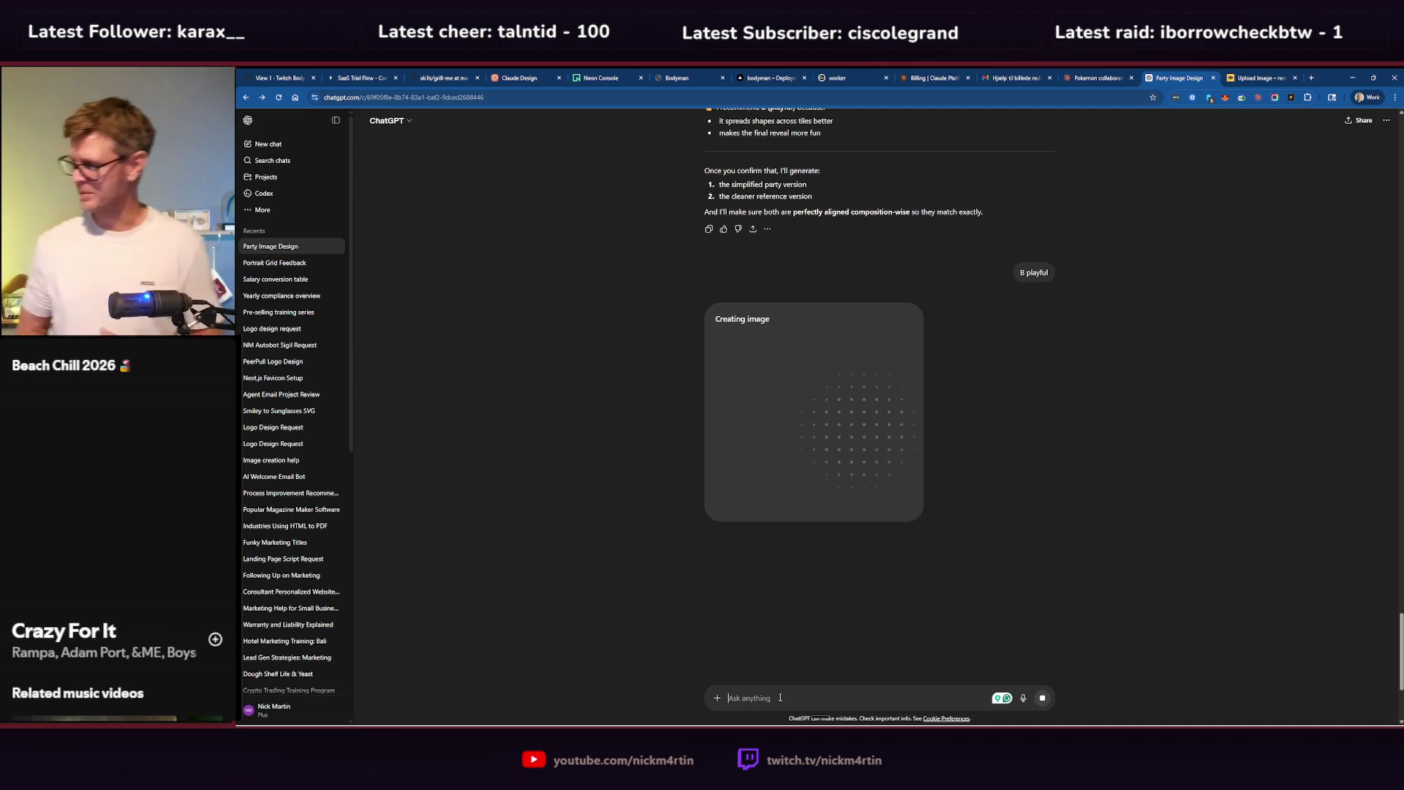
key(alt+Tab)
key(Tab)
key(Tab)
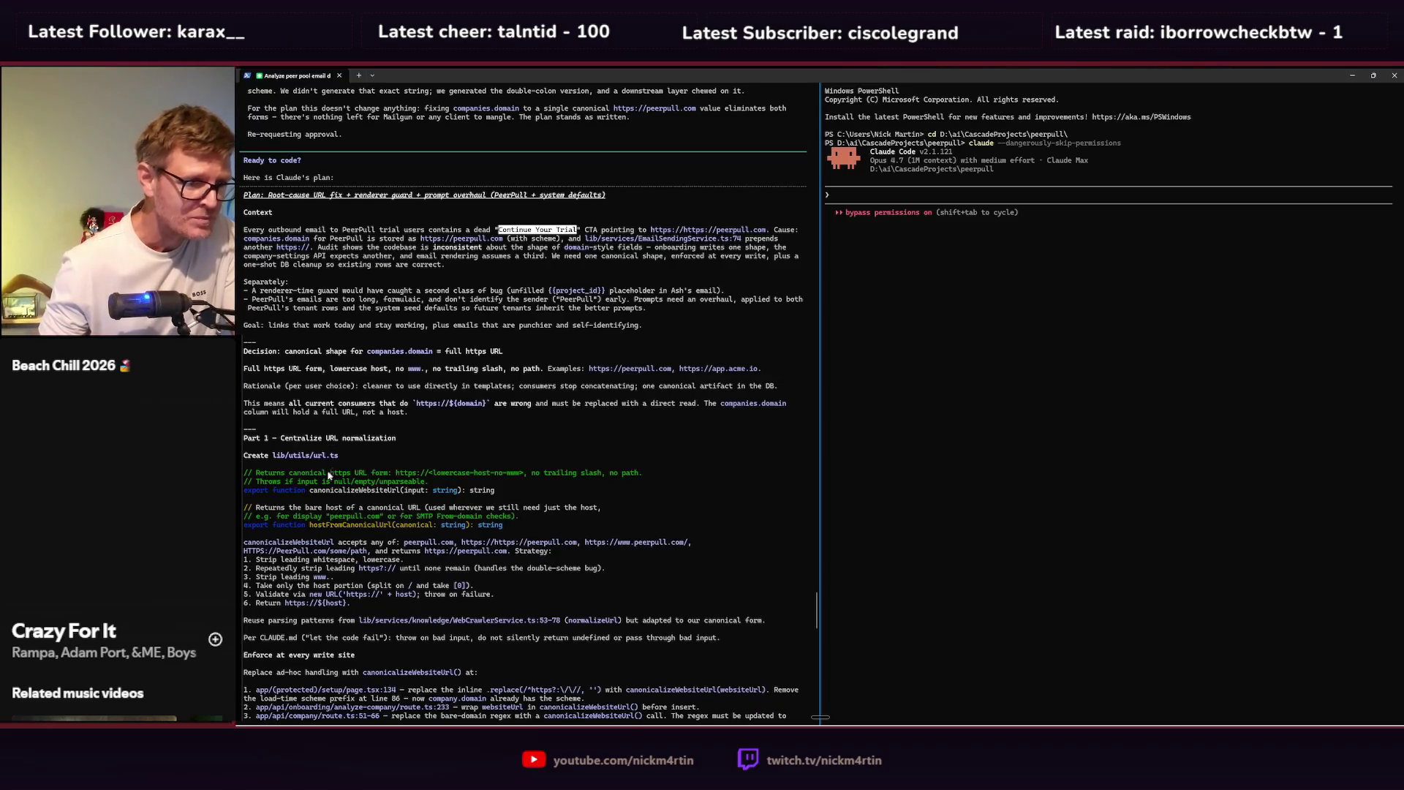
Step: Scroll through Part 1 and Part 2 of Claude Code's URL-handling and domain-cleanup plan
scroll(328, 475, down, 5)
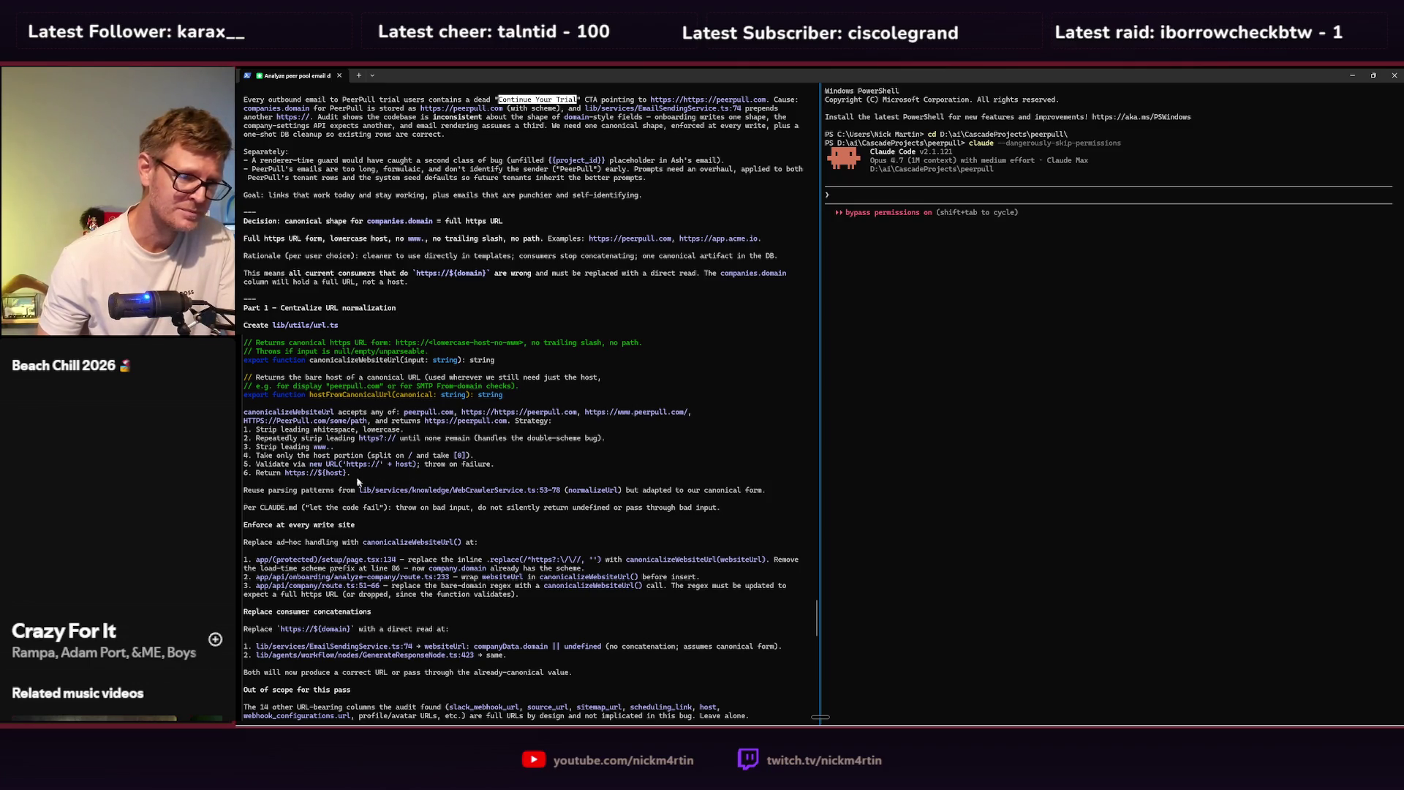
scroll(310, 494, down, 2)
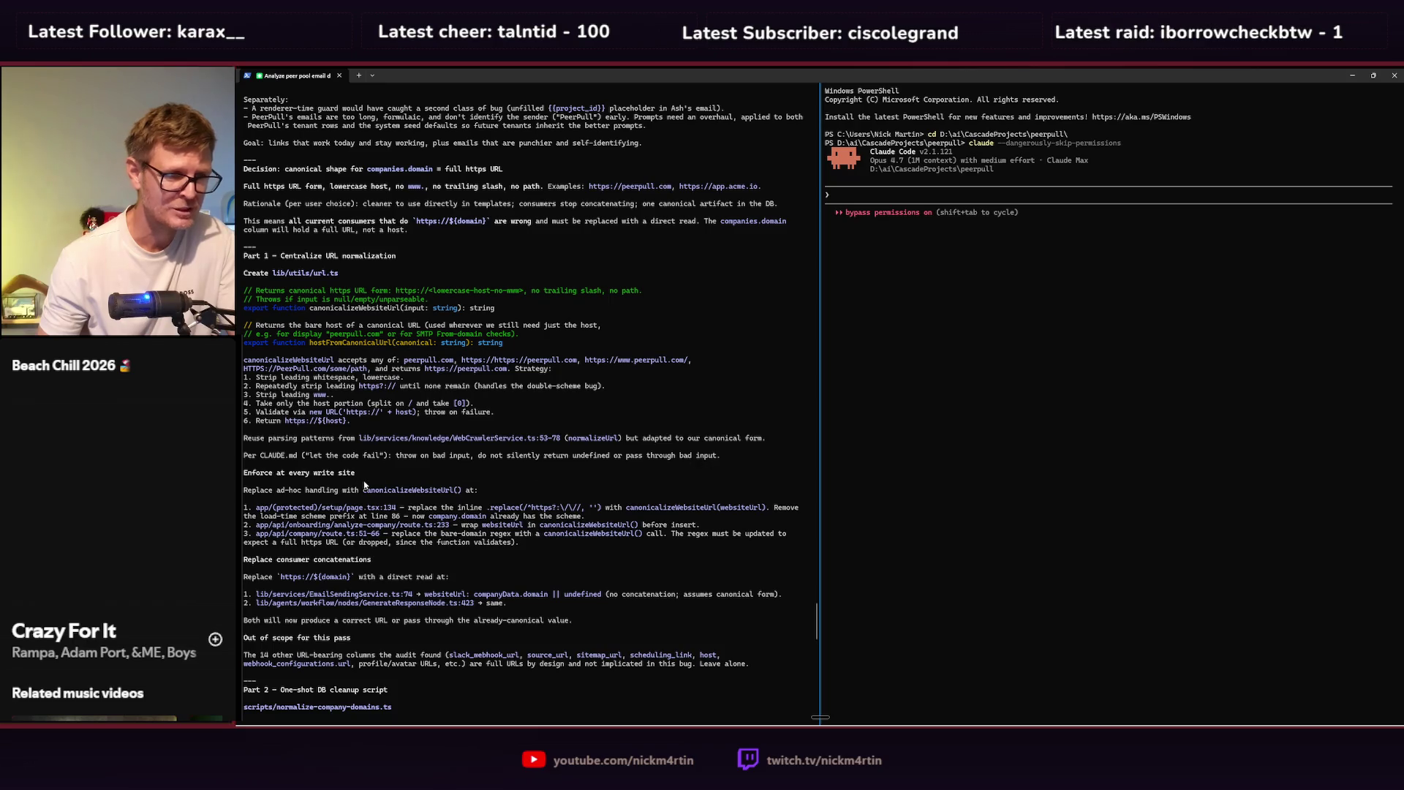
scroll(351, 446, down, 2)
scroll(336, 417, down, 2)
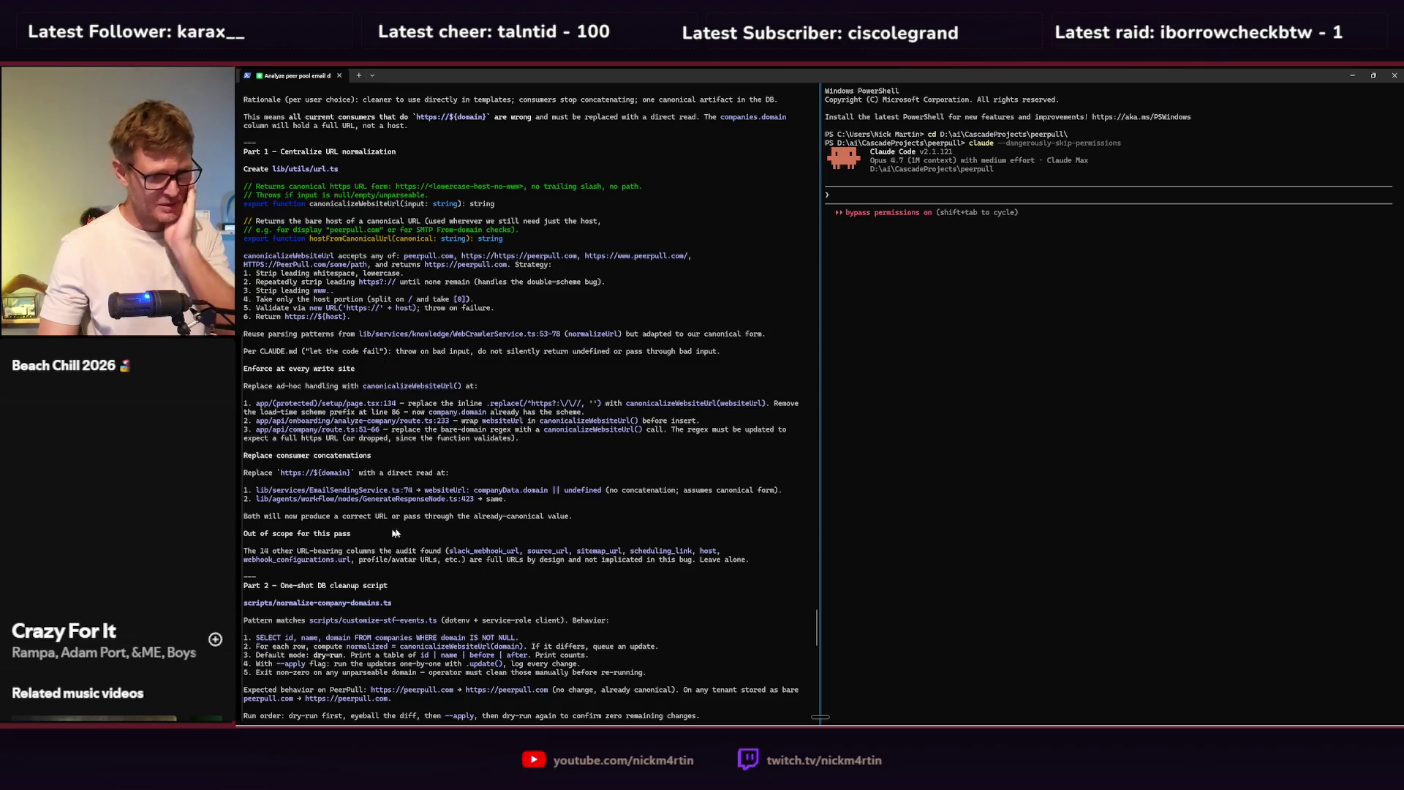
scroll(501, 529, down, 3)
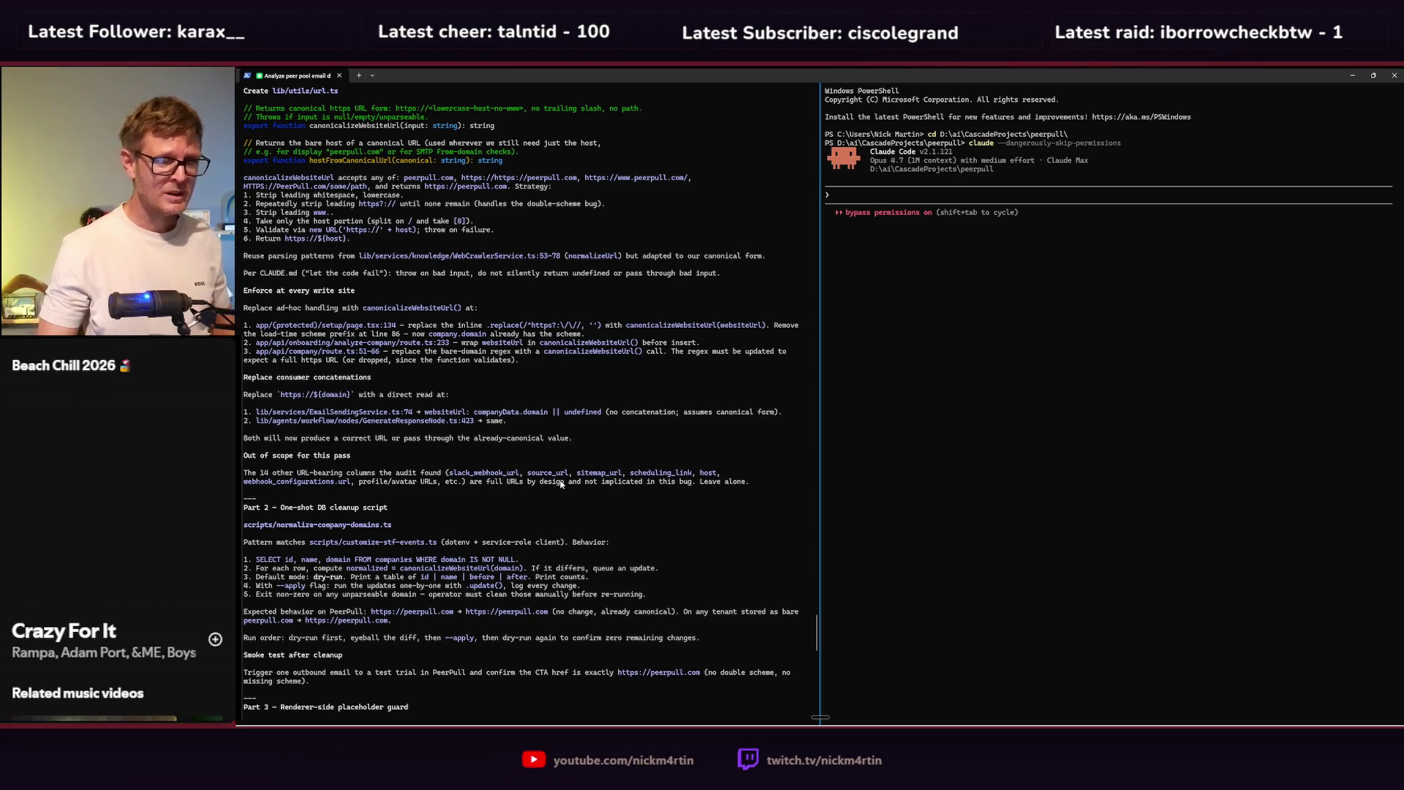
scroll(439, 493, down, 4)
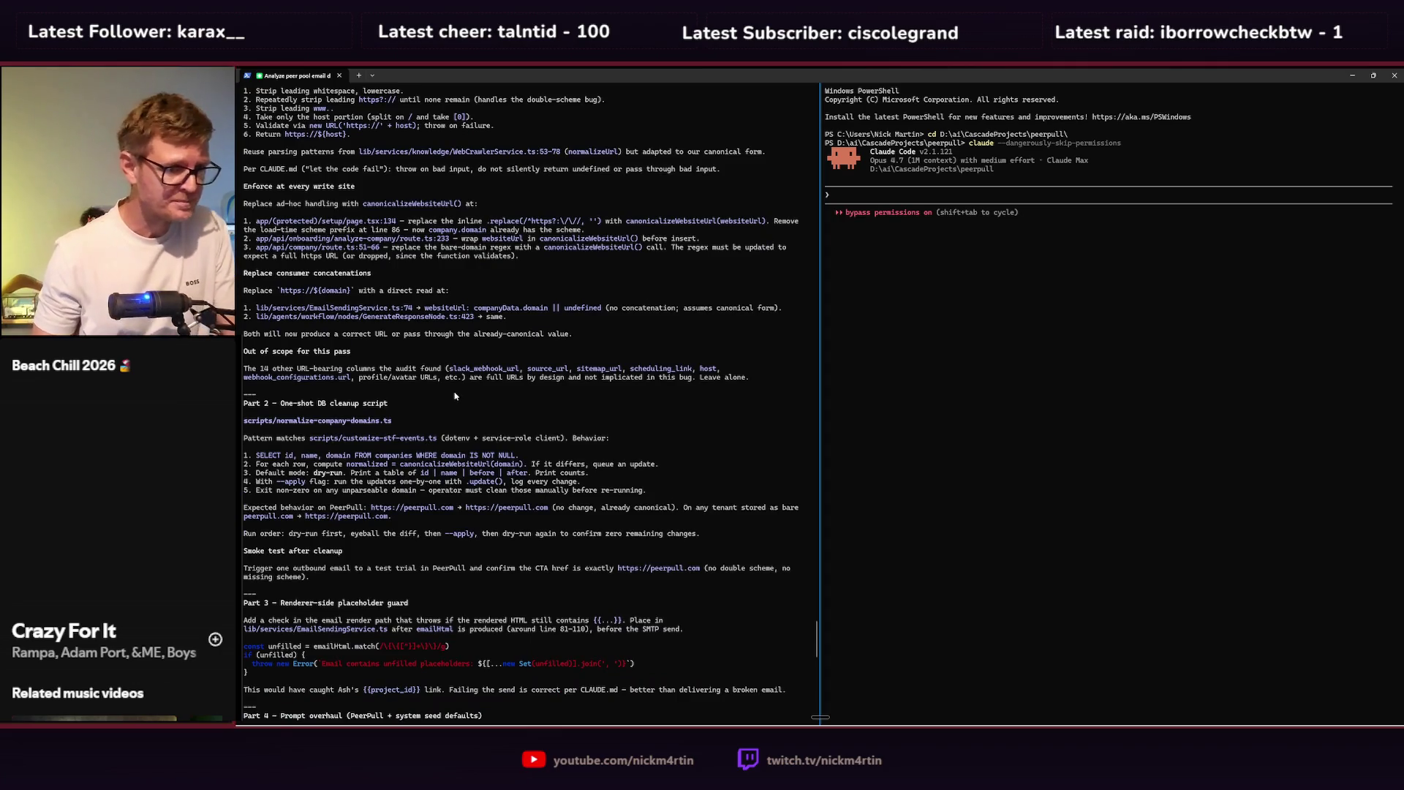
Step: Read through Claude's plan to its approval prompt and choose to give feedback instead of approving
scroll(451, 403, down, 4)
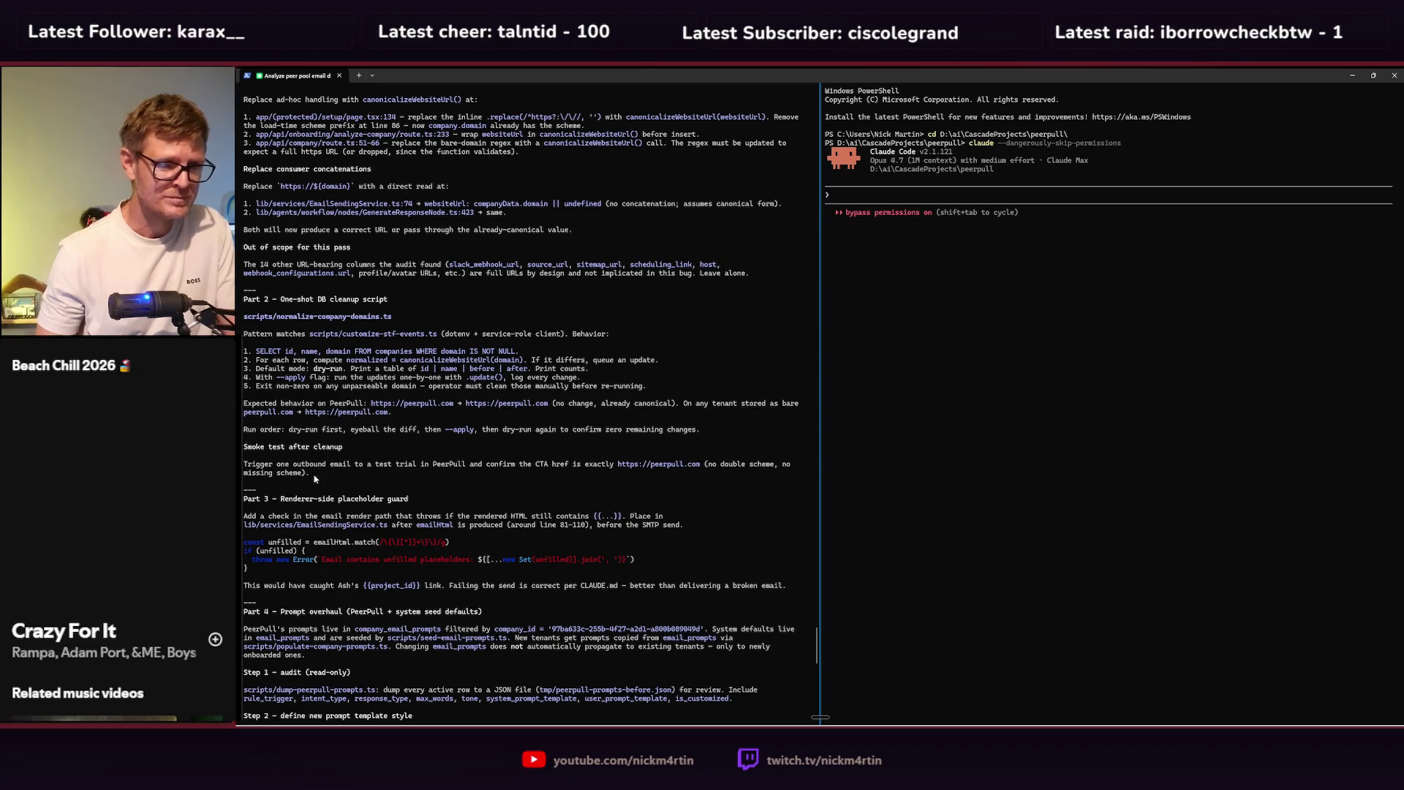
scroll(373, 477, down, 2)
scroll(336, 386, down, 3)
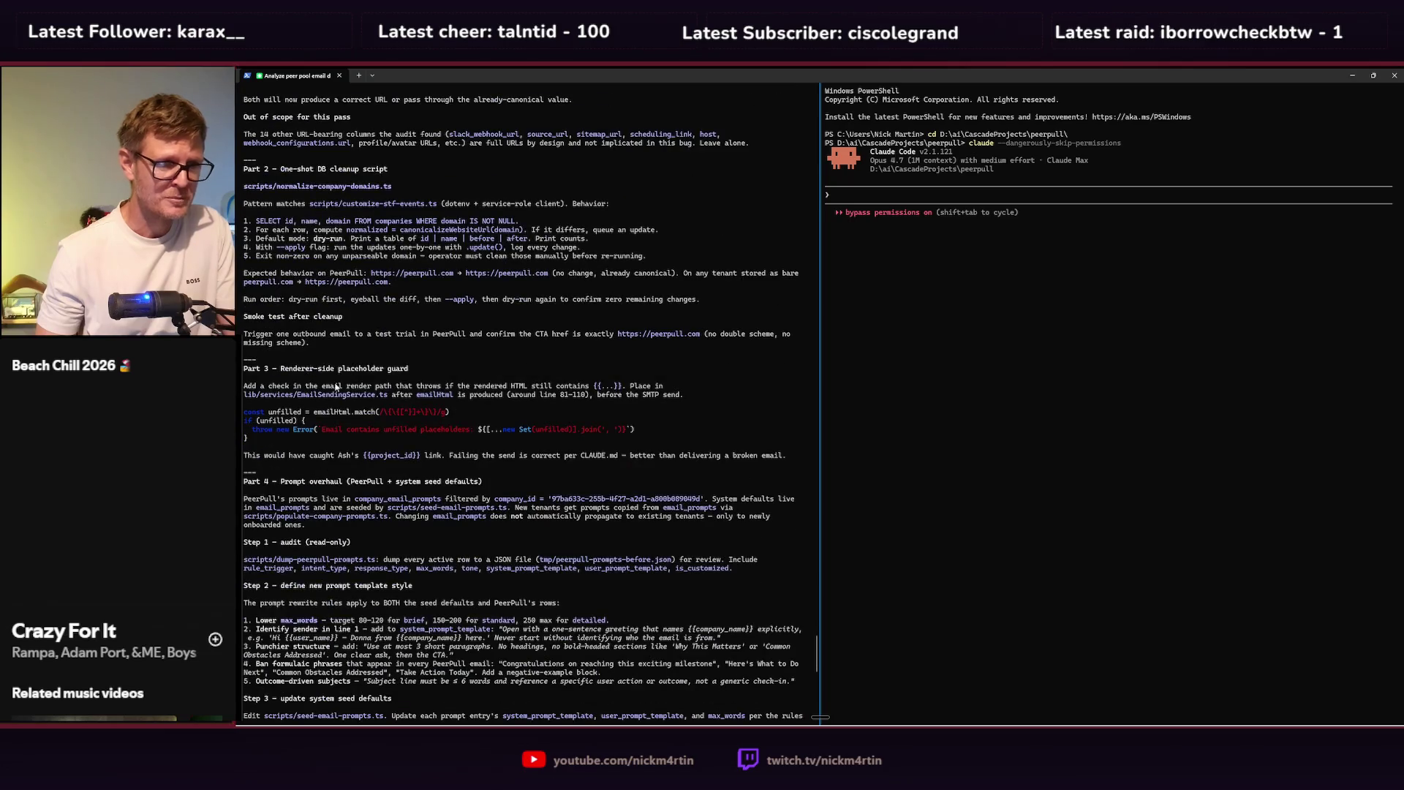
scroll(336, 386, down, 3)
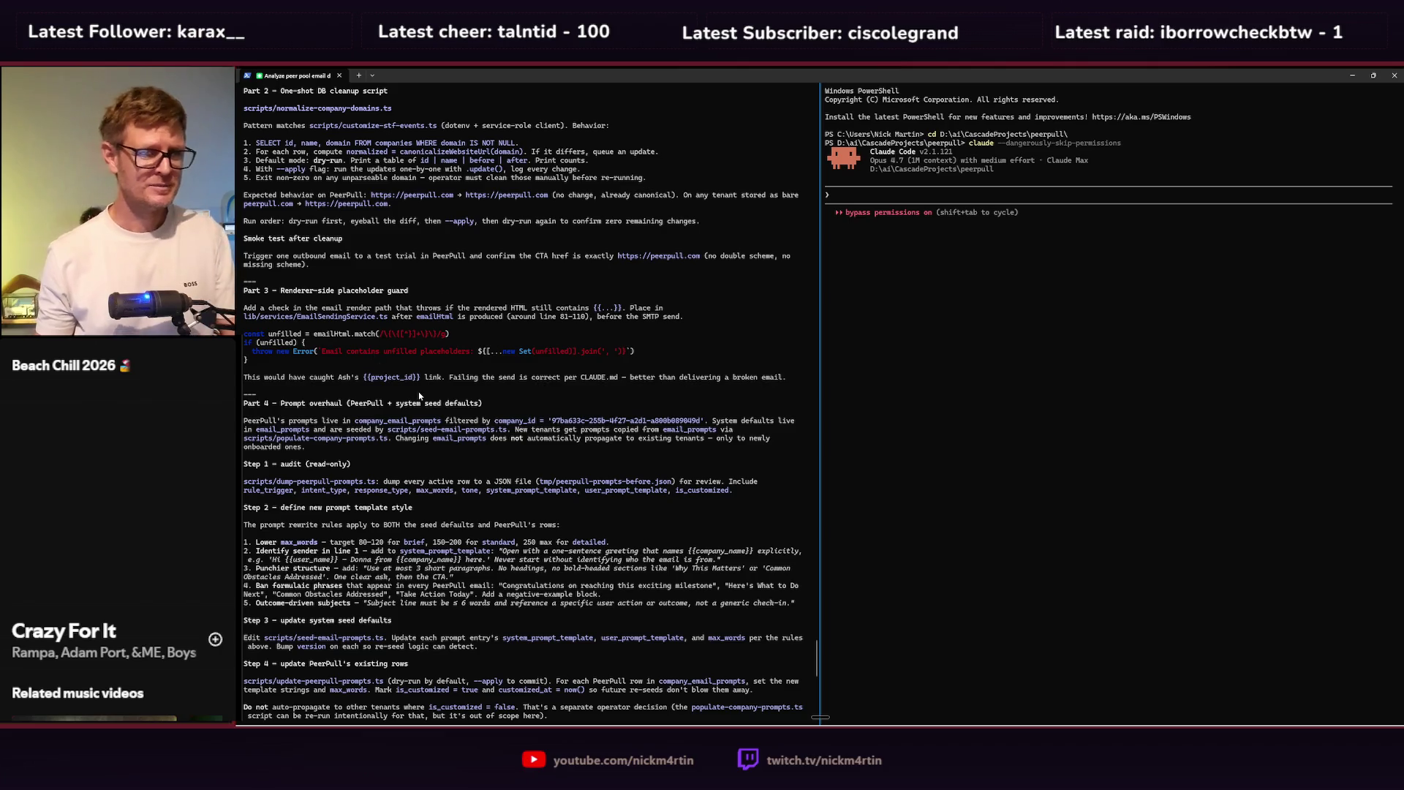
scroll(397, 395, down, 1)
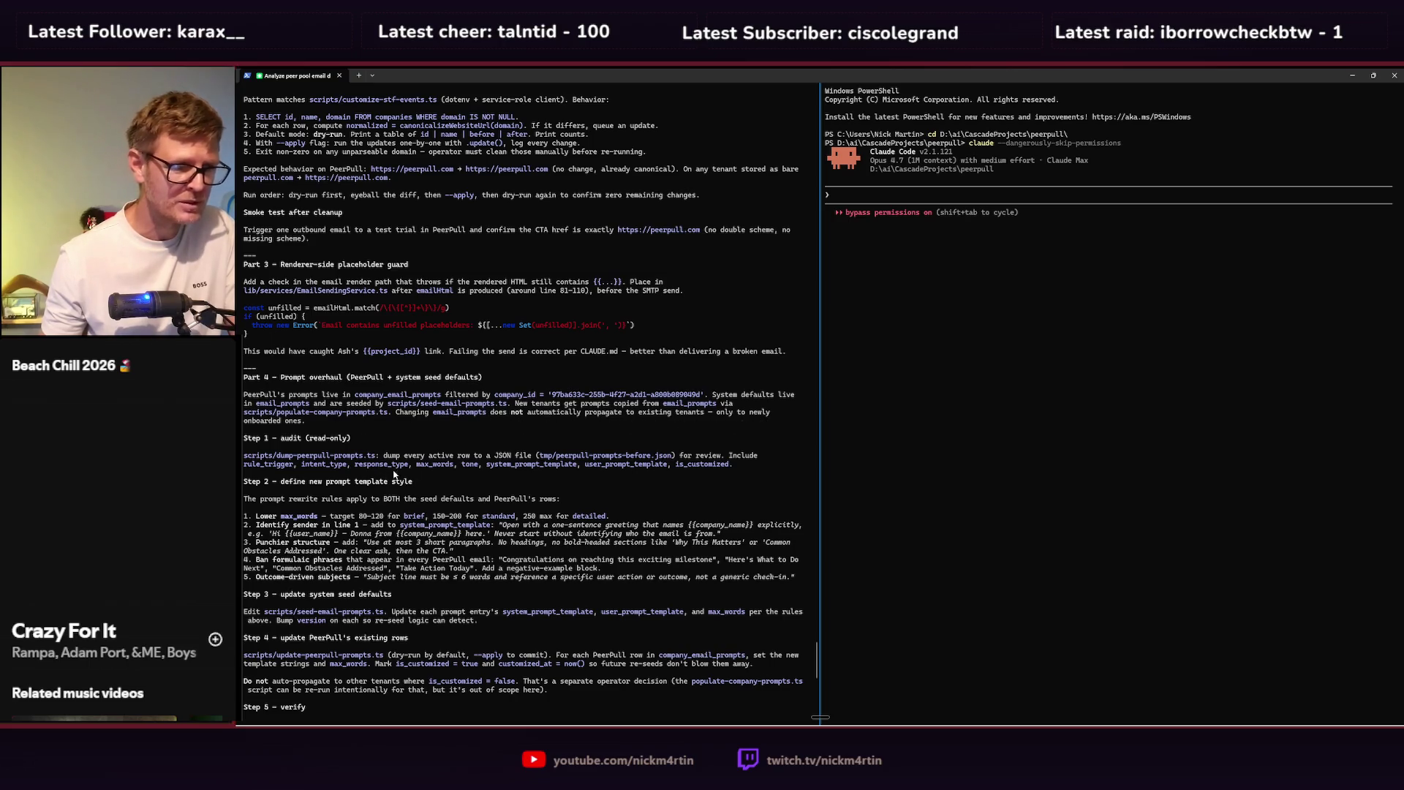
scroll(335, 425, down, 2)
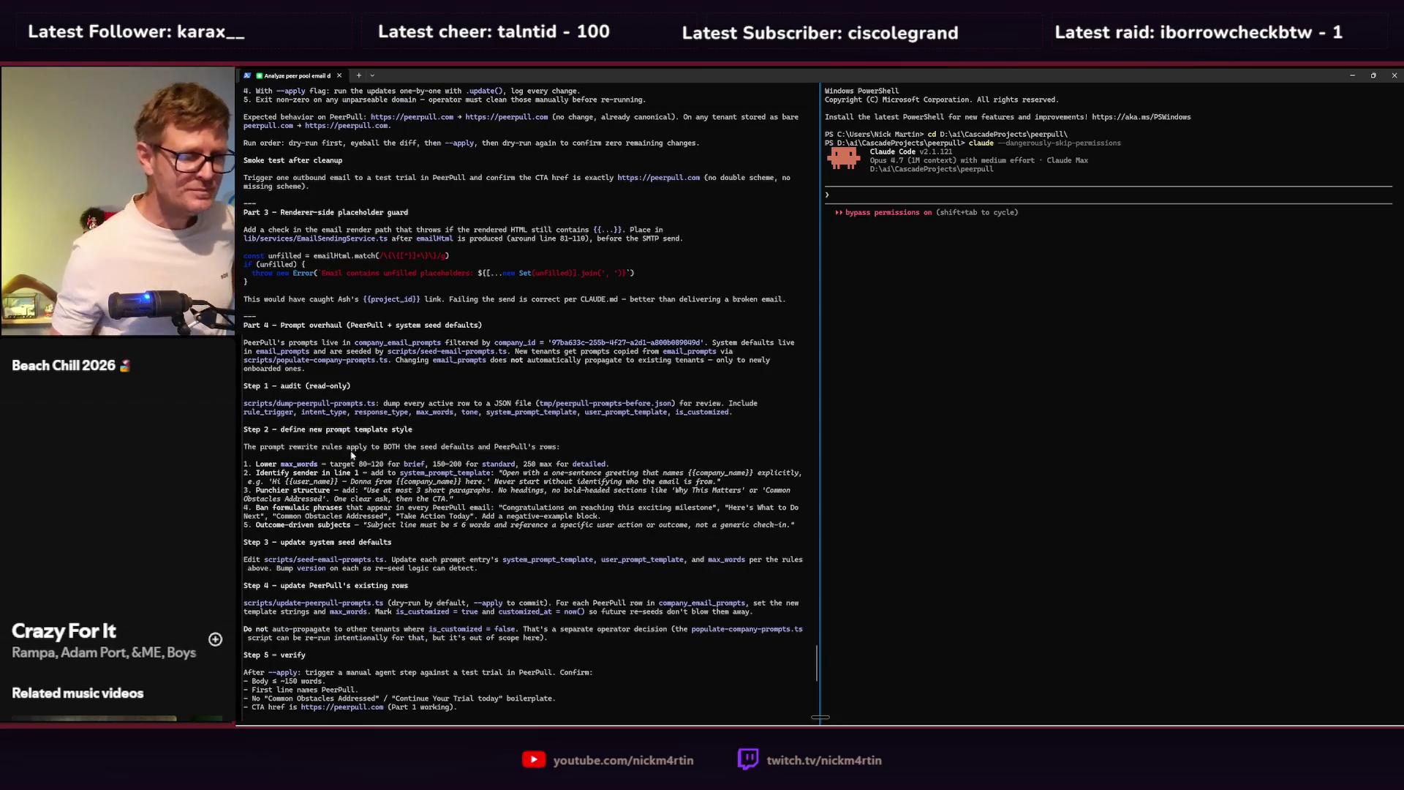
scroll(354, 454, down, 2)
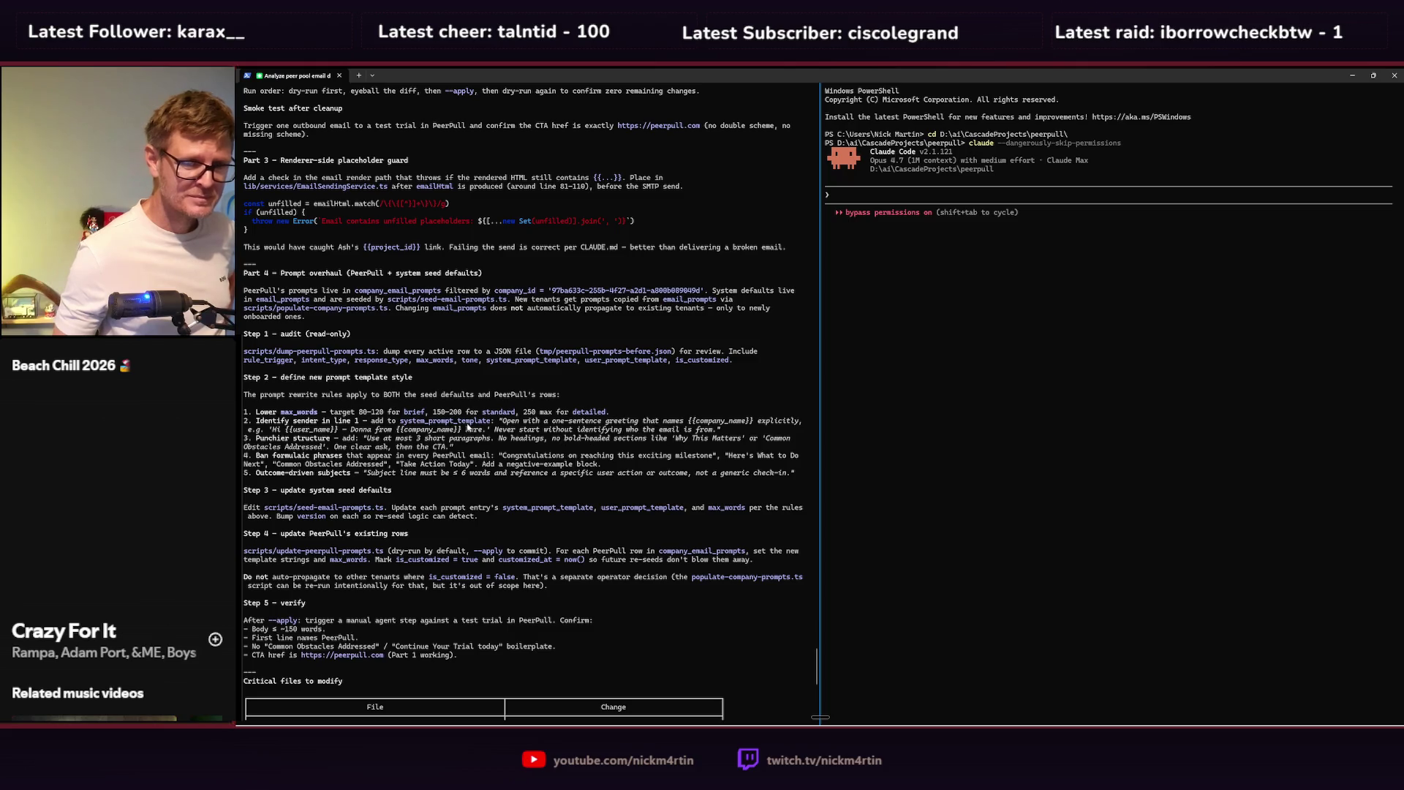
scroll(466, 481, down, 4)
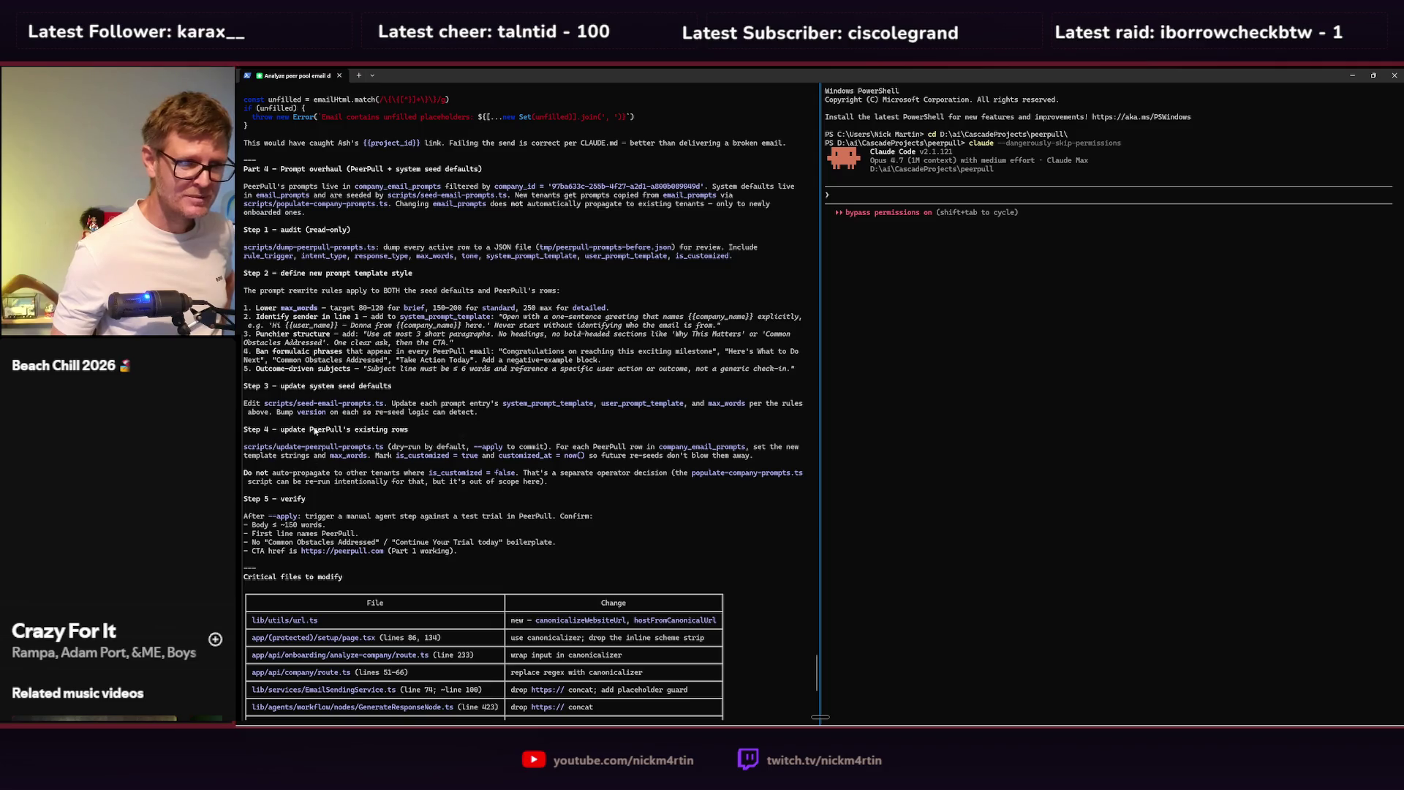
scroll(414, 437, down, 2)
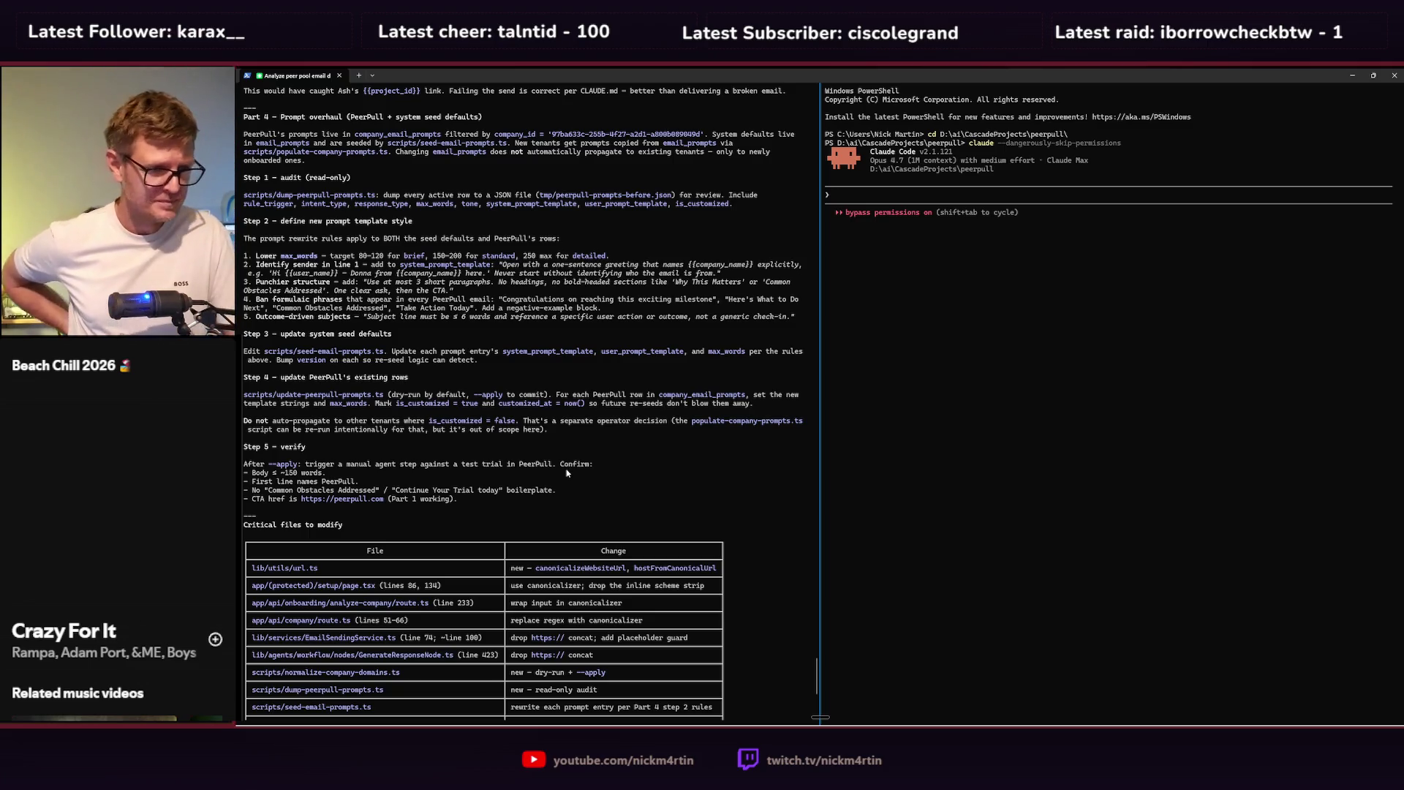
scroll(536, 496, down, 14)
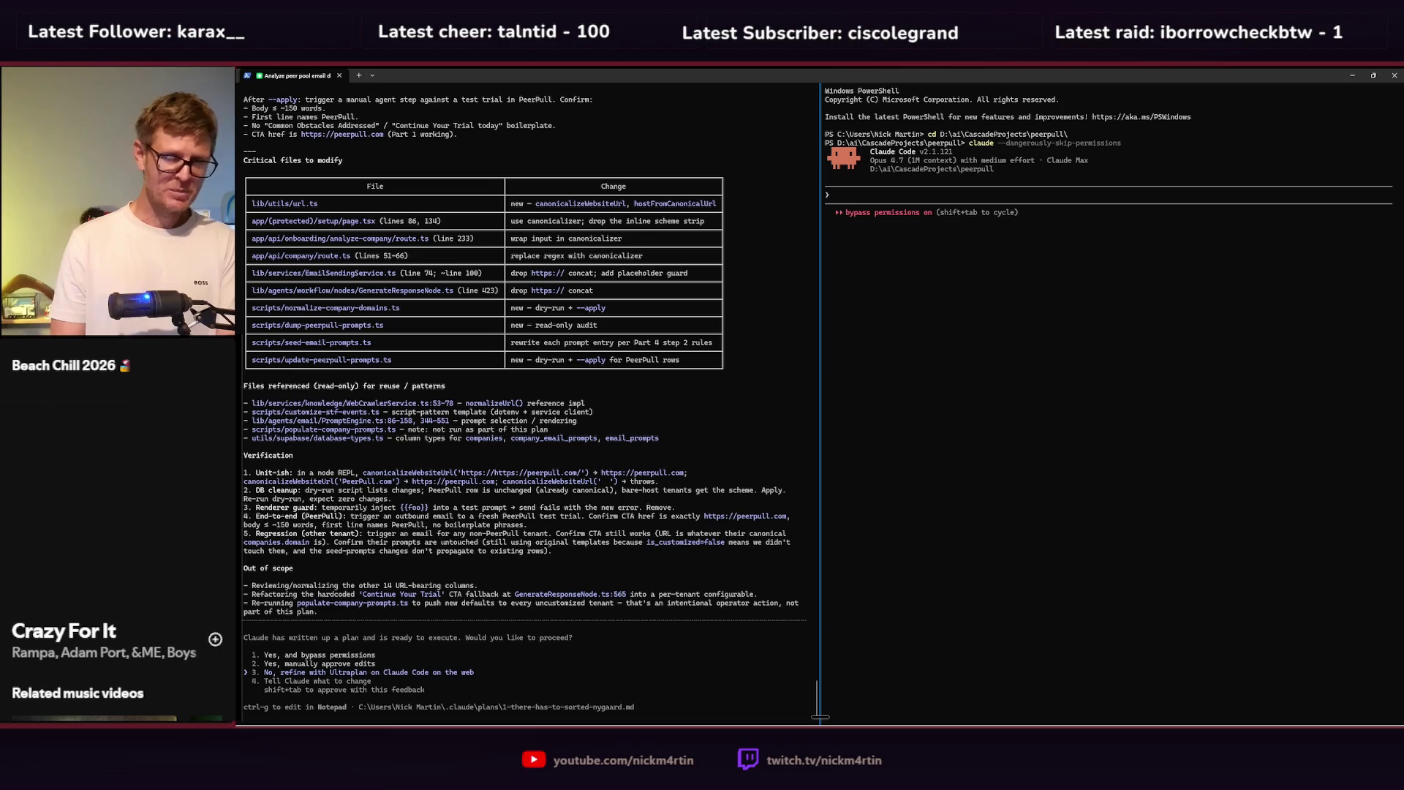
key(Down)
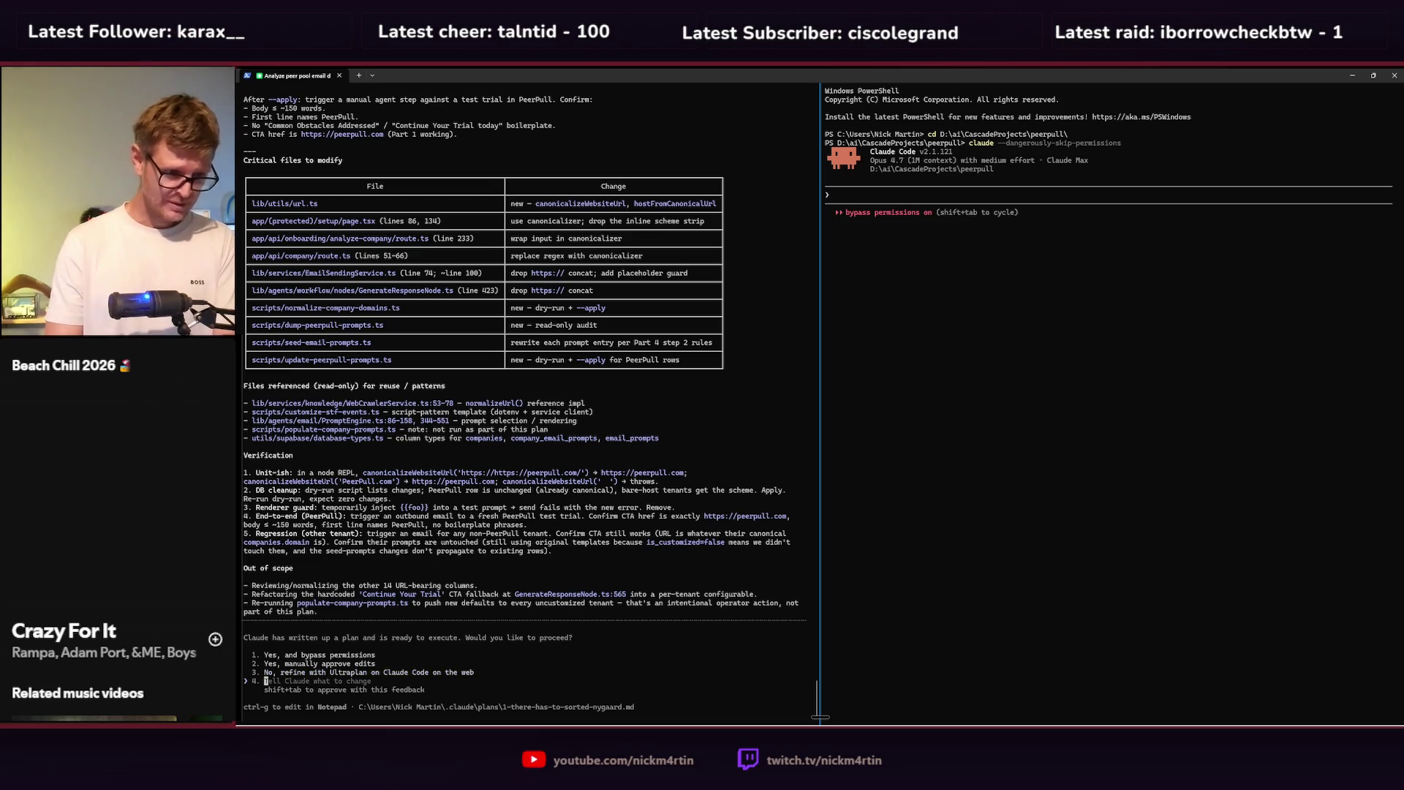
key(Escape)
Step: Ask Claude whether the plan only affects the tenant peerpull, then bring up the ChatGPT party image chat
text(W)
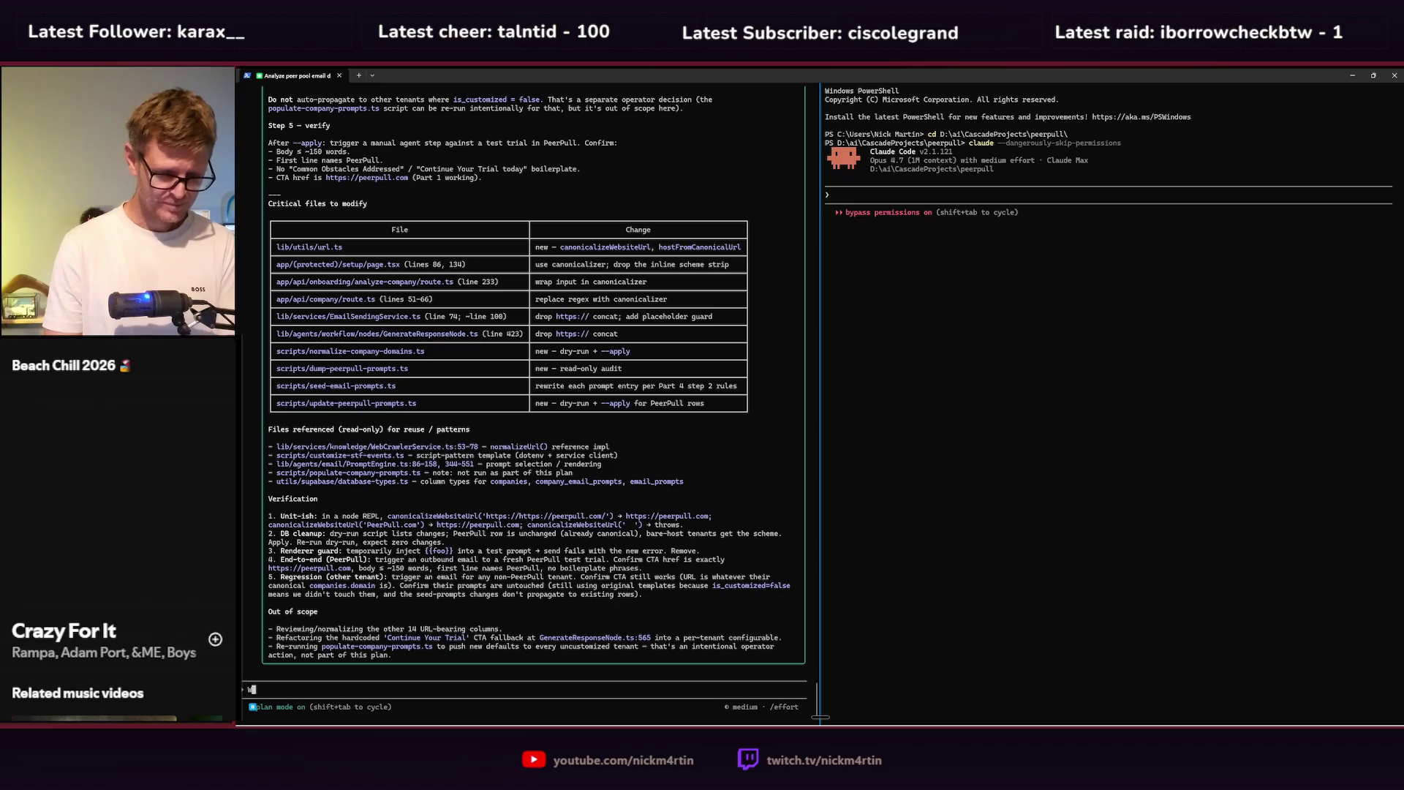
text(ill thisd plan)
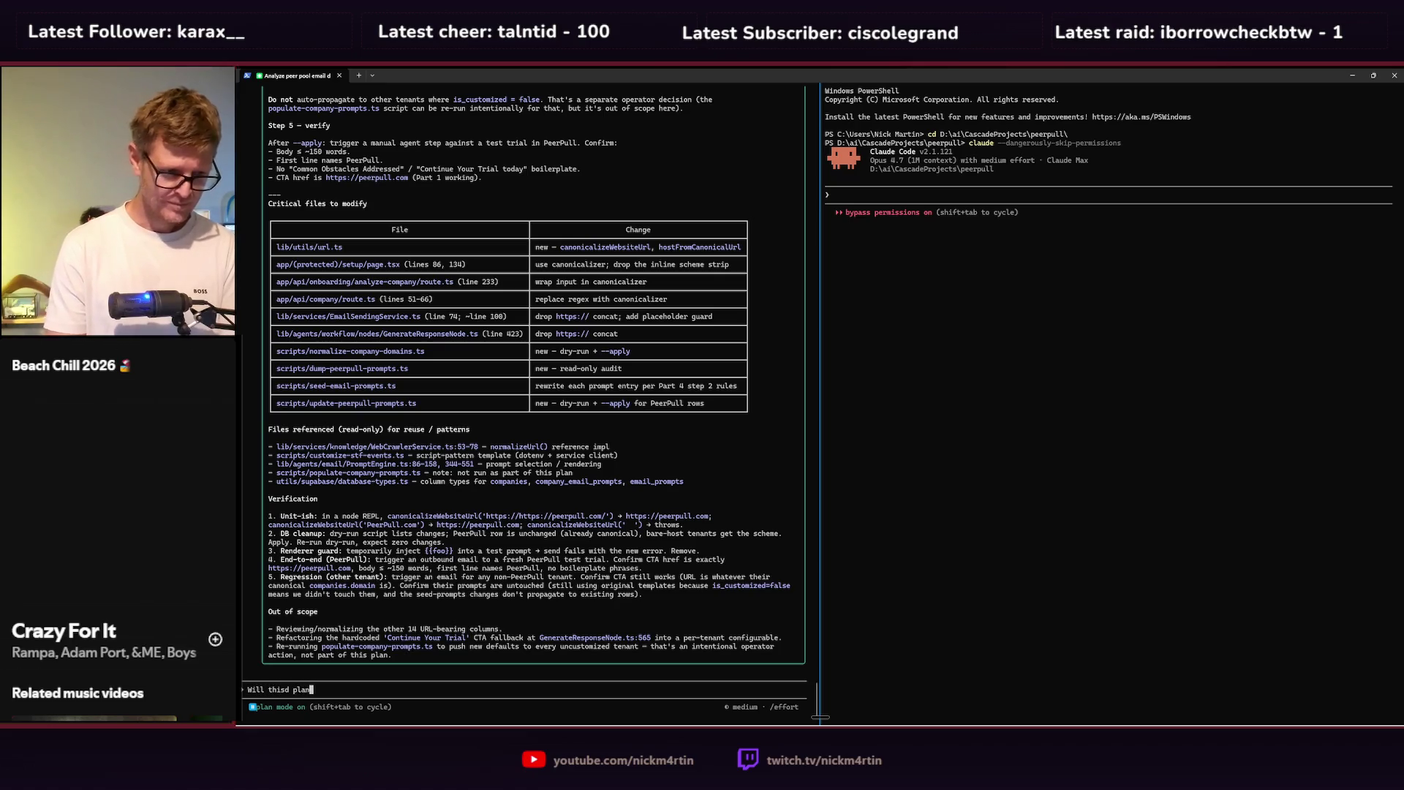
text( only a)
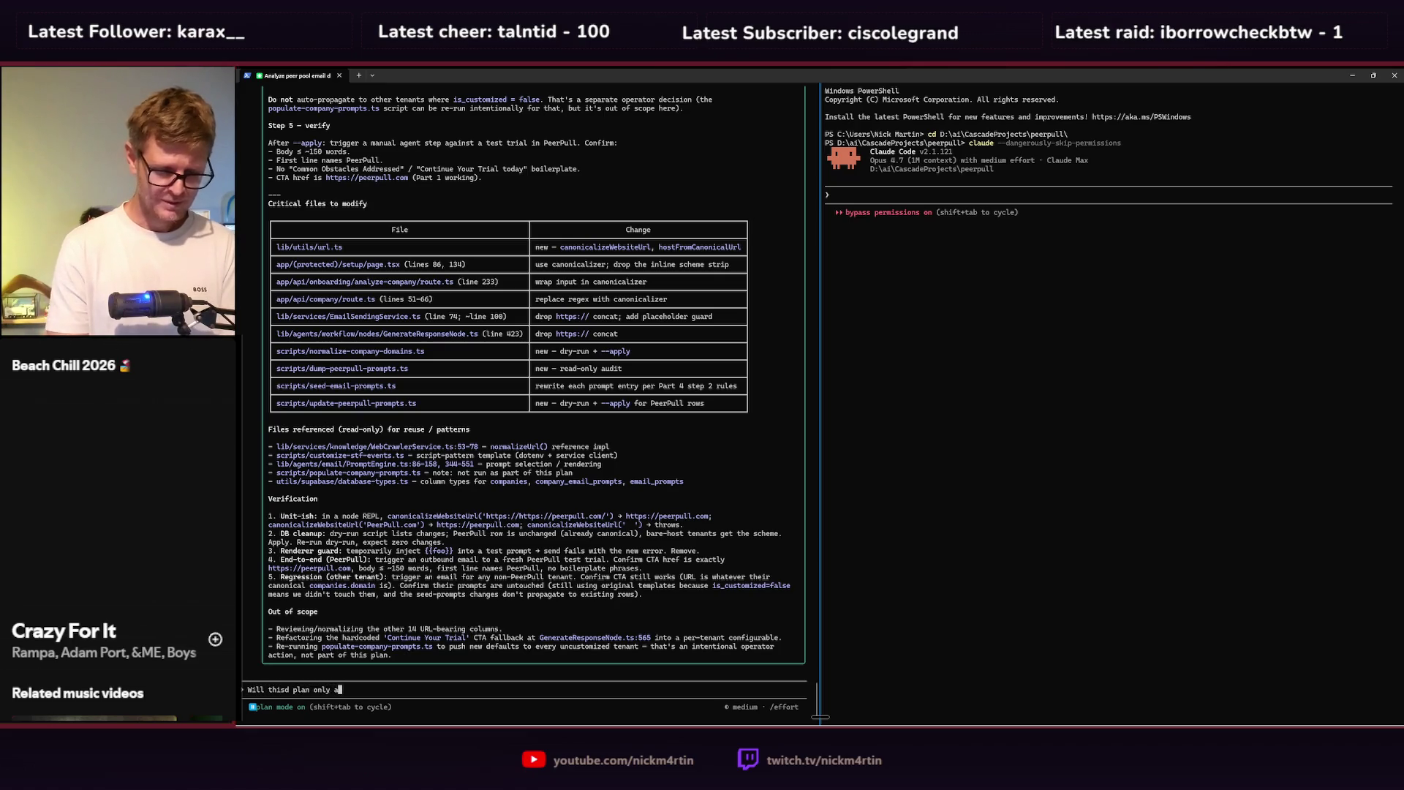
text(ffect the )
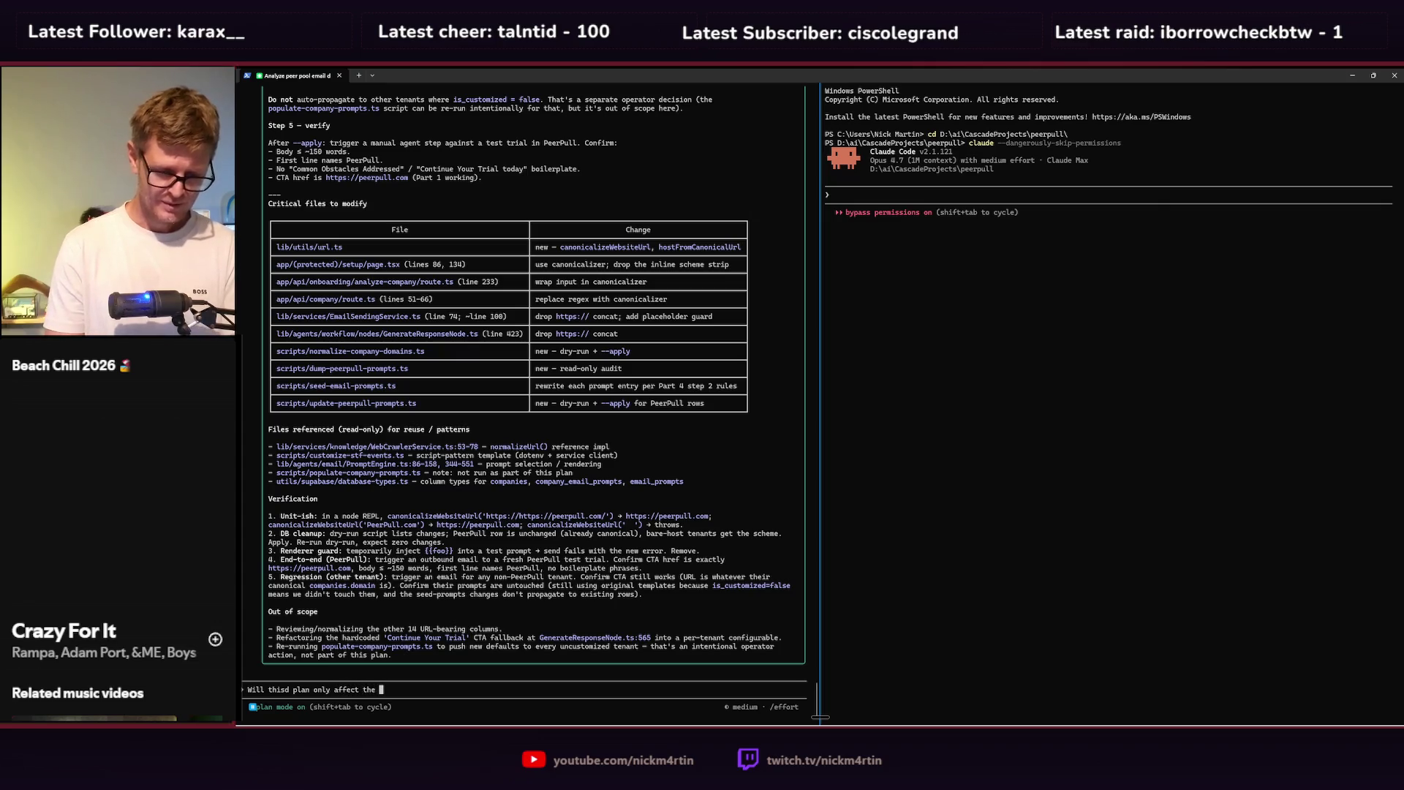
text(tenant peerpull?)
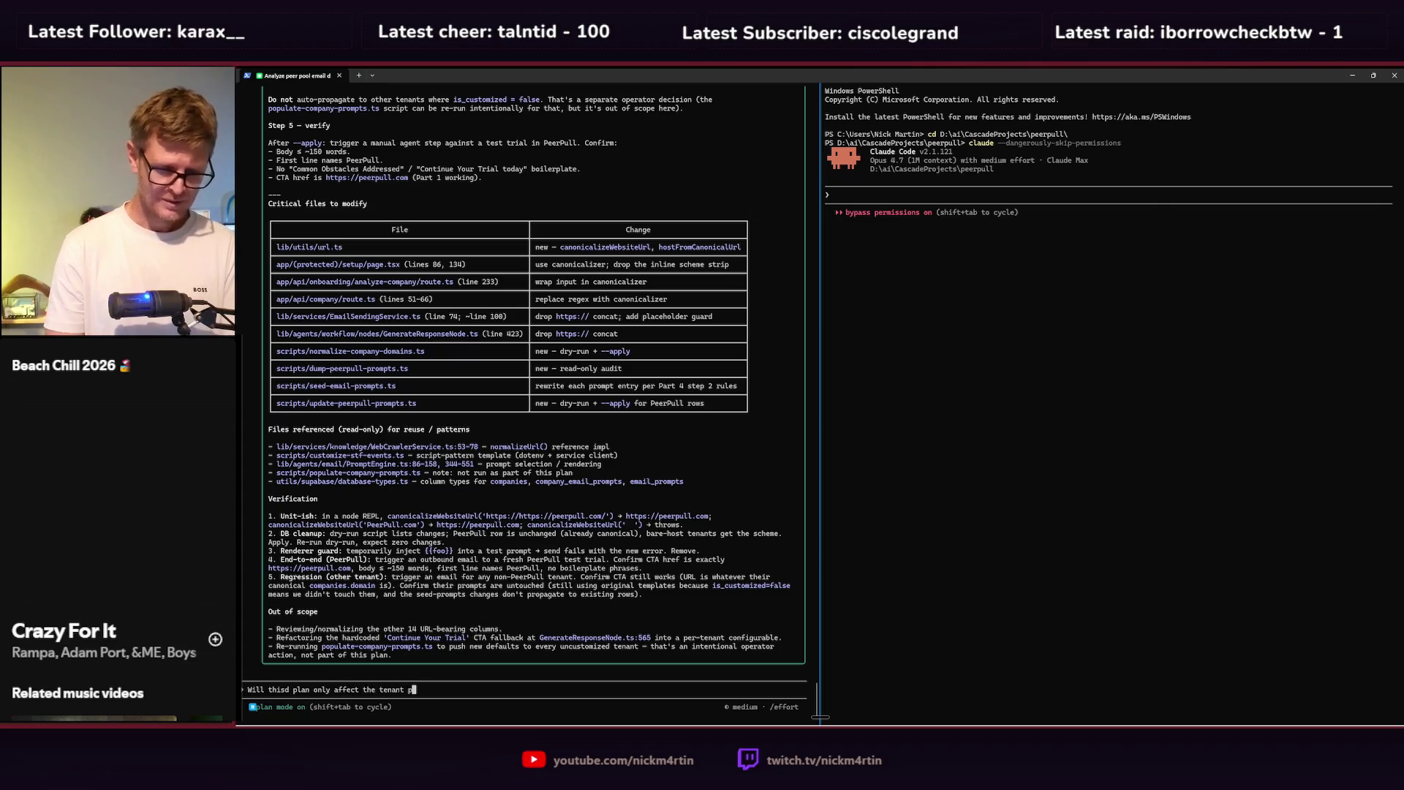
key(Return)
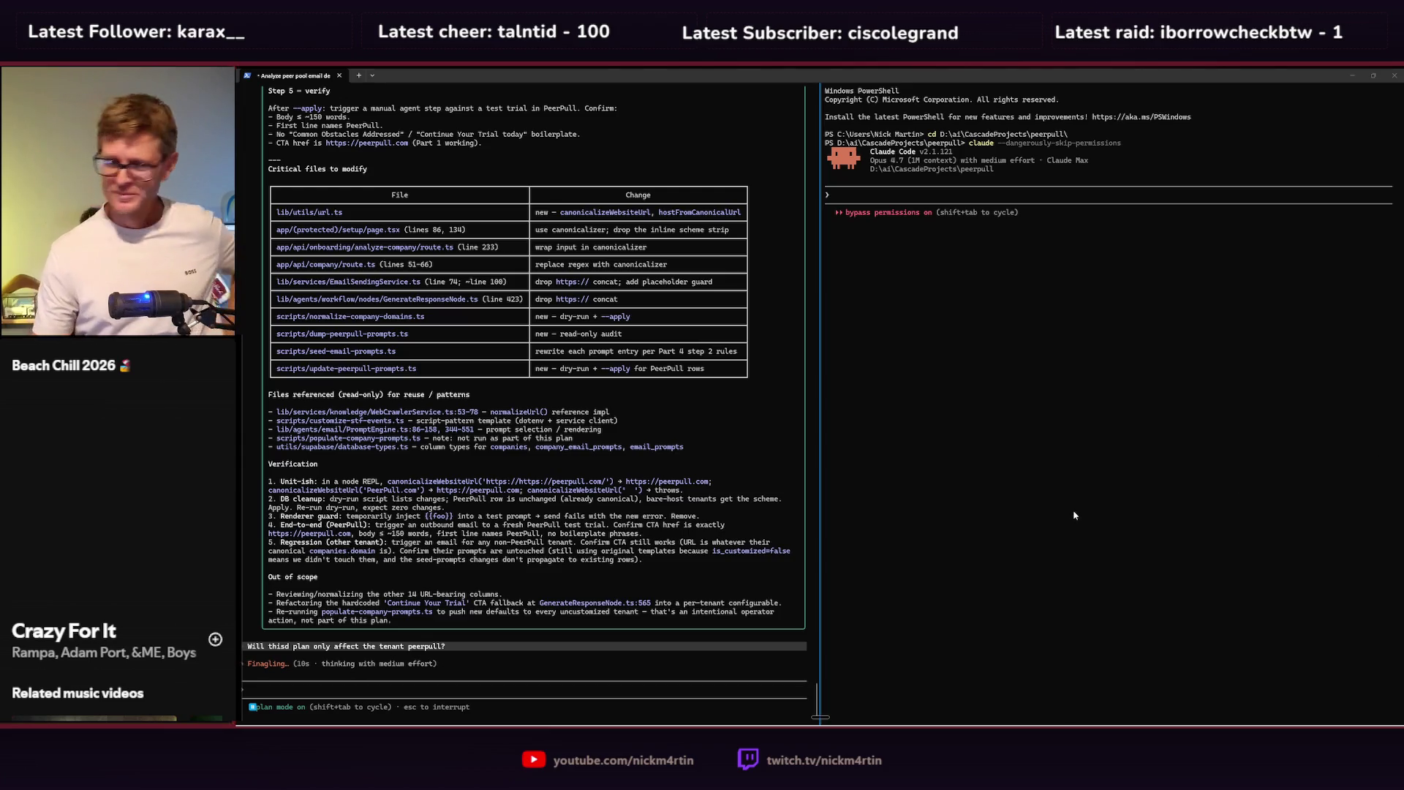
key(alt+Tab)
click(800, 385)
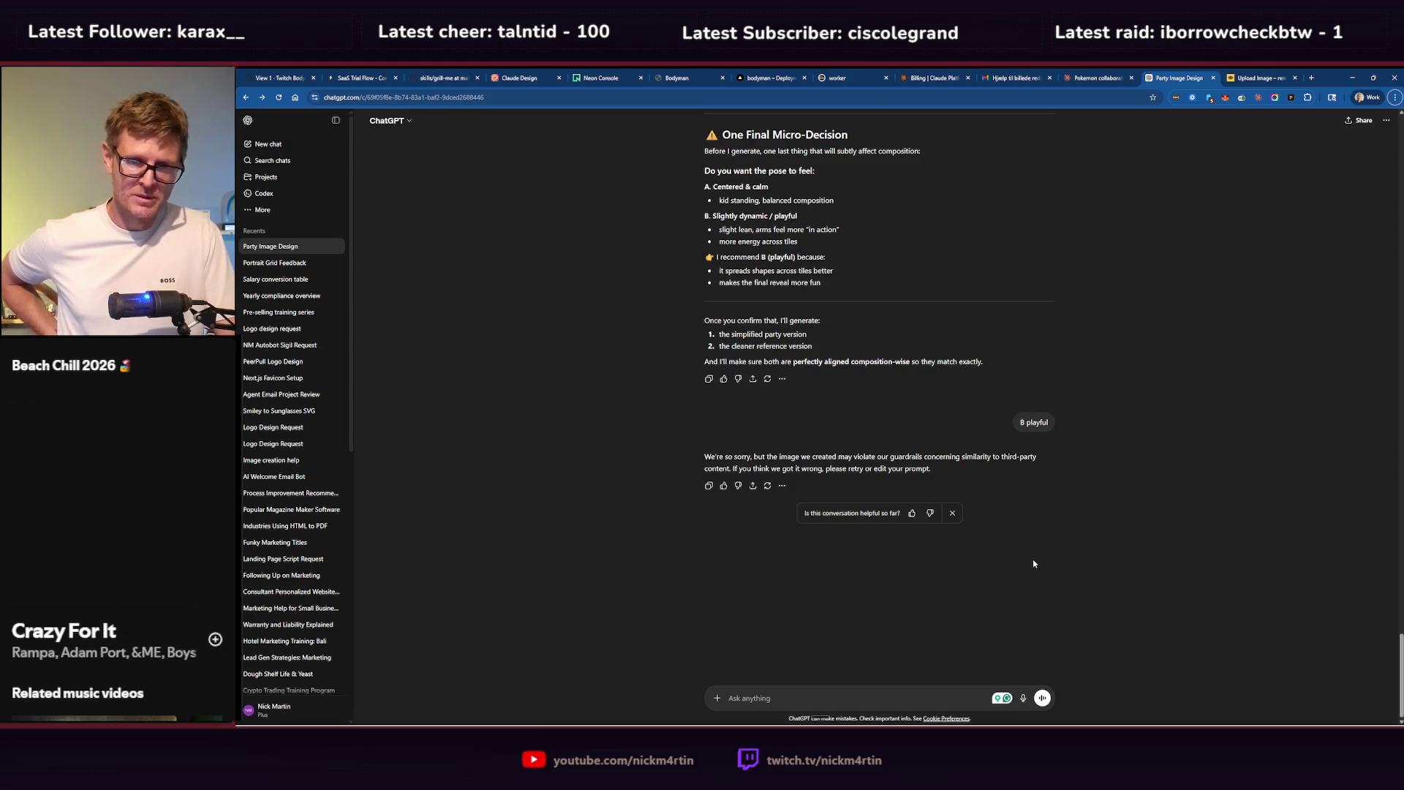
Step: Regenerate the refused playful-pose image reply with 'Try again'
click(767, 485)
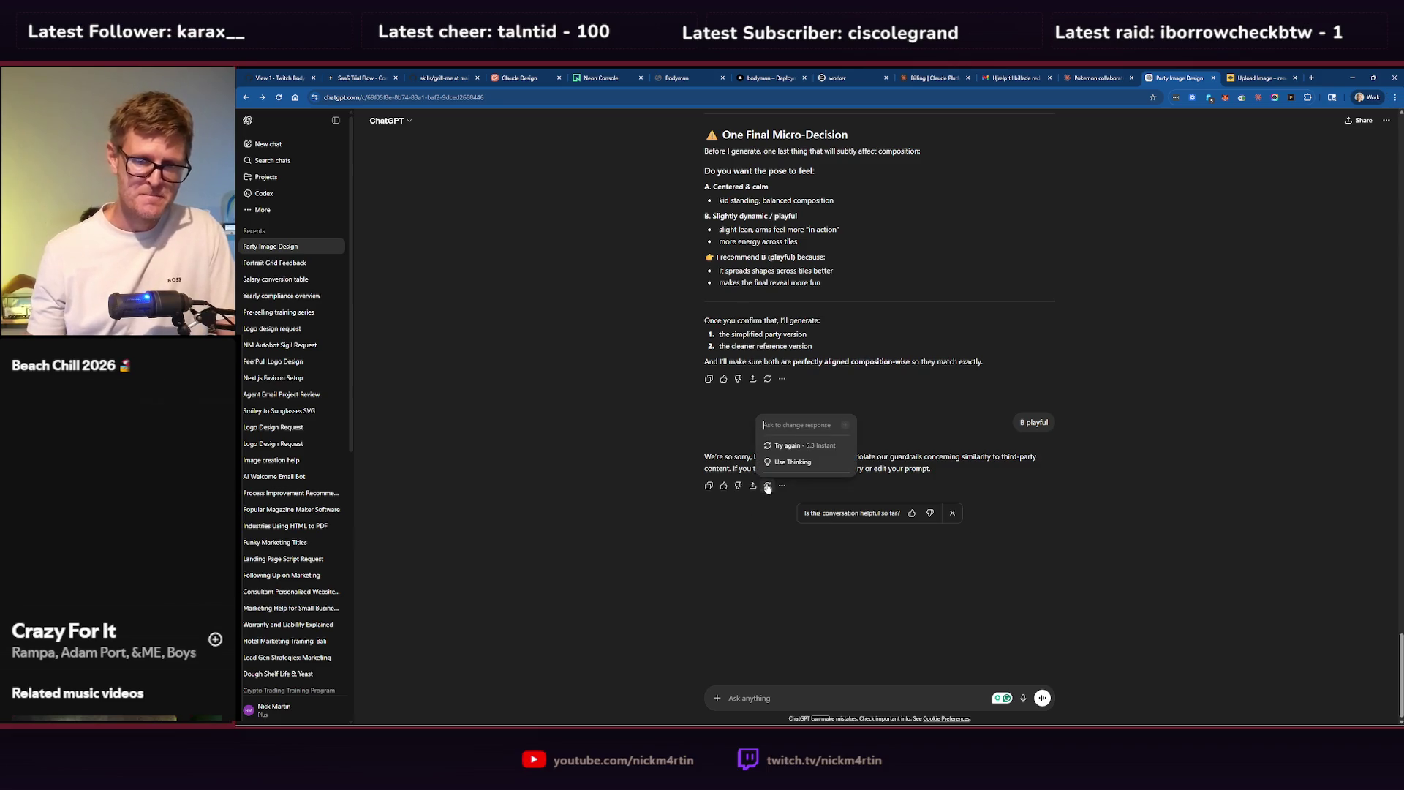
click(828, 455)
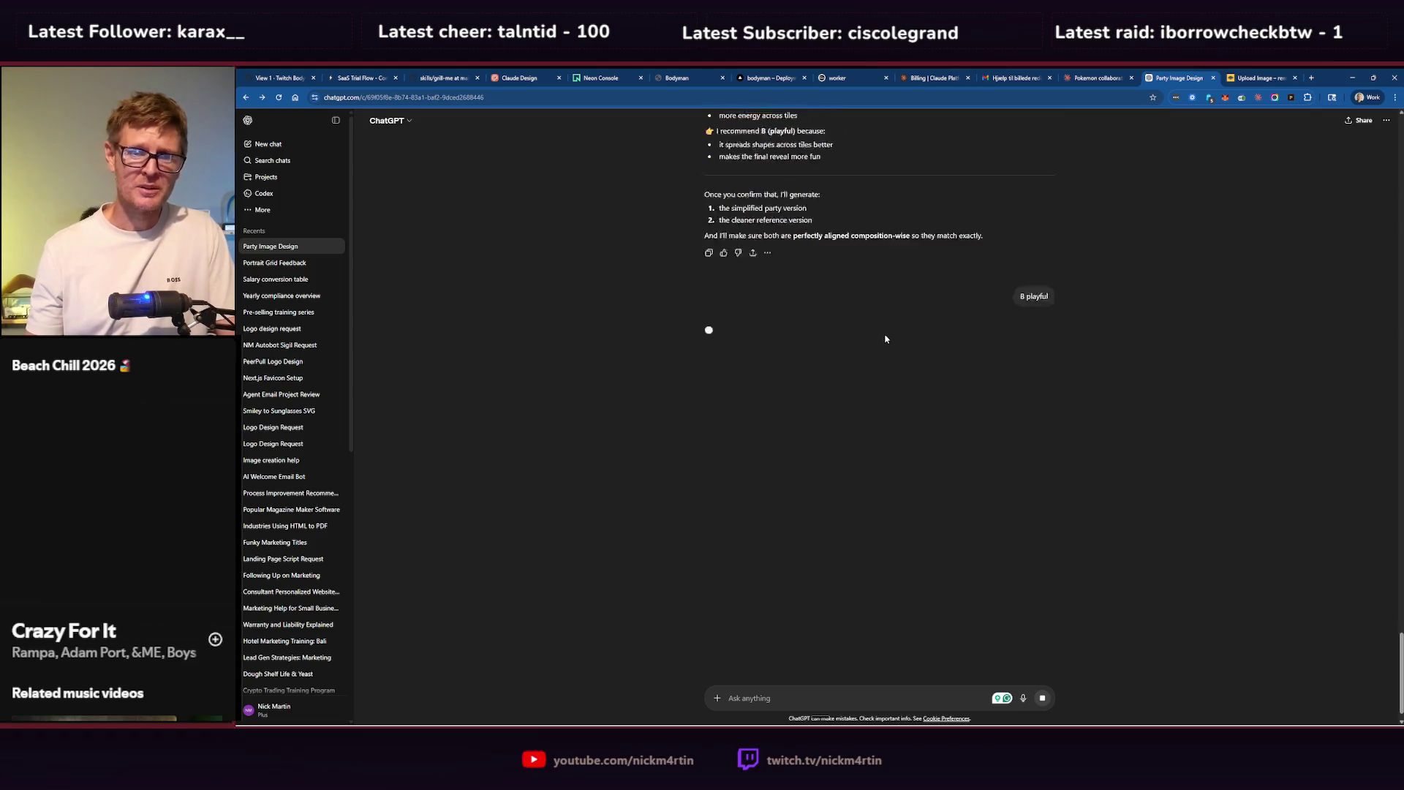
scroll(863, 338, down, 10)
scroll(838, 340, up, 20)
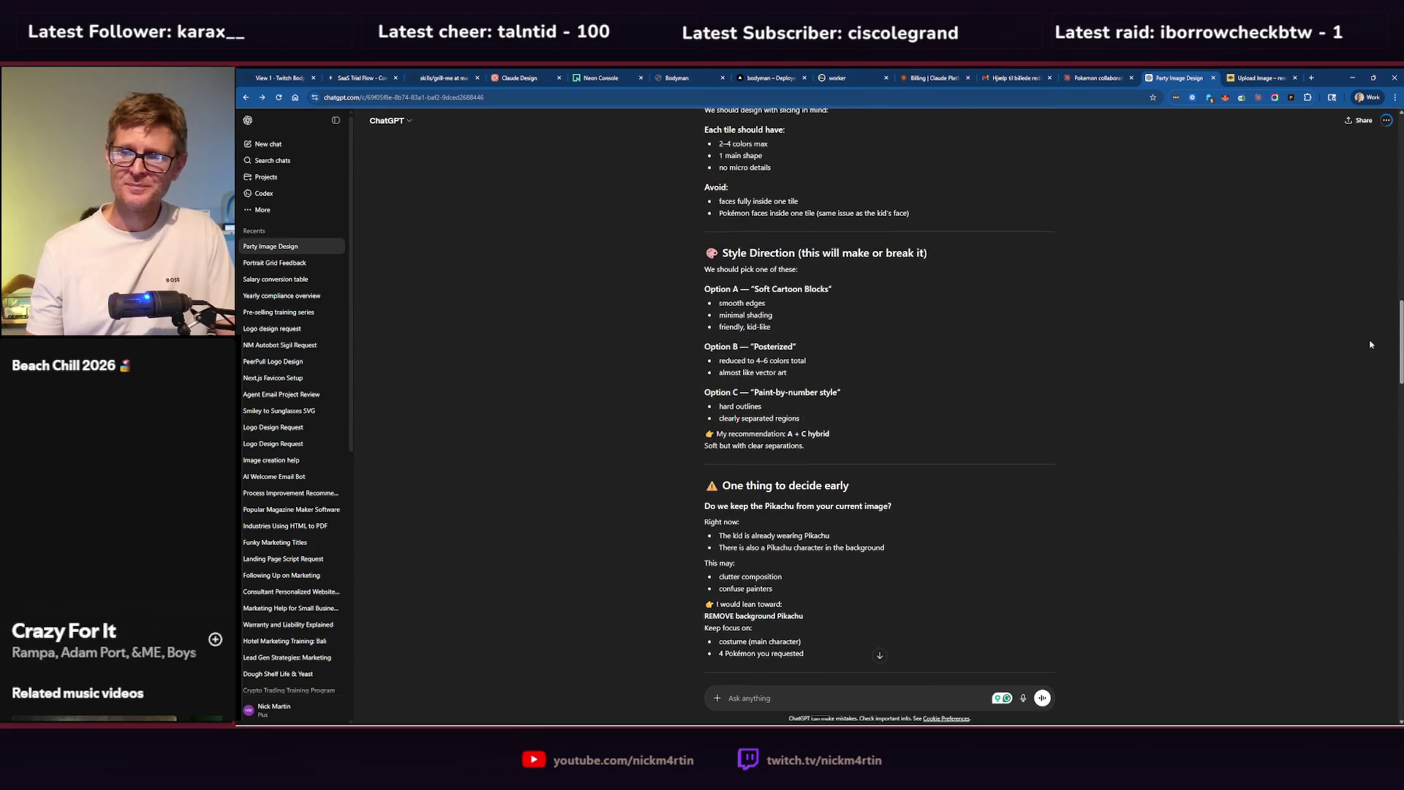
drag(1398, 344, 1395, 142)
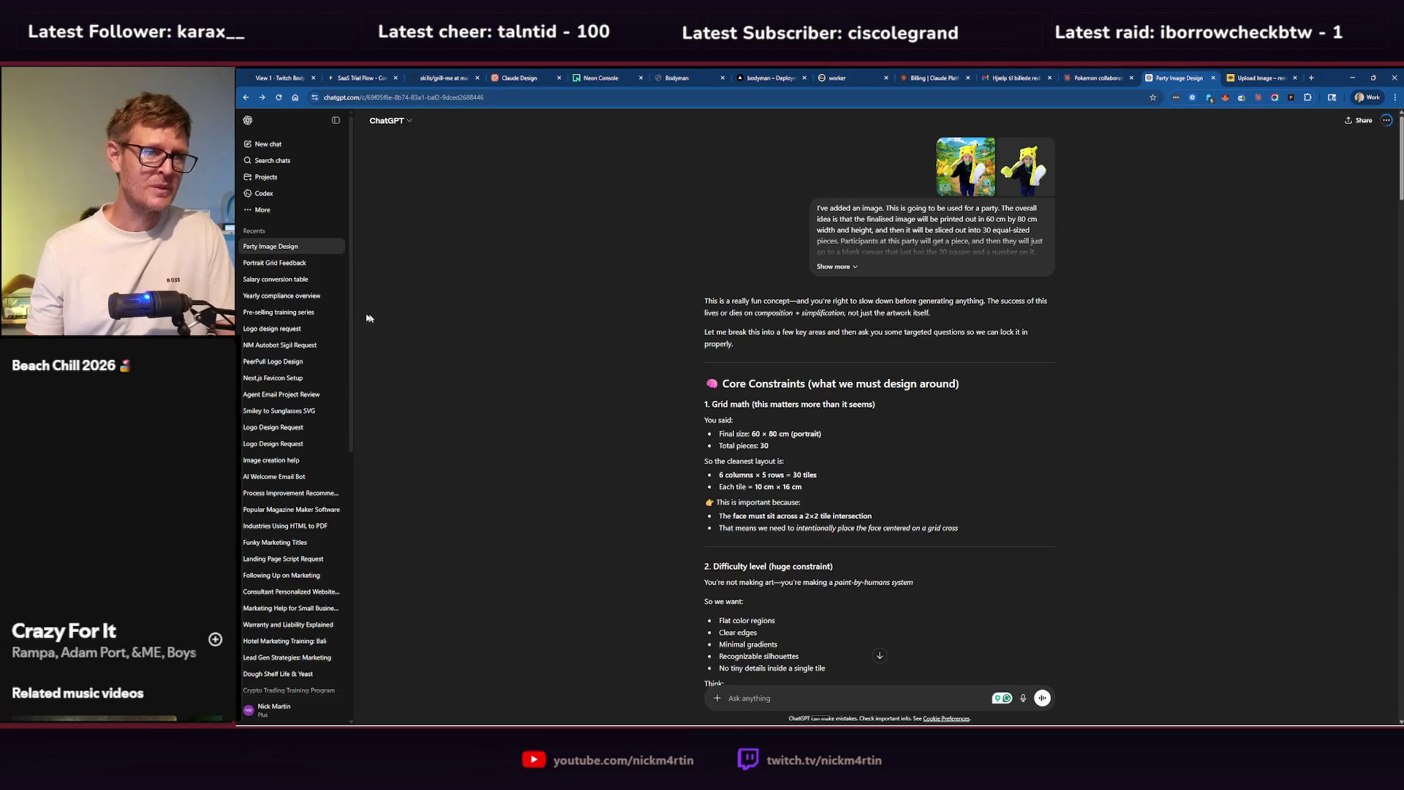
Step: View the generated Pokémon portrait in Portrait Grid Feedback, then return to Party Image Design
click(276, 263)
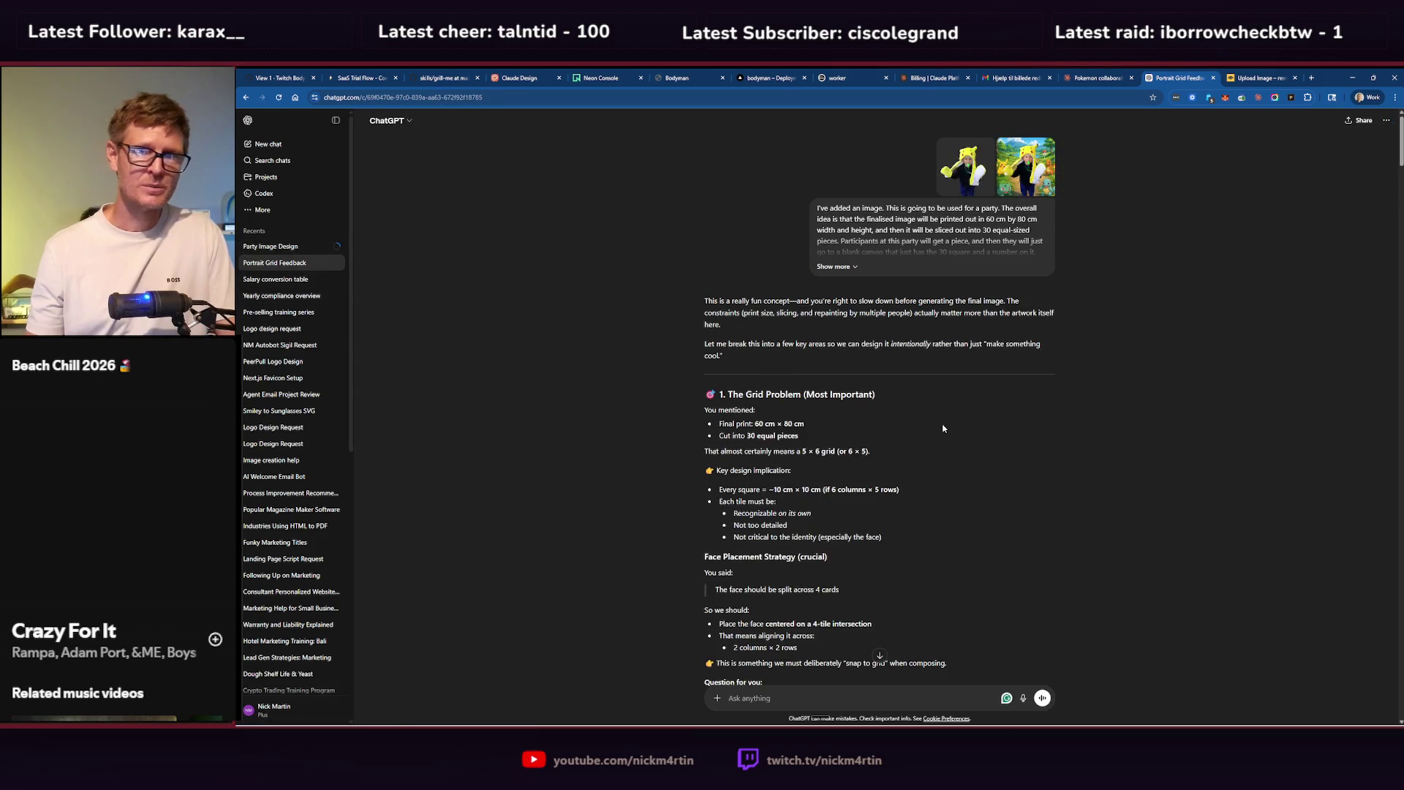
scroll(1082, 415, down, 12)
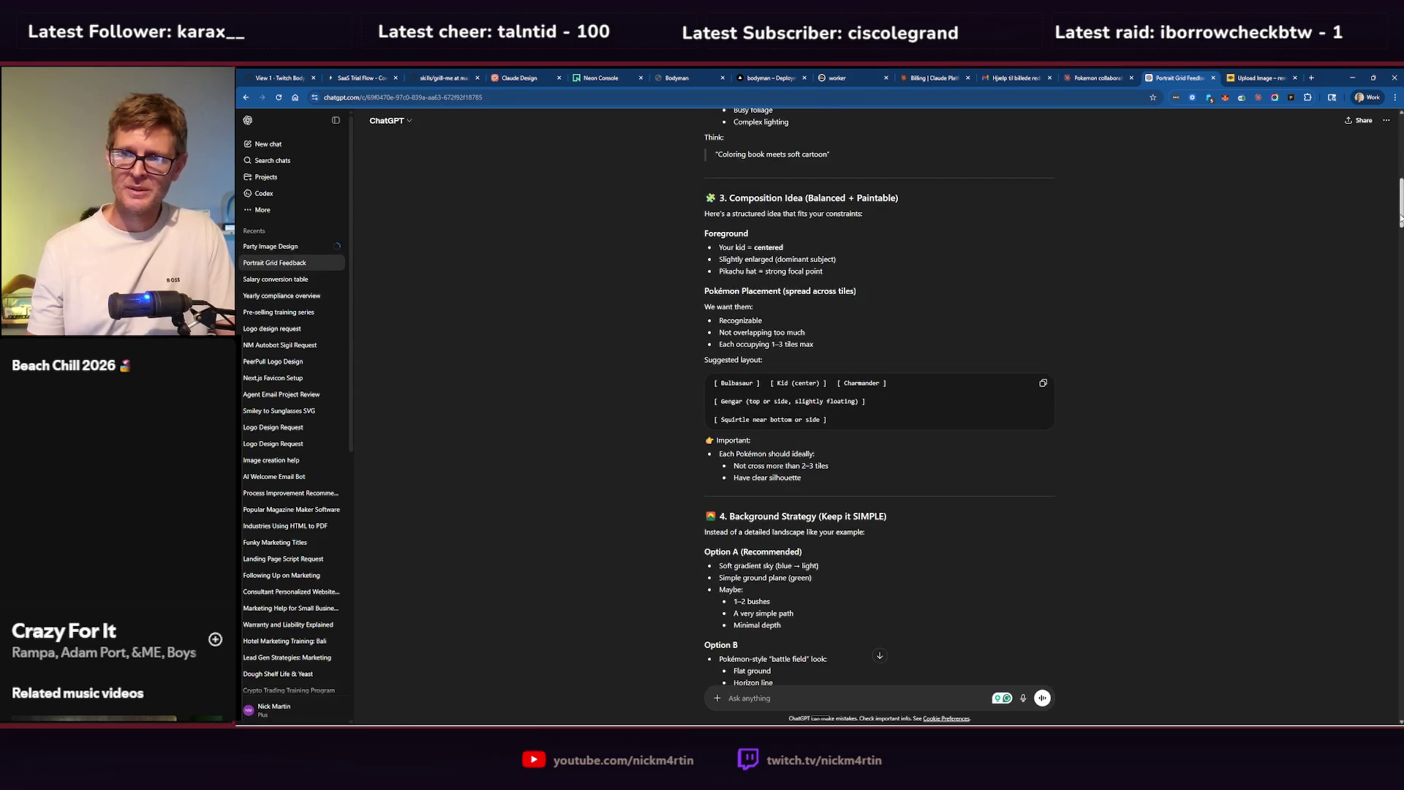
drag(1394, 214, 1363, 692)
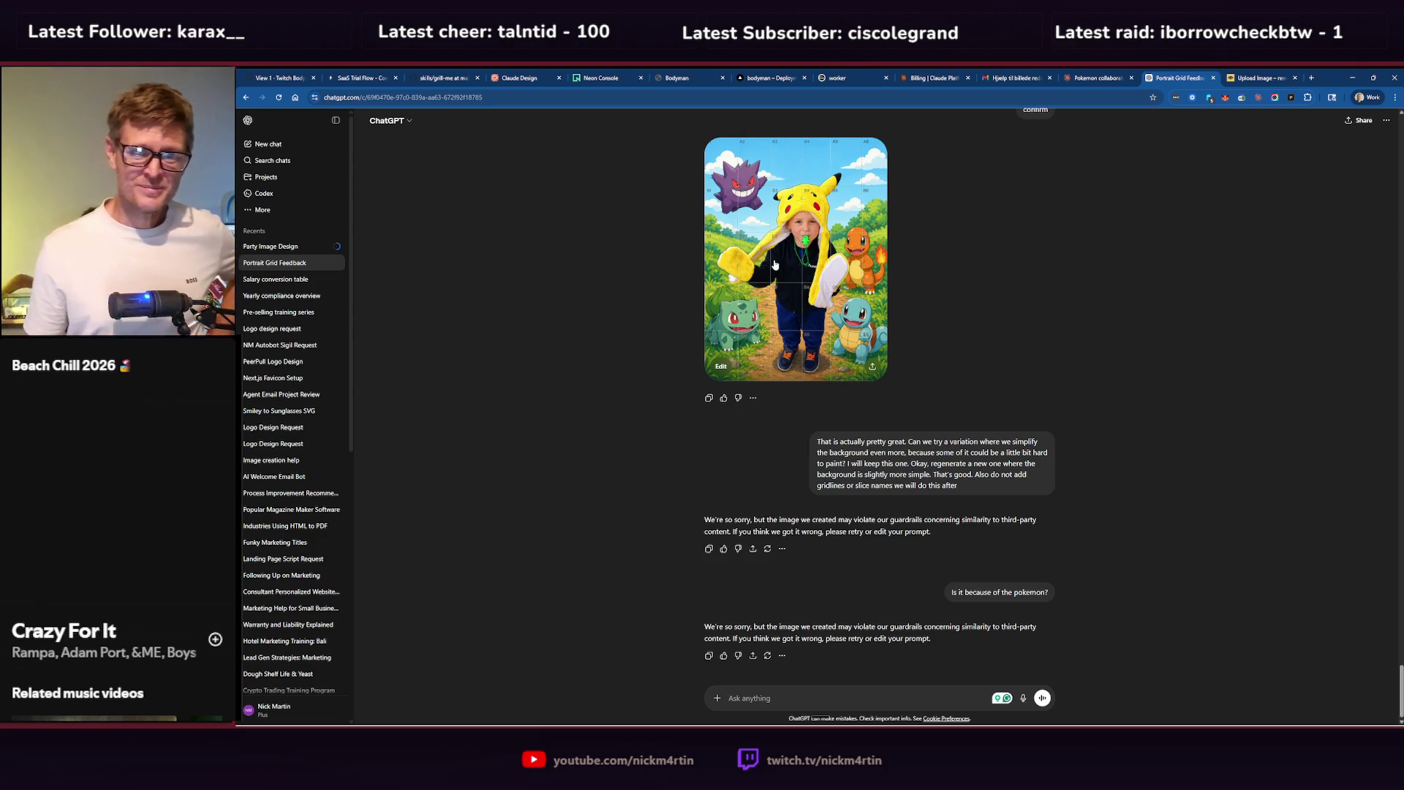
click(775, 264)
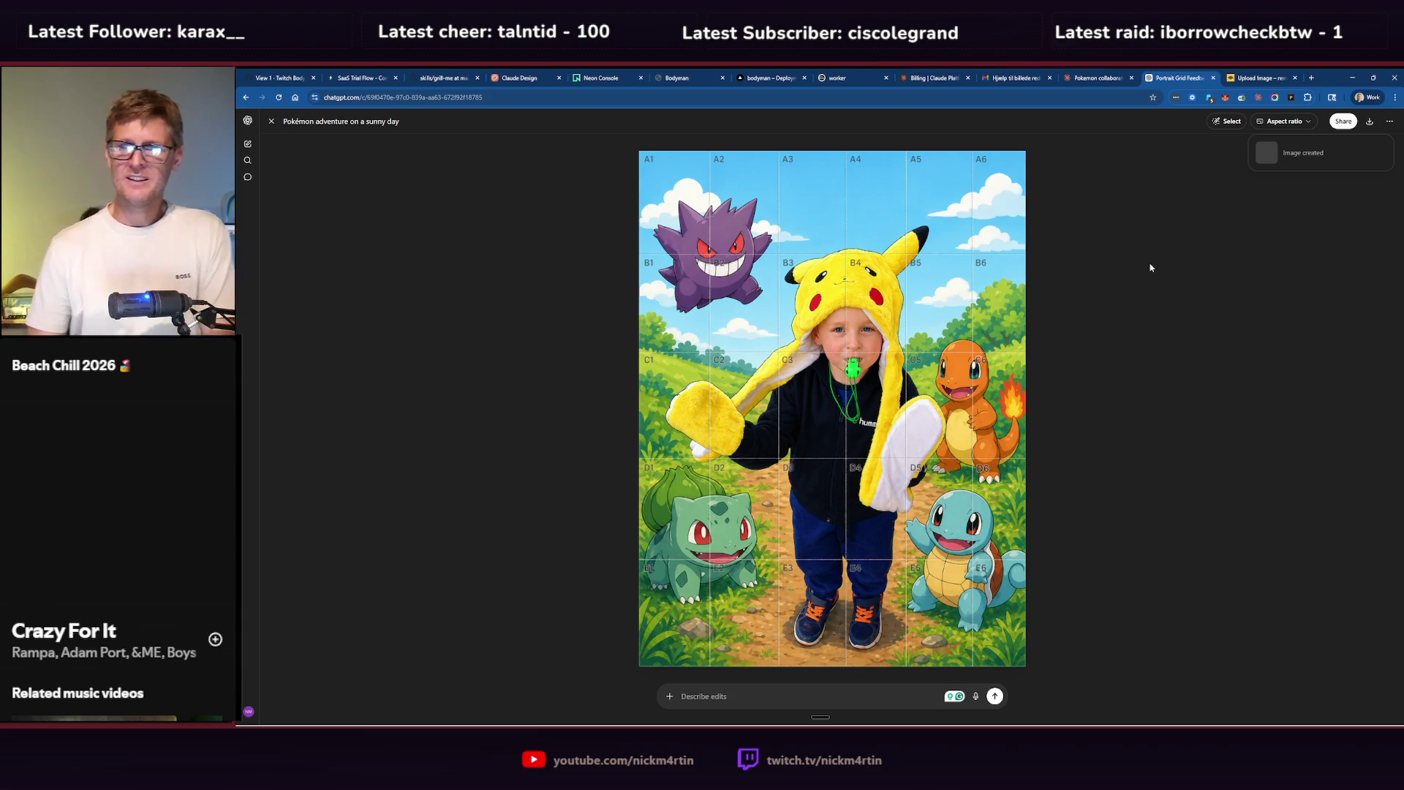
click(1303, 162)
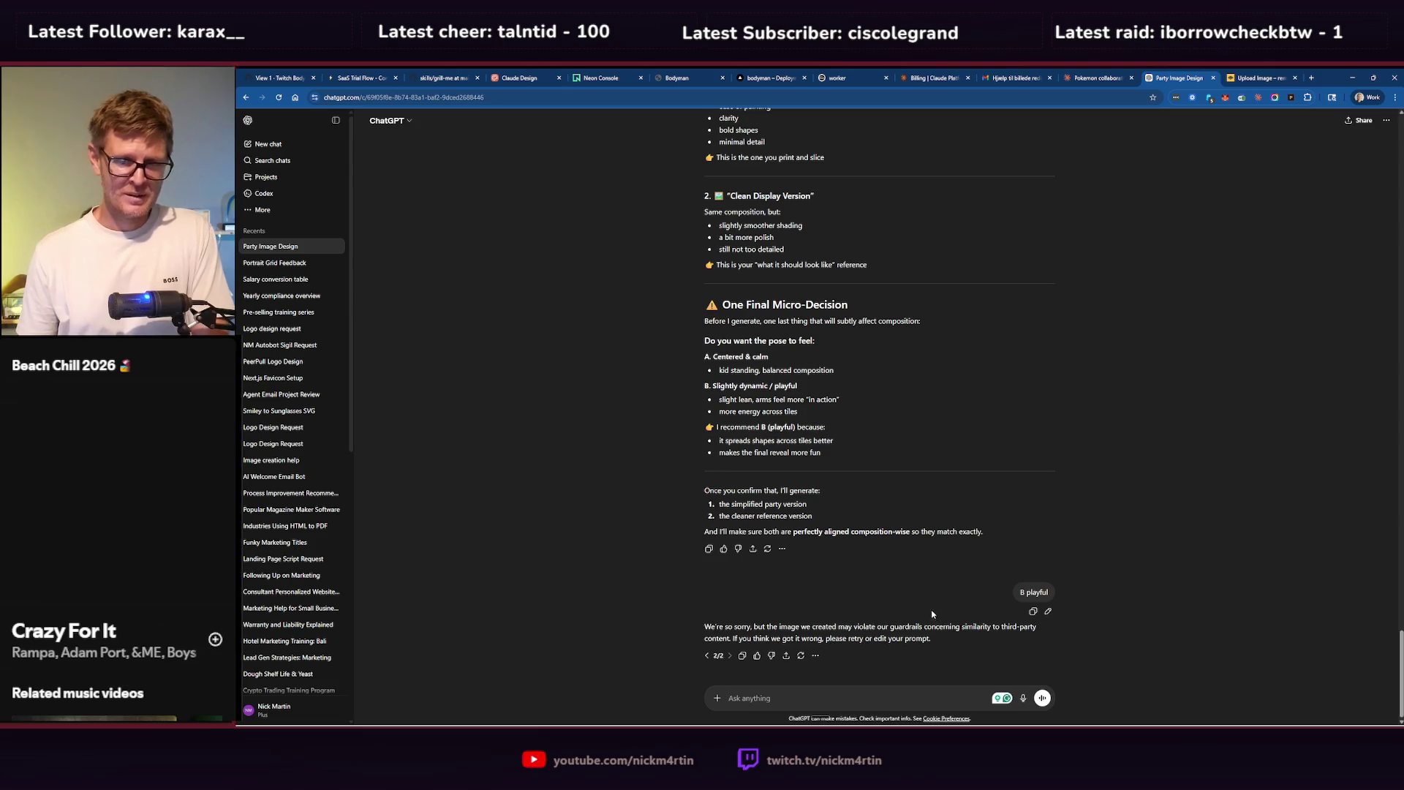
Step: Add a line asking to make the pokemon much easier to draw and avoid copyrights, then resubmit
scroll(1035, 524, up, 5)
scroll(1025, 524, down, 5)
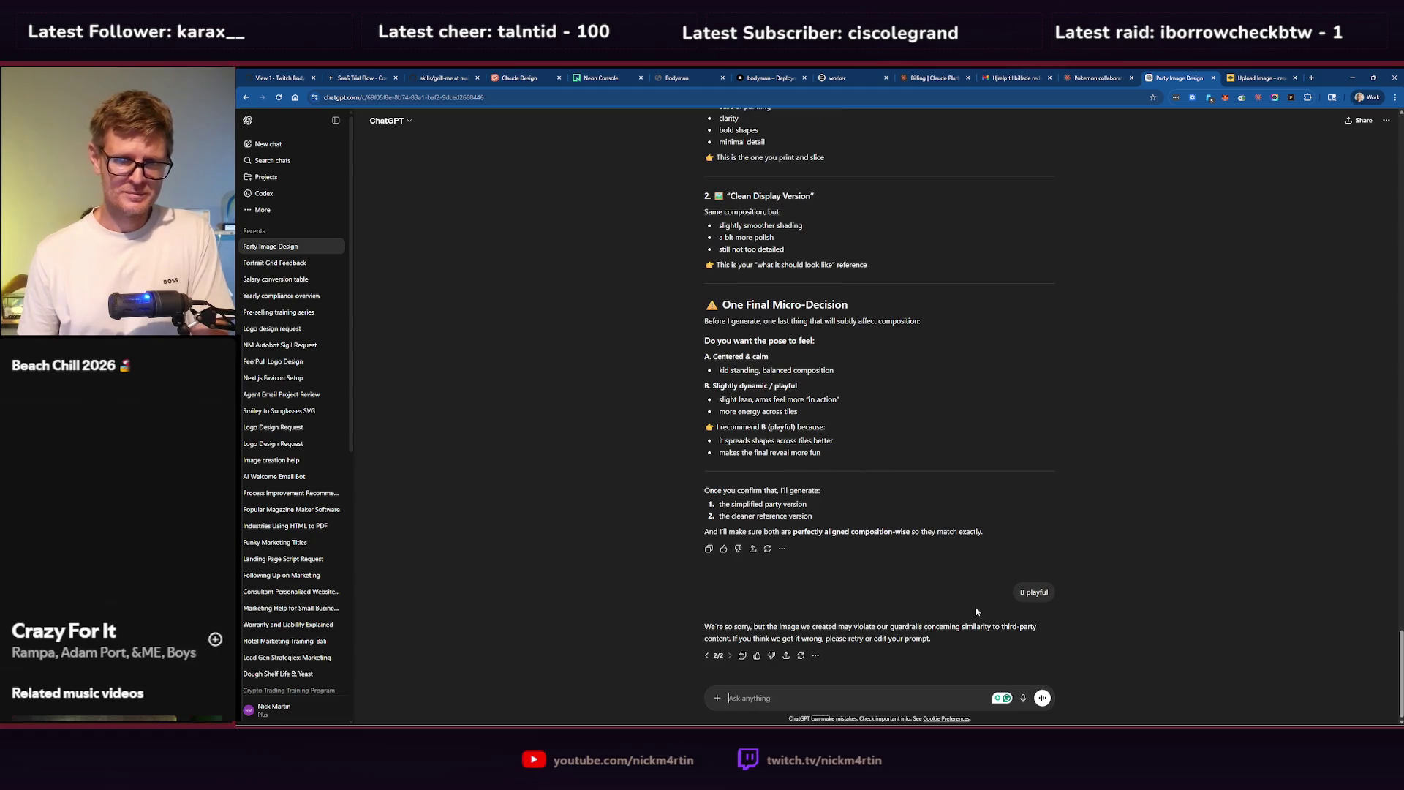
click(1045, 613)
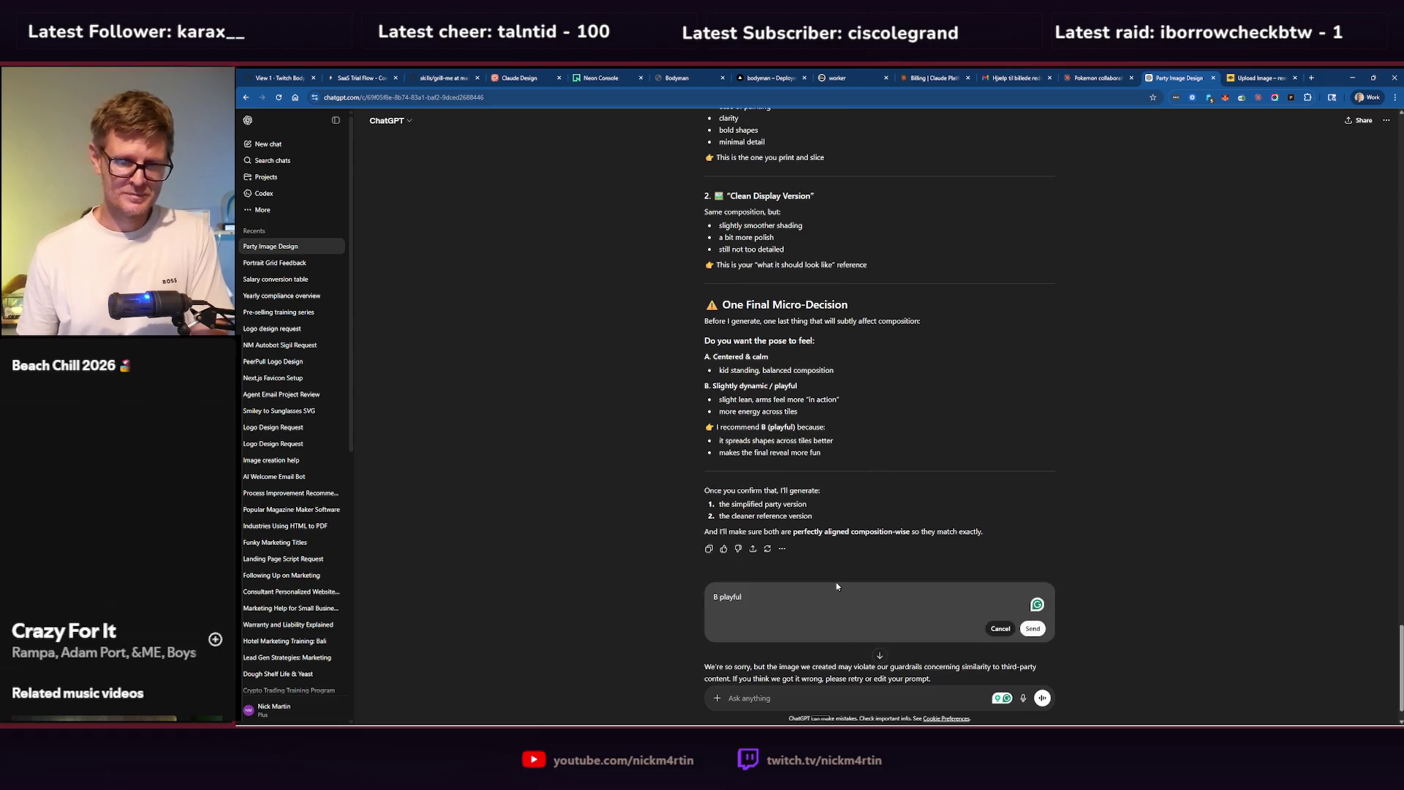
key(shift+Return)
key(shift+Return)
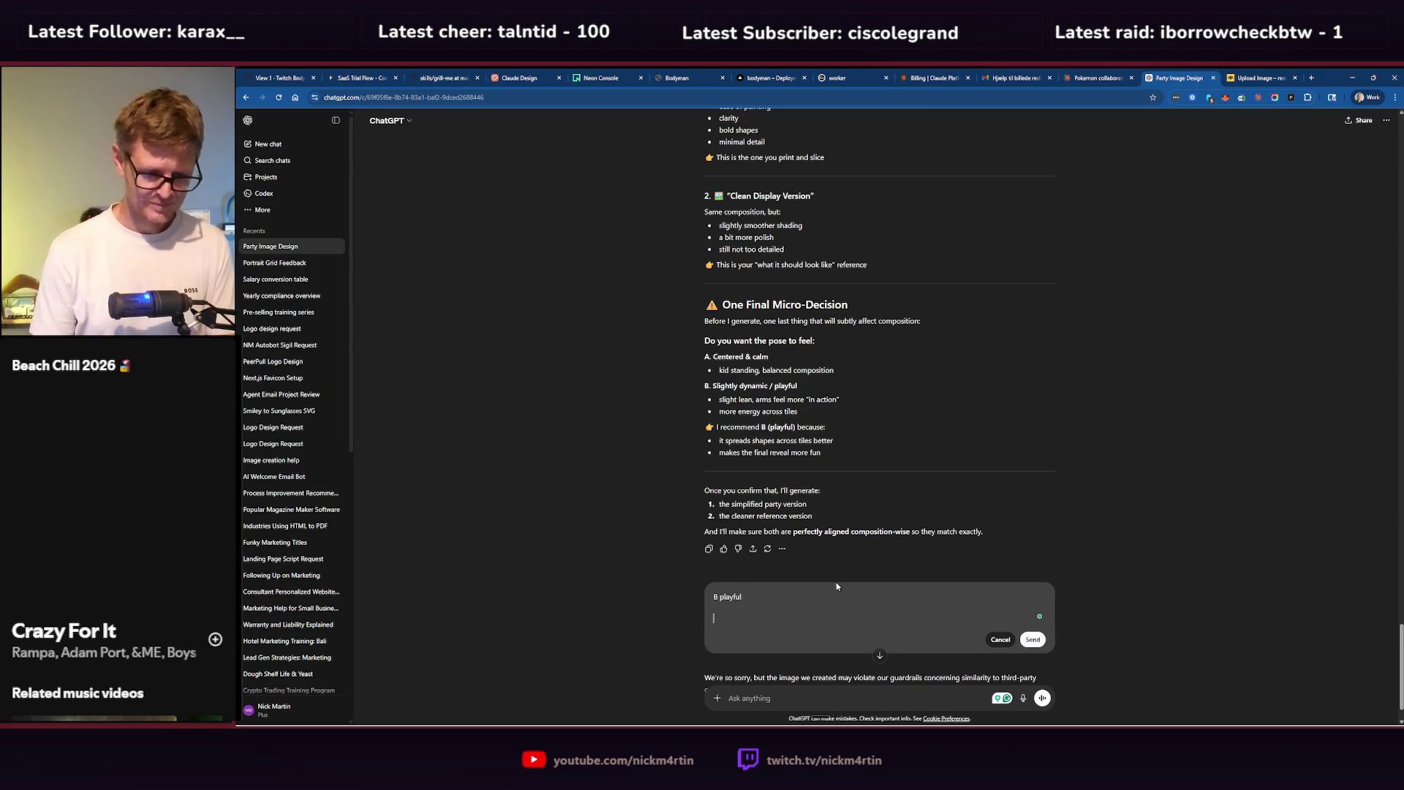
text(And lets)
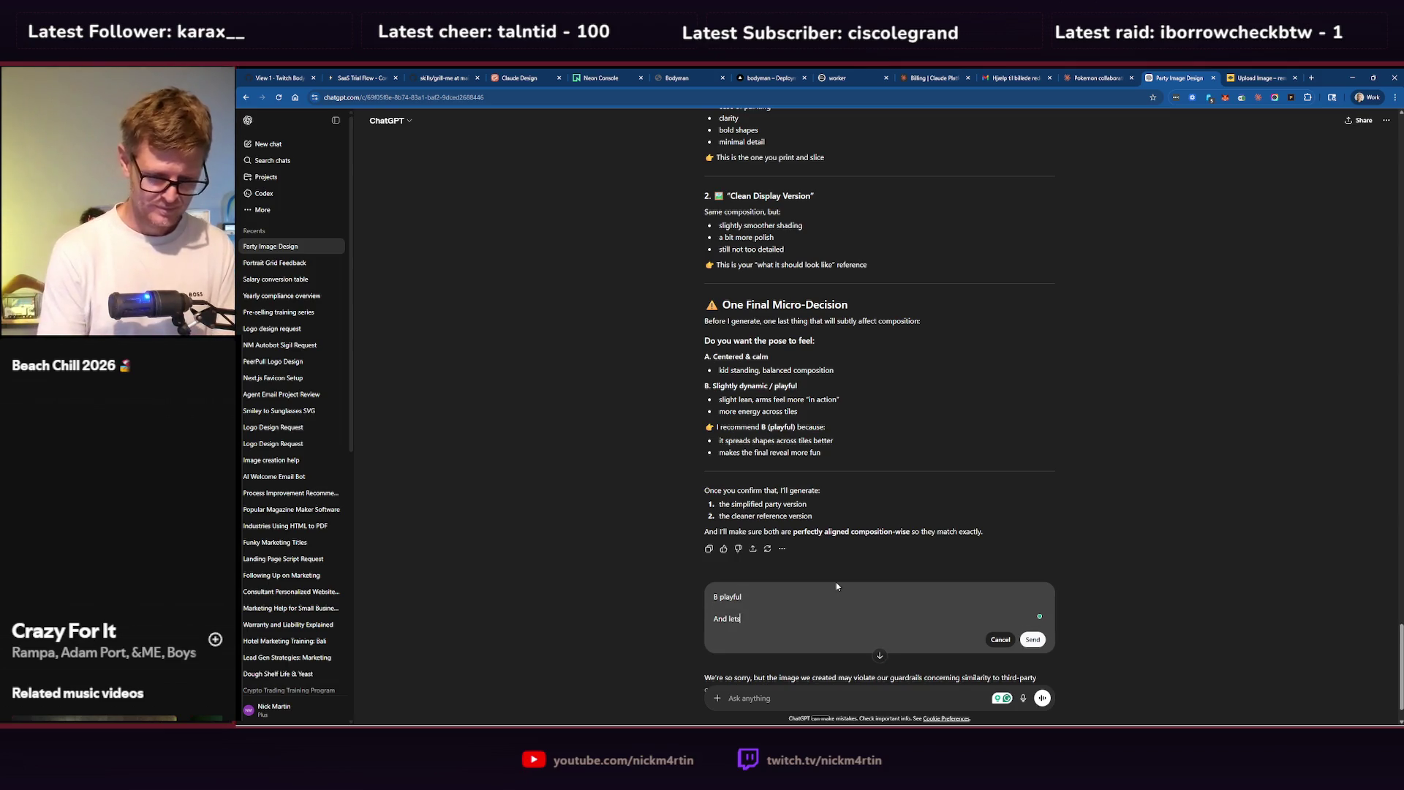
text( make the )
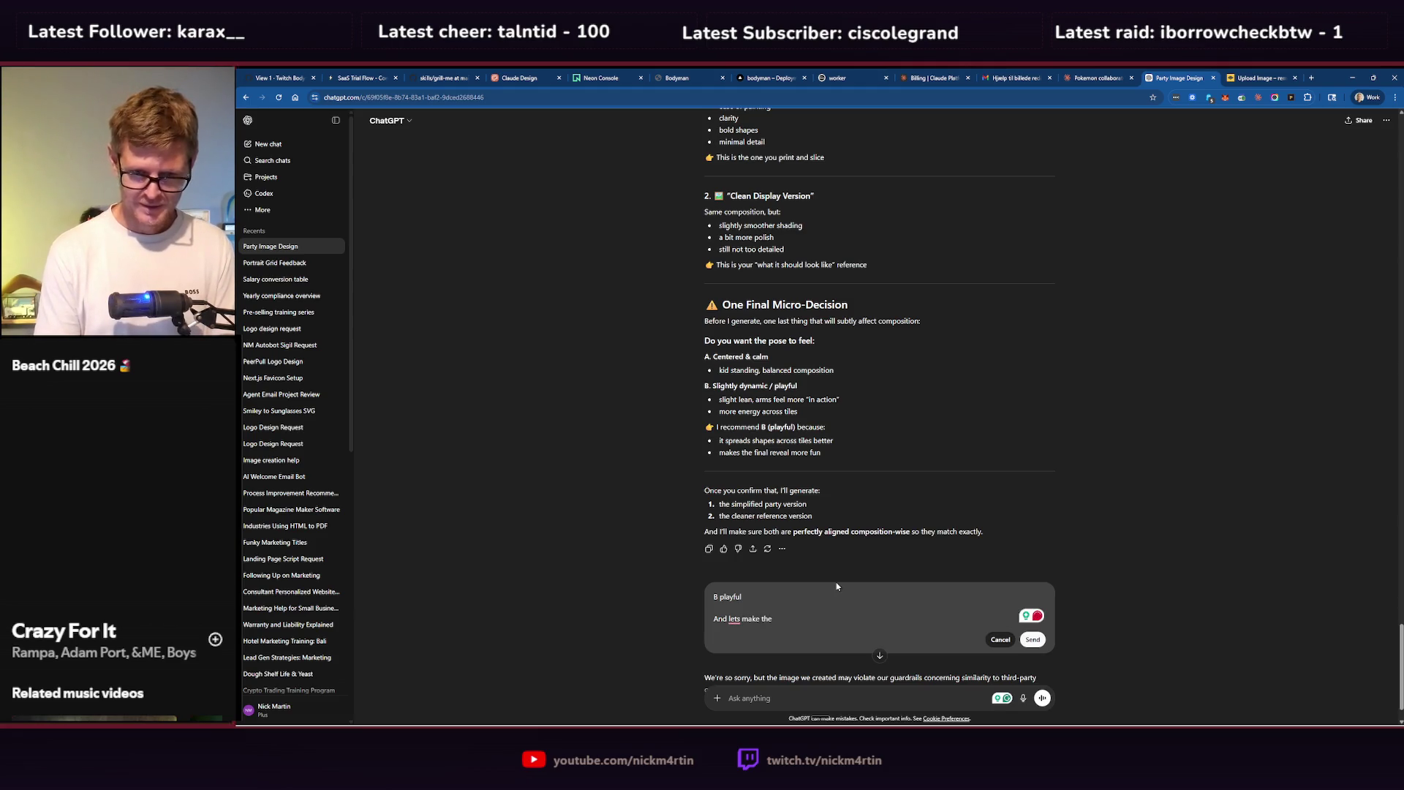
text(pokem)
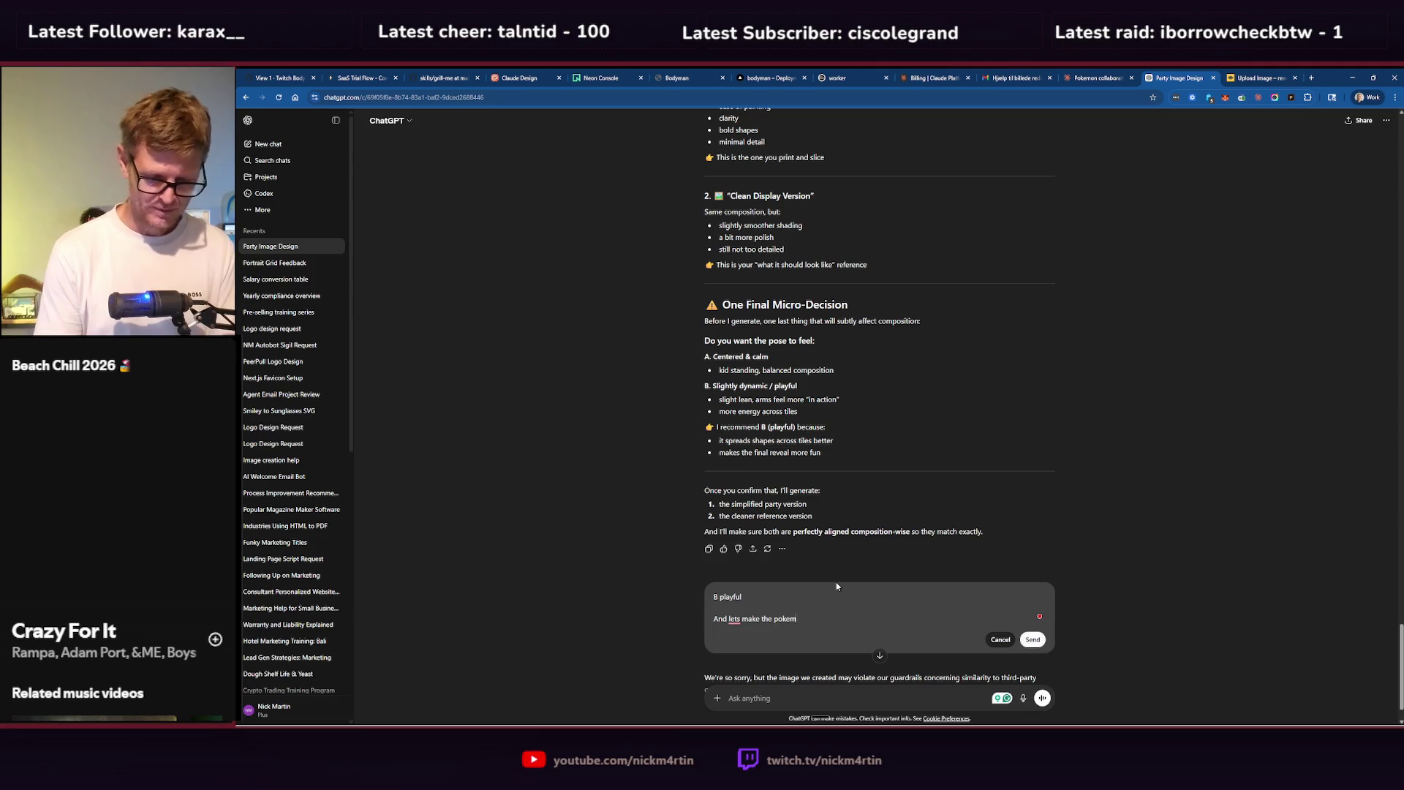
text(on much )
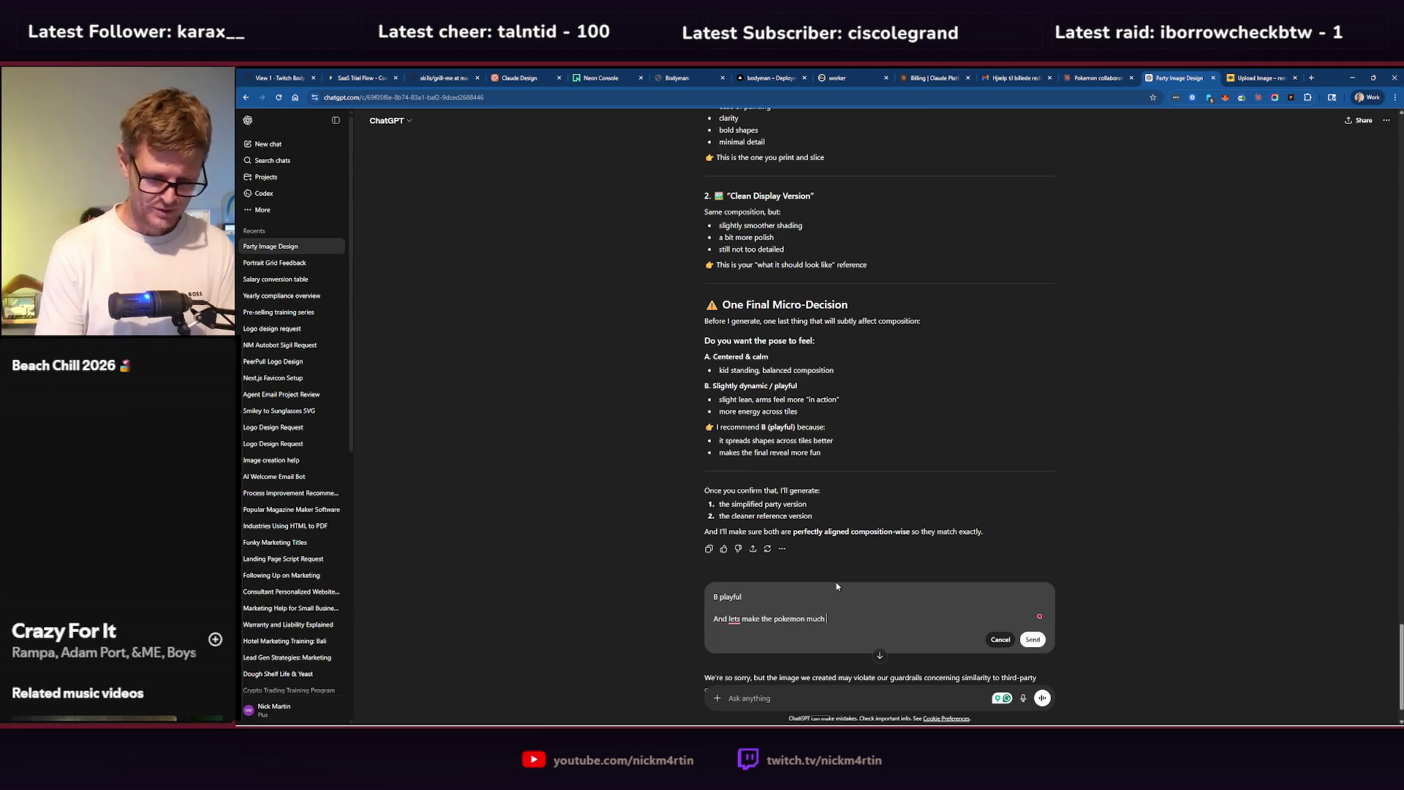
text(easier to dra)
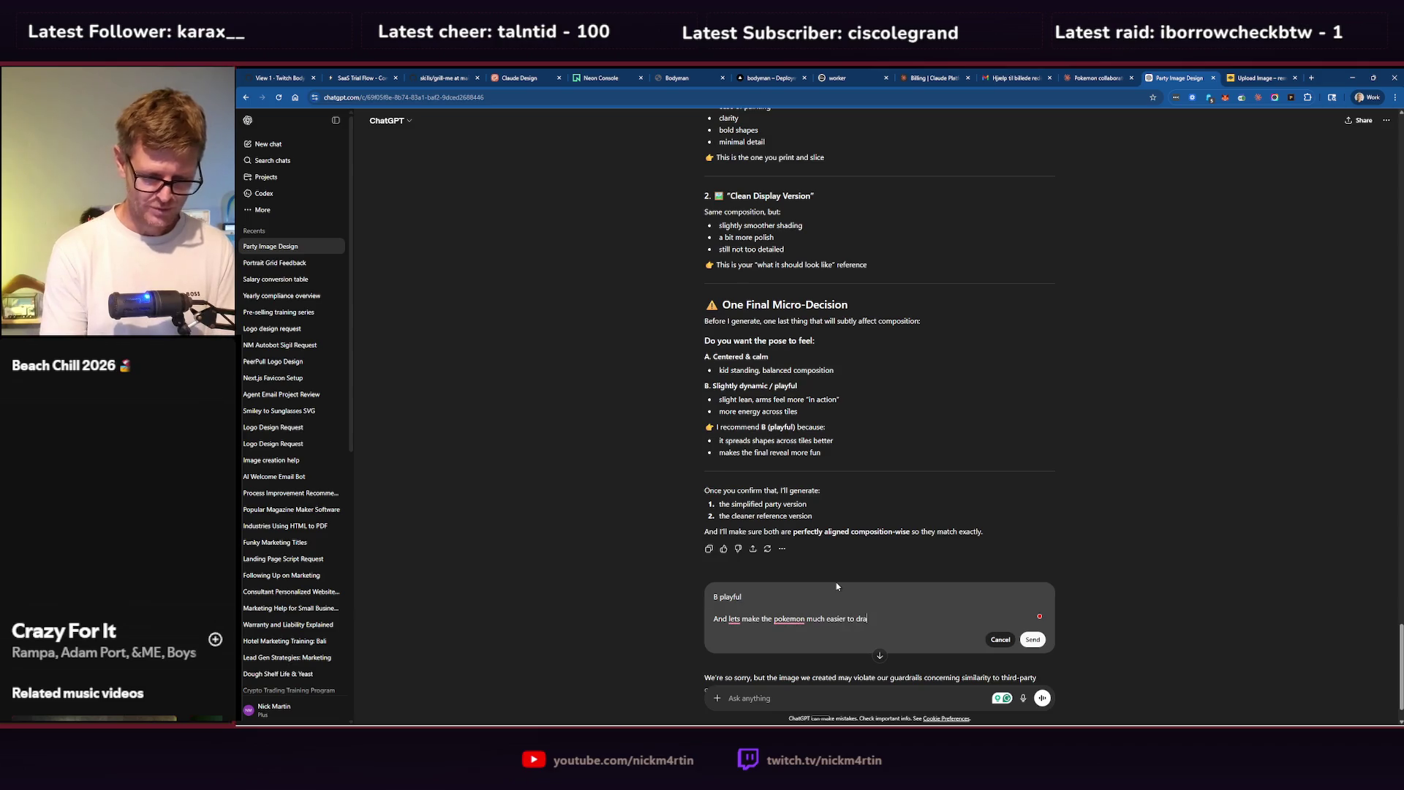
text(w and)
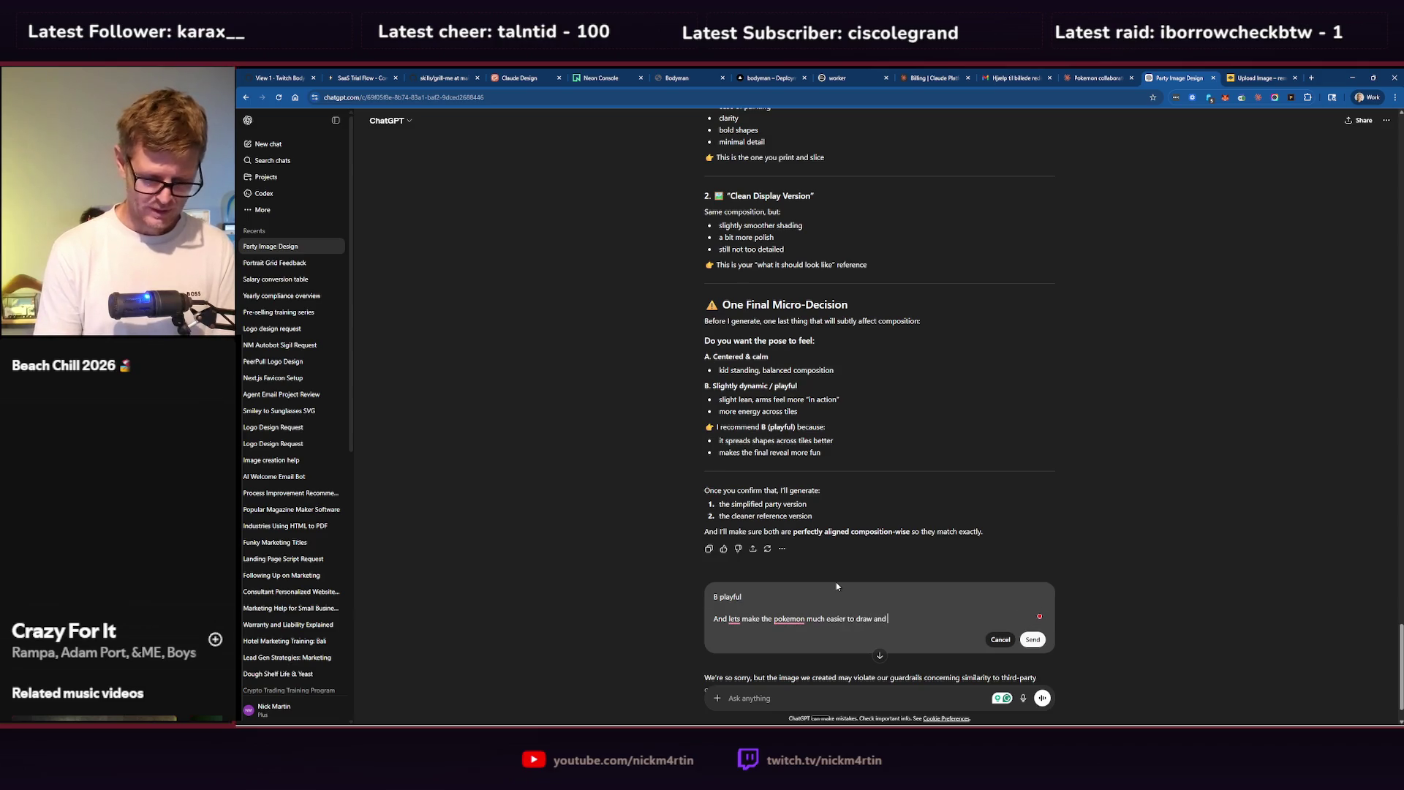
text( also e)
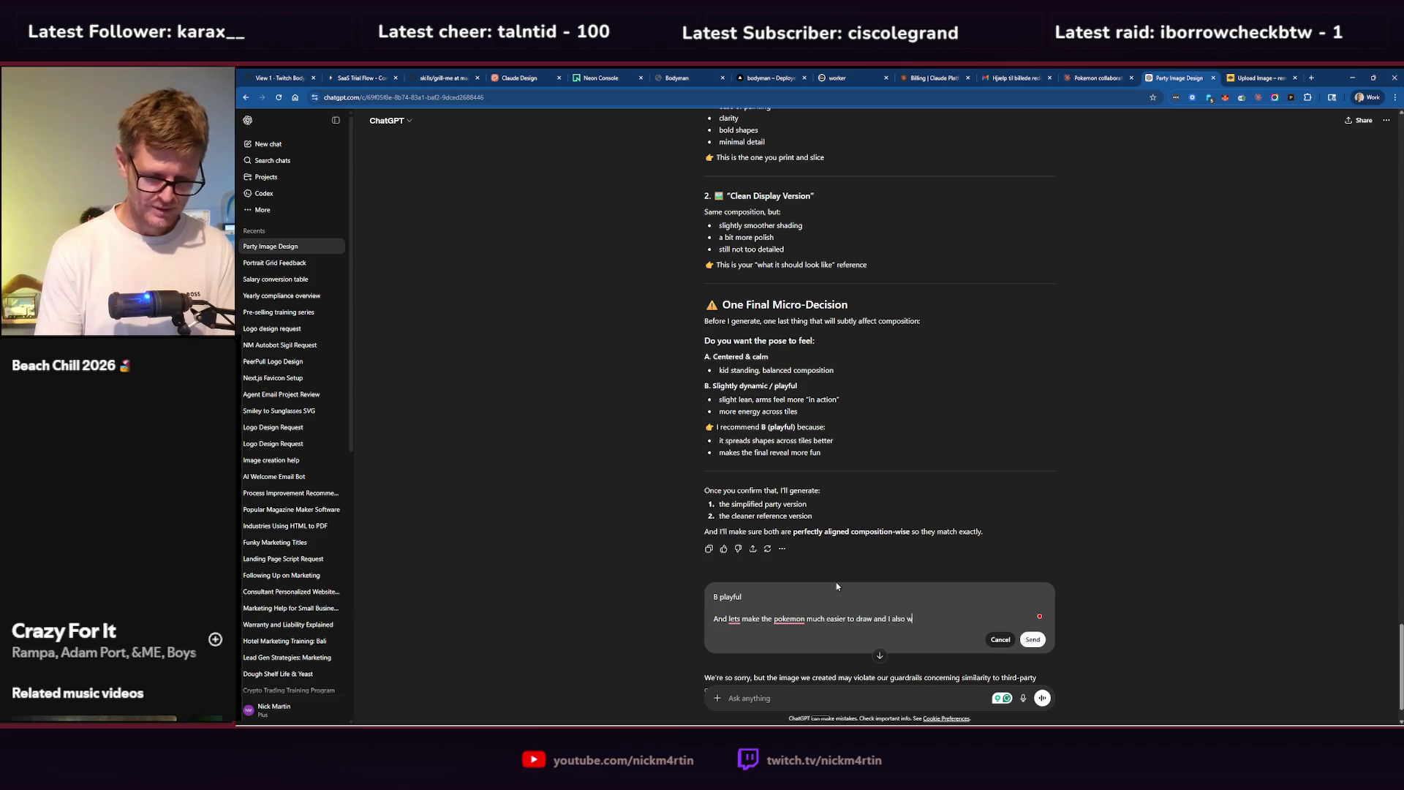
text(ant to ensaure we)
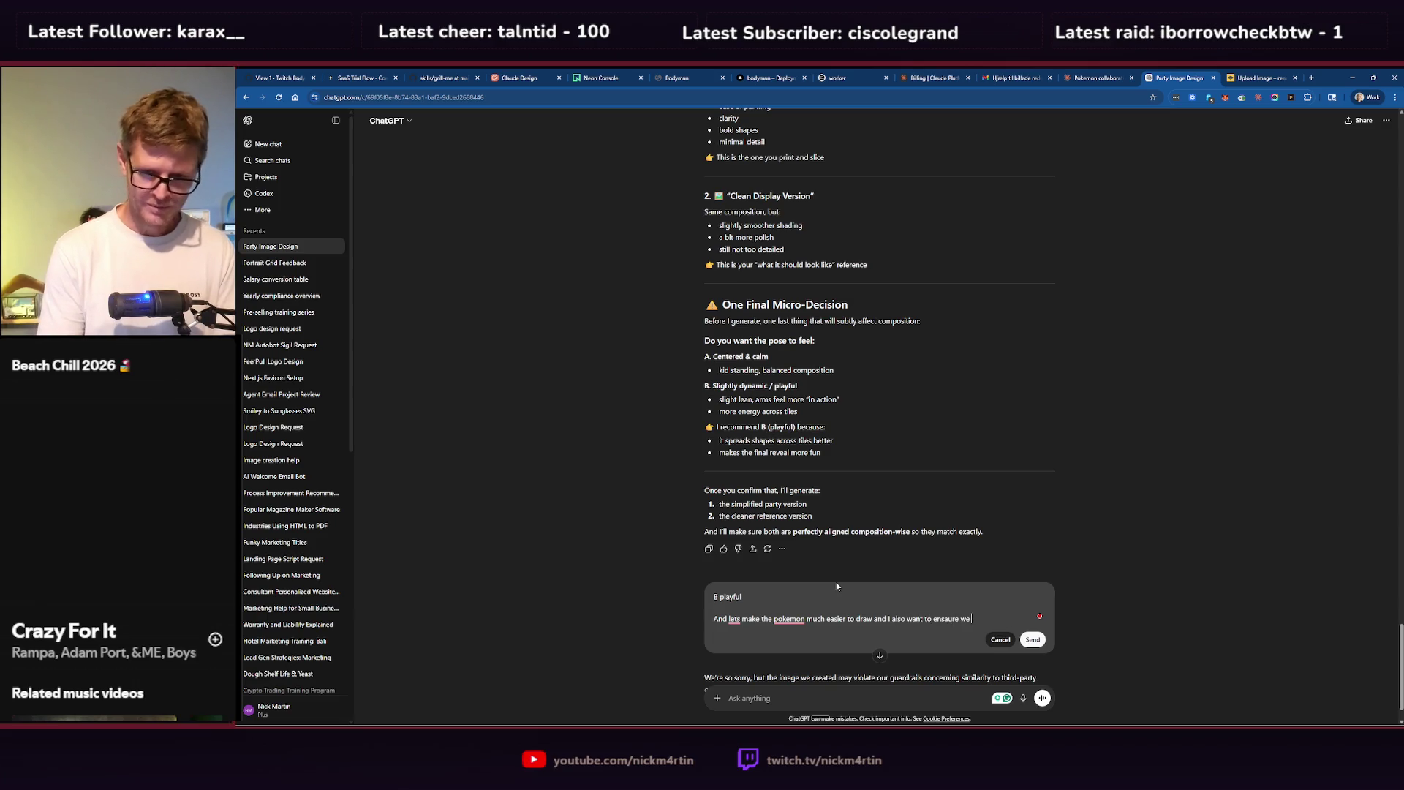
key(BackSpace)
key(BackSpace)
key(BackSpace)
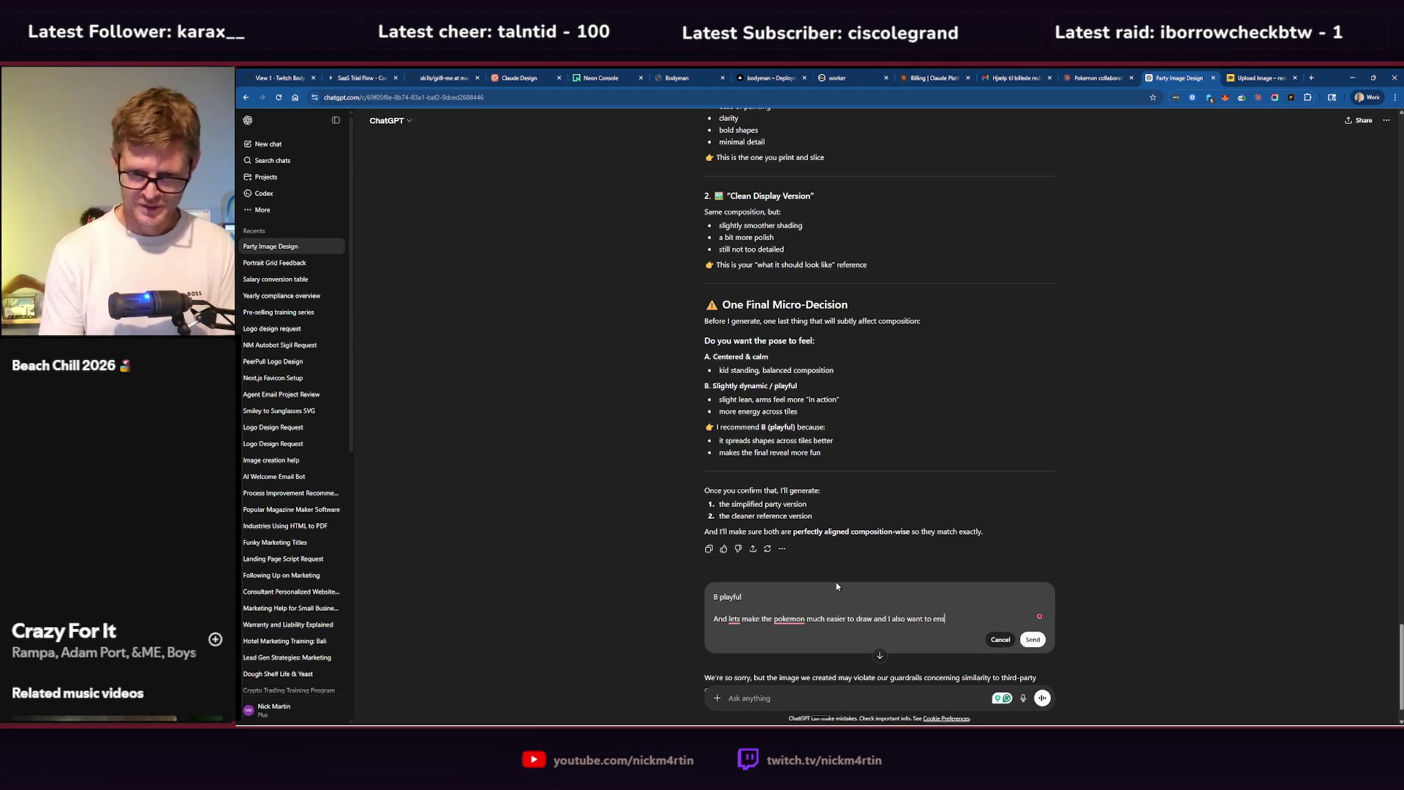
text(ure that w)
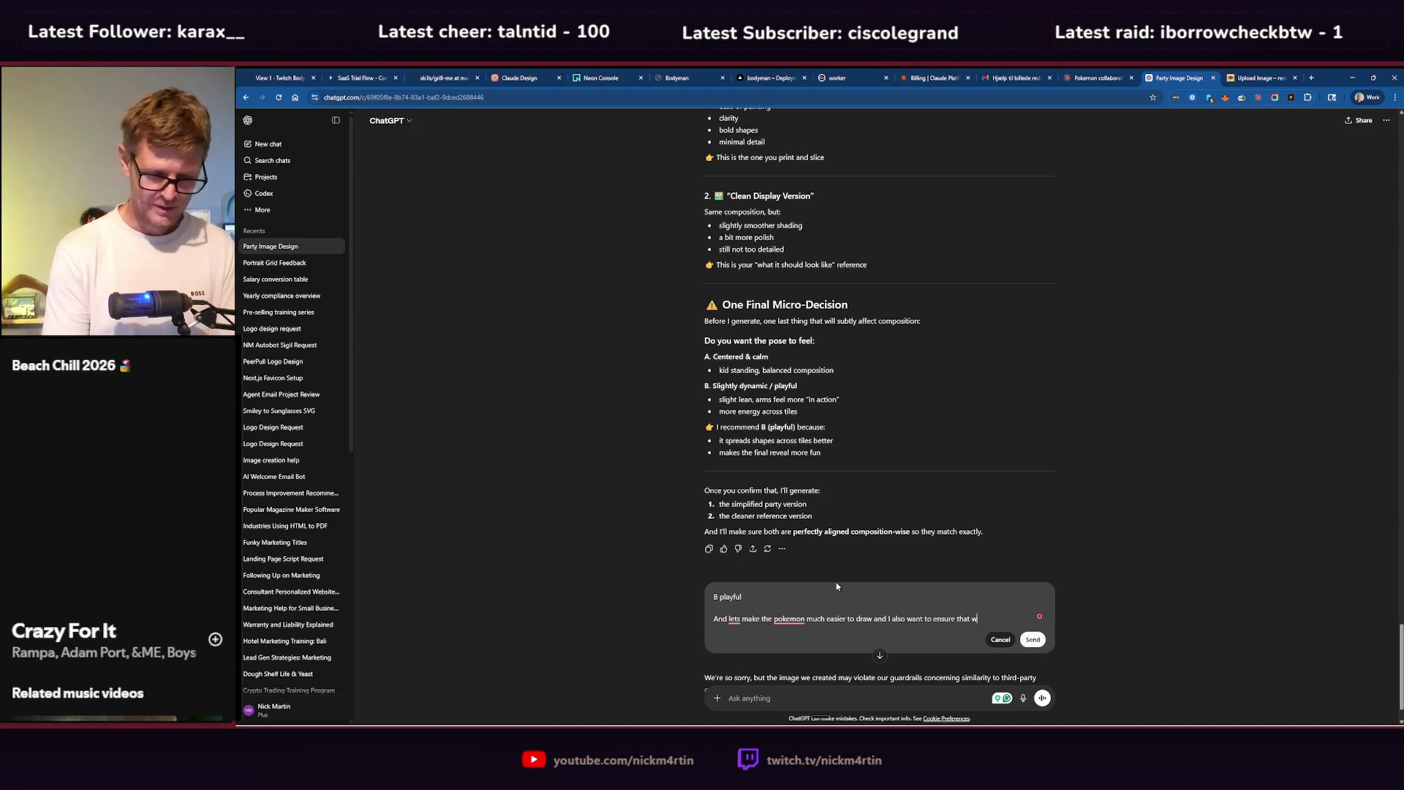
text(e dont hit any copy)
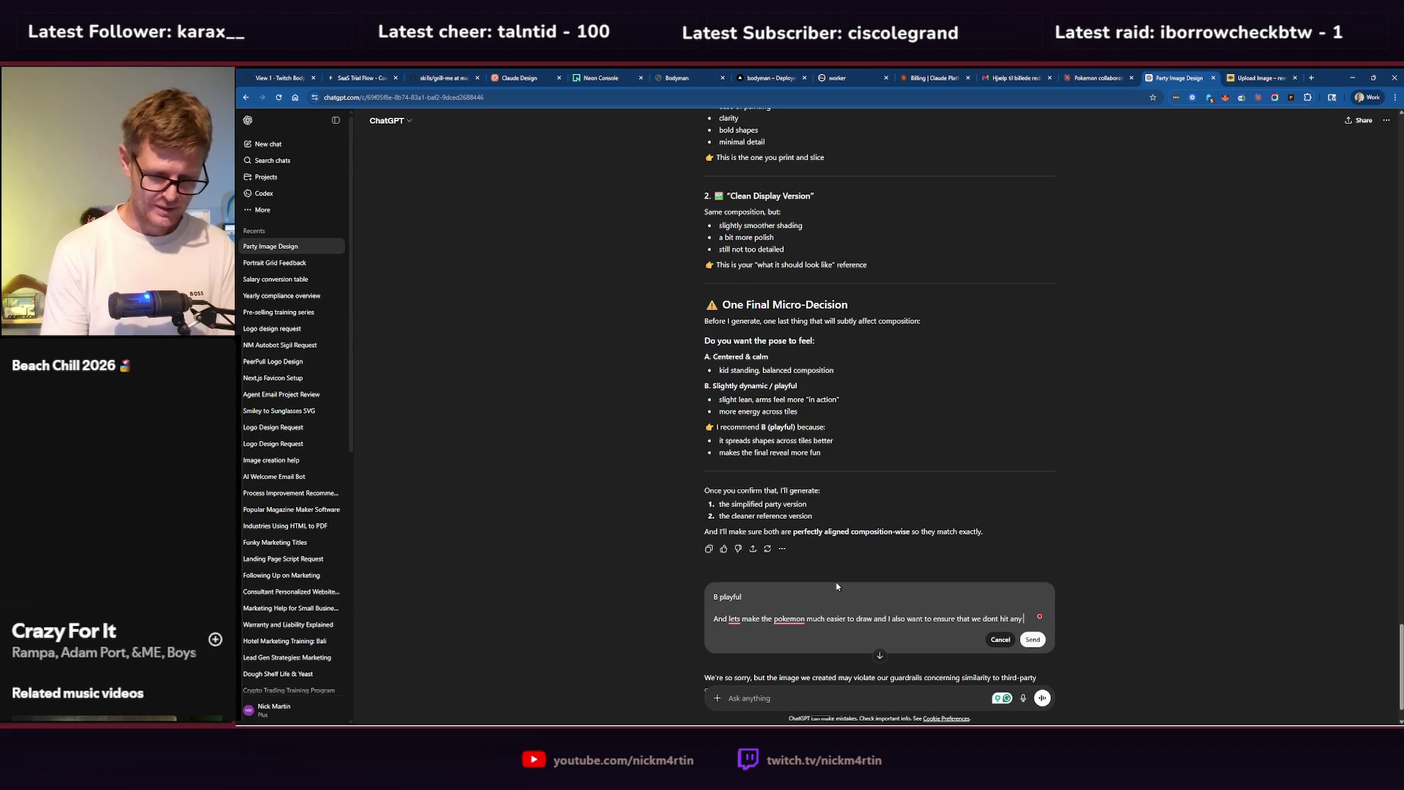
text(rights)
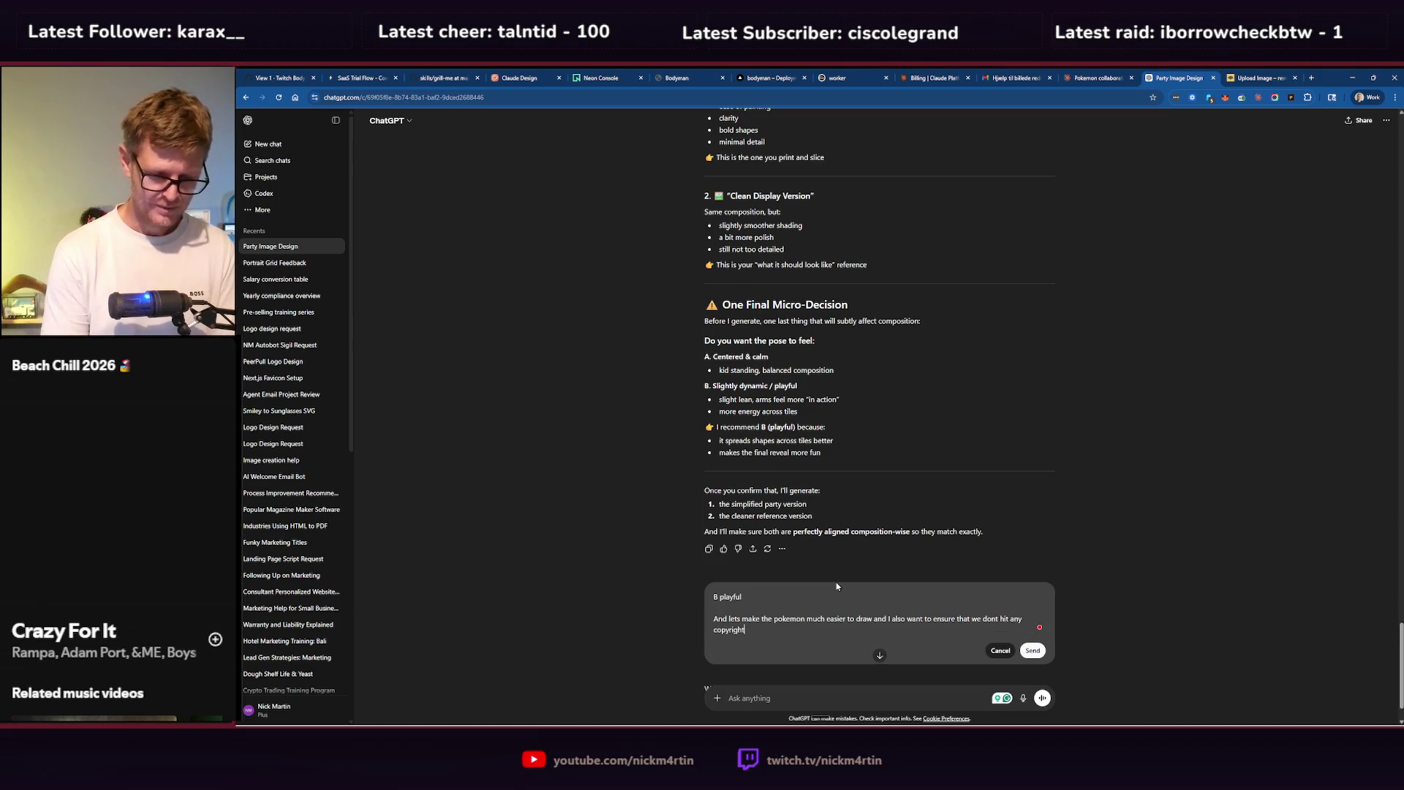
key(shift+Return)
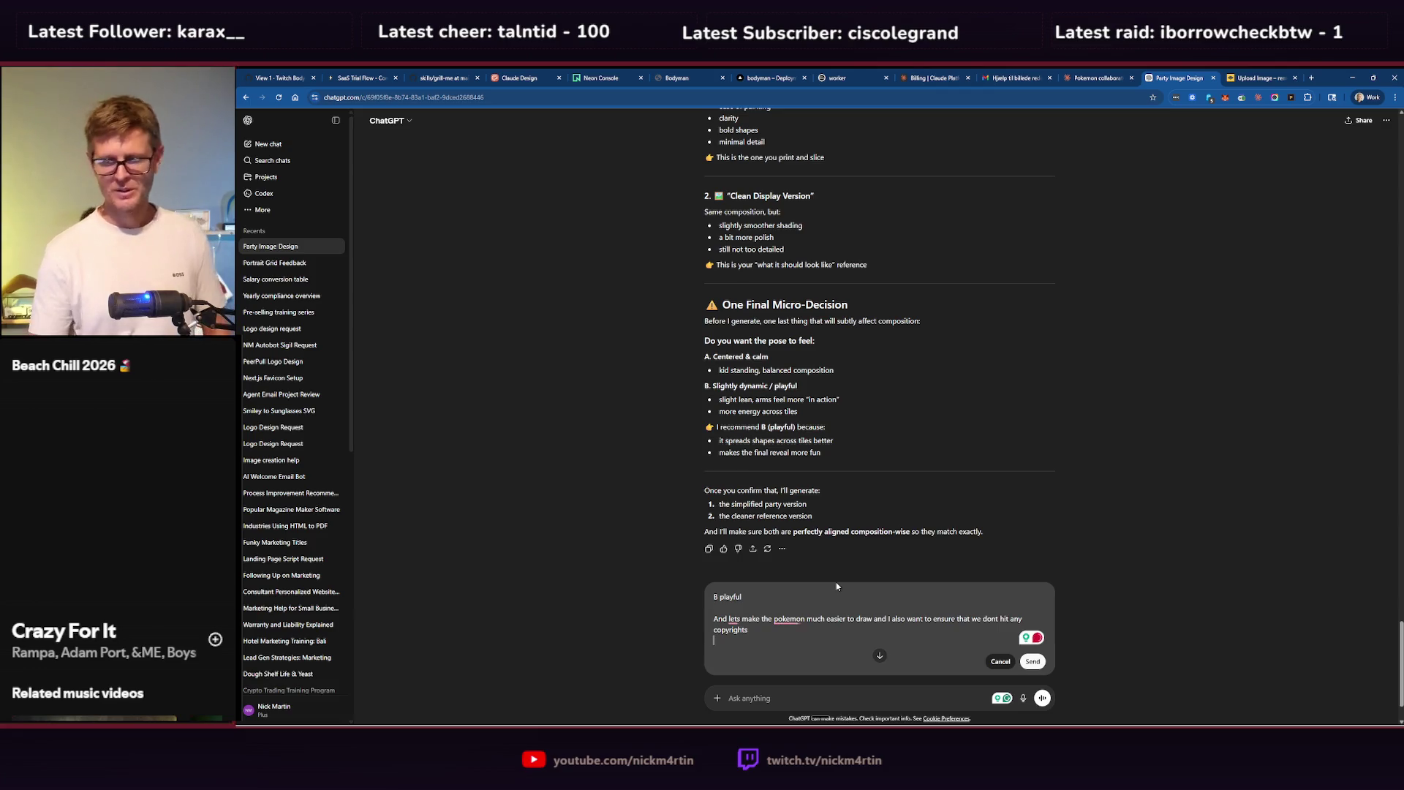
key(BackSpace)
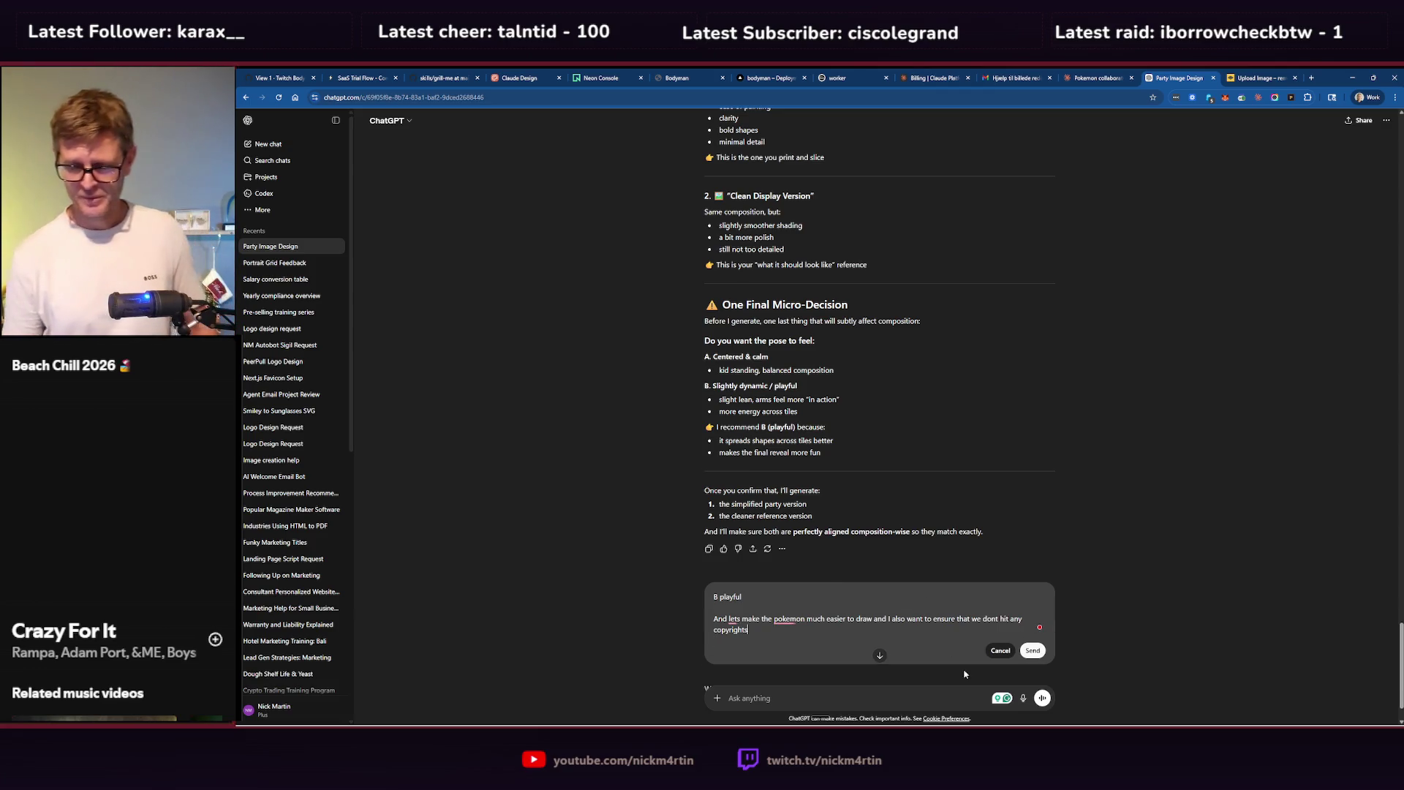
click(1032, 650)
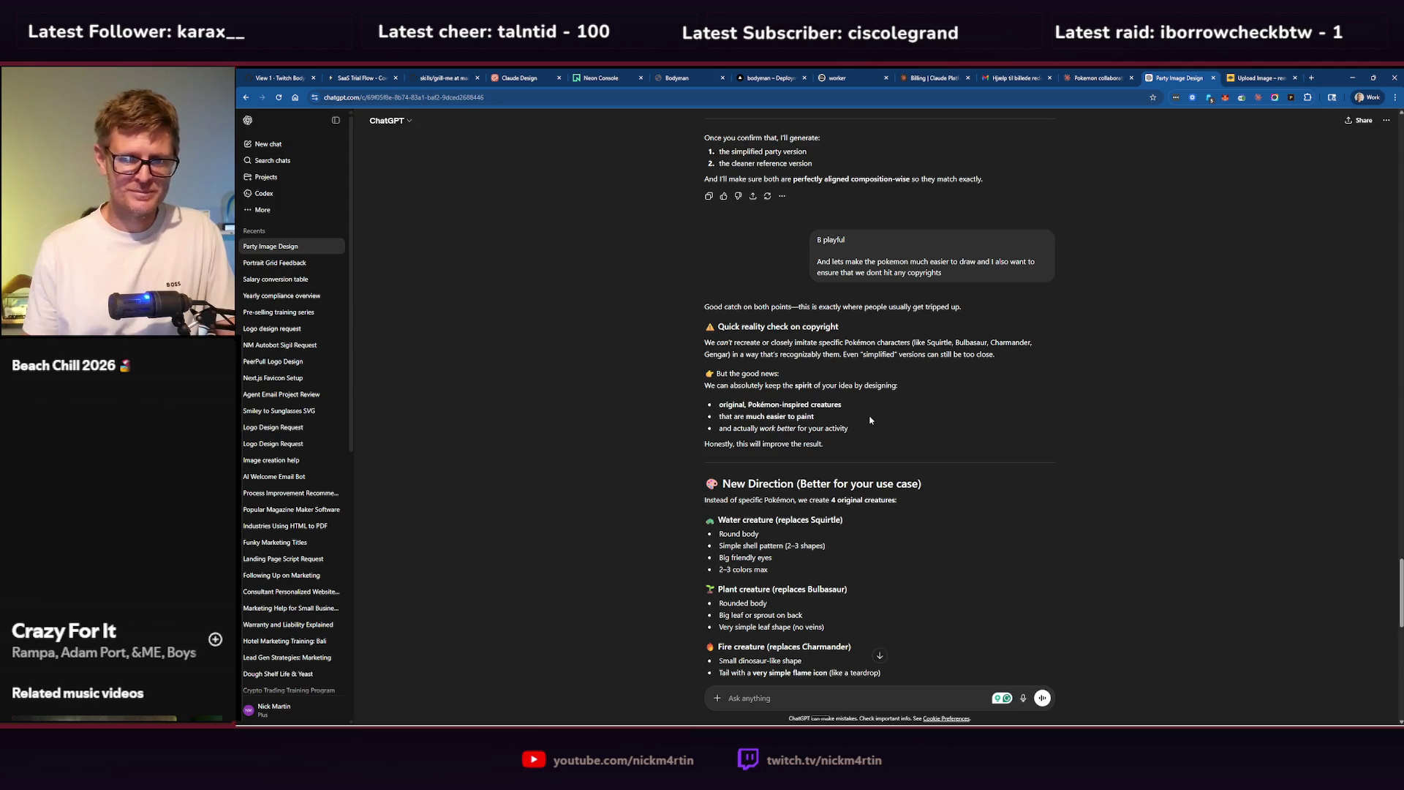
Step: Review ChatGPT's four original creatures, style rules and Party/Clean Versions, then start voice dictation
scroll(974, 406, down, 2)
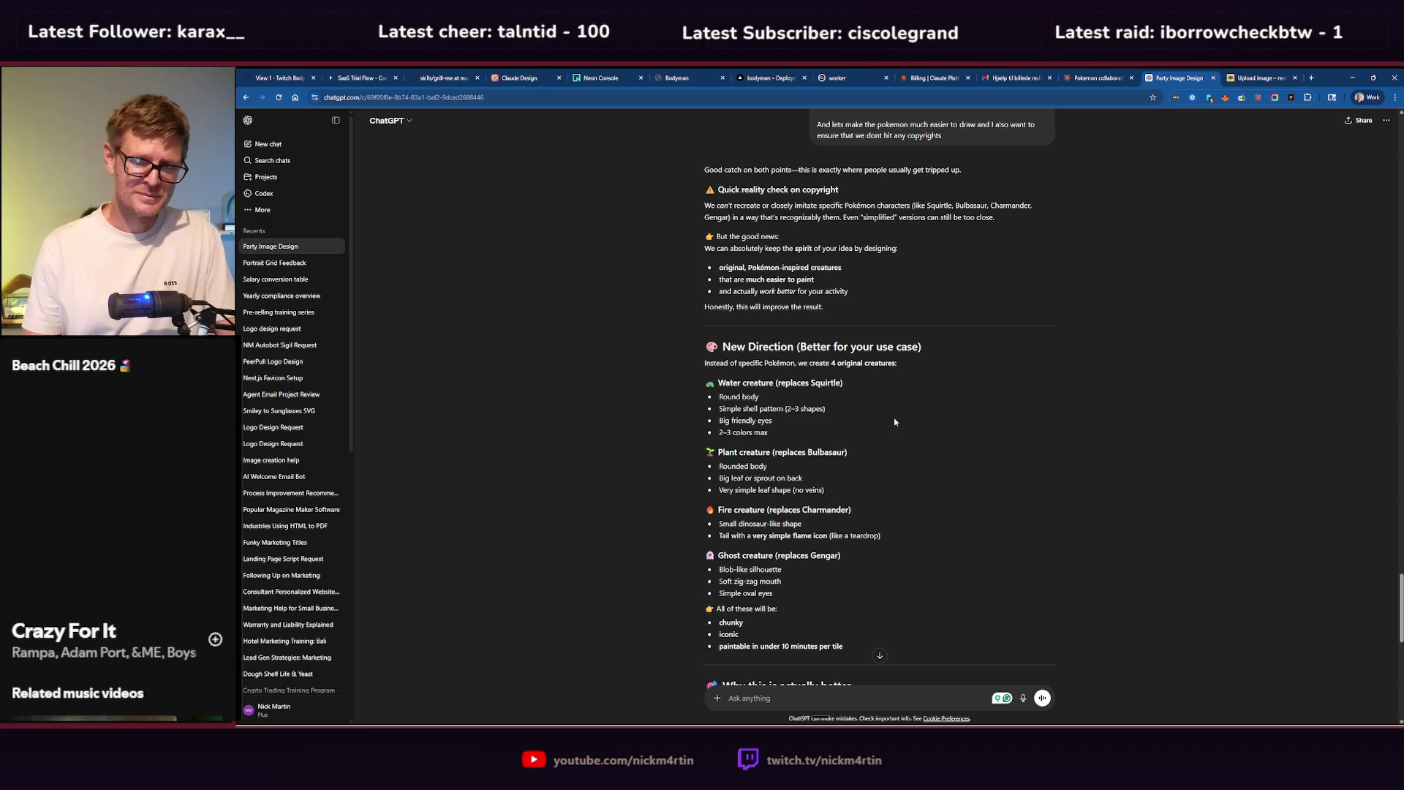
scroll(895, 422, down, 1)
scroll(892, 421, down, 3)
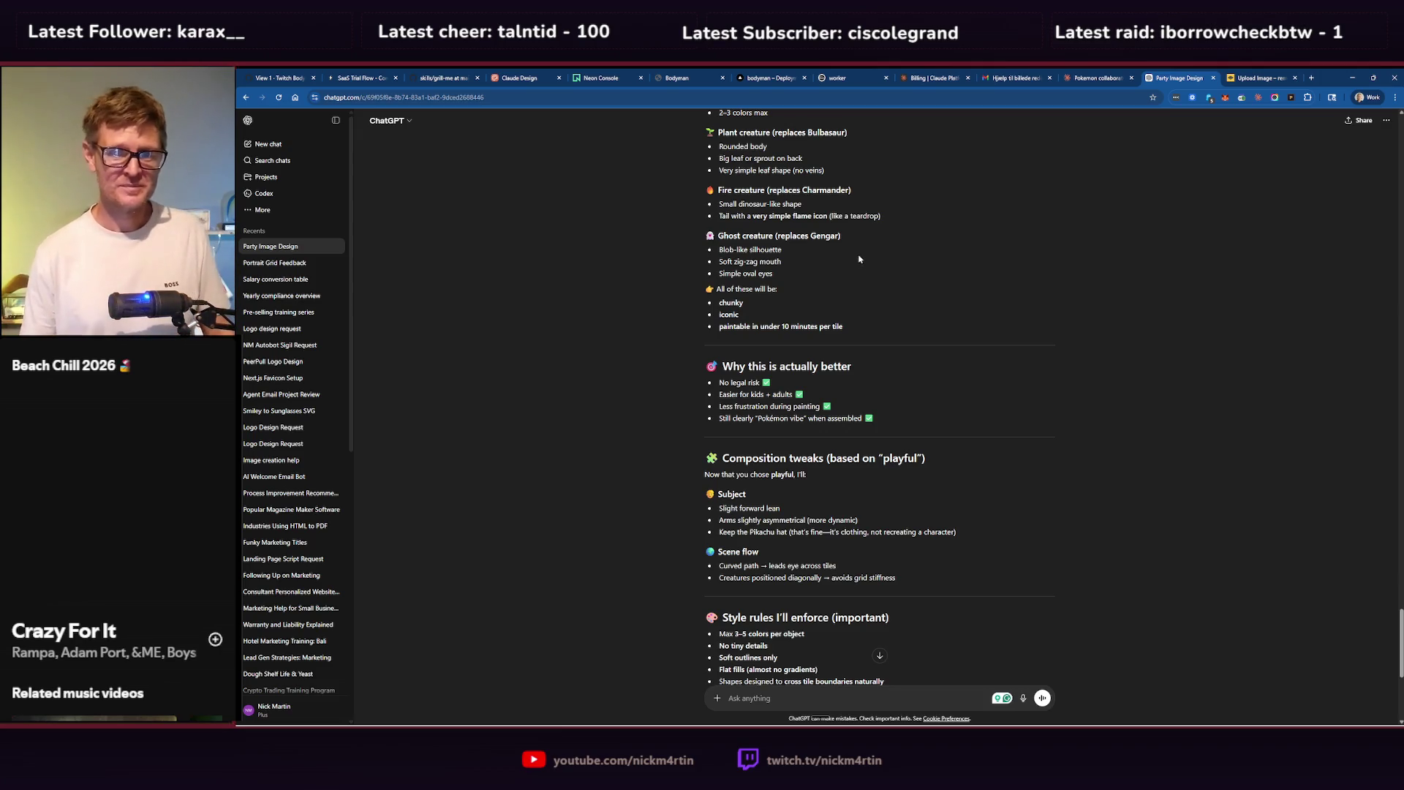
scroll(863, 256, up, 2)
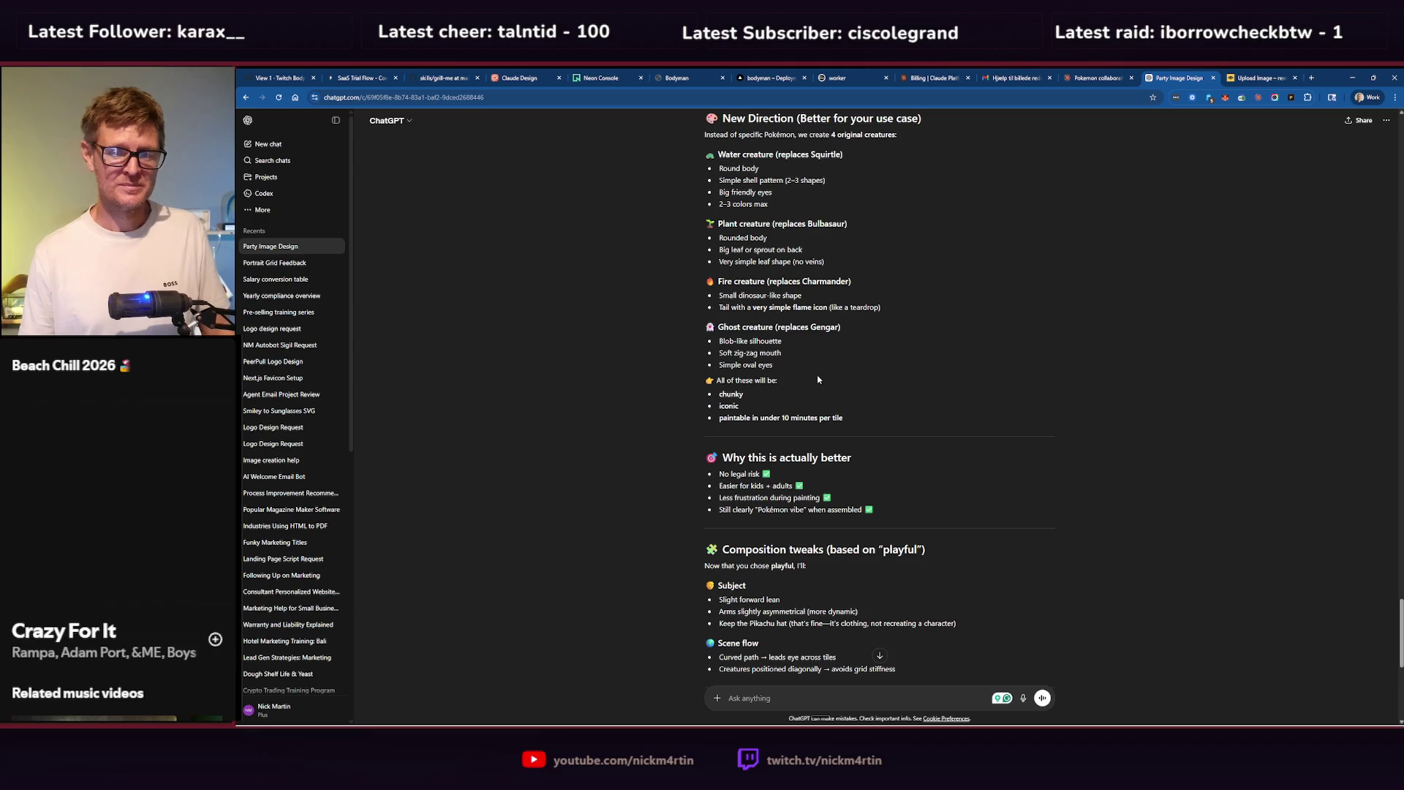
scroll(943, 400, down, 4)
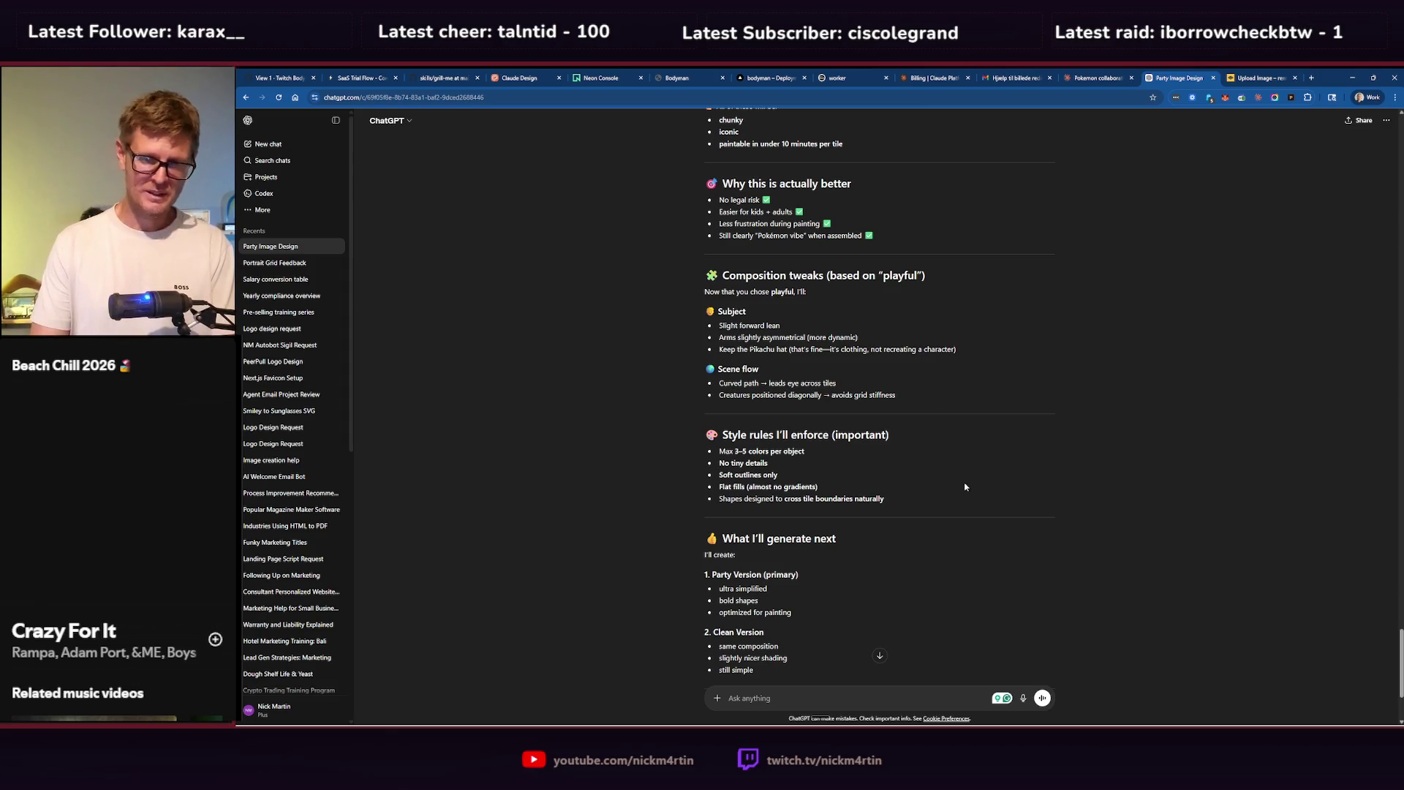
scroll(907, 464, down, 3)
scroll(901, 474, up, 2)
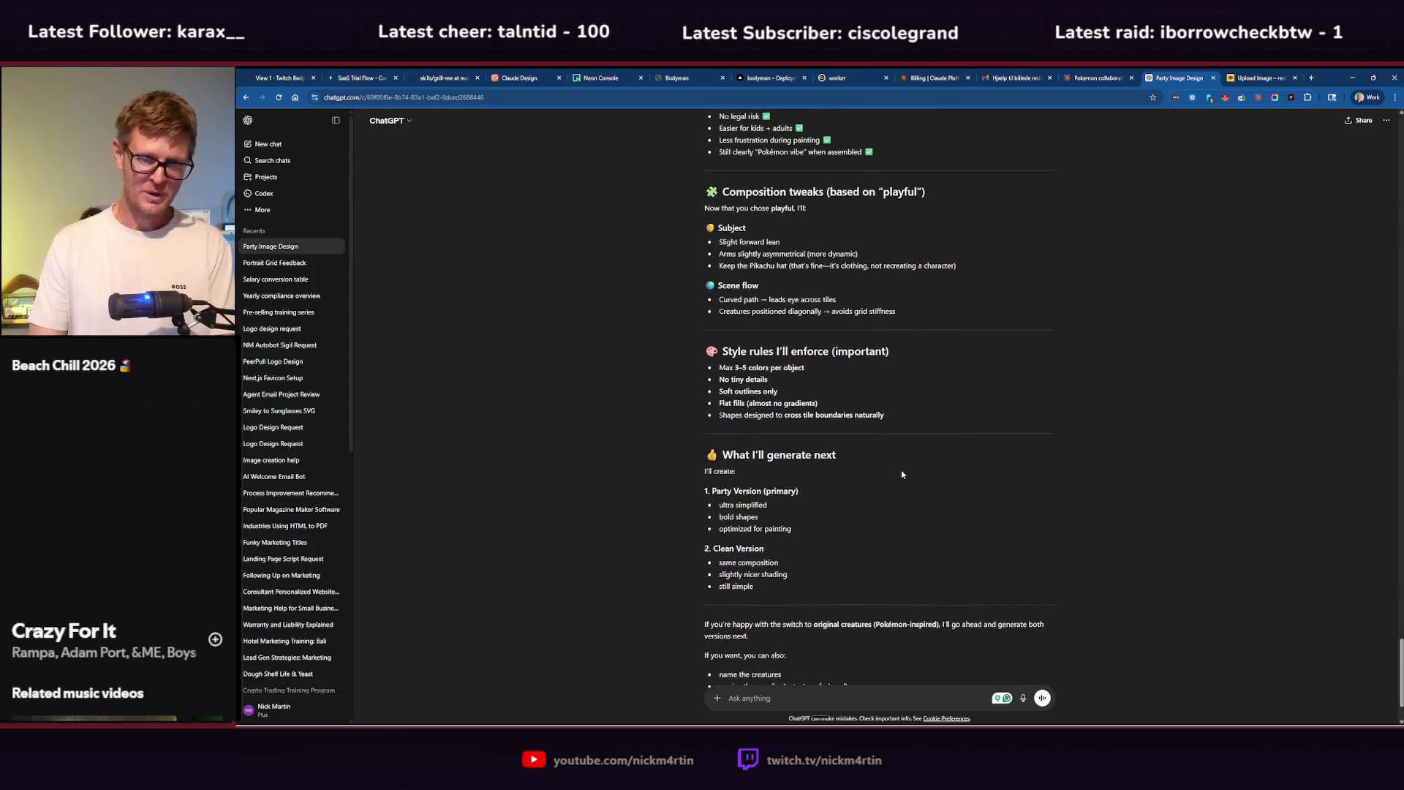
scroll(902, 474, down, 2)
scroll(902, 474, up, 5)
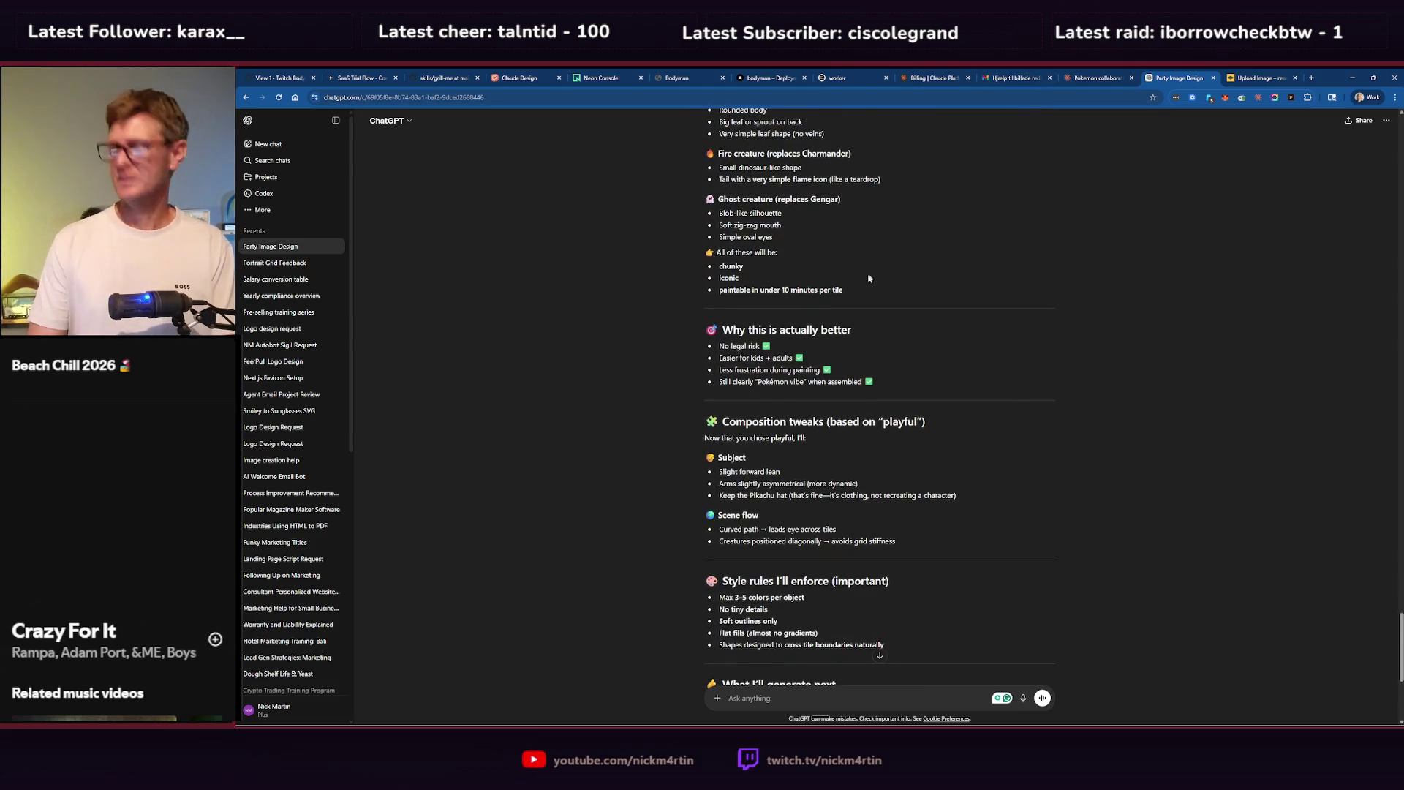
scroll(877, 286, down, 5)
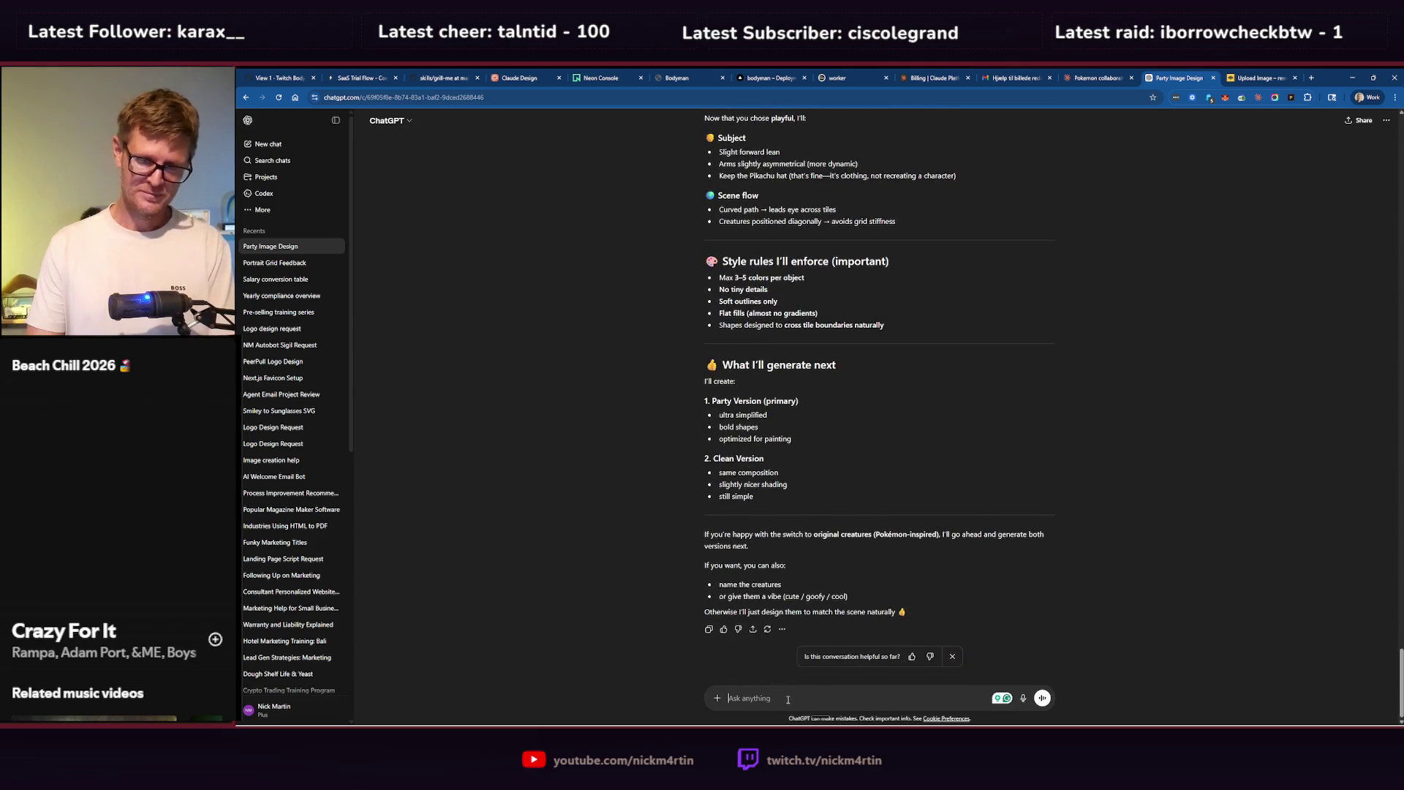
key(ctrl+super)
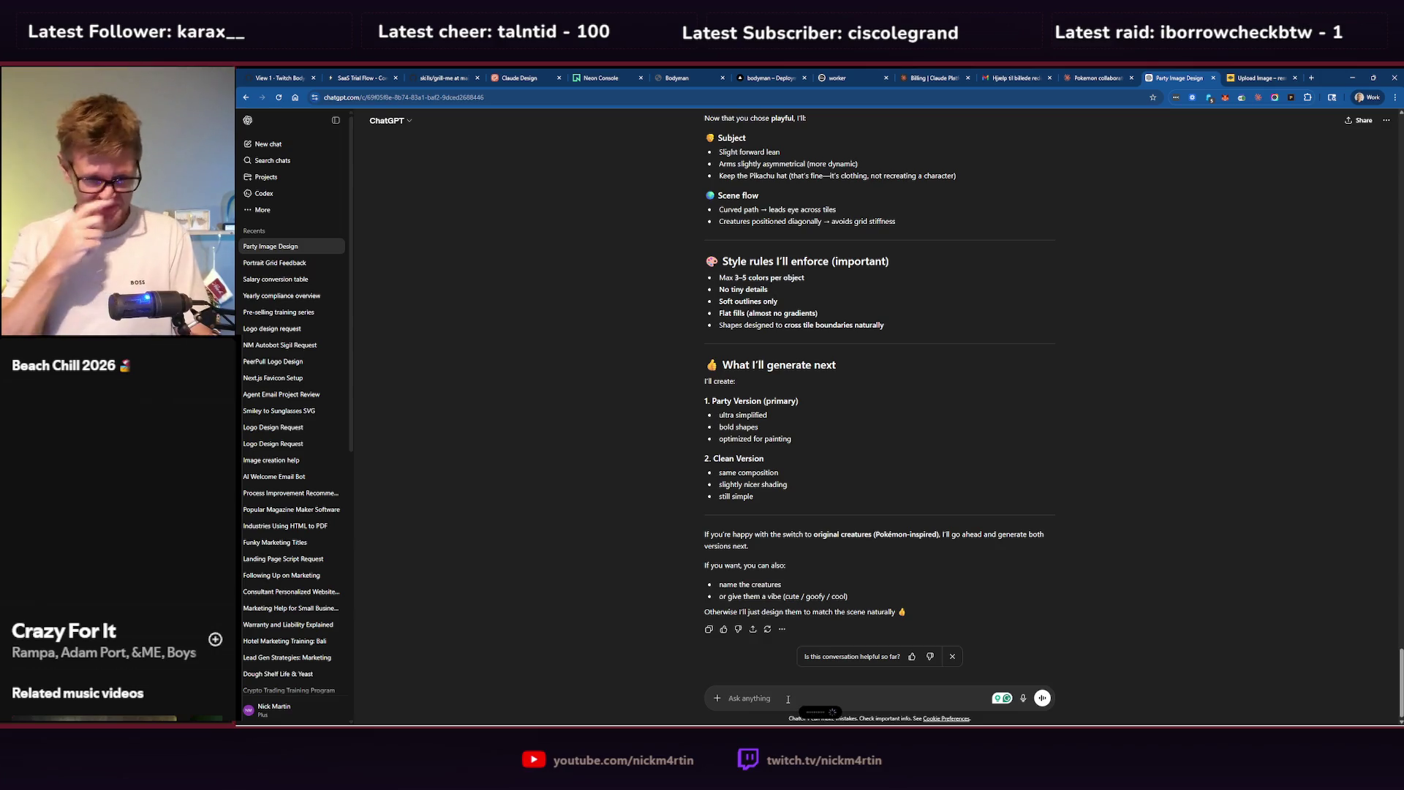
Step: Send the dictated question asking which image tools have no copyright limits
key(Return)
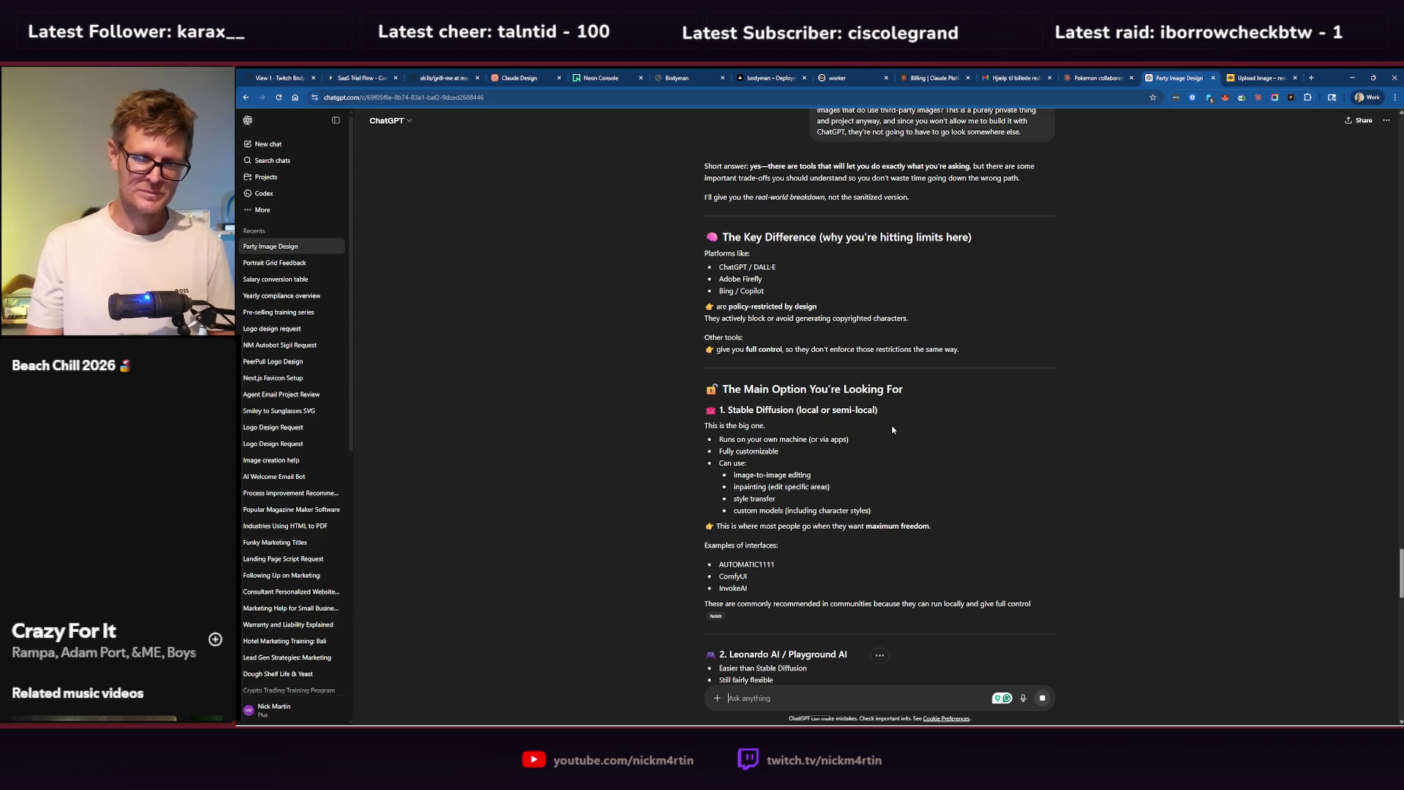
scroll(892, 425, down, 1)
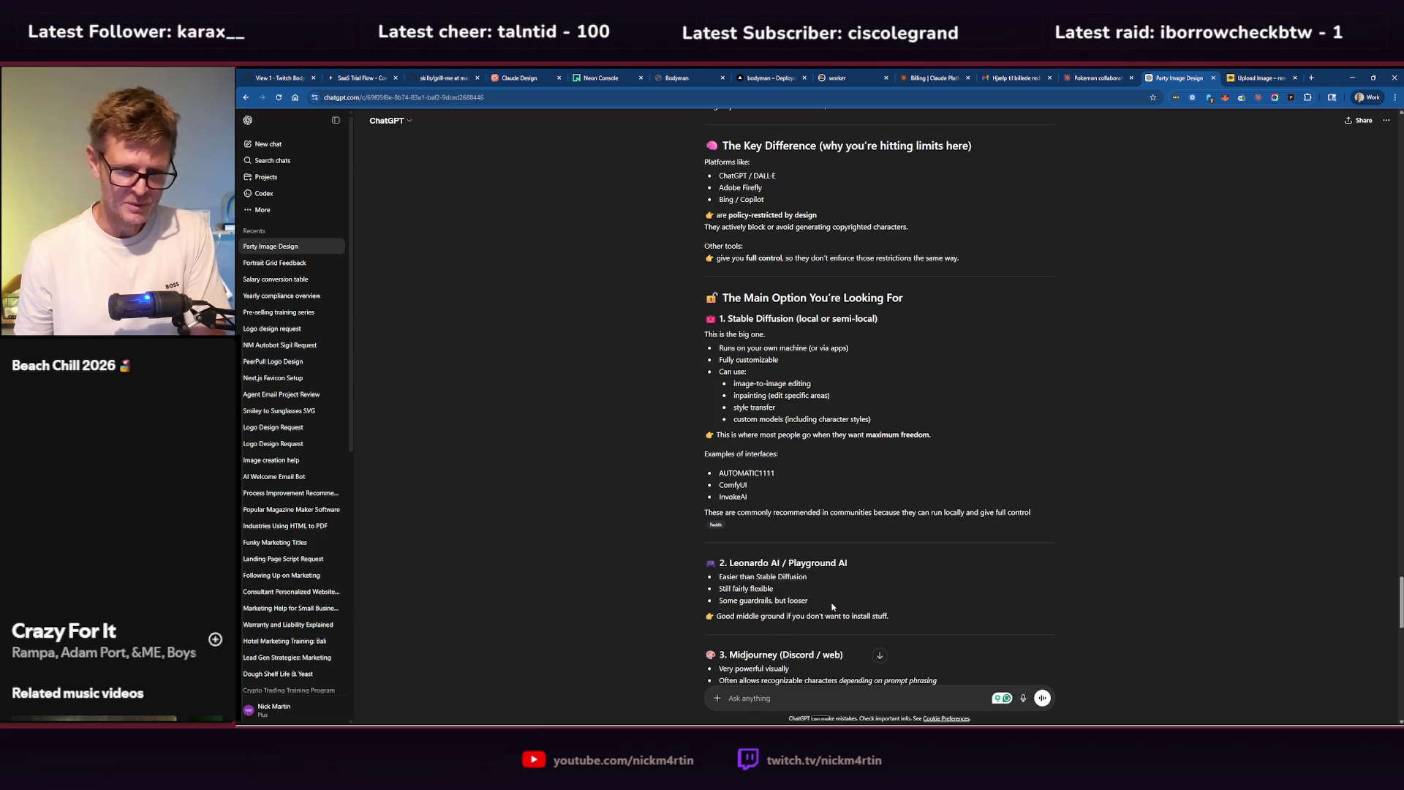
scroll(833, 607, down, 2)
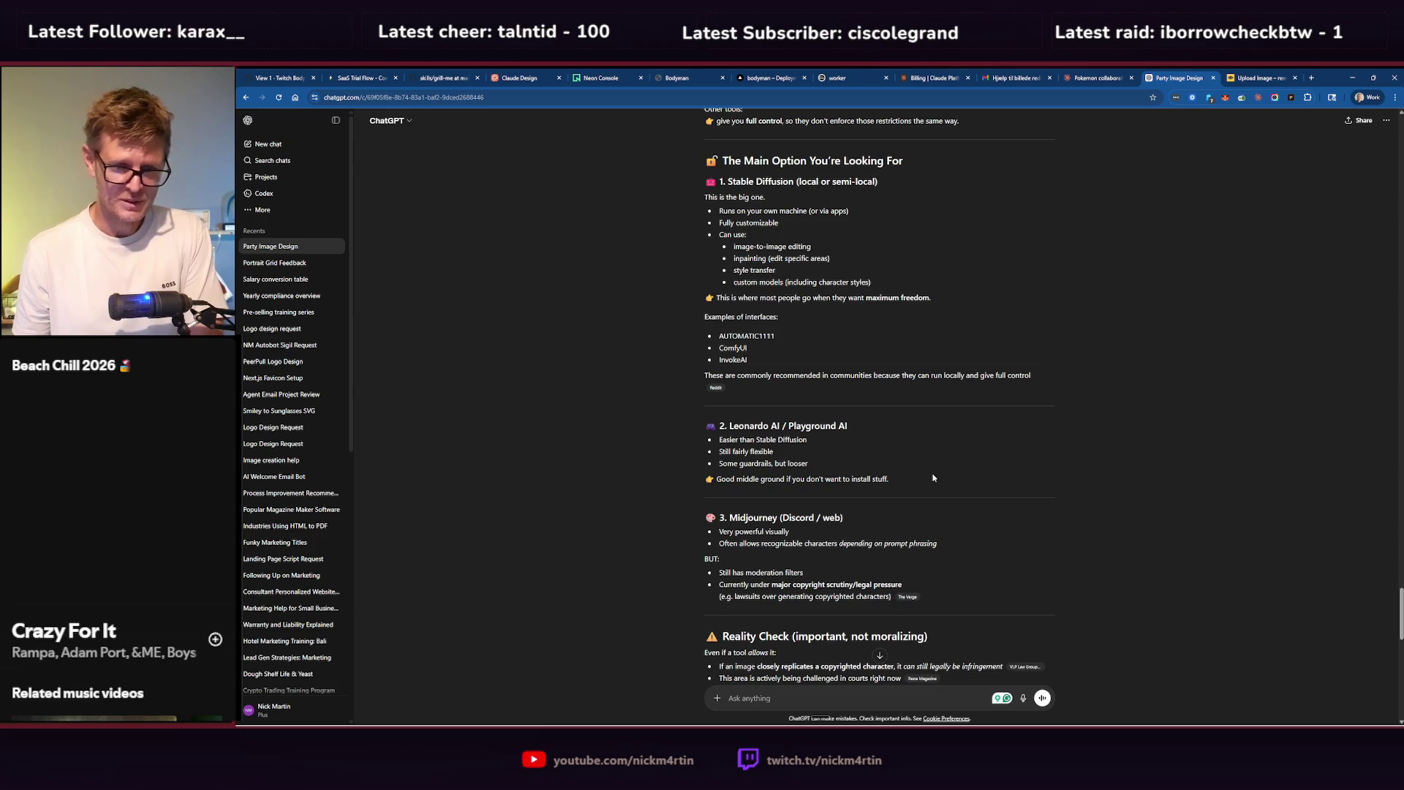
scroll(933, 477, down, 3)
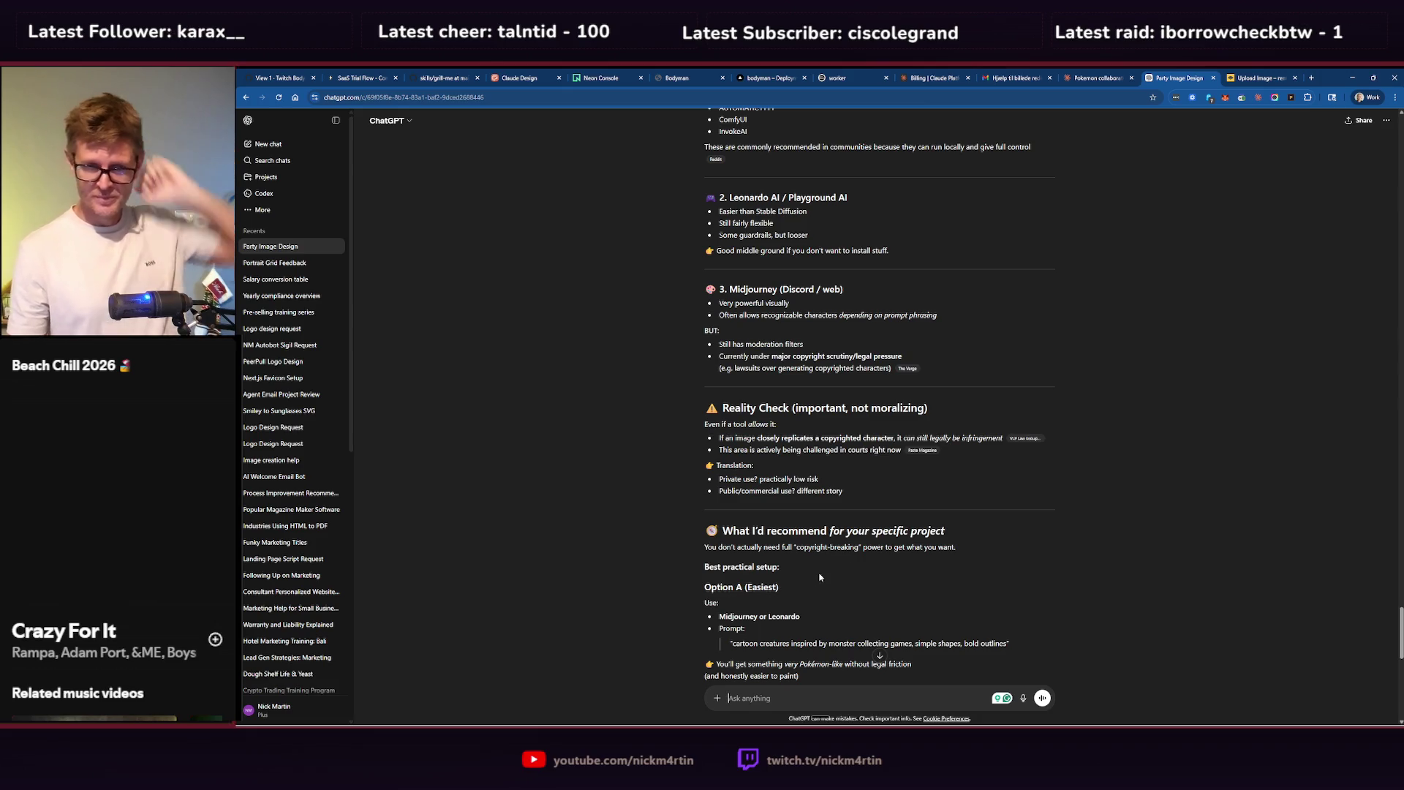
scroll(834, 575, down, 2)
scroll(835, 576, down, 1)
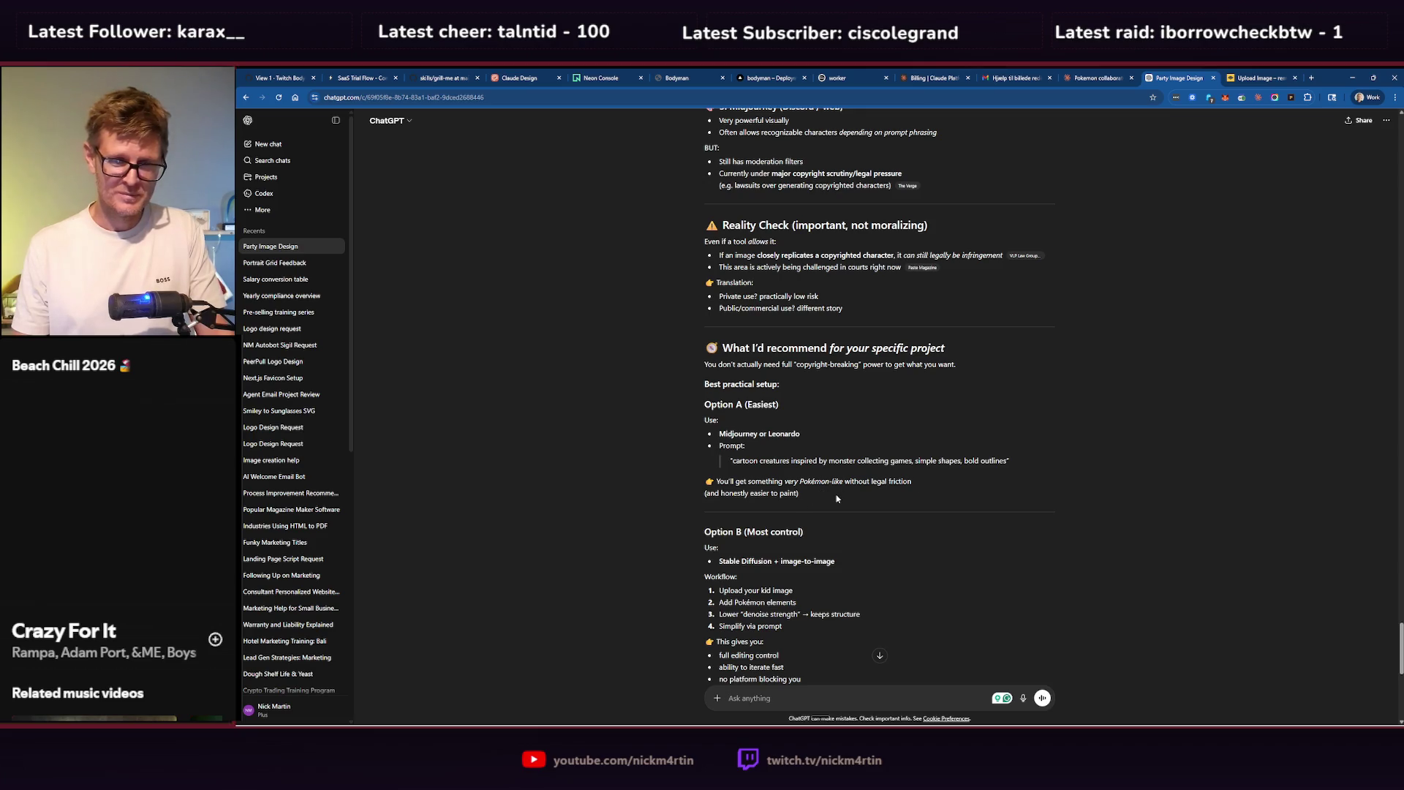
scroll(837, 498, down, 2)
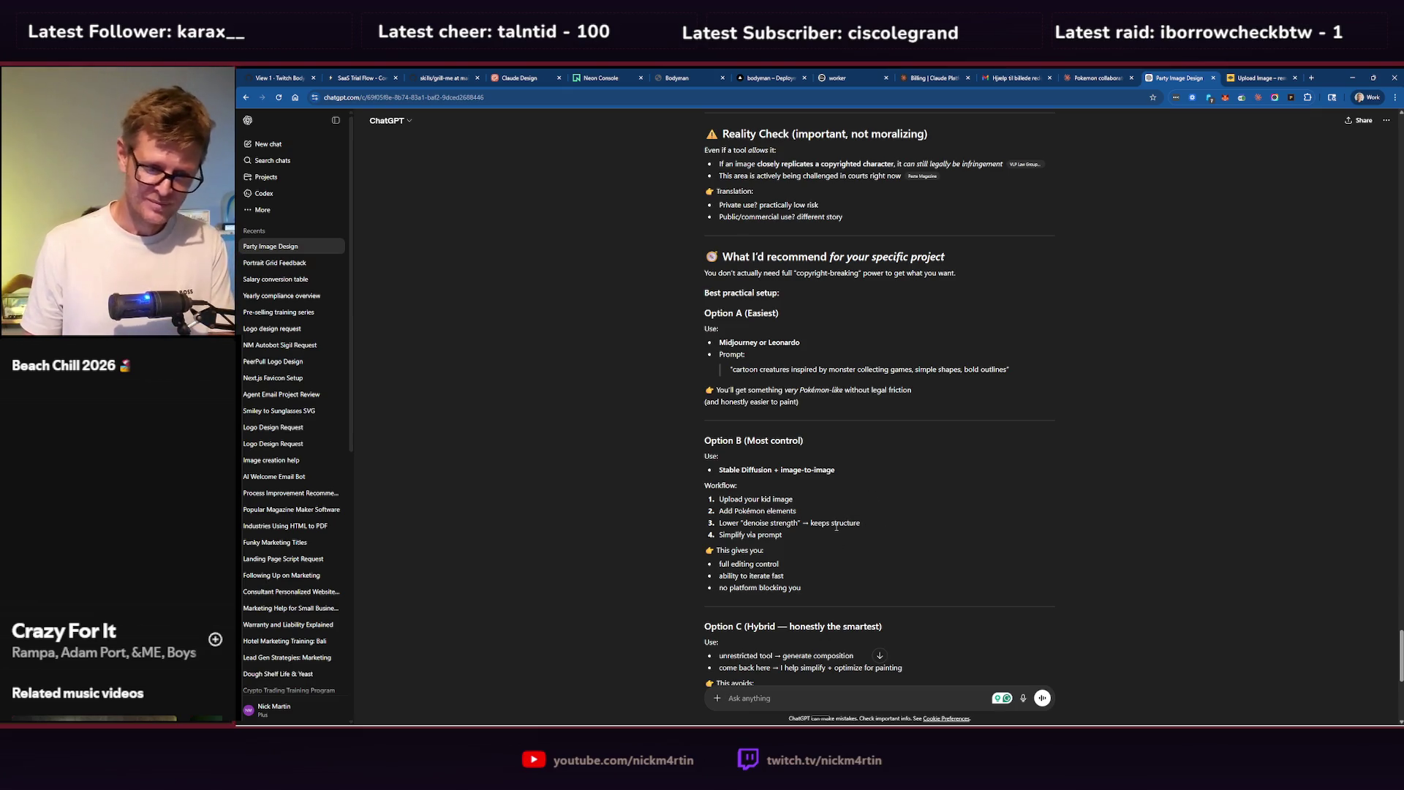
scroll(862, 539, down, 2)
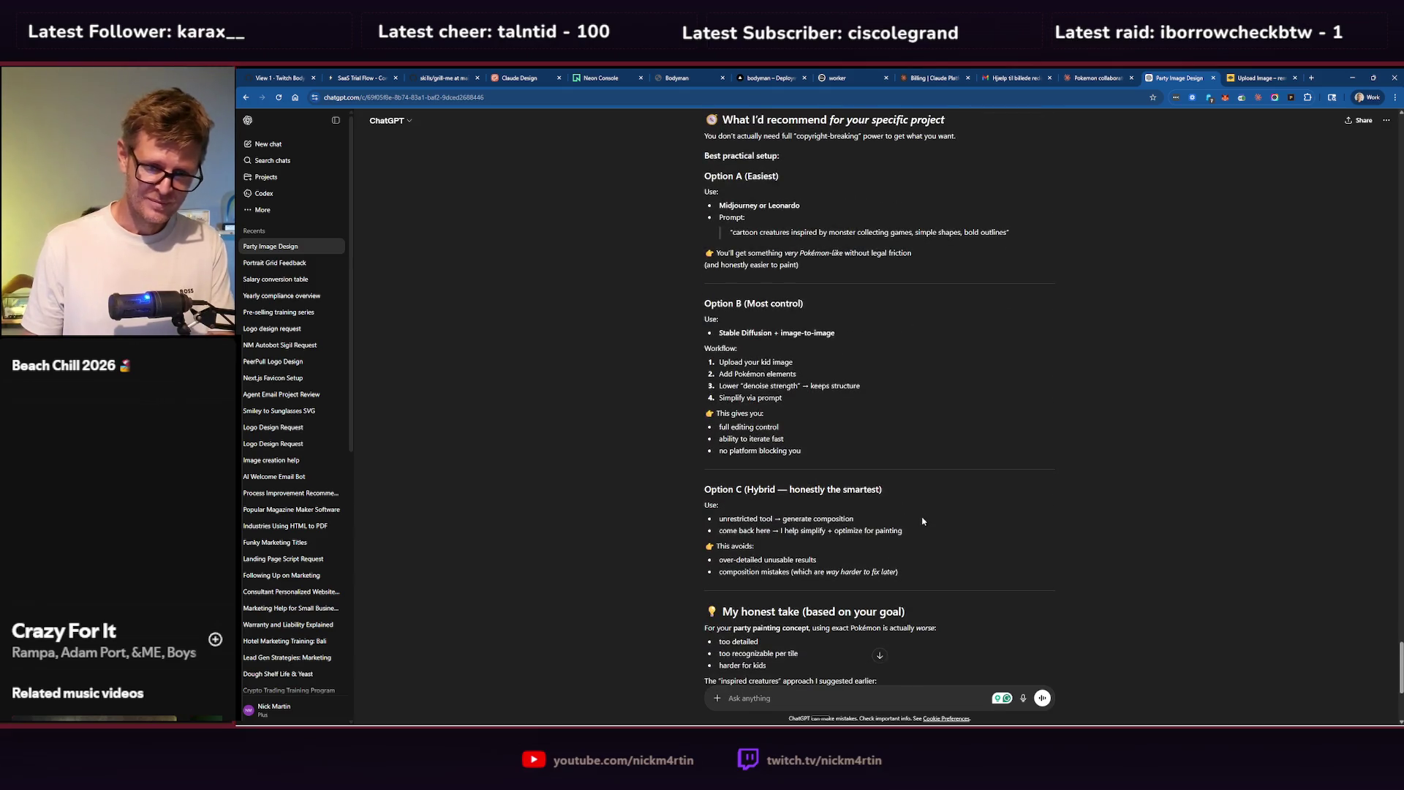
Step: Read through ChatGPT's Stable Diffusion and Leonardo AI recommendations, then open a new browser tab
drag(720, 532, 773, 538)
click(787, 538)
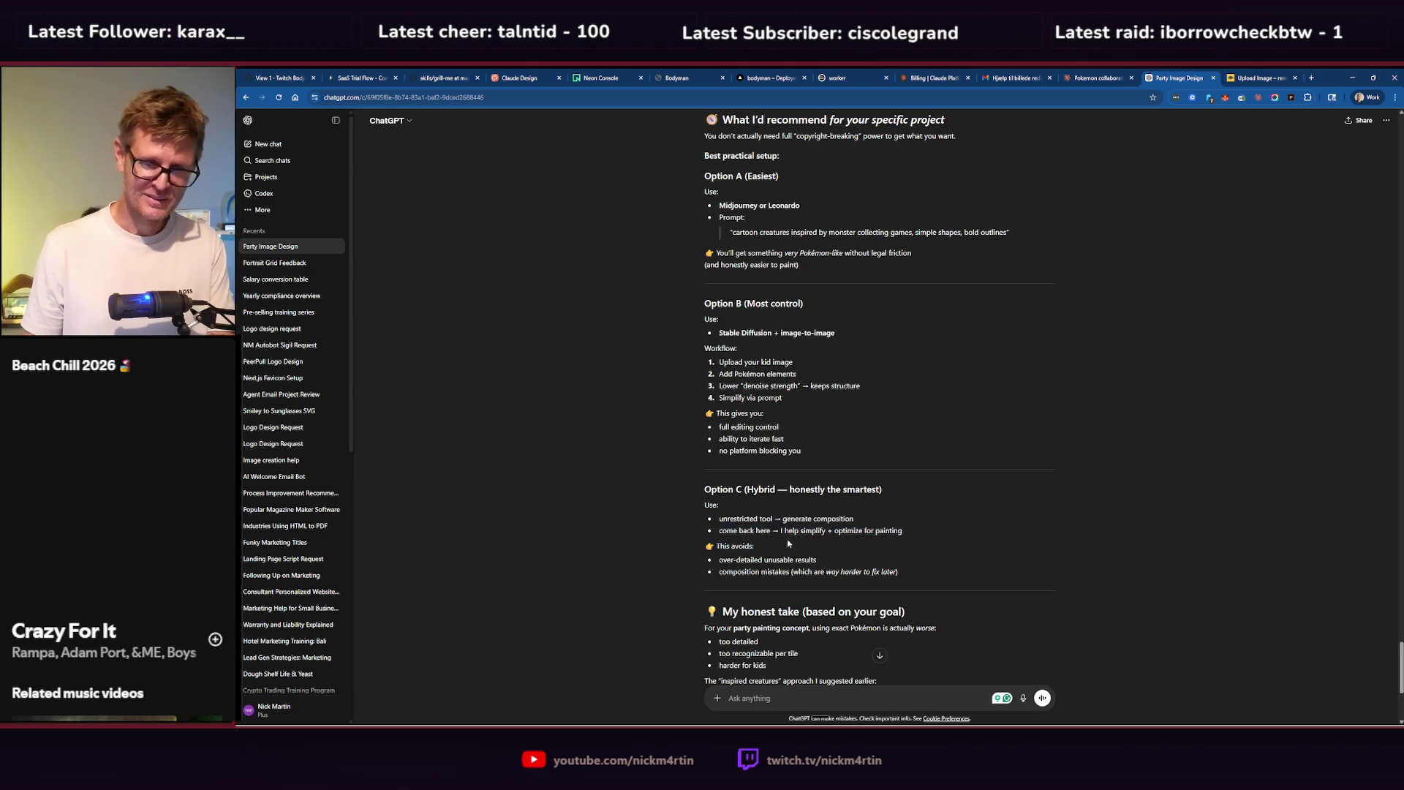
scroll(952, 541, down, 2)
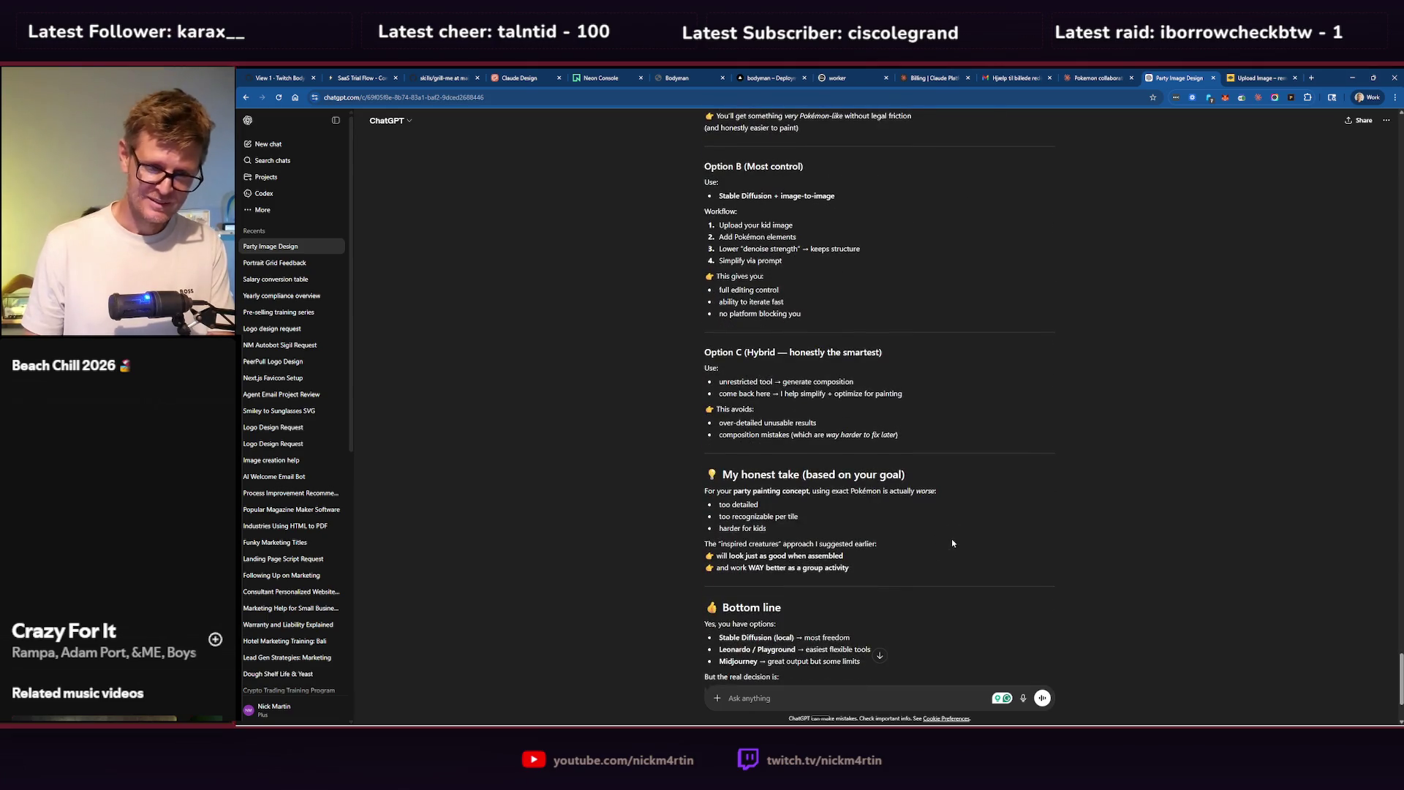
scroll(952, 543, down, 2)
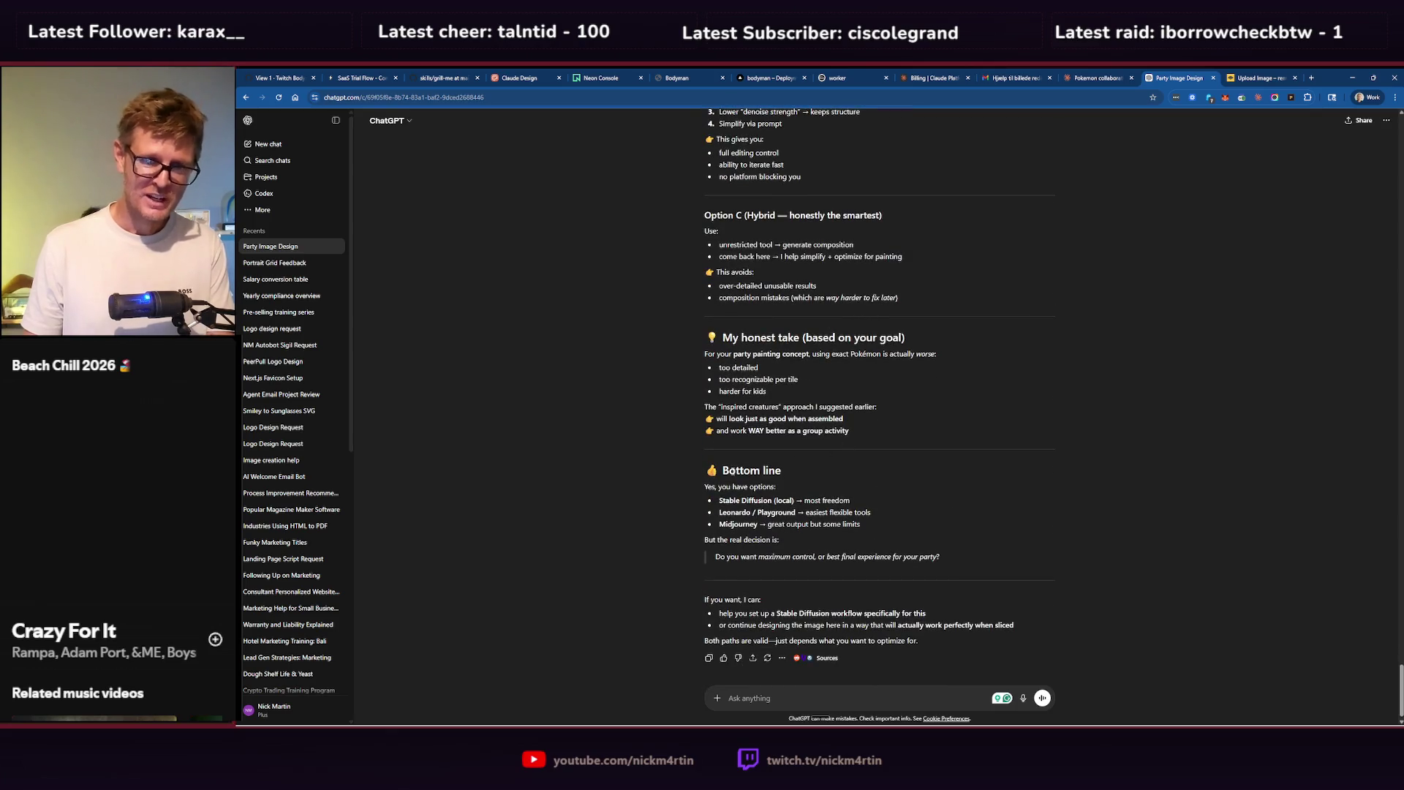
scroll(923, 459, up, 2)
scroll(918, 459, up, 5)
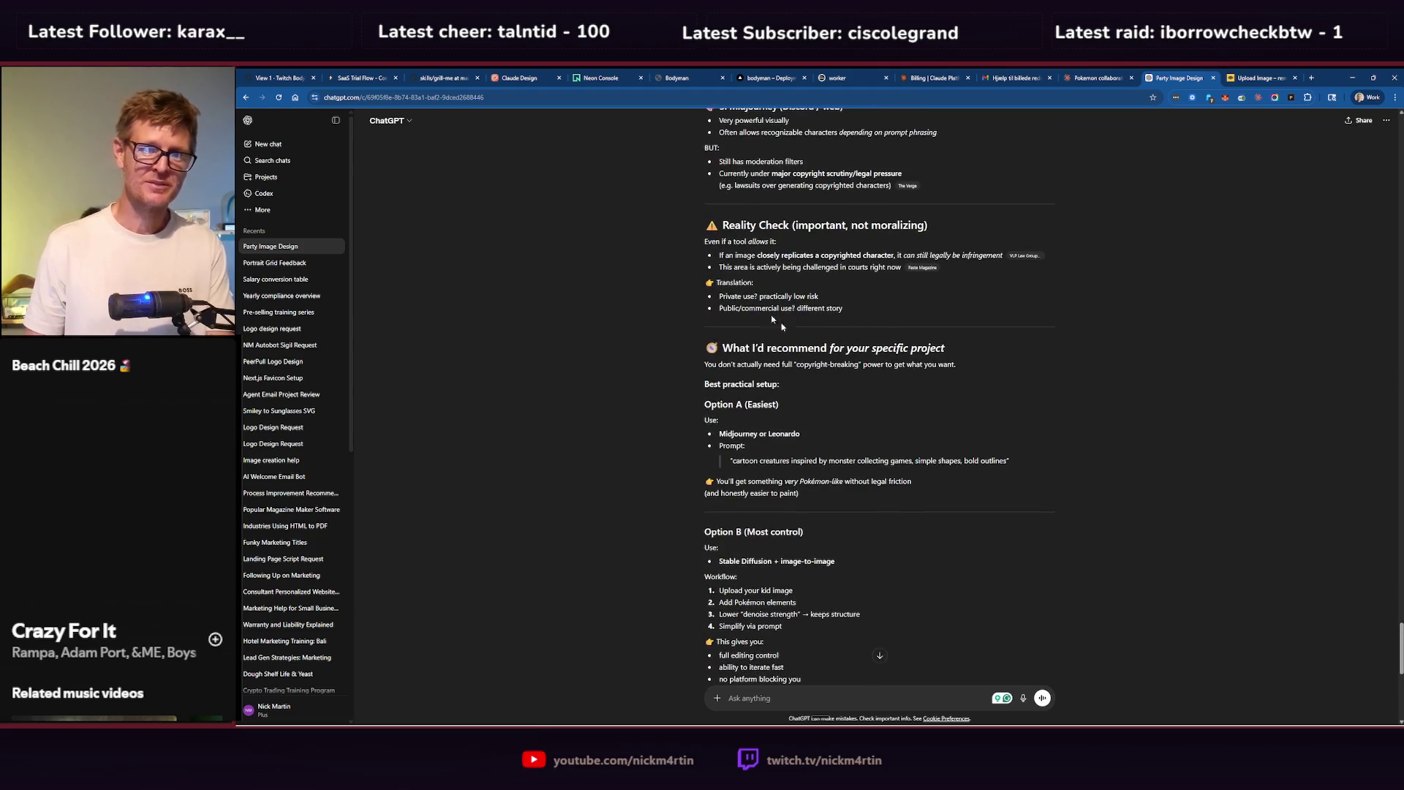
scroll(946, 304, up, 5)
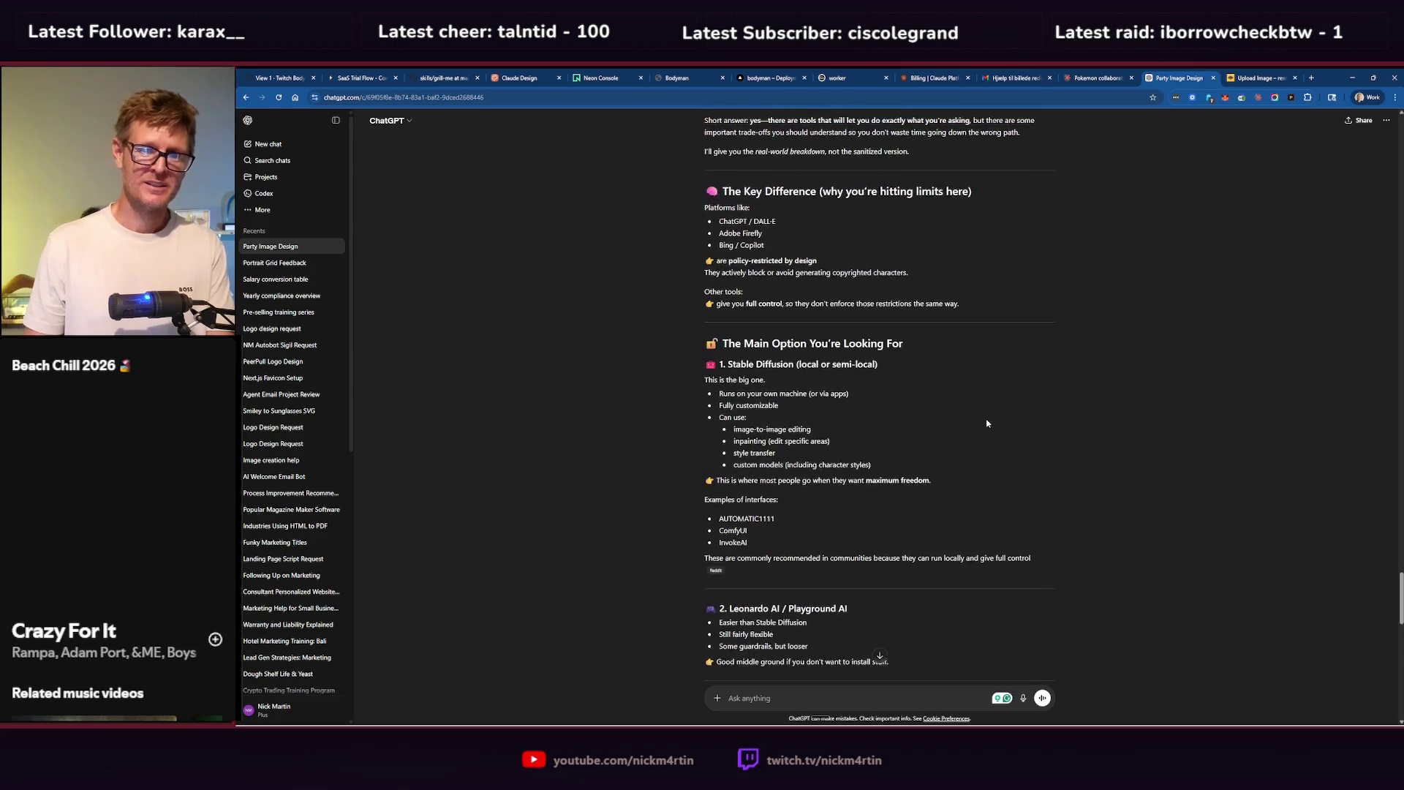
scroll(987, 423, up, 3)
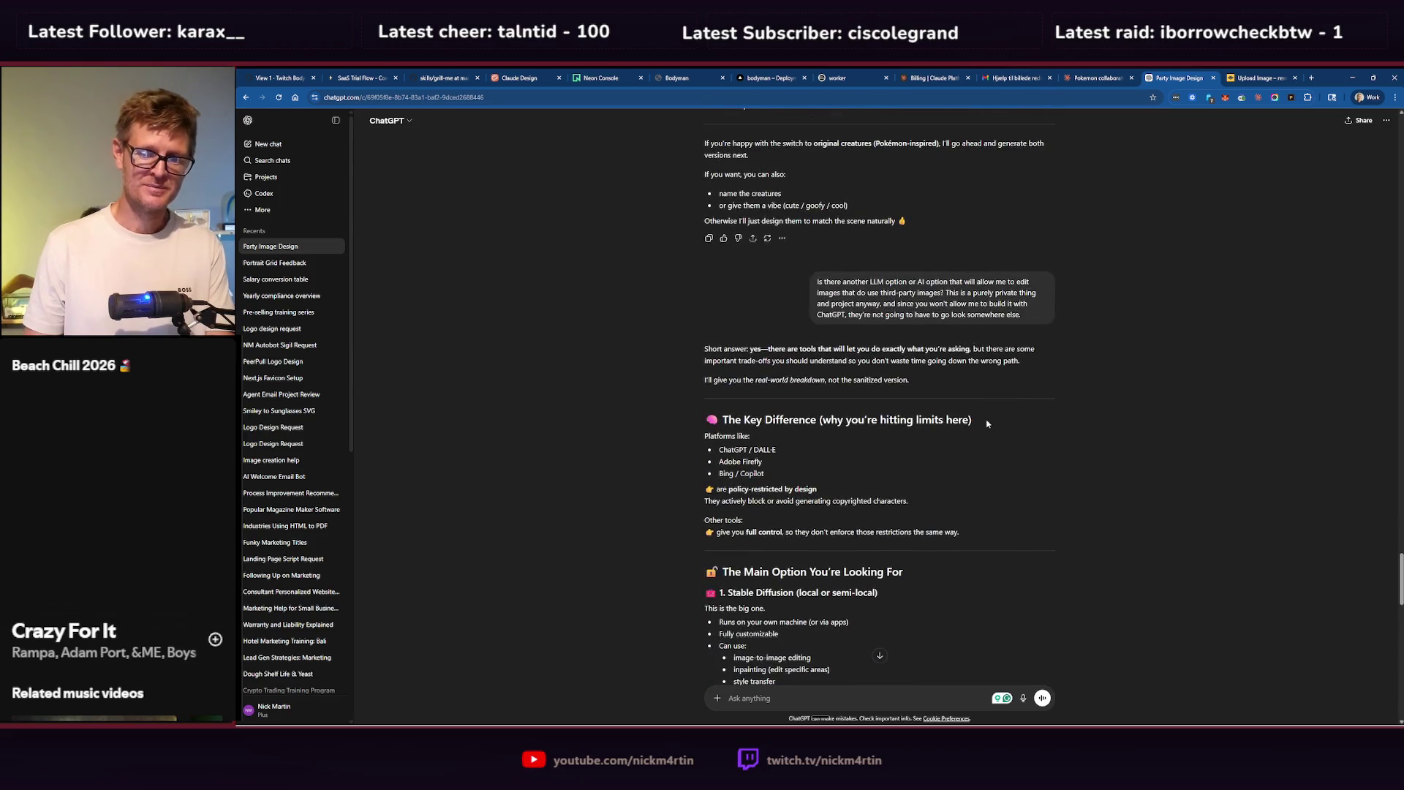
scroll(986, 432, down, 3)
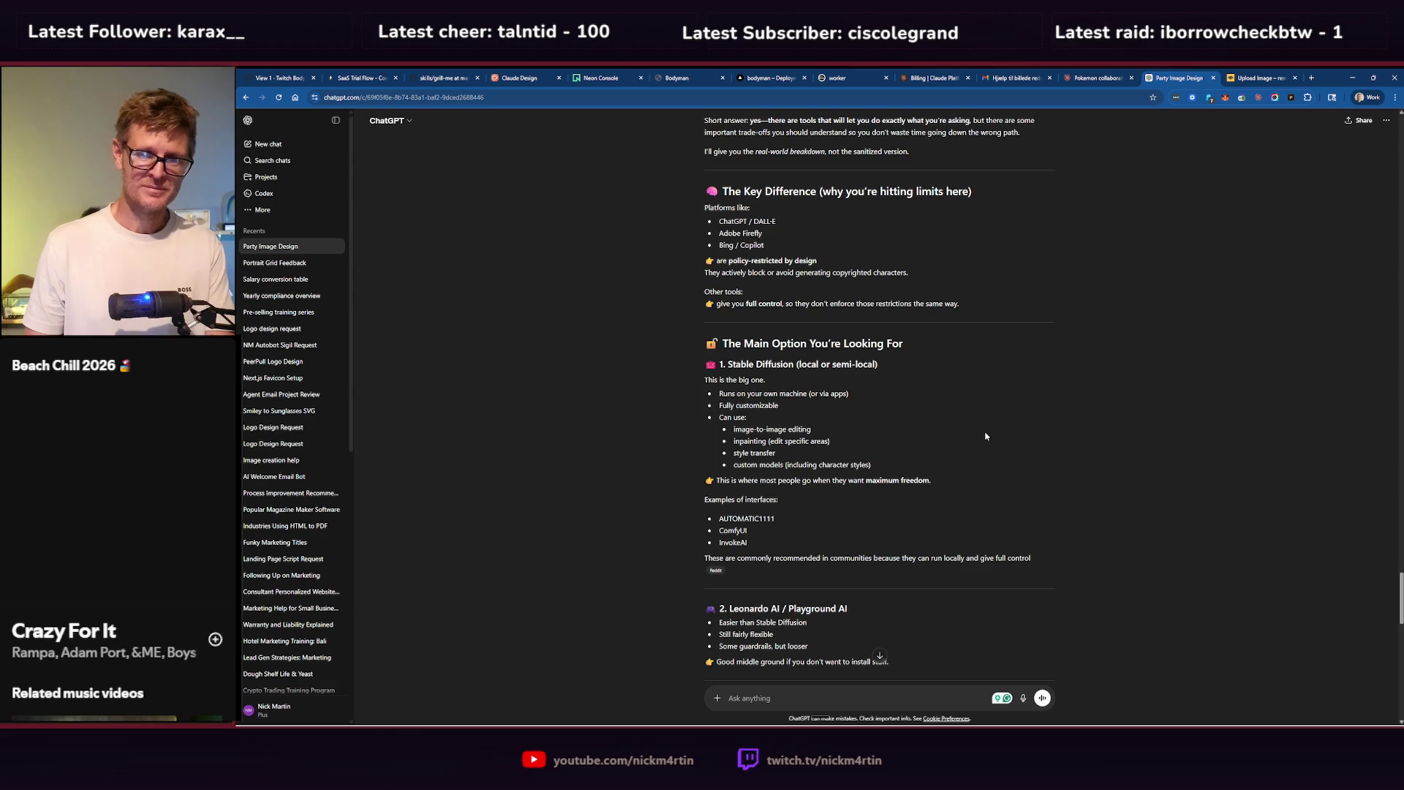
click(1304, 85)
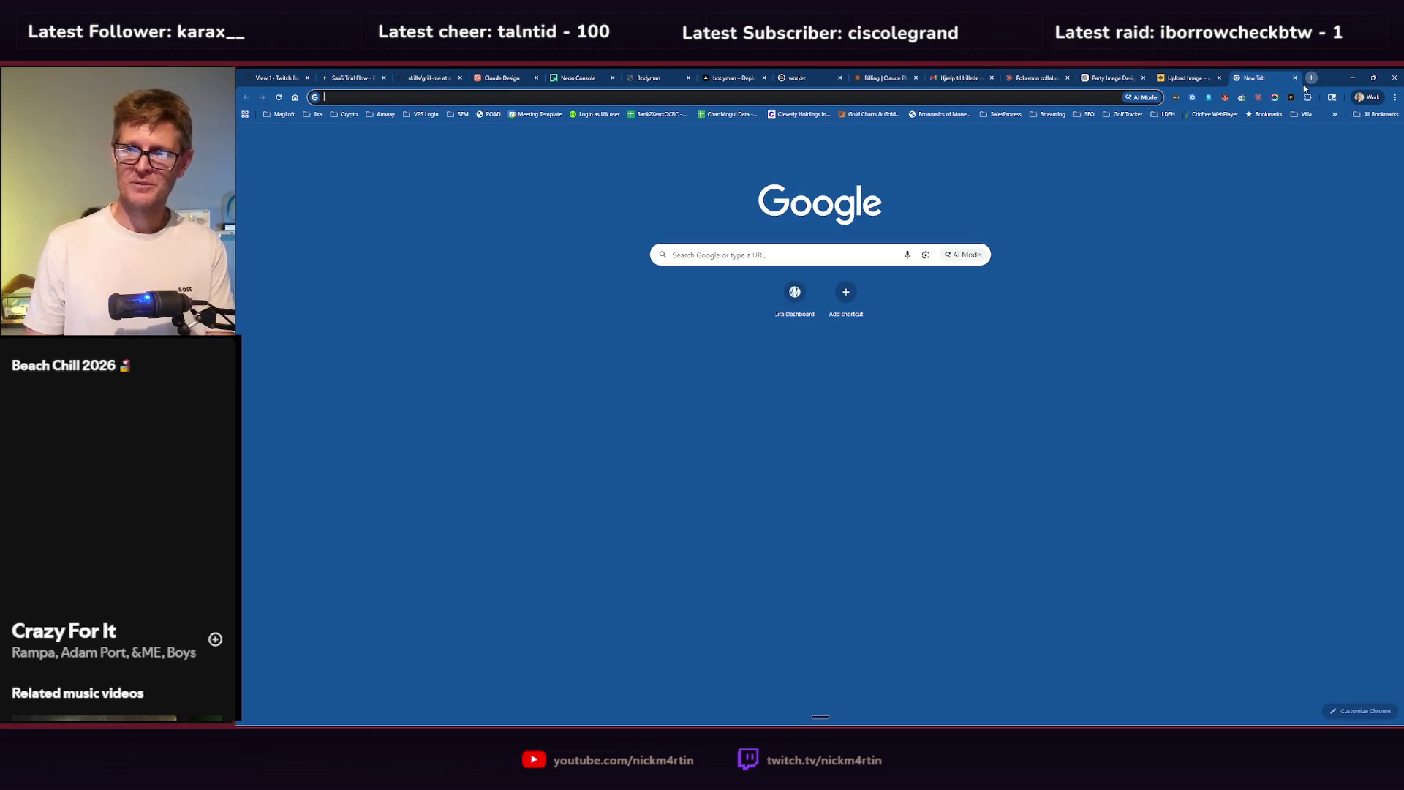
Step: Search Google for 'stable diffusion' and open the Stable Diffusion Online site
text(stable di)
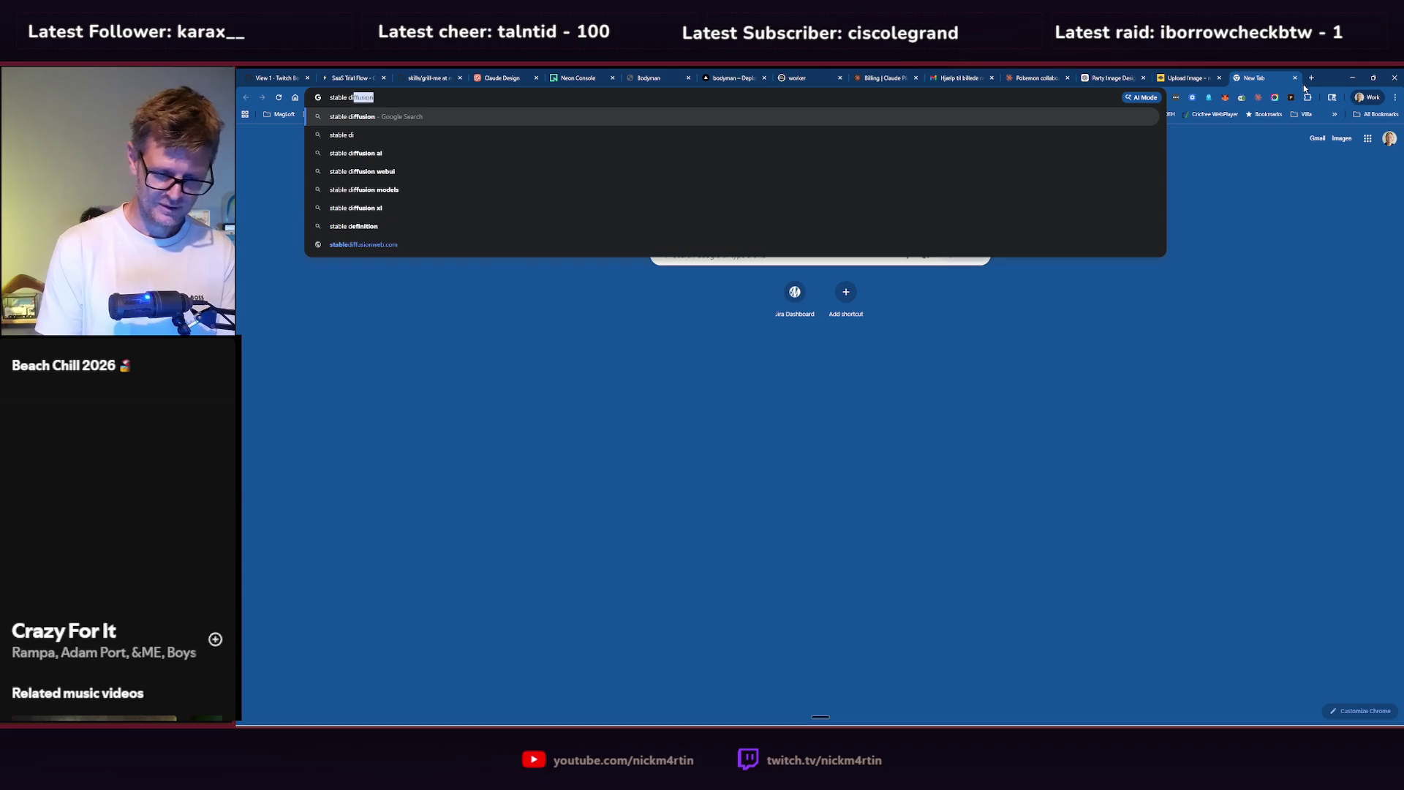
text(ffusiuon)
key(Return)
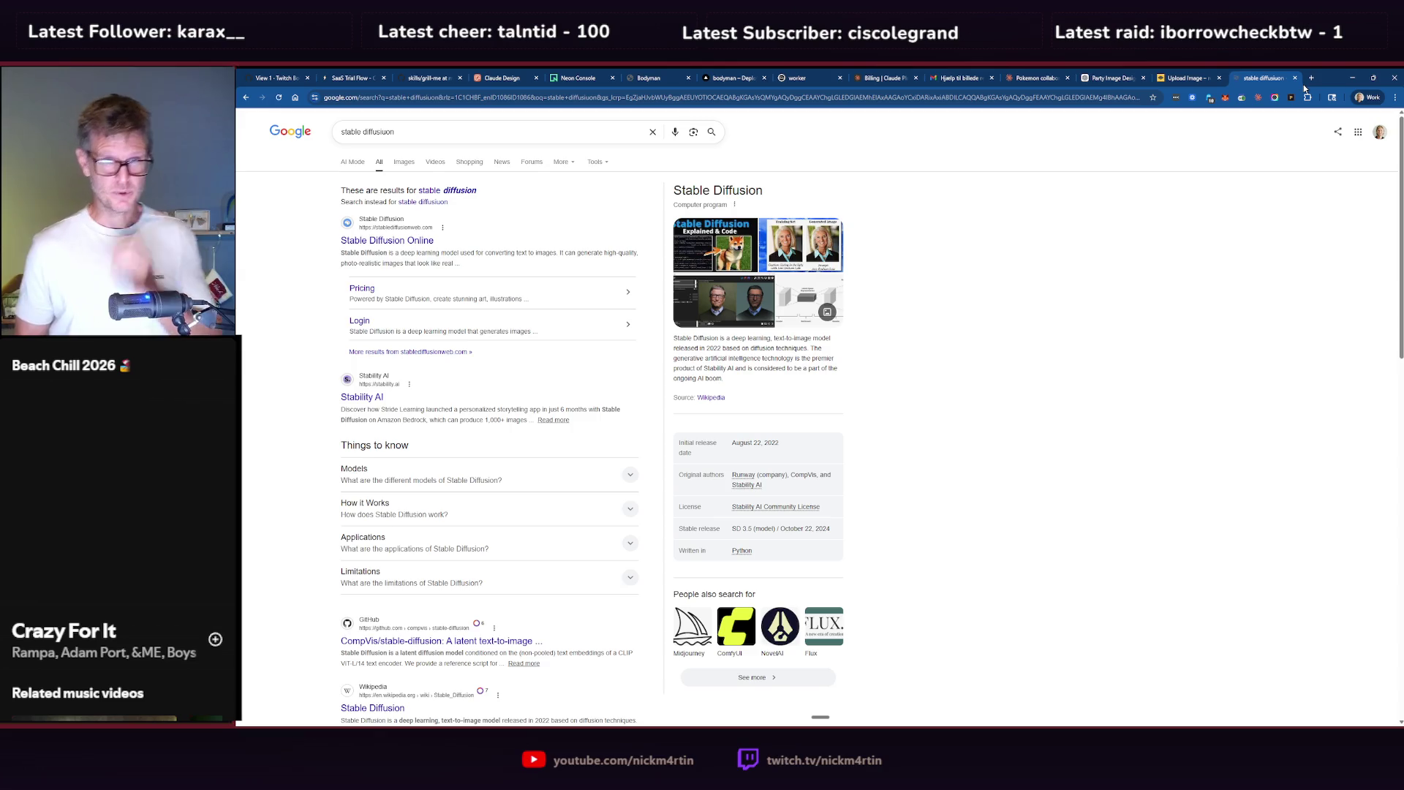
click(381, 248)
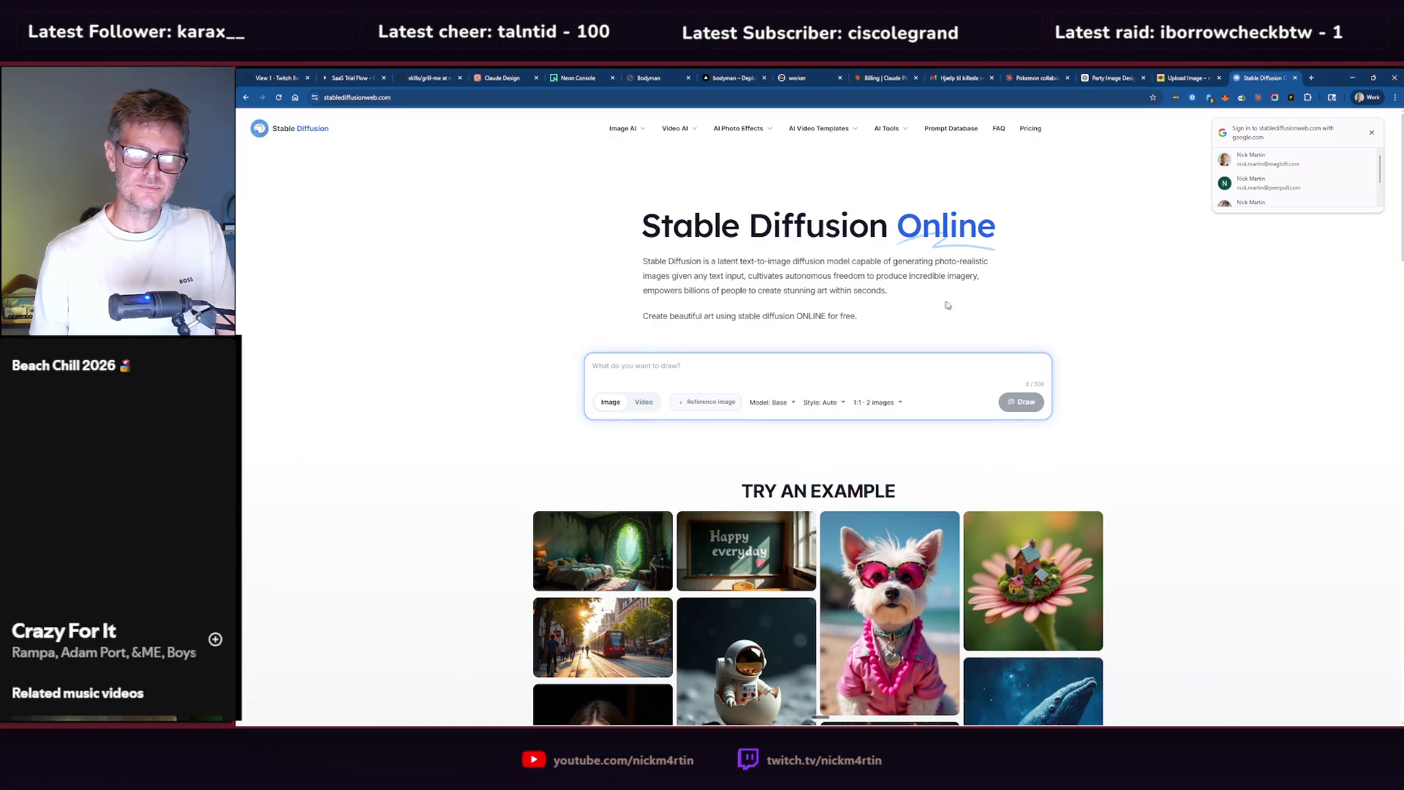
Step: Look over the Stable Diffusion Online homepage and start adding a reference image to the prompt
scroll(924, 311, down, 3)
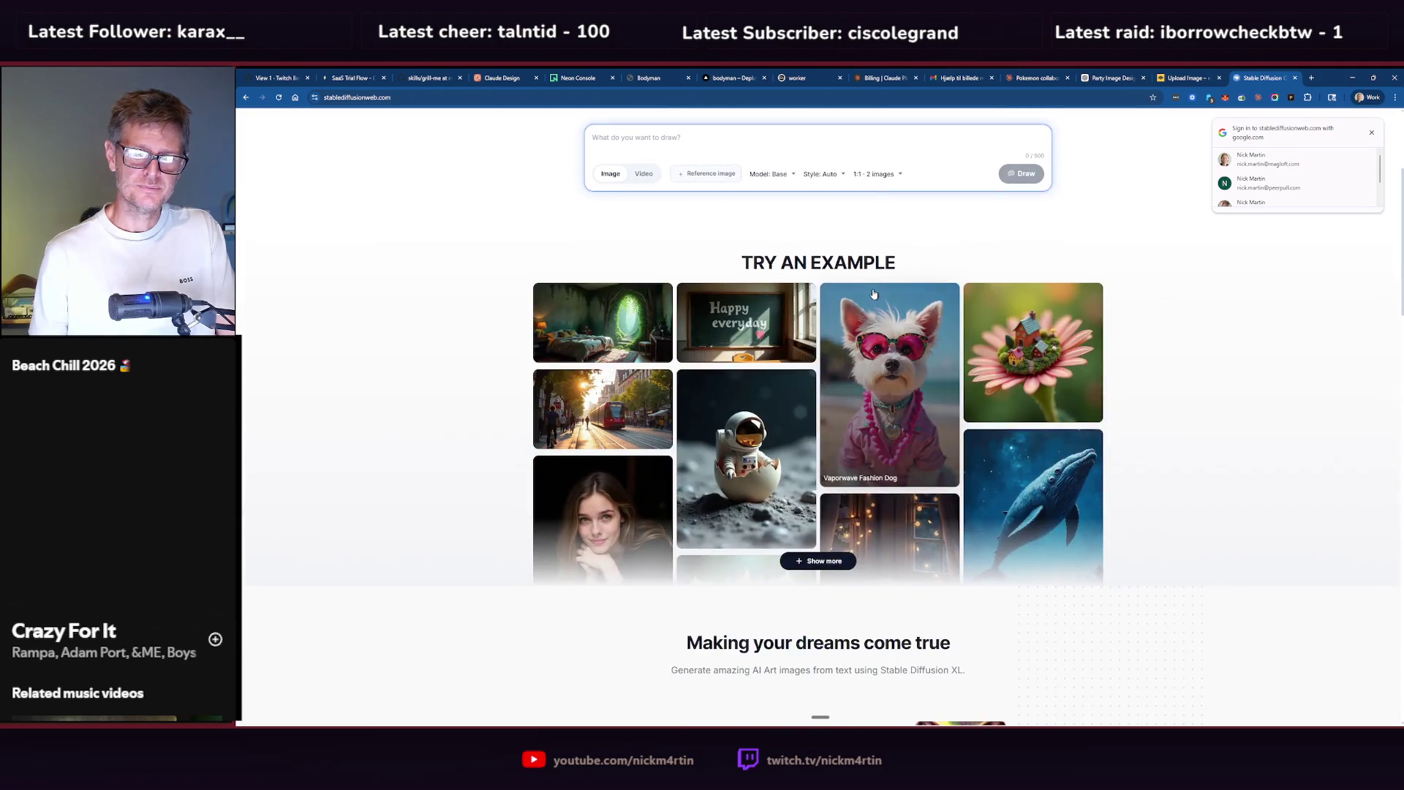
scroll(766, 392, down, 5)
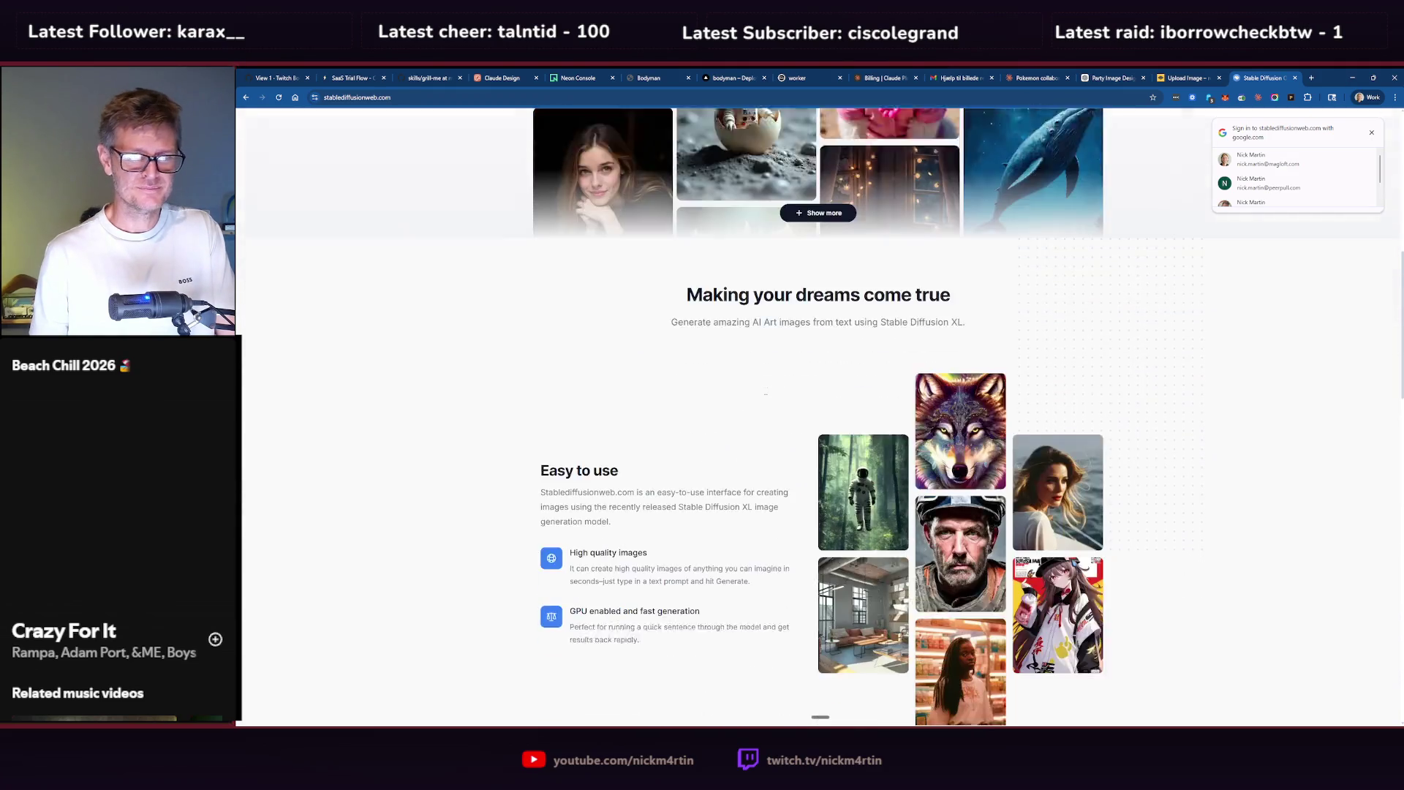
scroll(768, 390, down, 6)
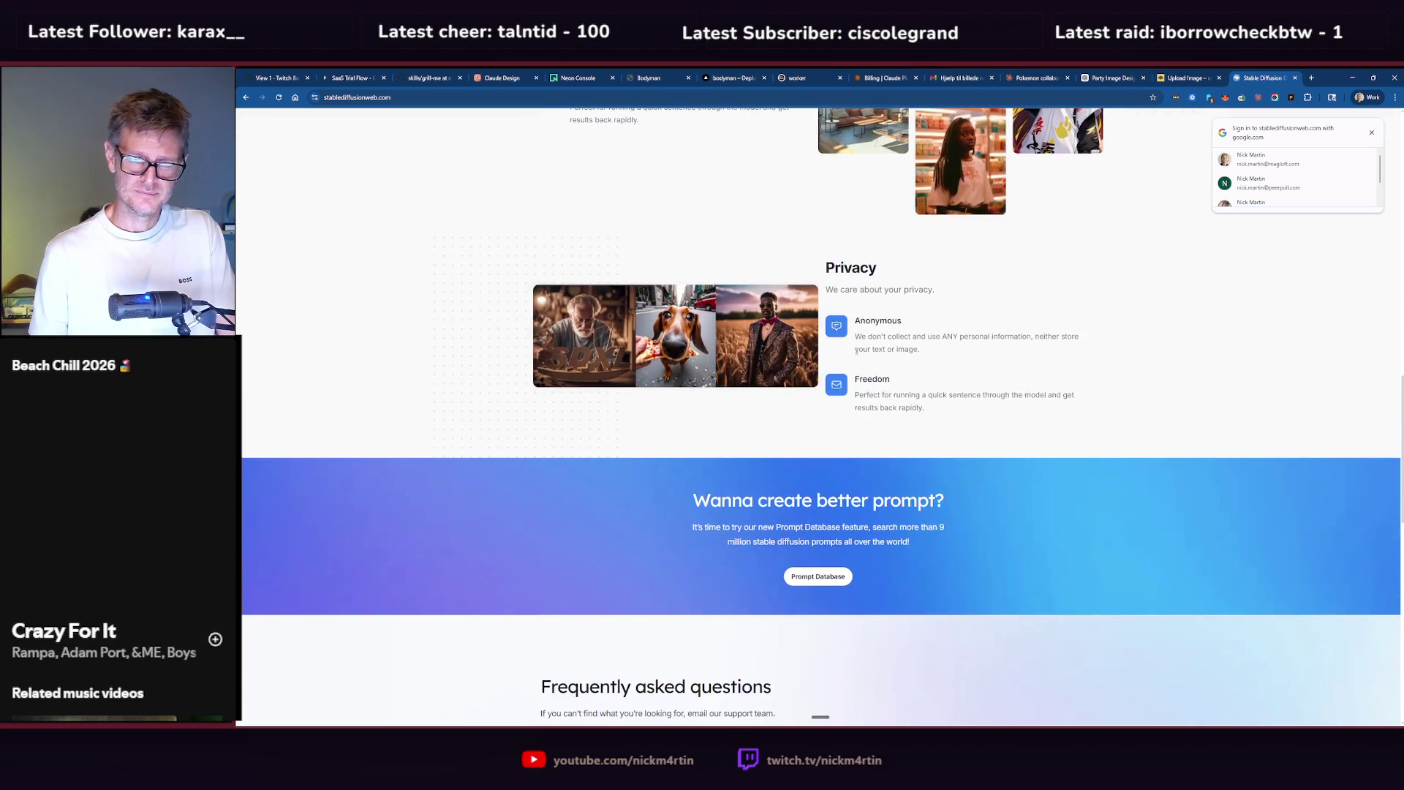
scroll(809, 363, up, 15)
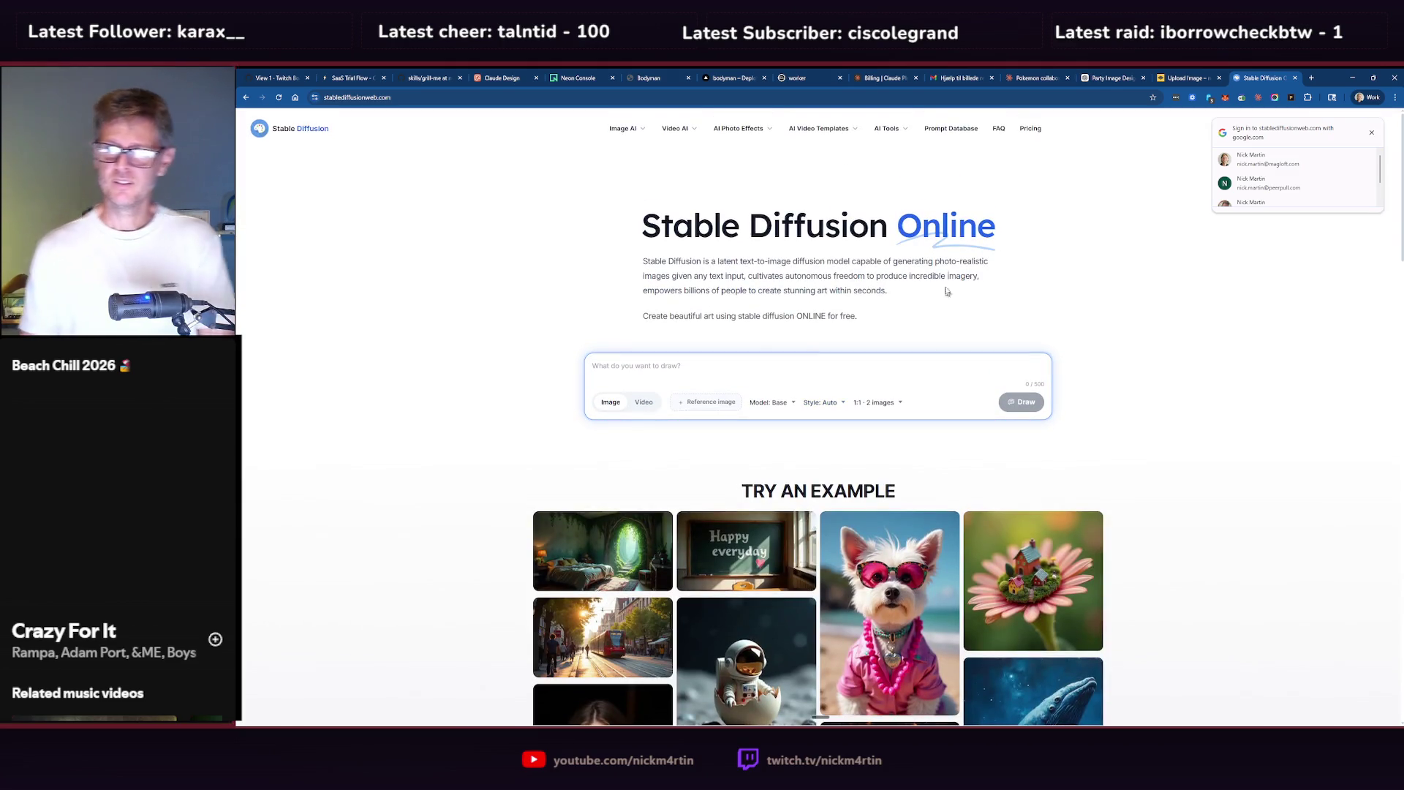
click(724, 401)
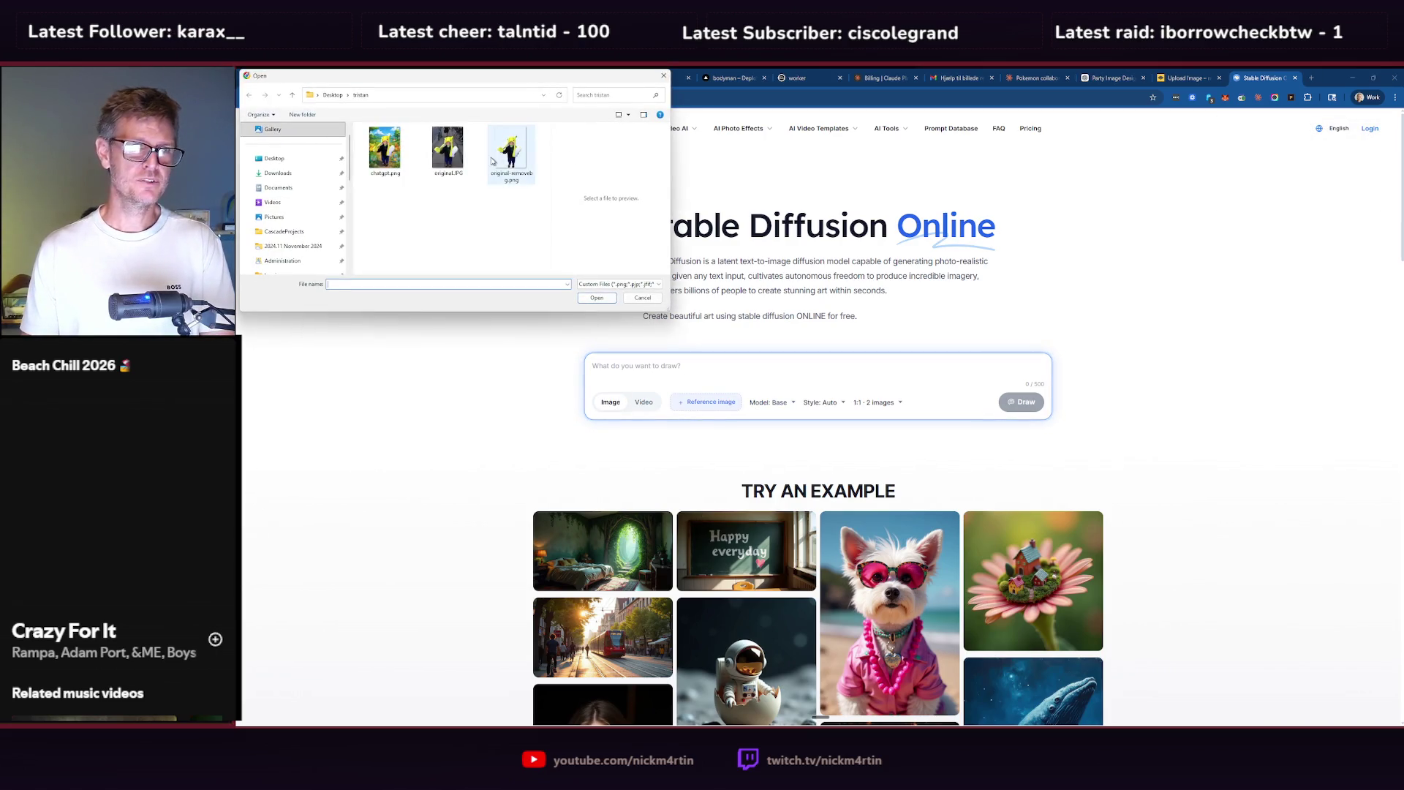
Step: Compare chatgpt.png with original-removebg.png and attach original-removebg.png as the reference image
click(518, 160)
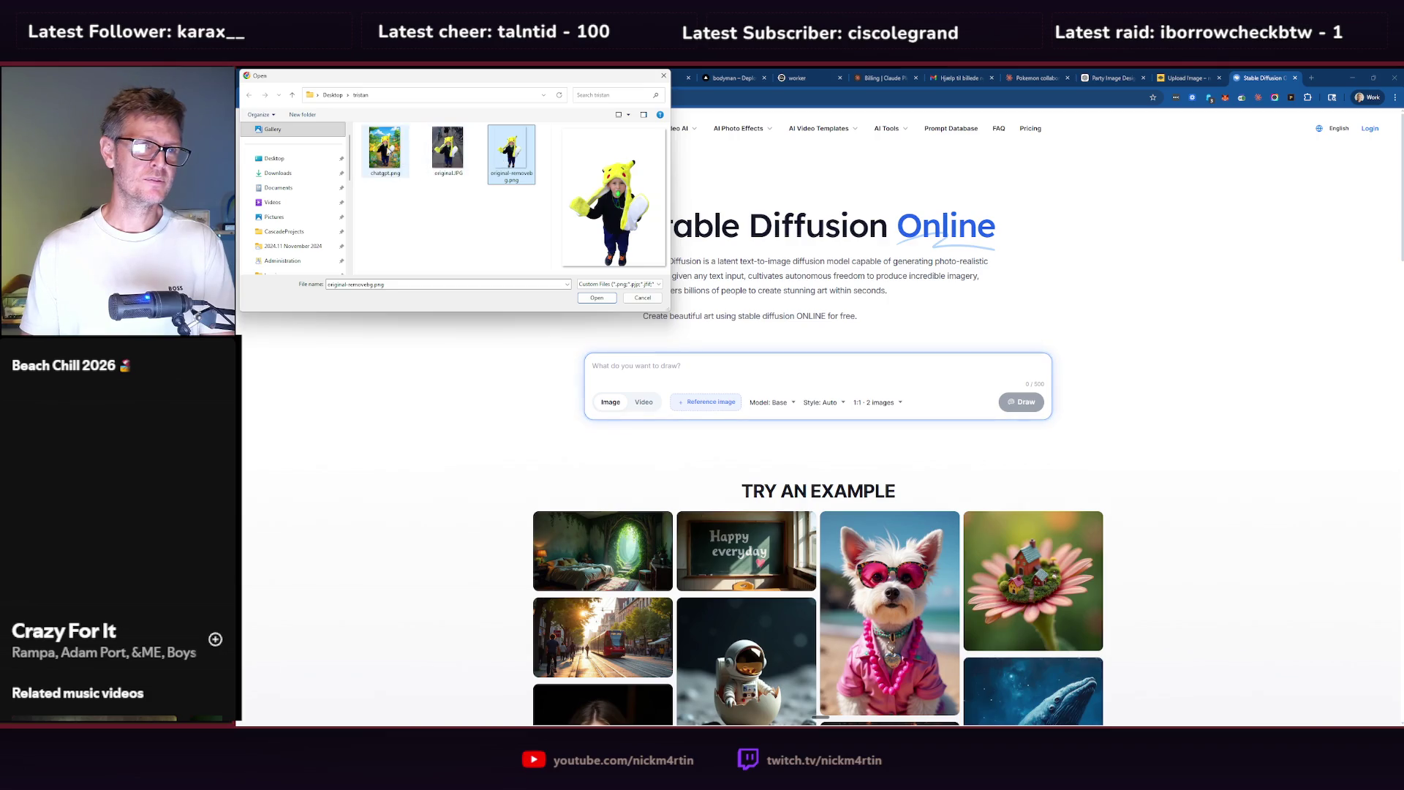
click(401, 159)
click(512, 149)
click(390, 163)
double_click(512, 154)
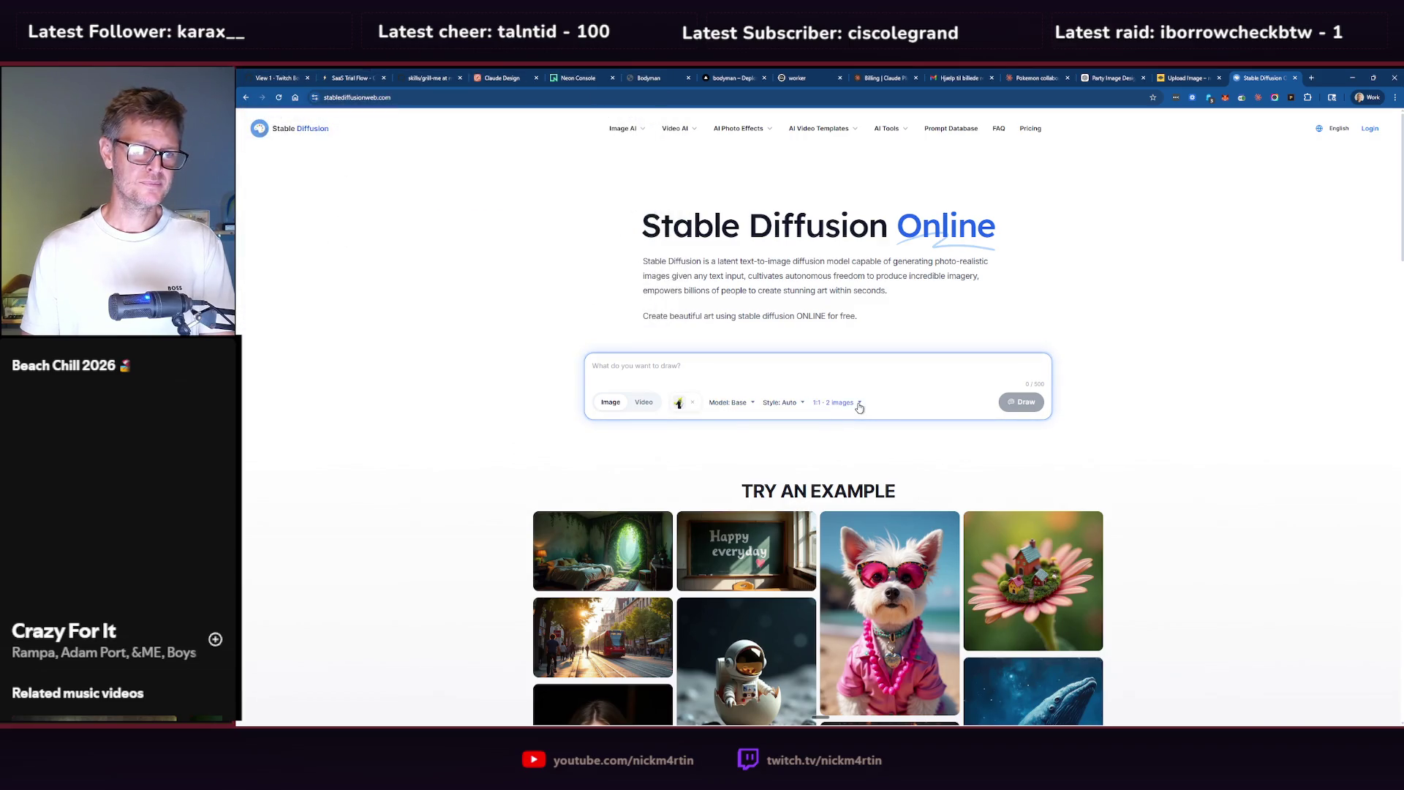
Step: Switch the generation model to Enhanced, try a restricted output option and dismiss the sign-in prompt
click(750, 403)
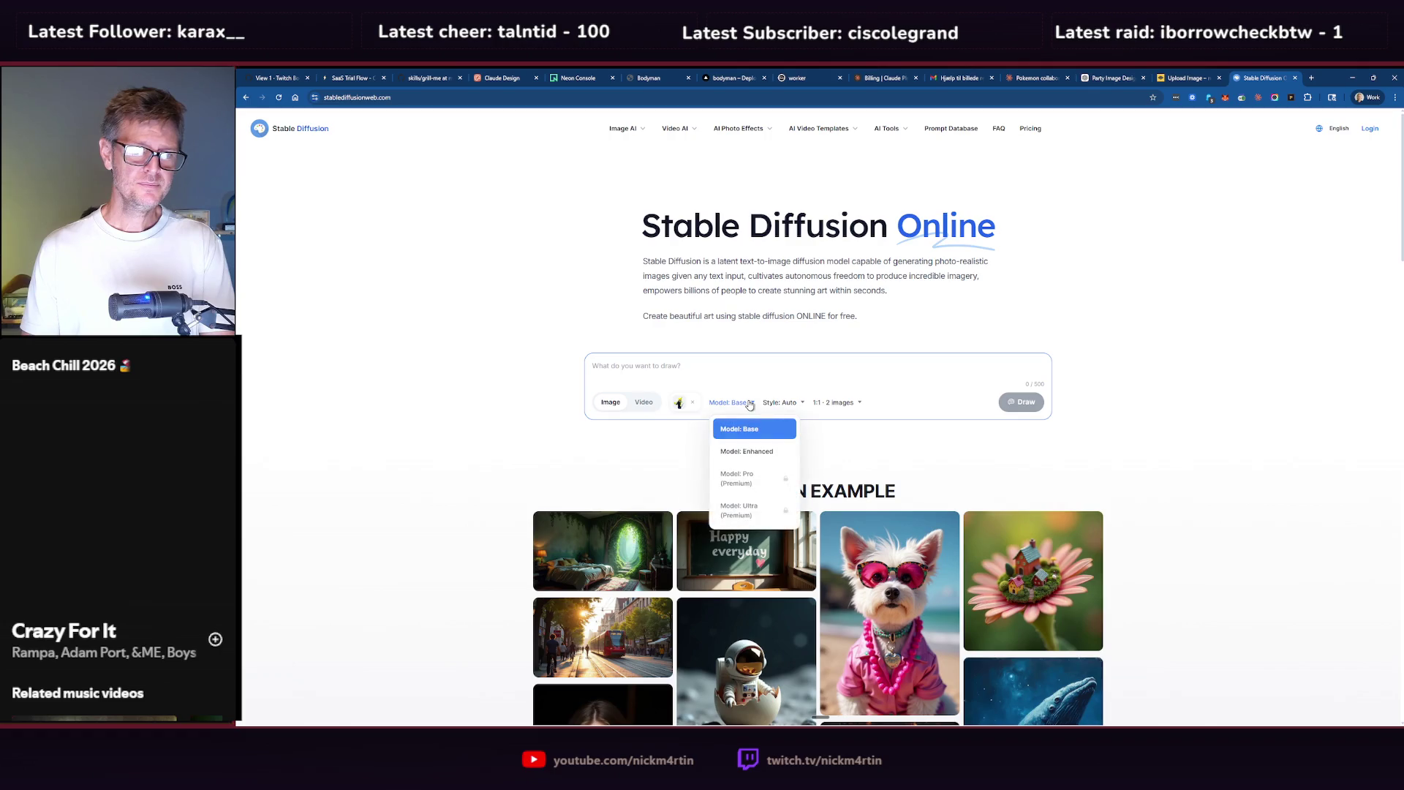
click(762, 455)
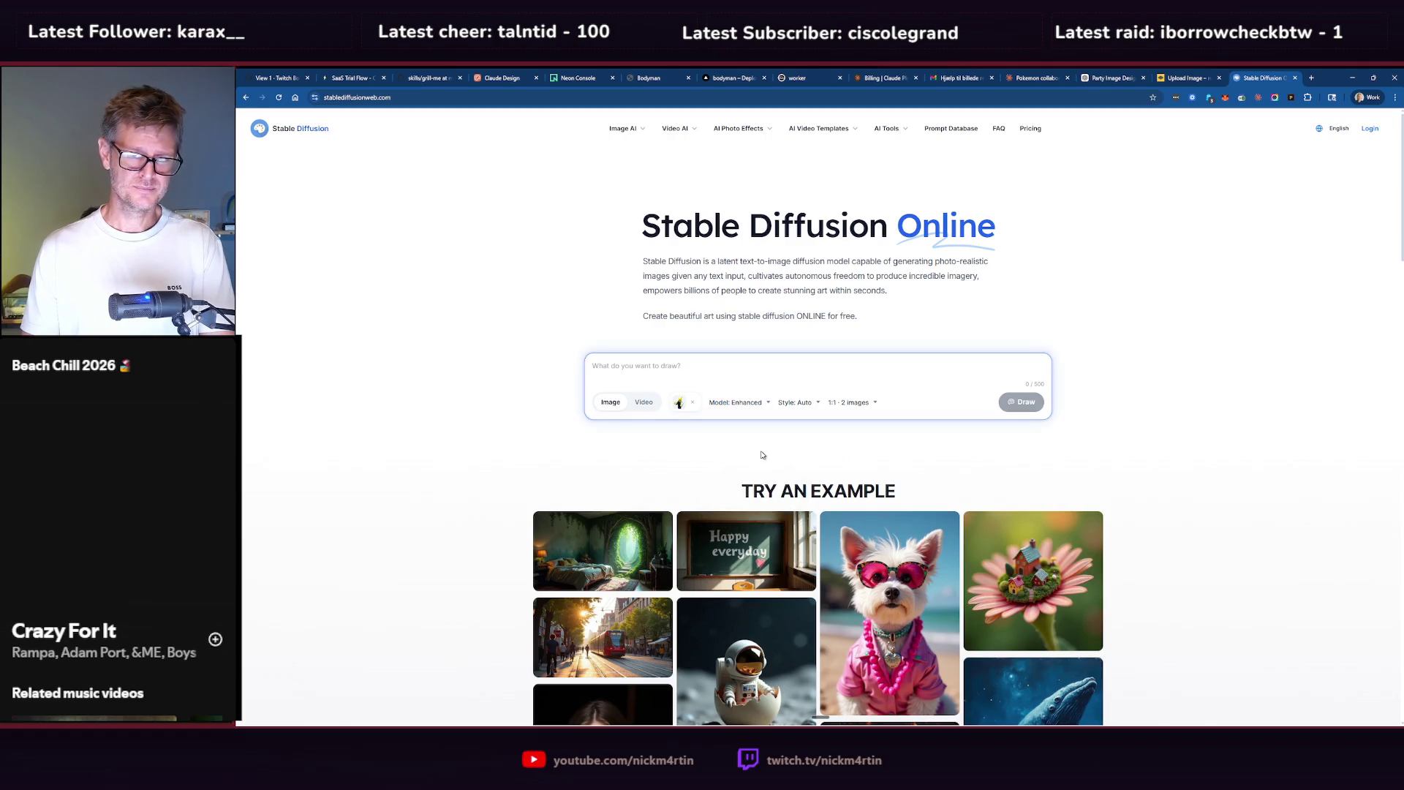
click(876, 406)
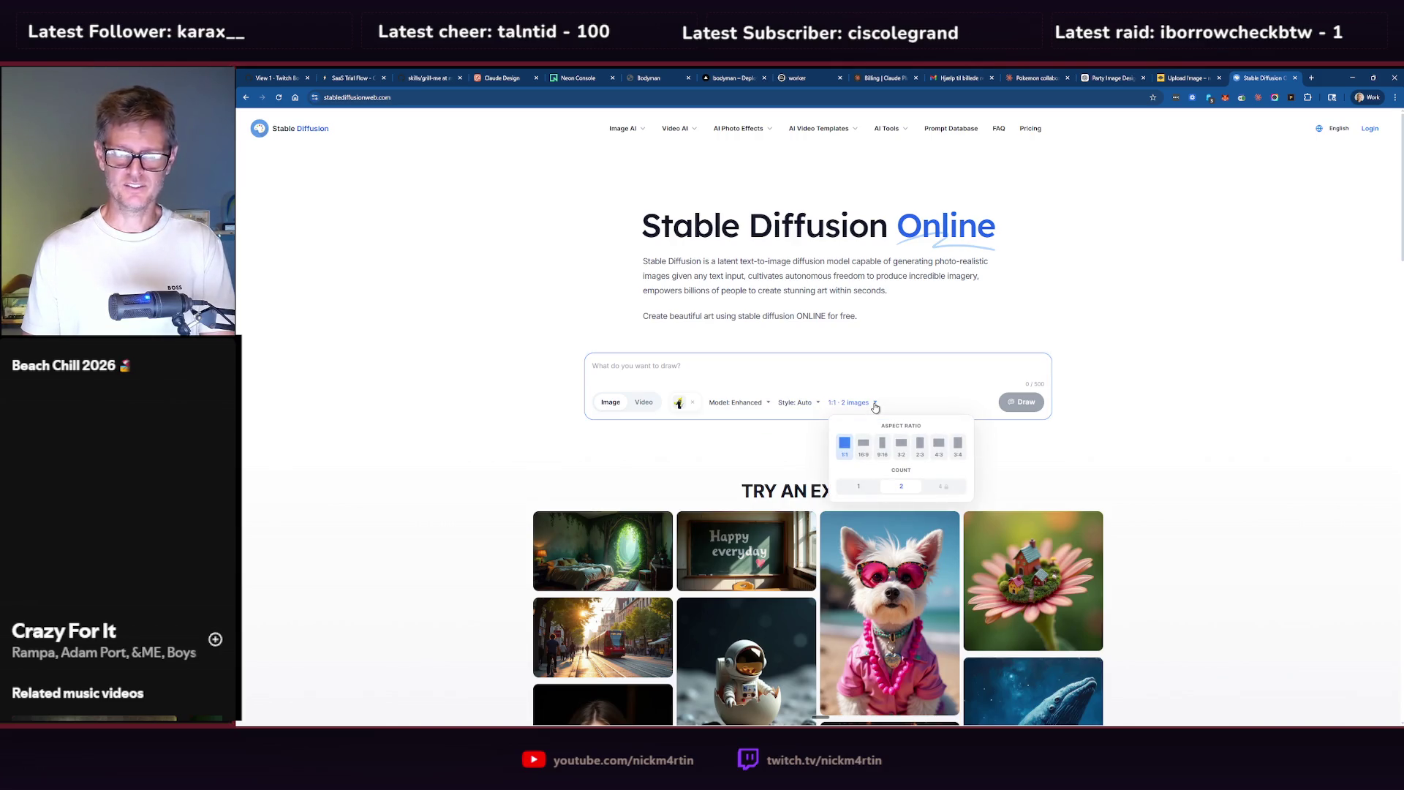
click(944, 487)
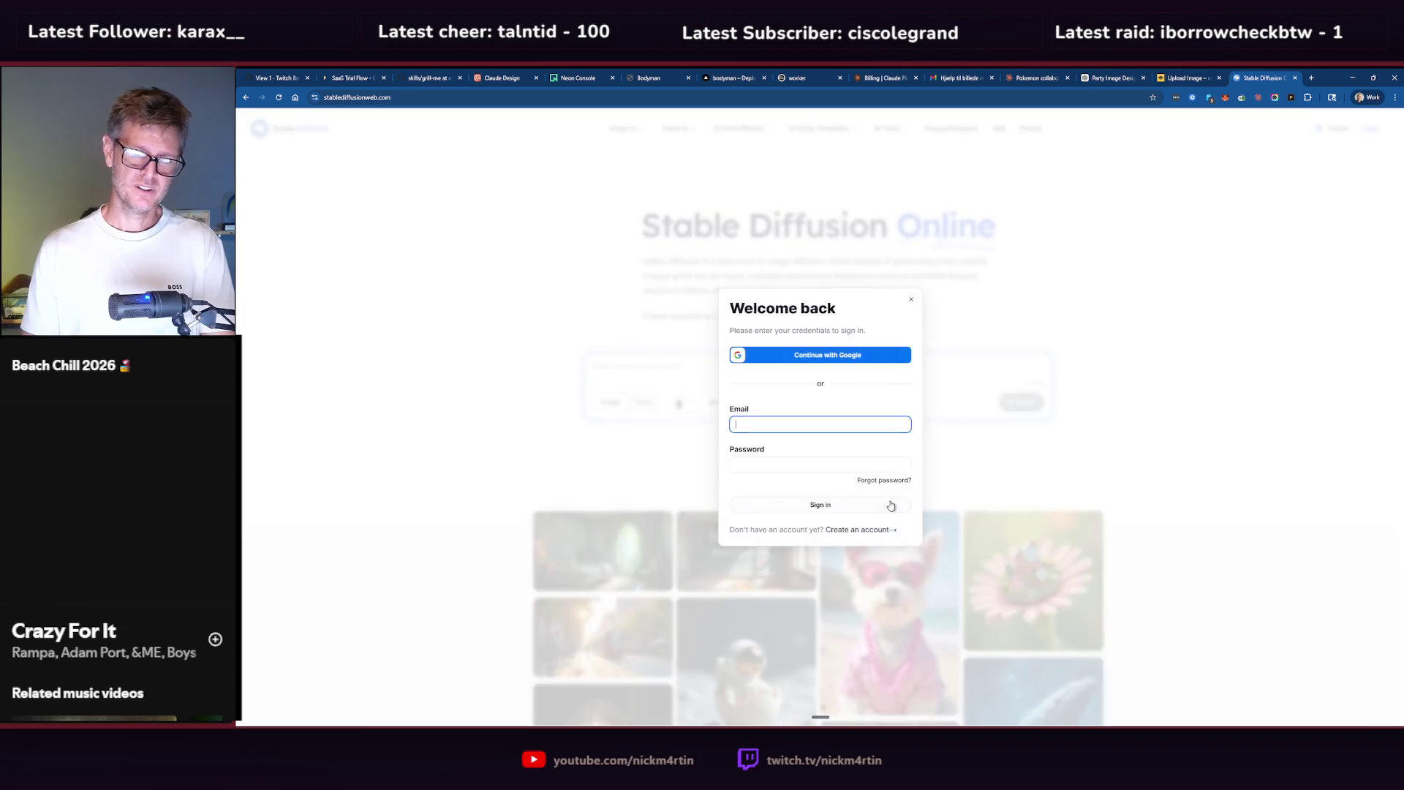
click(911, 299)
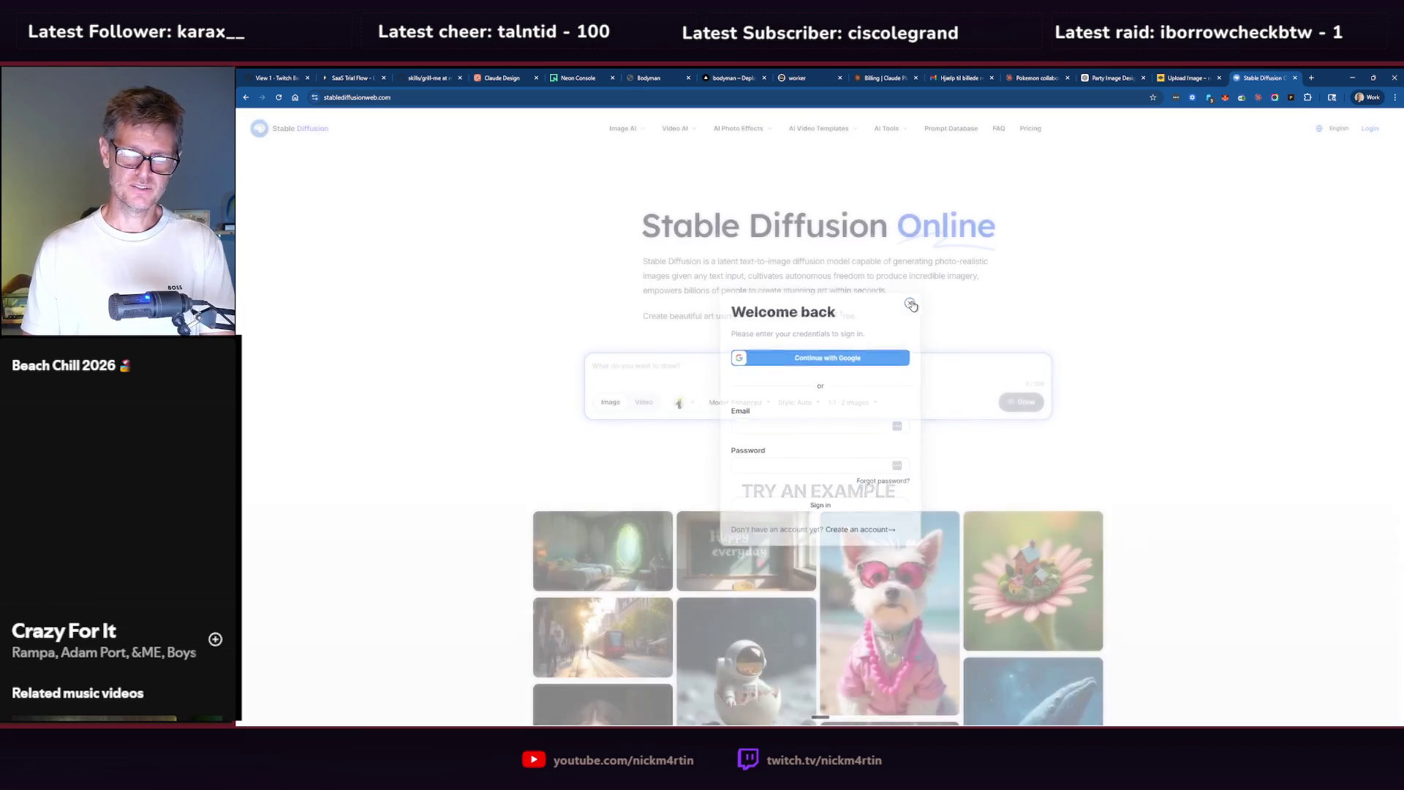
Step: Set the image count to one, then back to two, dismissing the sign-in prompt
click(850, 404)
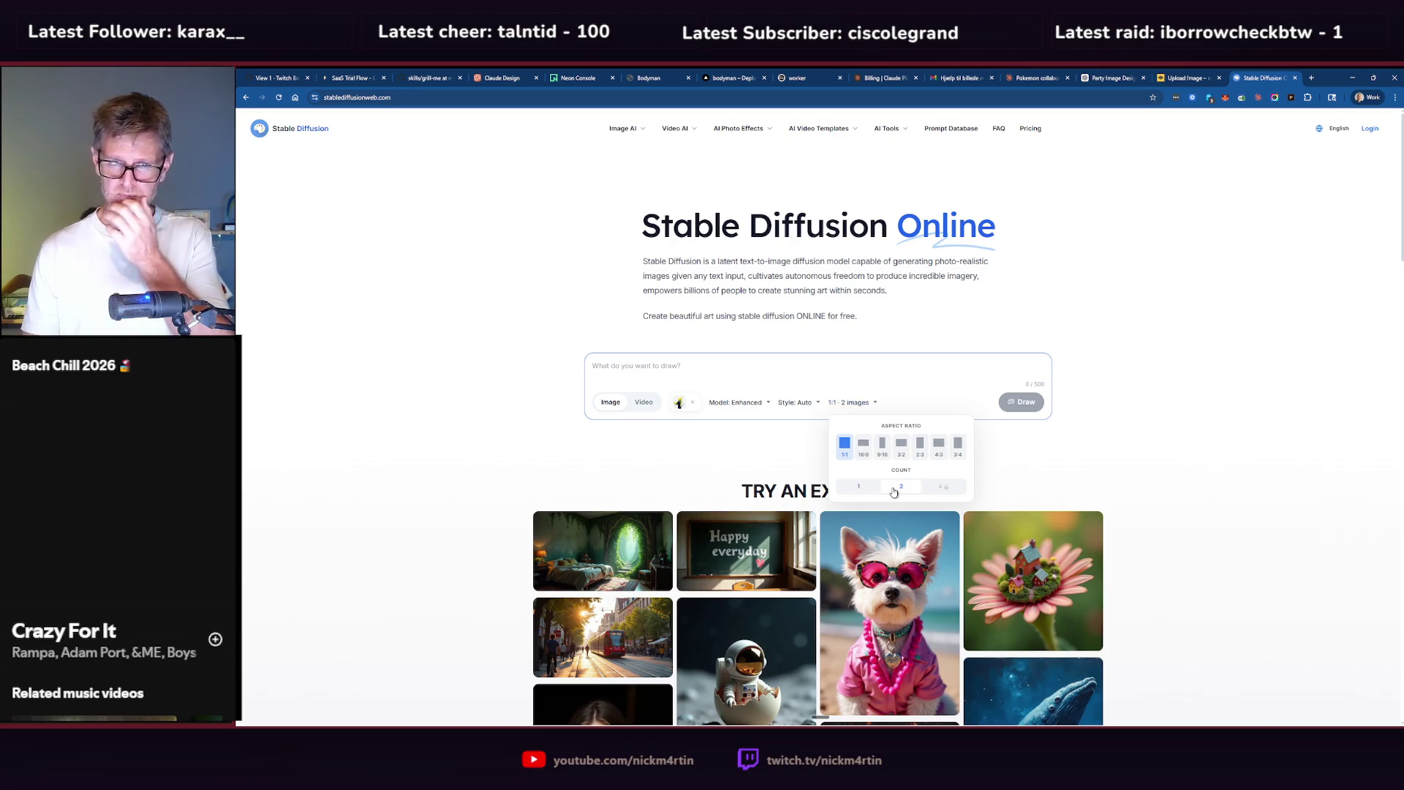
click(847, 487)
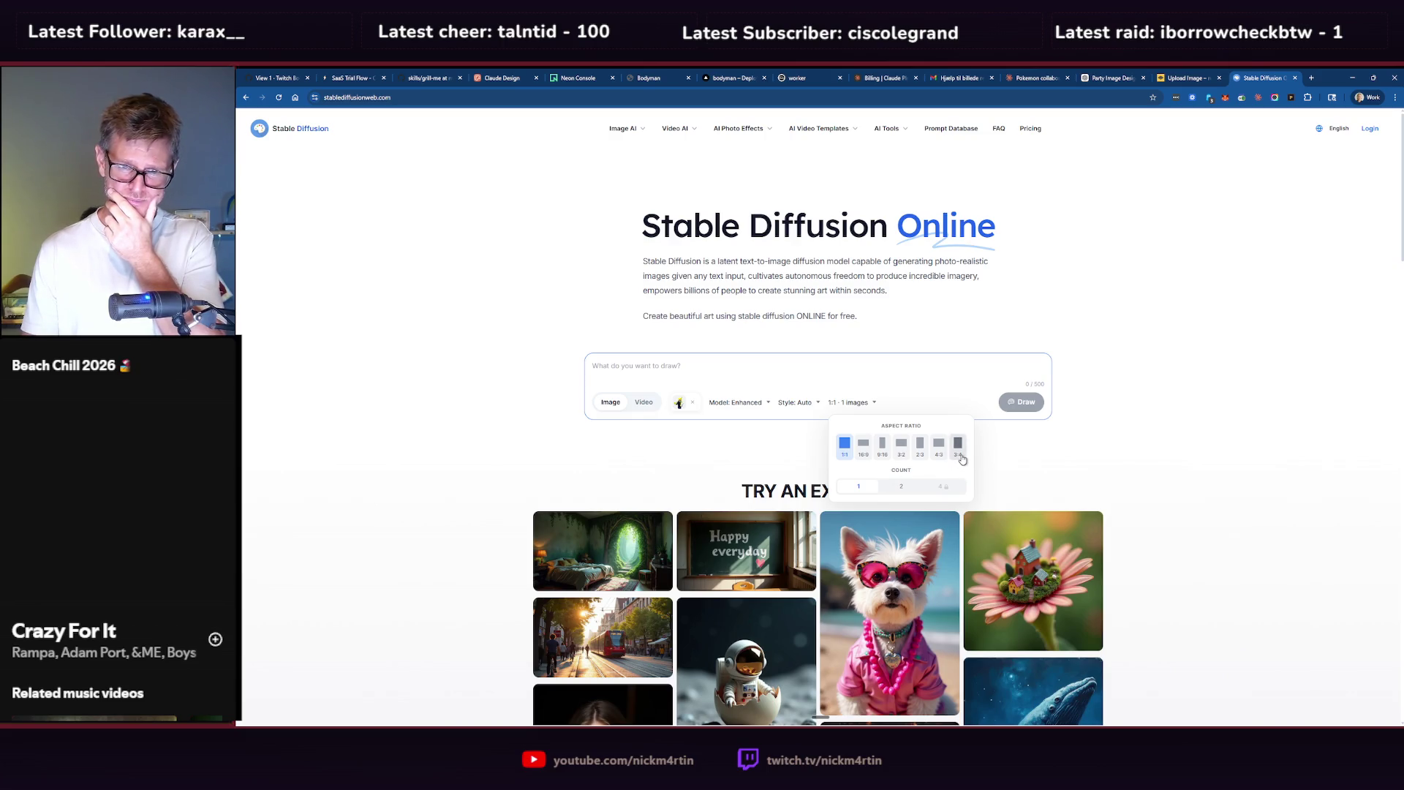
click(902, 487)
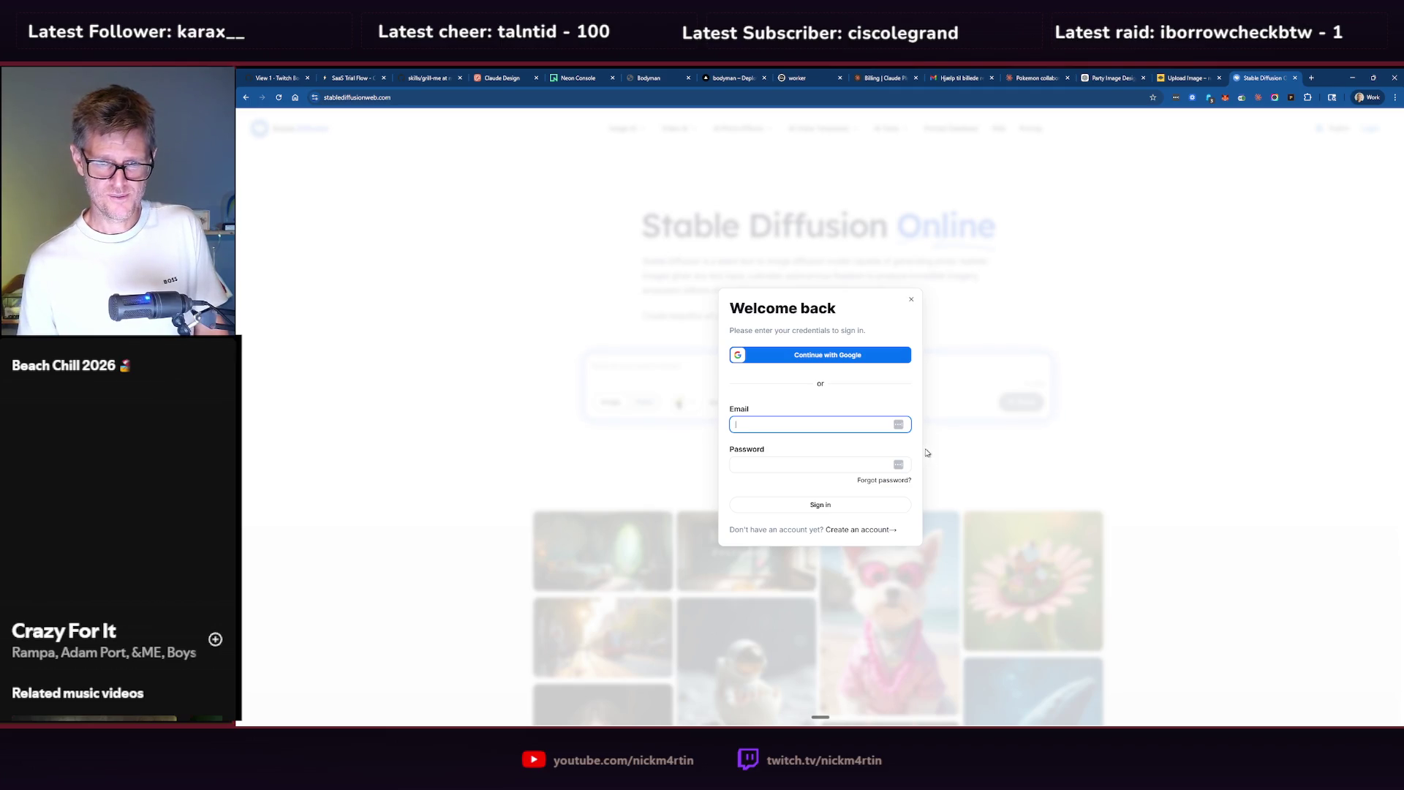
click(911, 300)
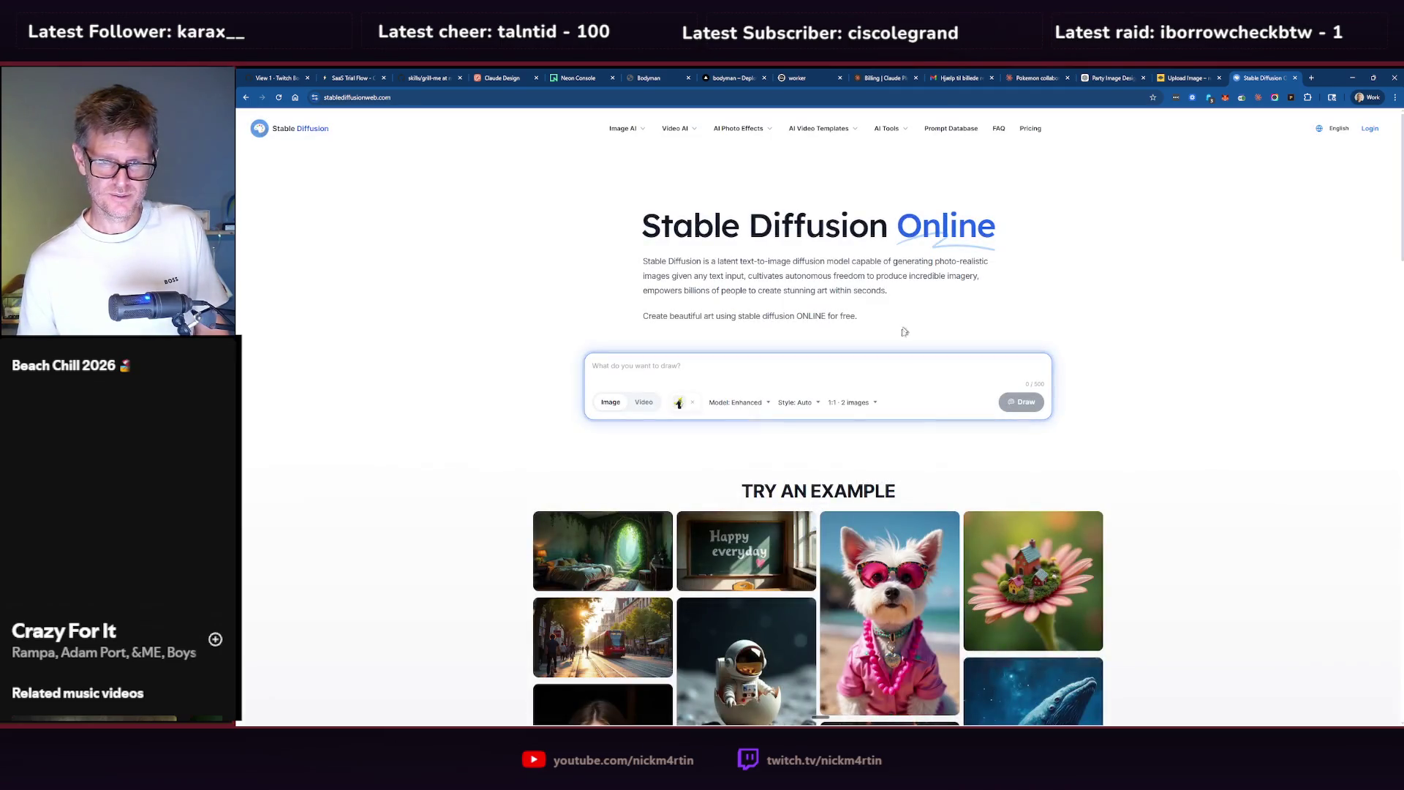
Step: Scroll down the stablediffusionweb.com page to the FAQ answers and footer
scroll(853, 423, down, 4)
scroll(868, 446, down, 4)
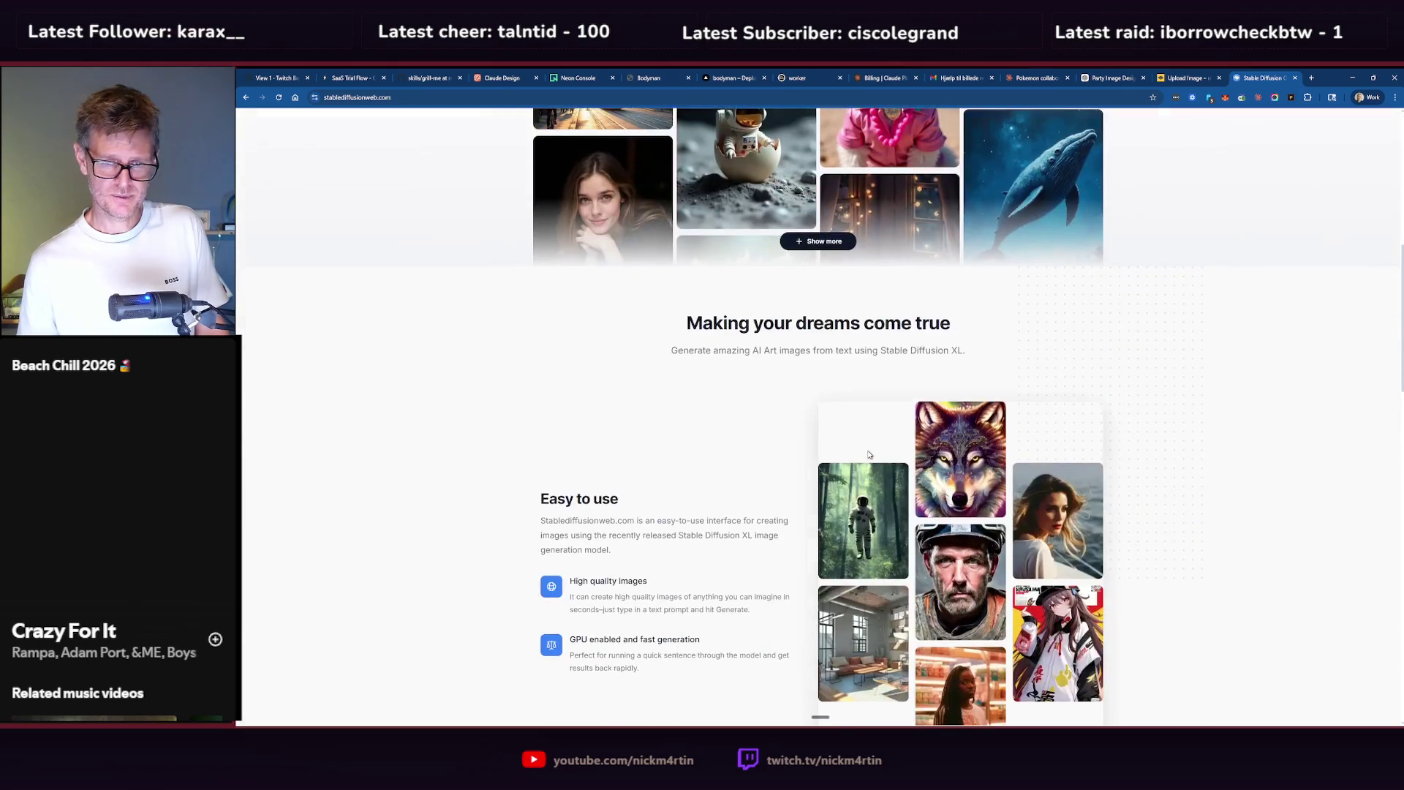
scroll(868, 454, down, 13)
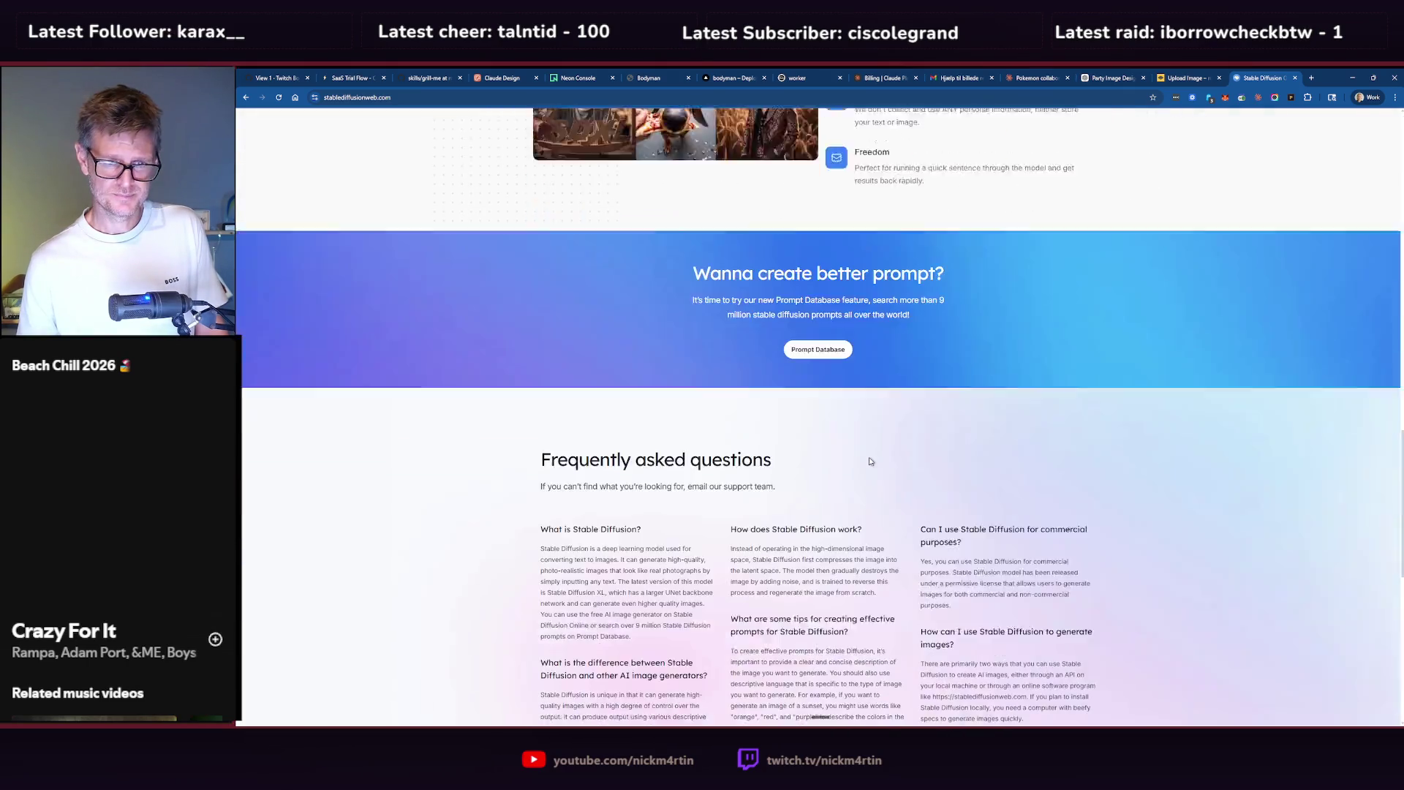
scroll(871, 460, down, 7)
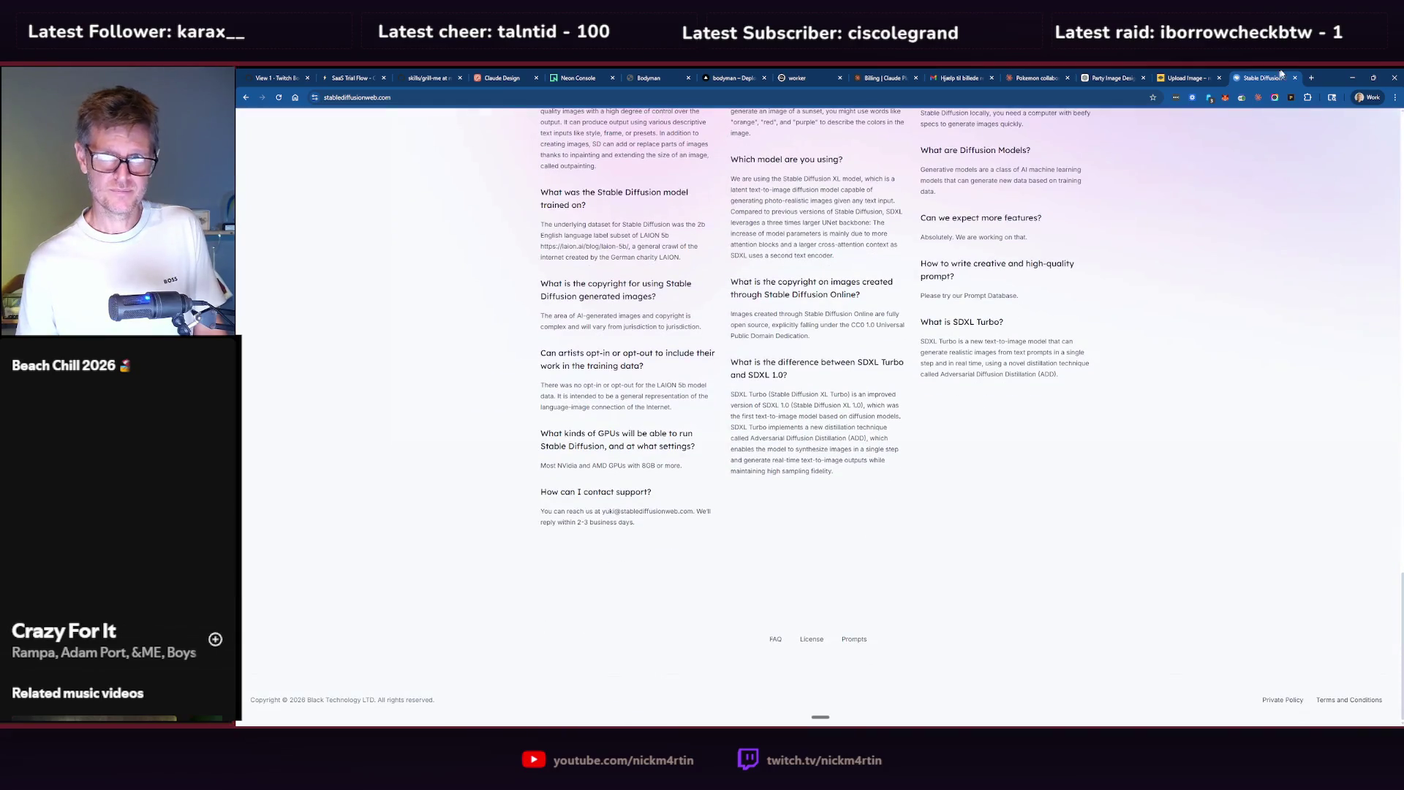
click(1311, 78)
Step: Search Google for 'nano banana' and open the Gemini Nano Banana 2 result
text(nano bana)
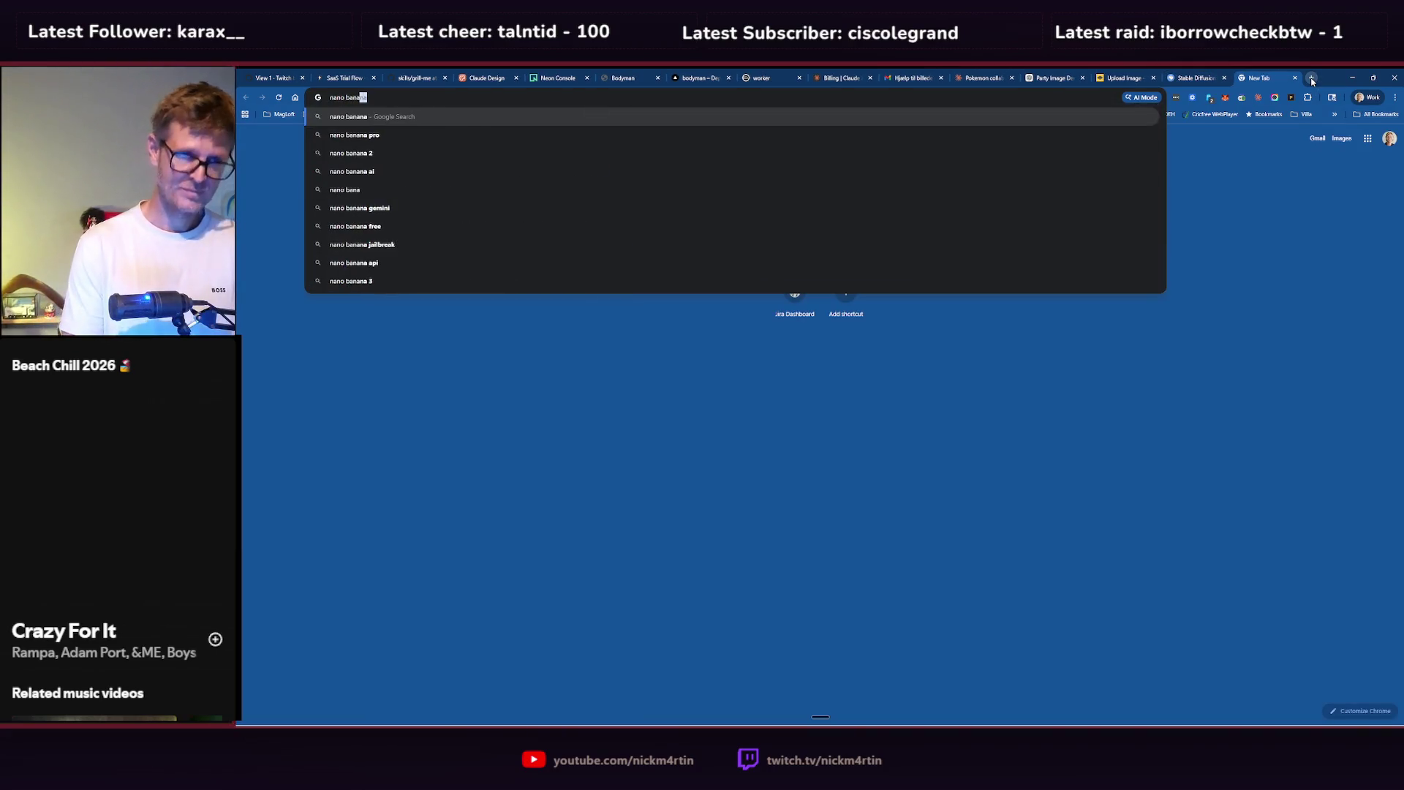
key(Return)
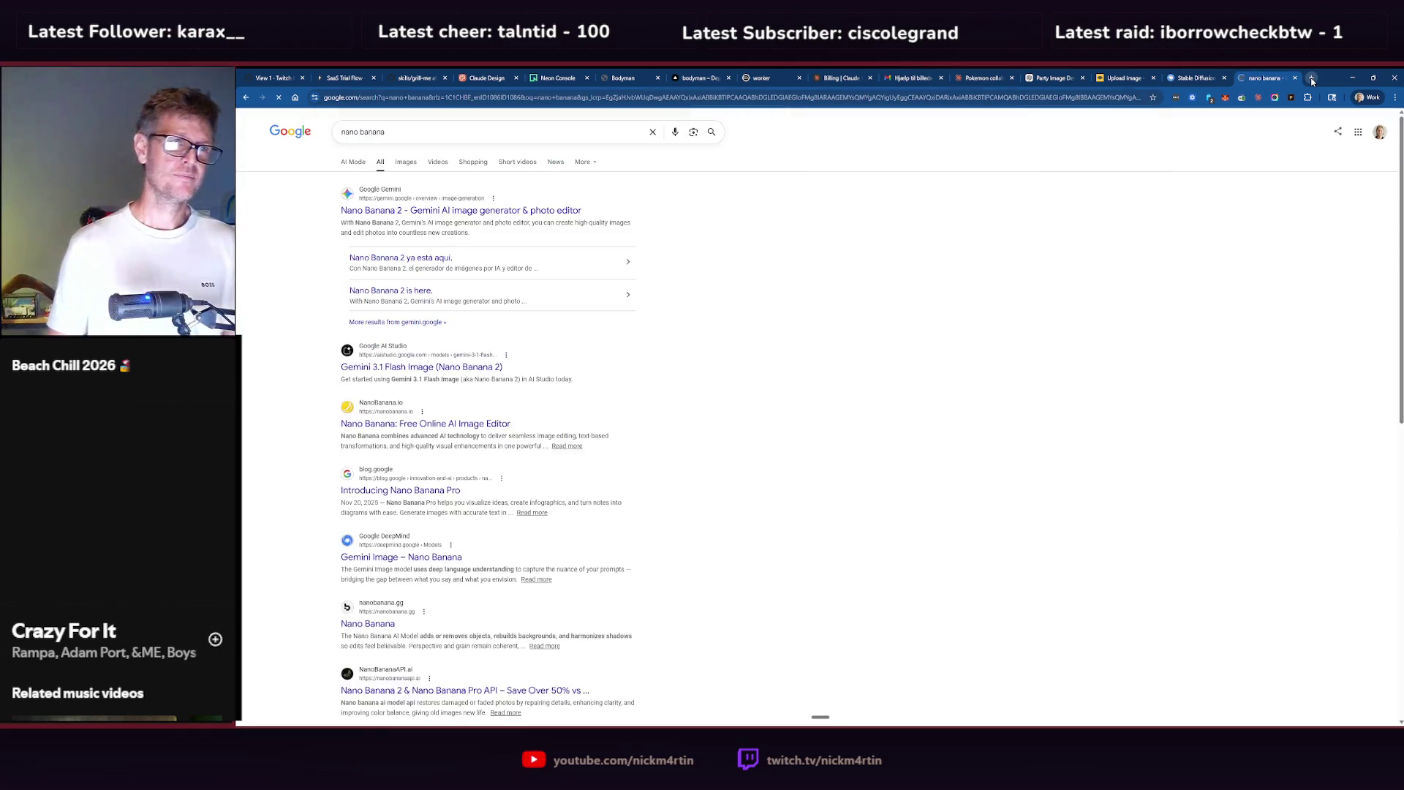
click(476, 212)
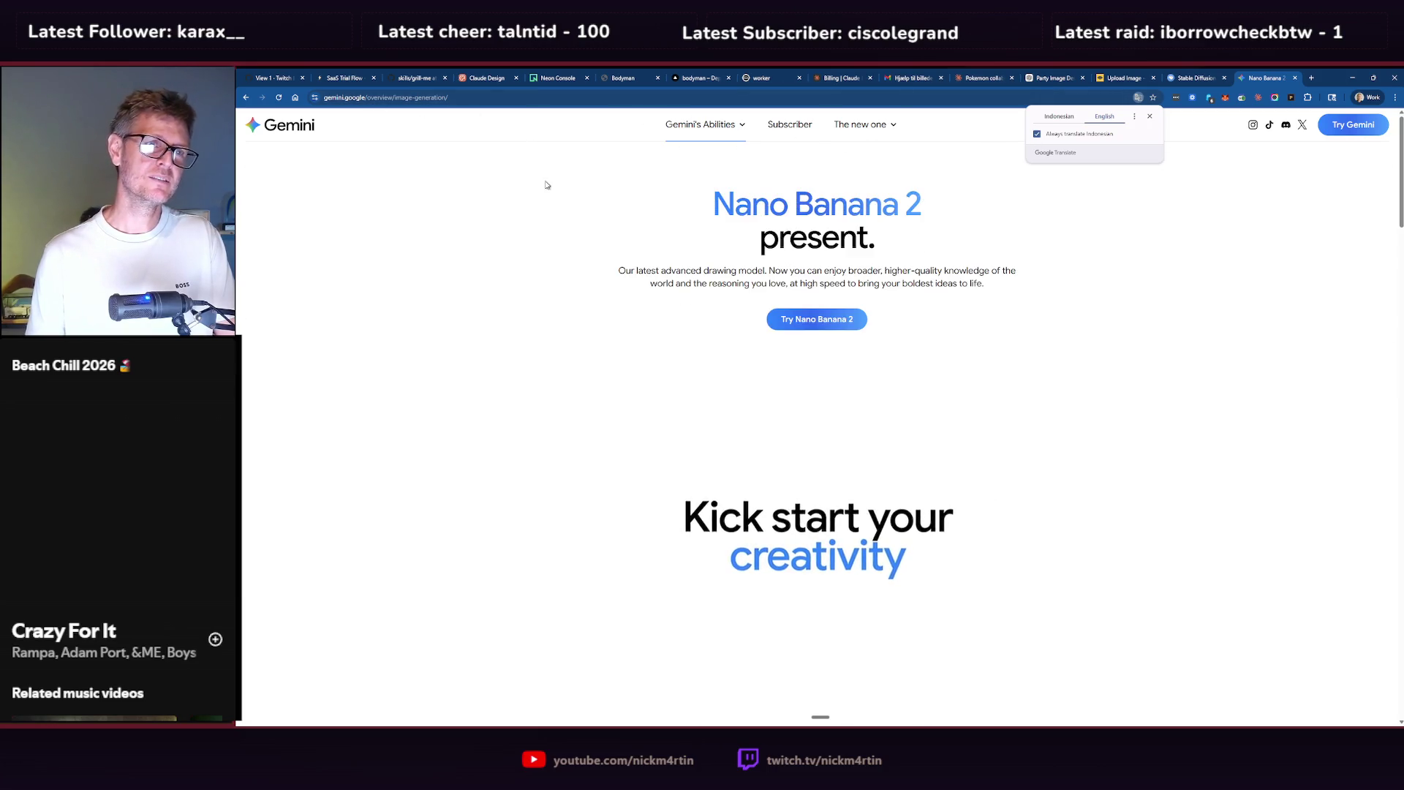
Step: Turn always-translate Indonesian off and back on, dismiss the translation offer, and launch Gemini
mouse_move(723, 128)
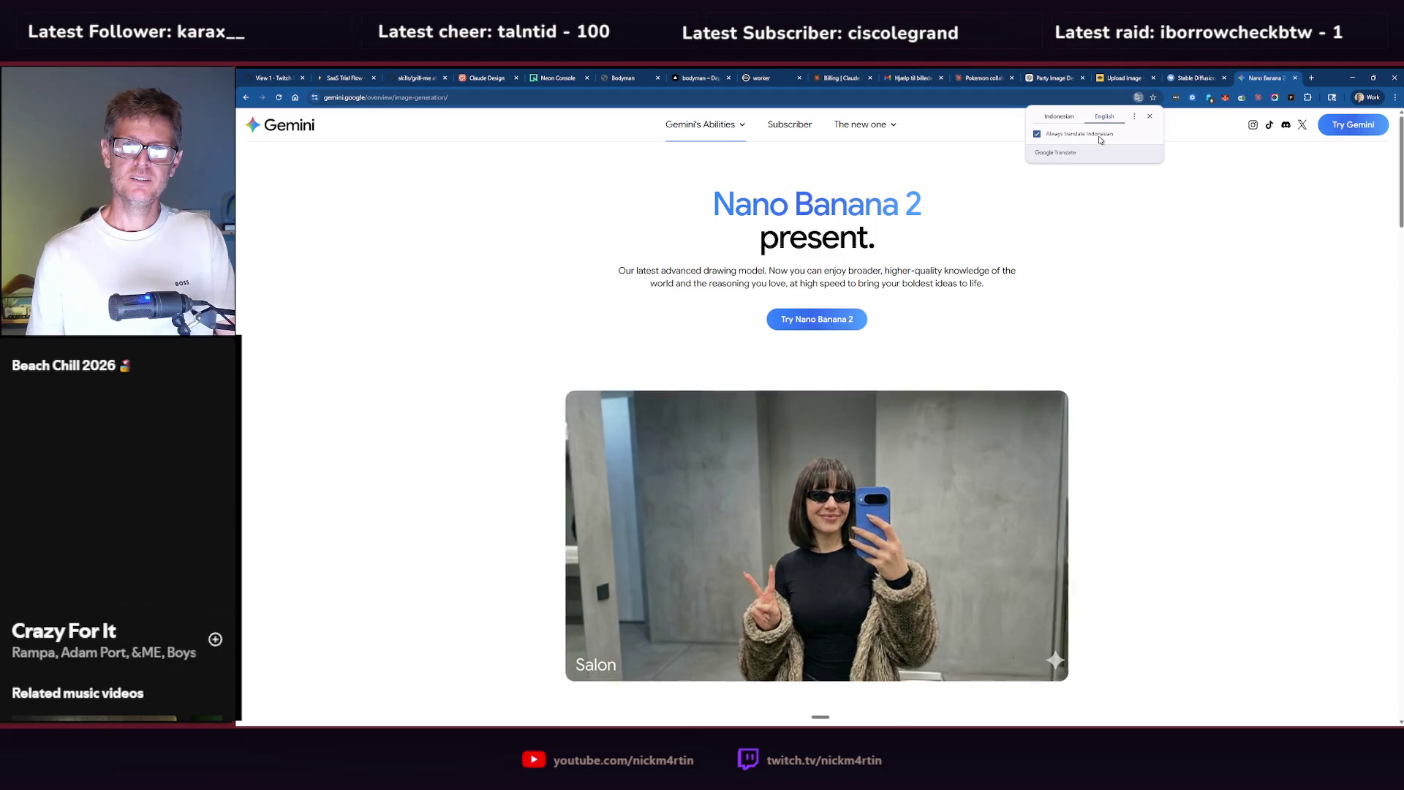
click(1099, 137)
click(1099, 137)
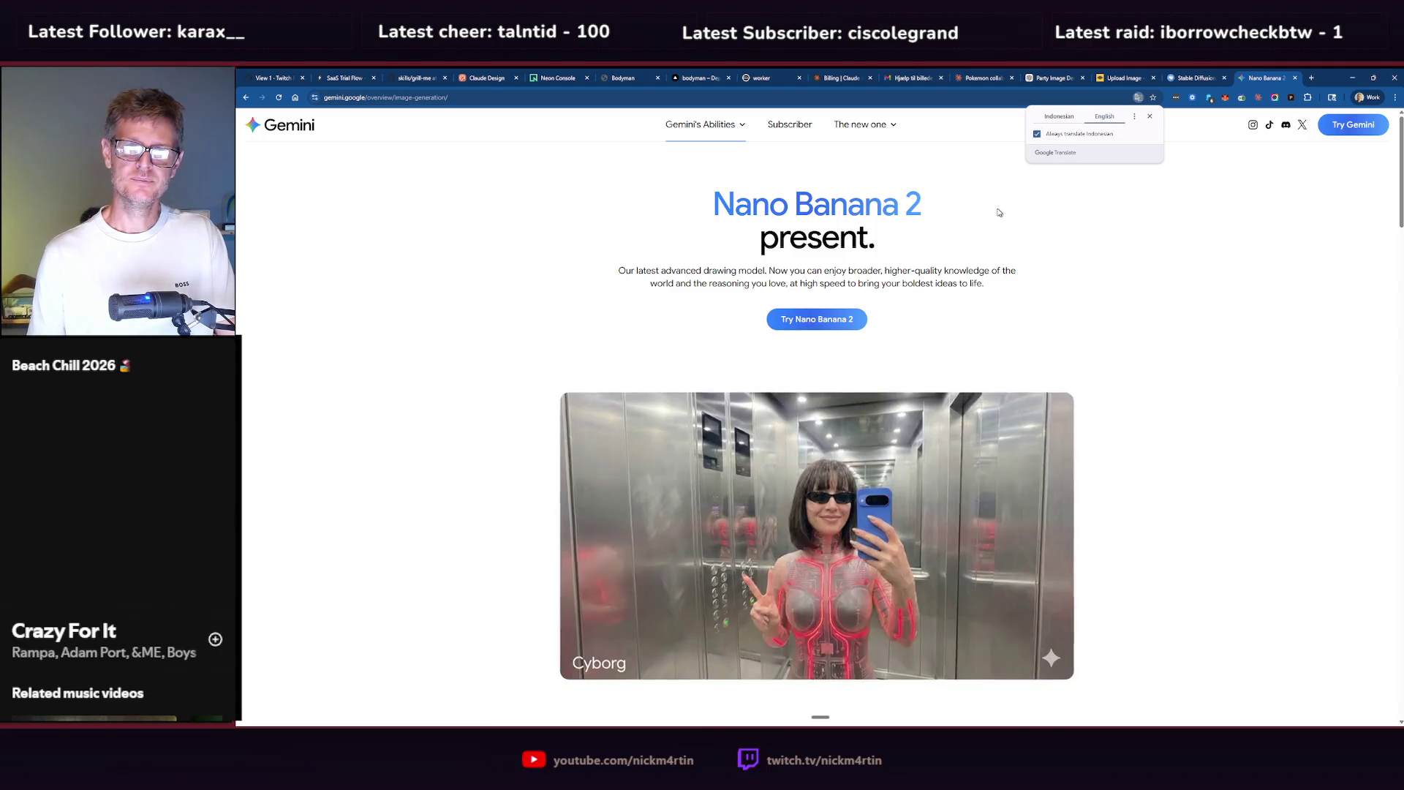
click(1136, 228)
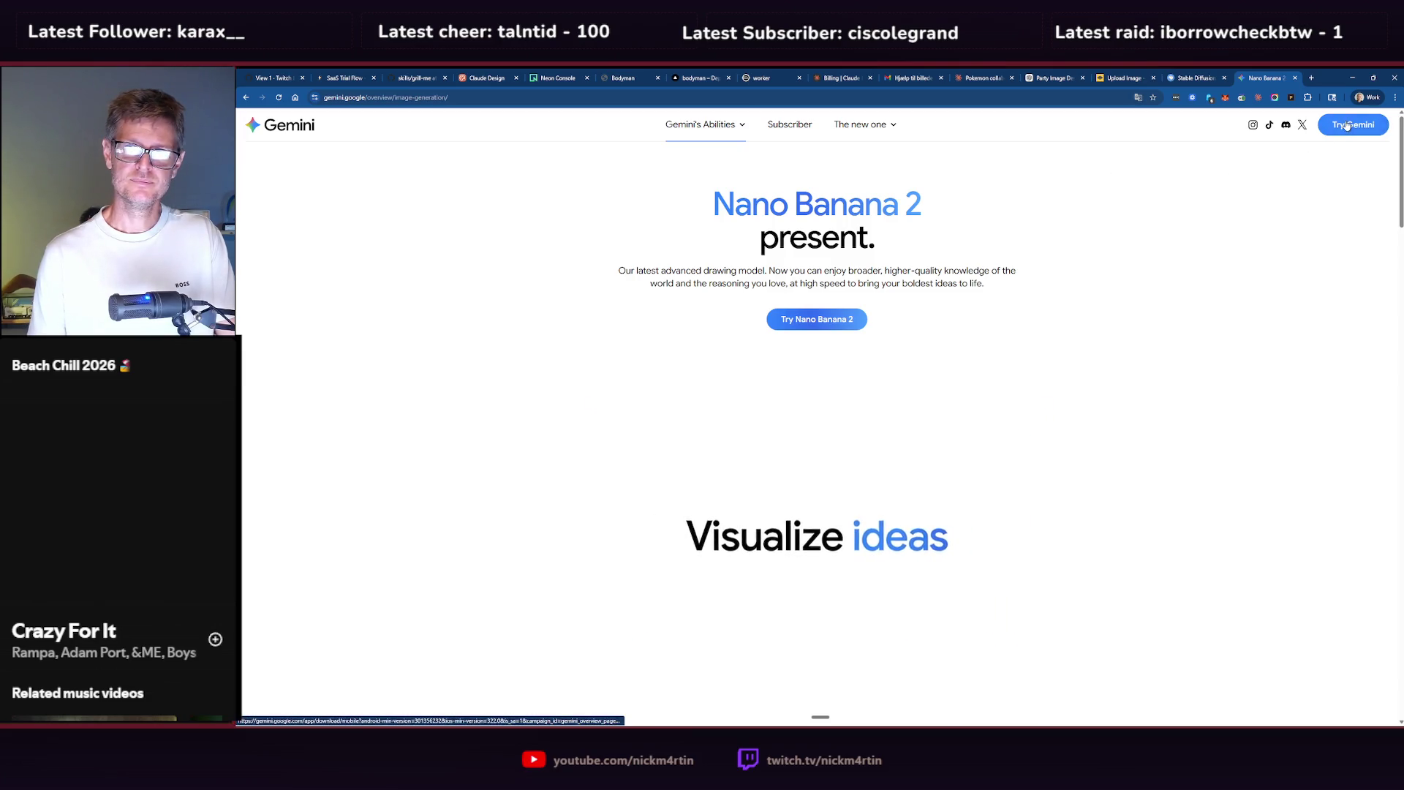
click(833, 324)
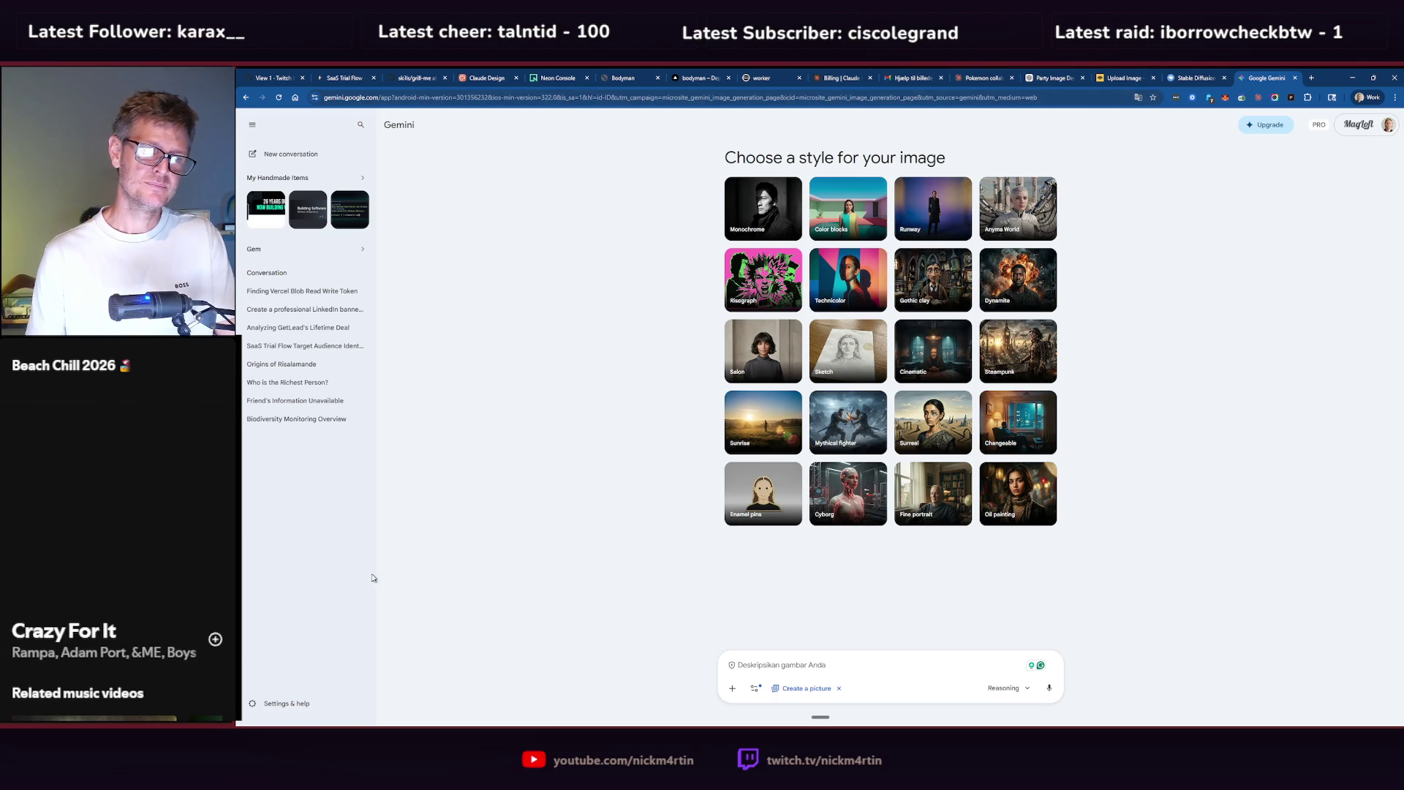
Step: Open Gemini's Settings & help and view the detected location details
click(306, 703)
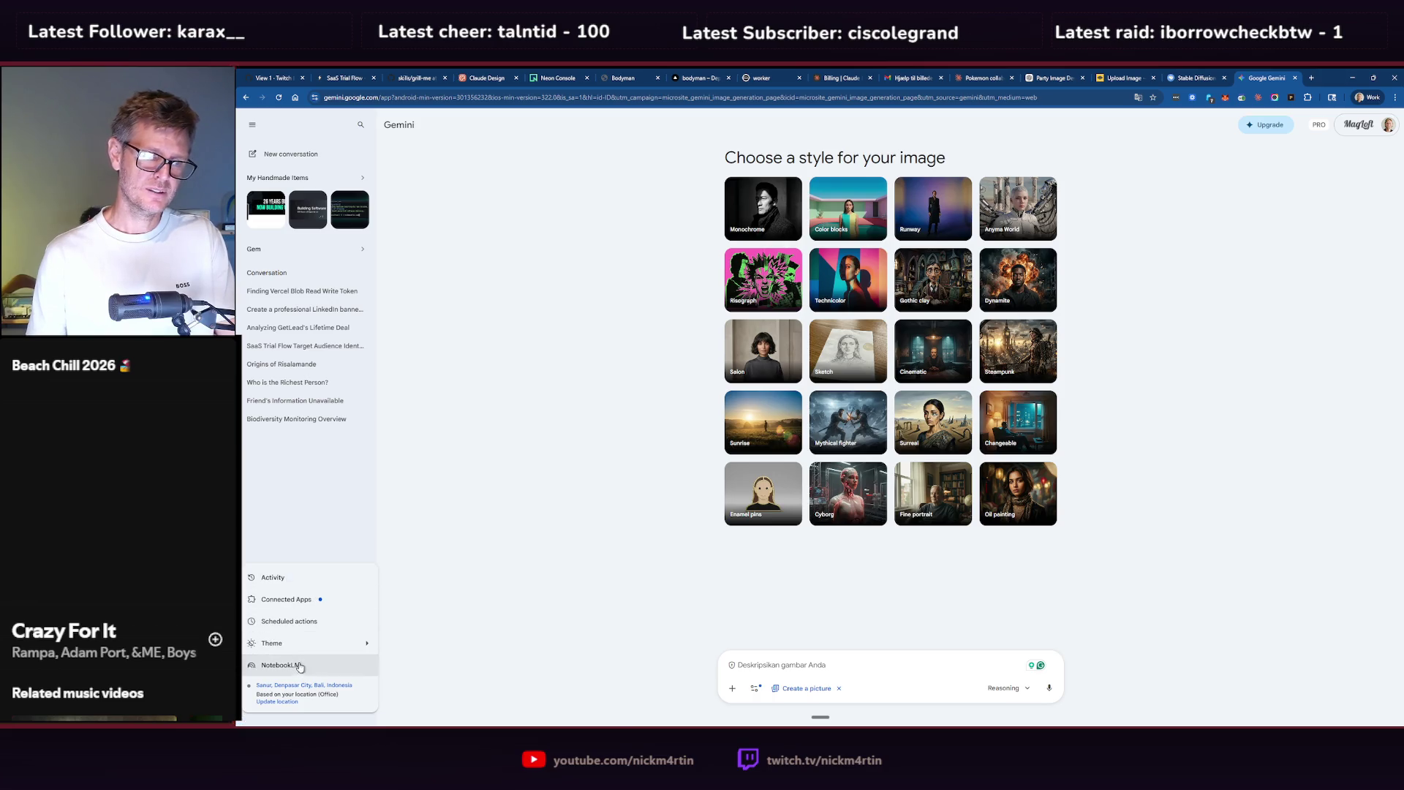
click(480, 591)
click(276, 704)
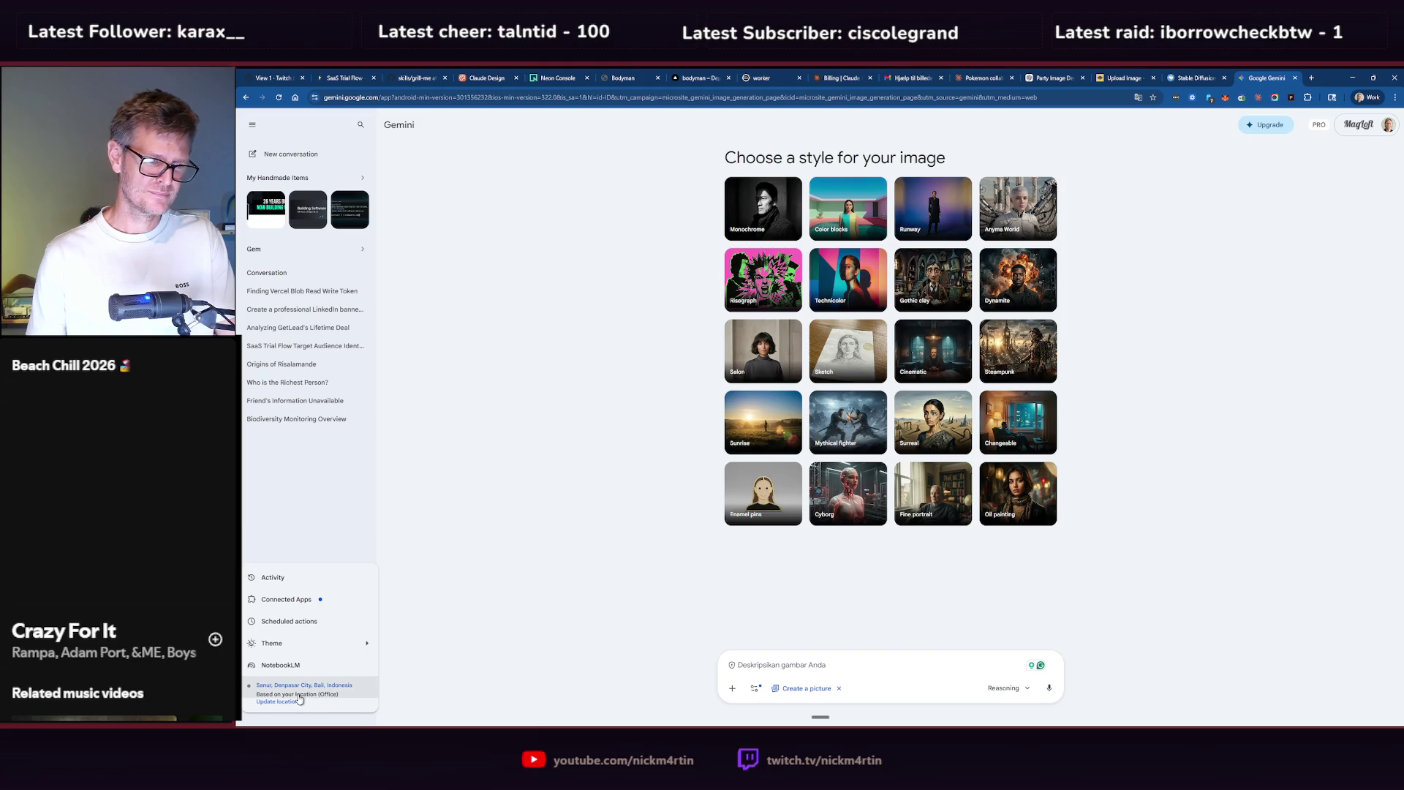
click(299, 700)
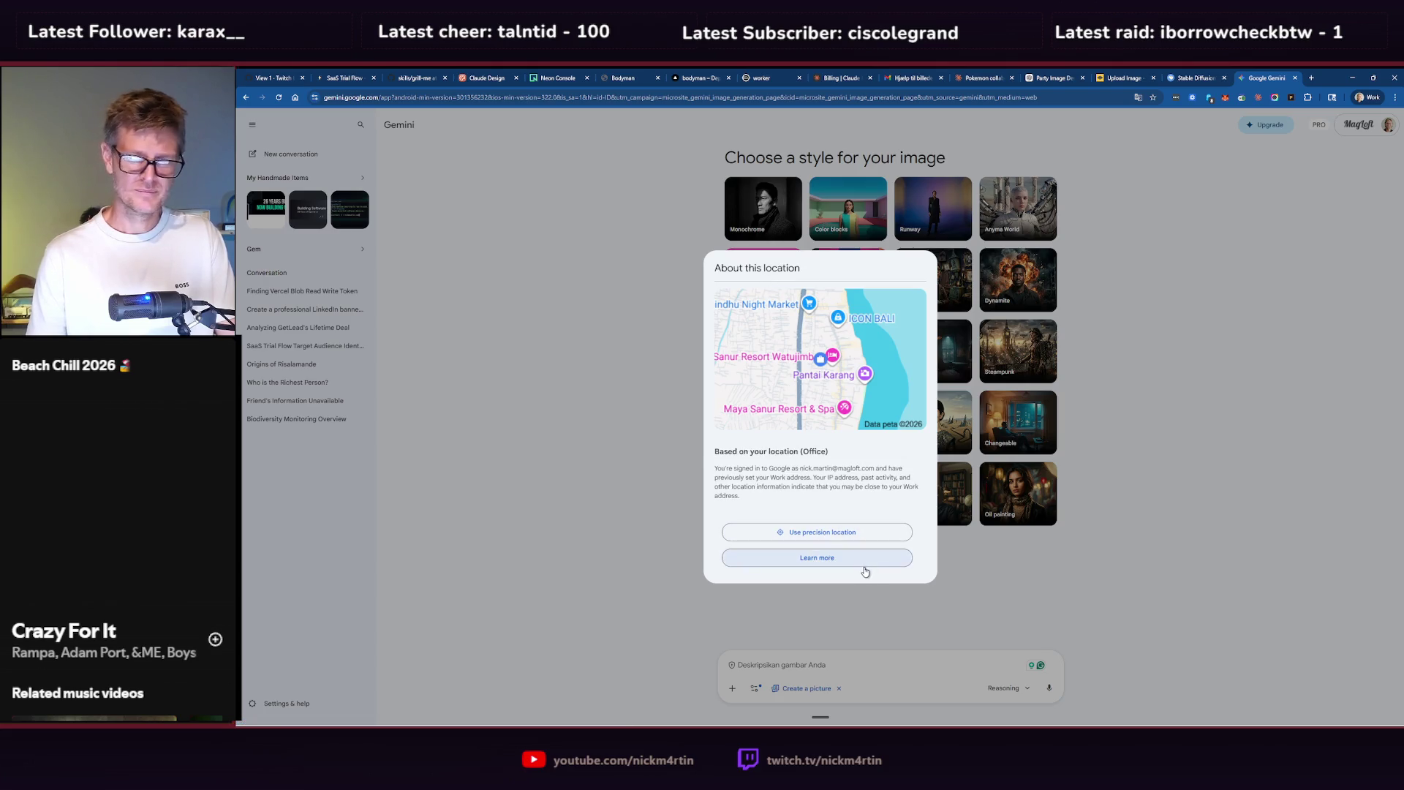
Step: Read the location Learn more page, close it and the location details, then reopen Settings & help
click(834, 559)
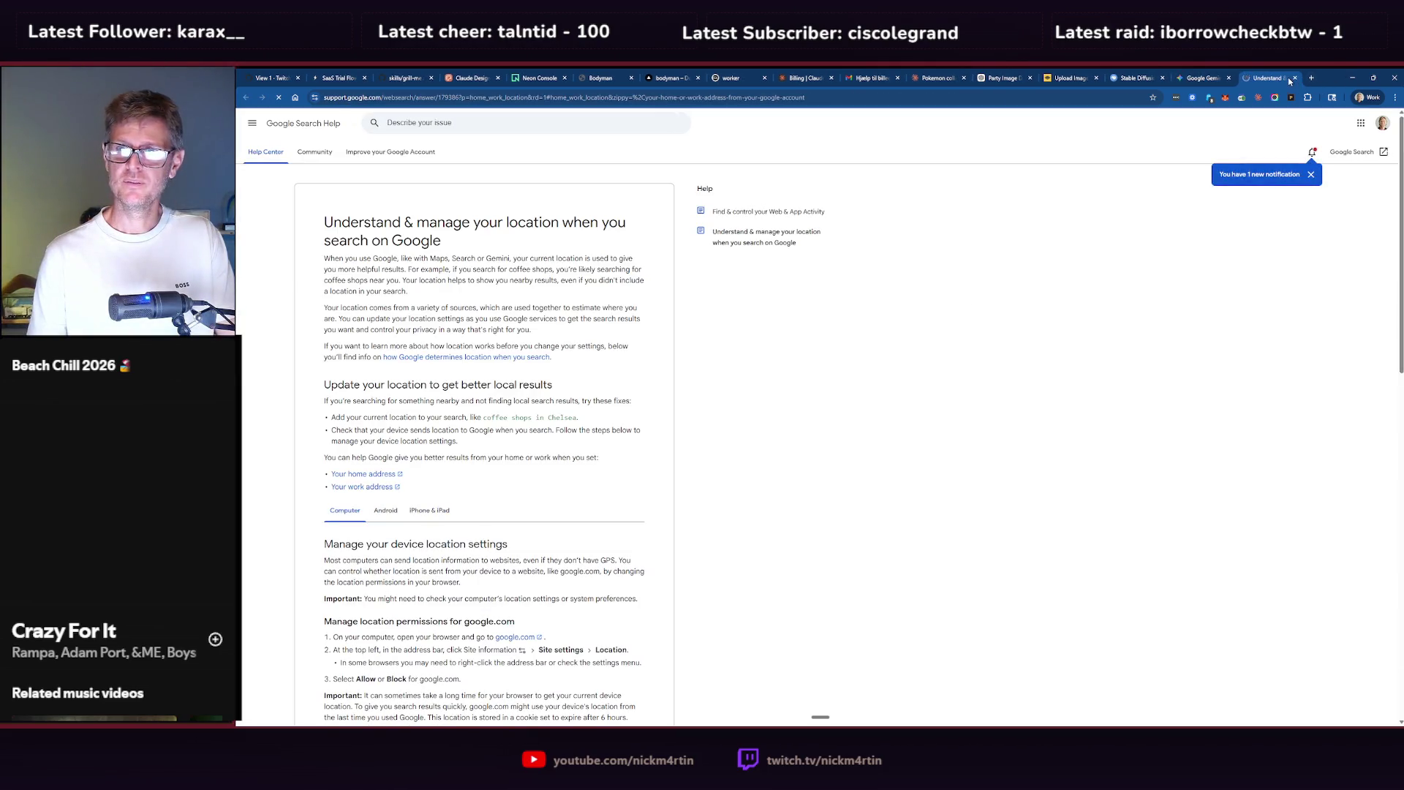
click(1296, 78)
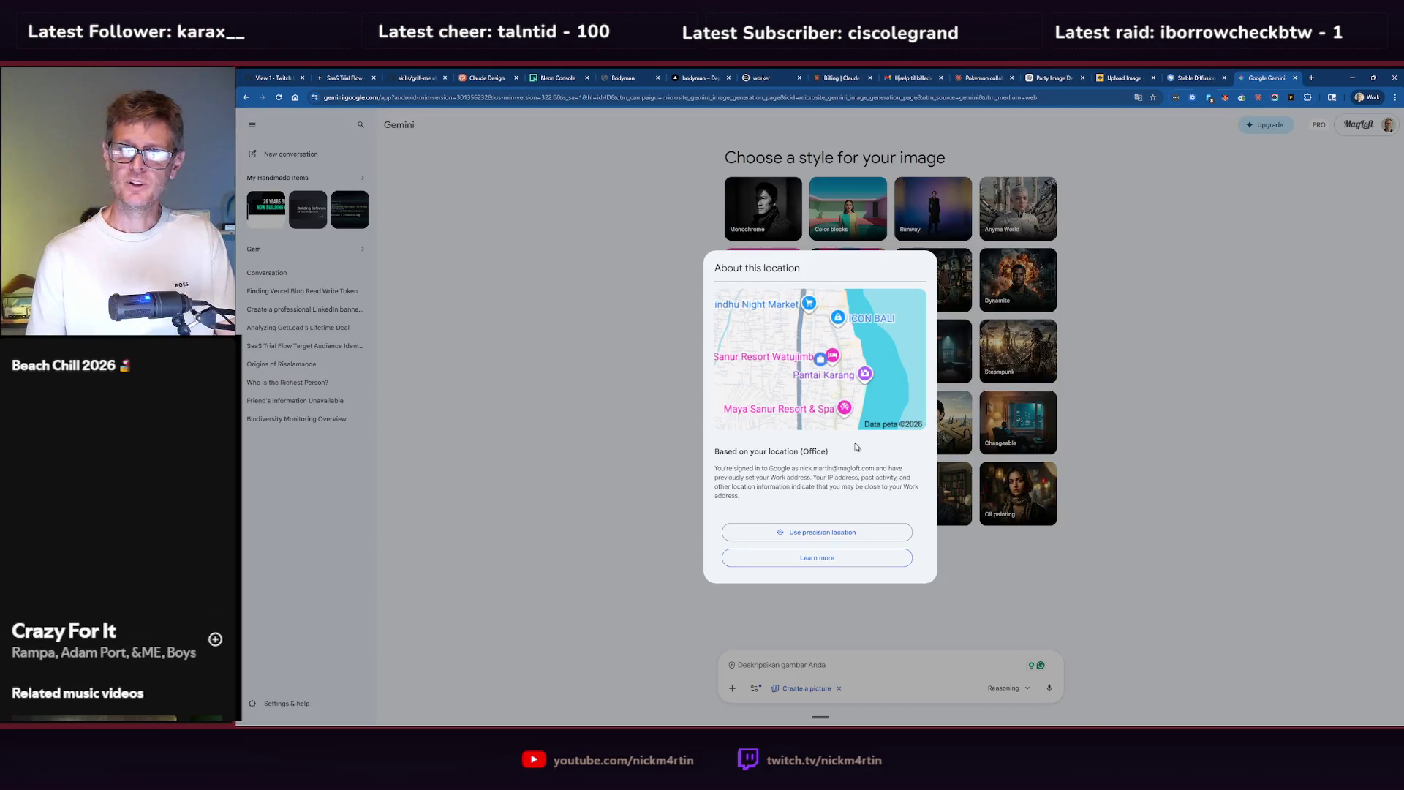
click(616, 557)
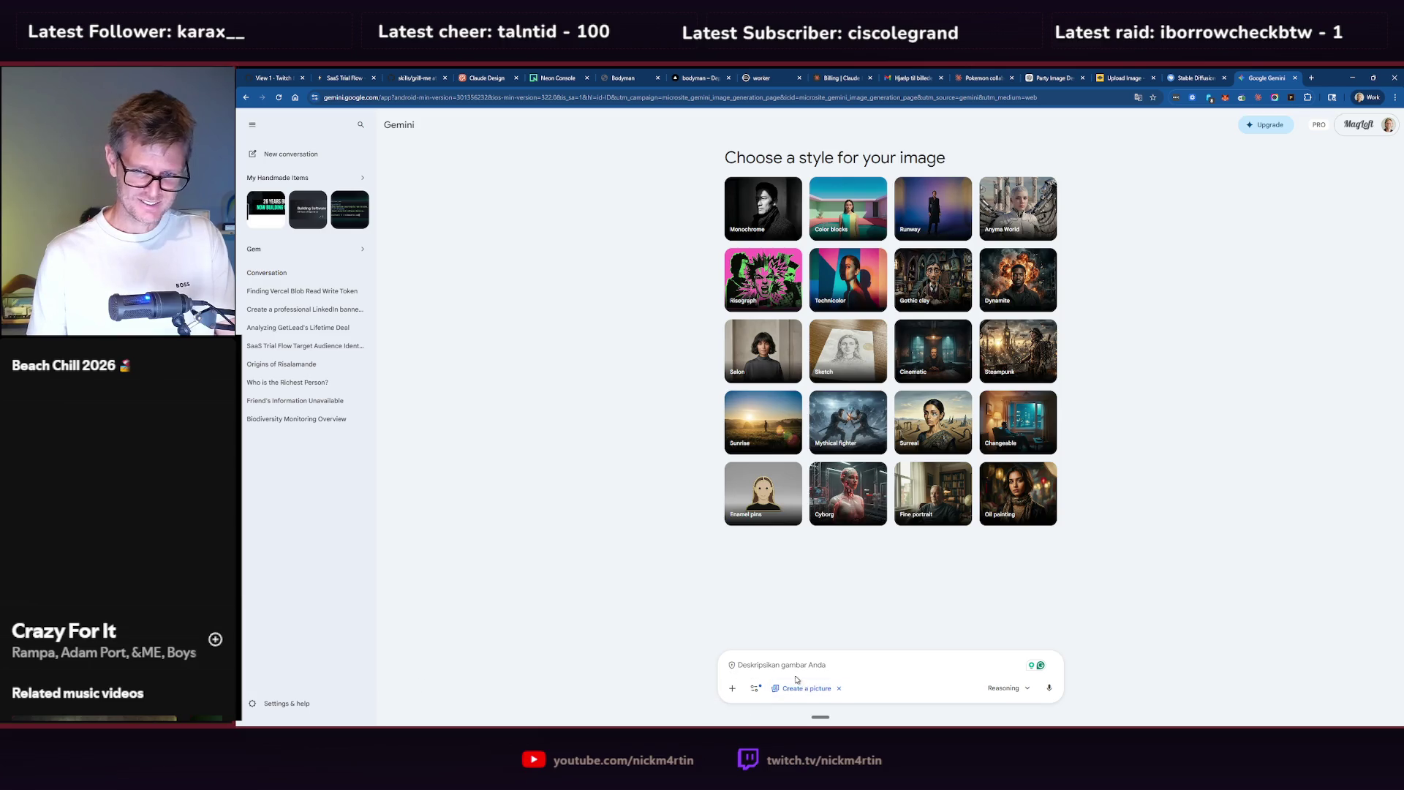
click(269, 703)
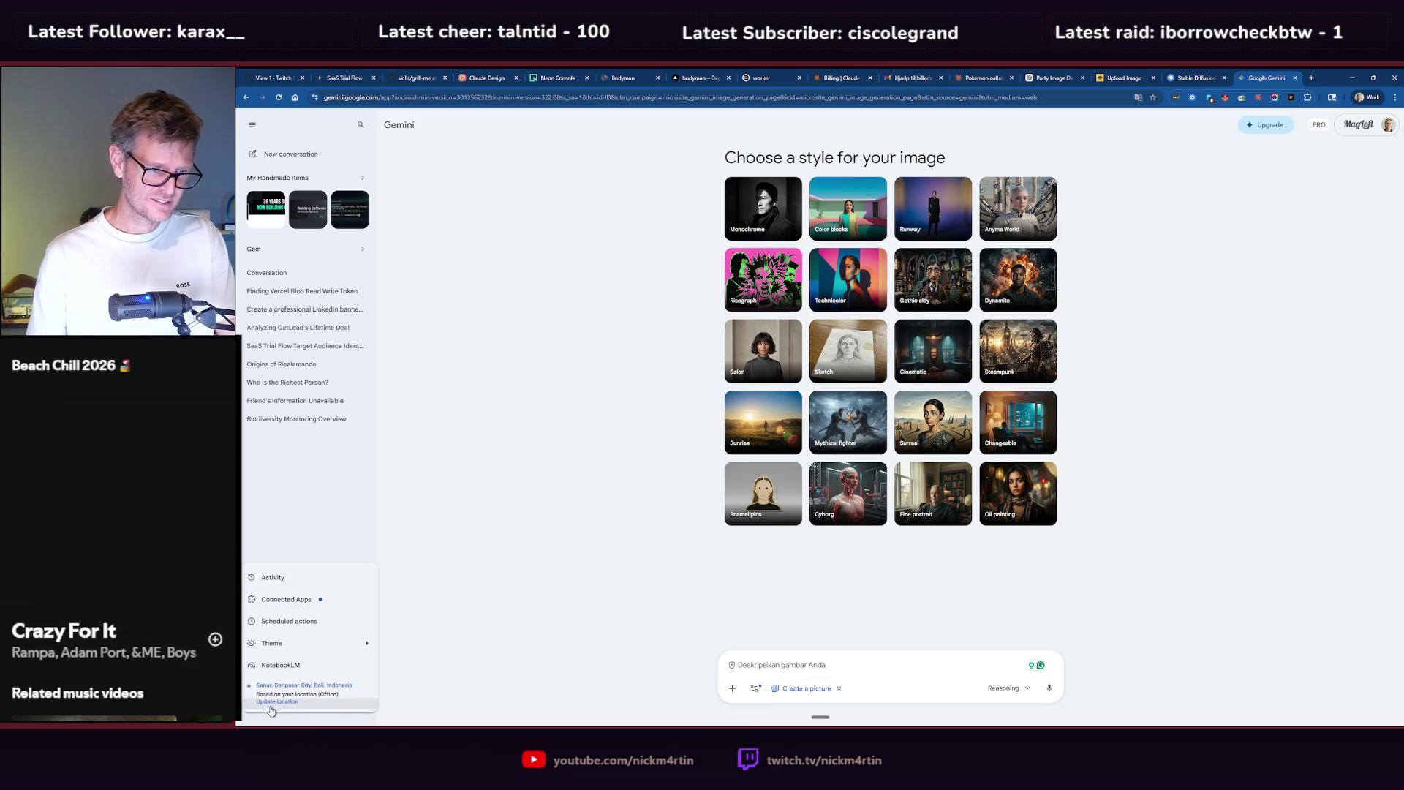
mouse_move(281, 643)
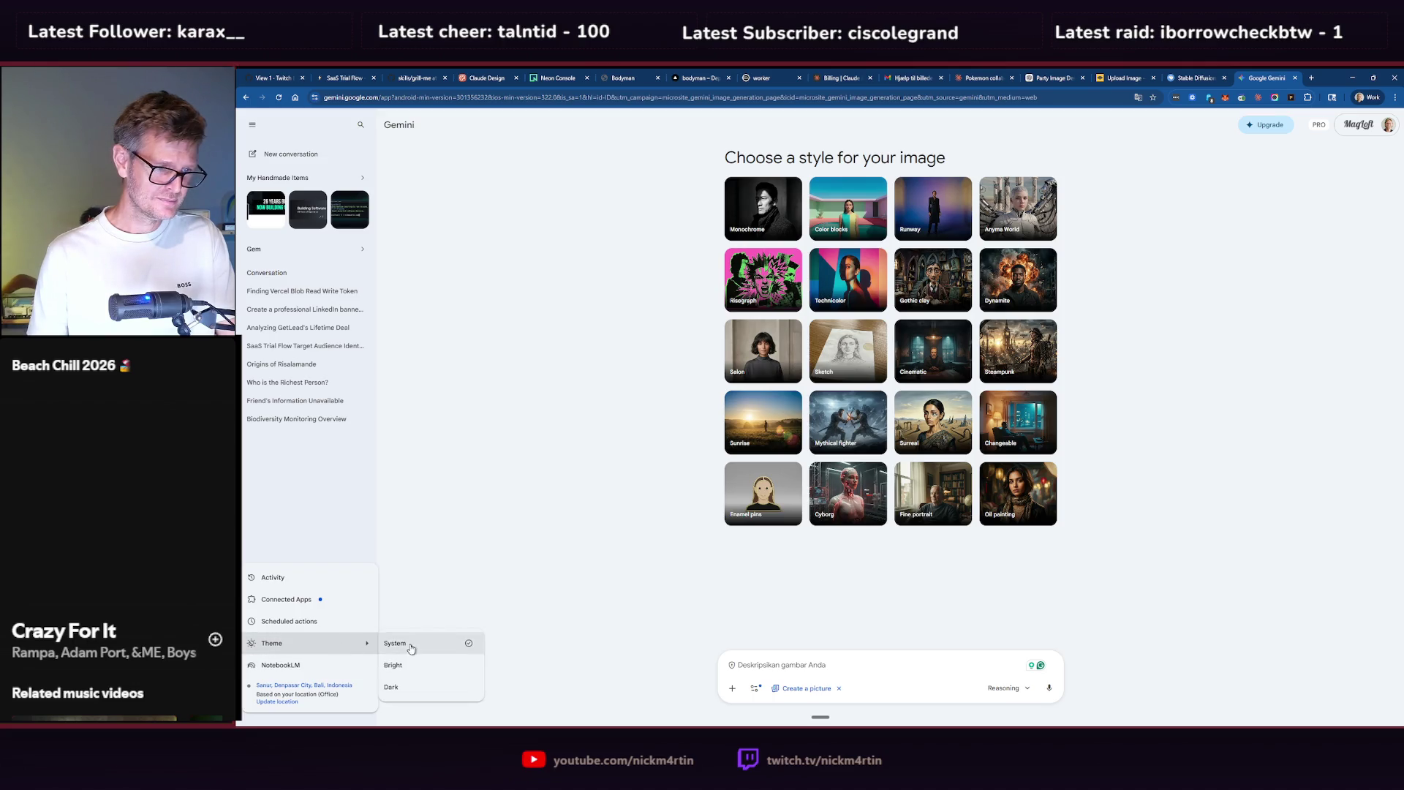
Step: Switch Gemini to the Dark theme, then deny location access when updating location and dismiss the error
click(403, 684)
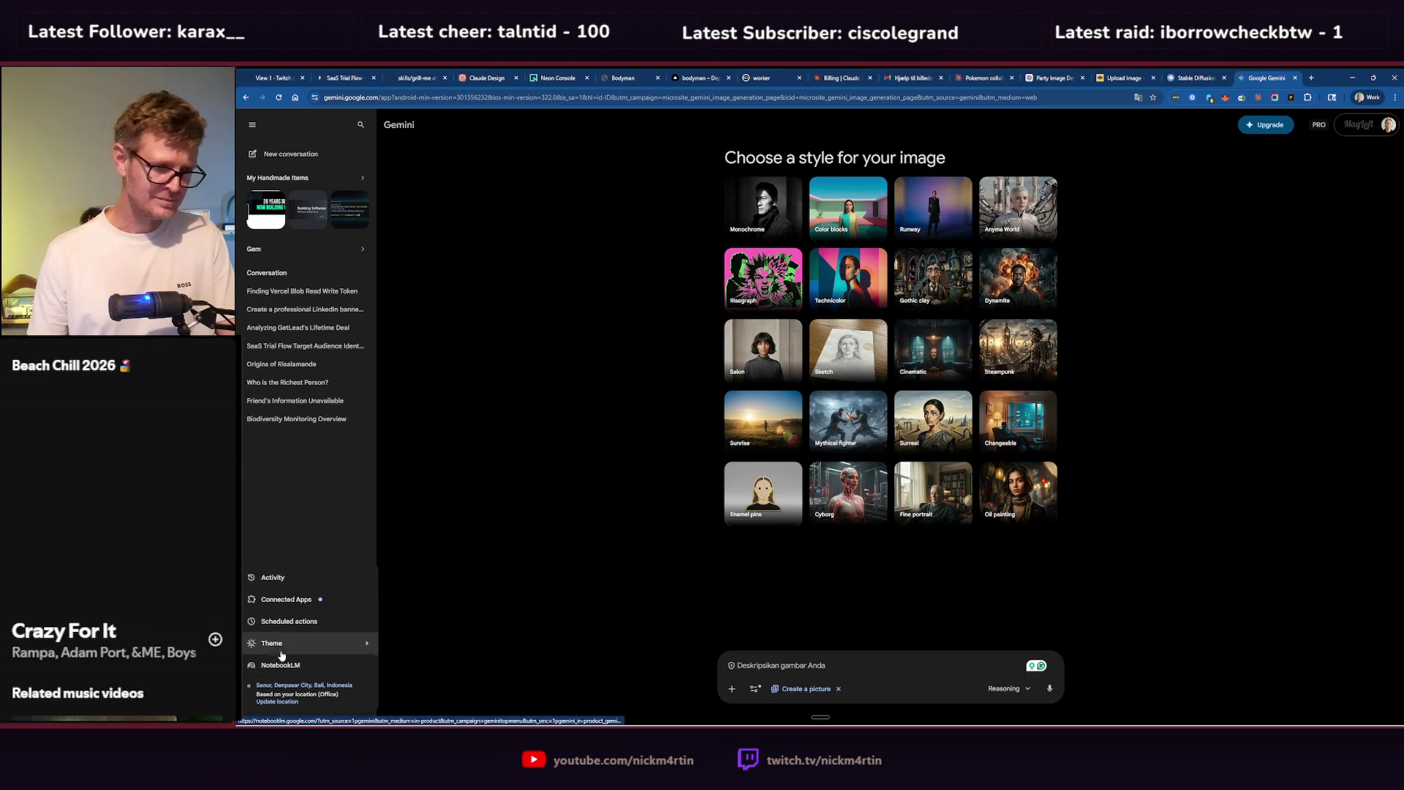
click(281, 701)
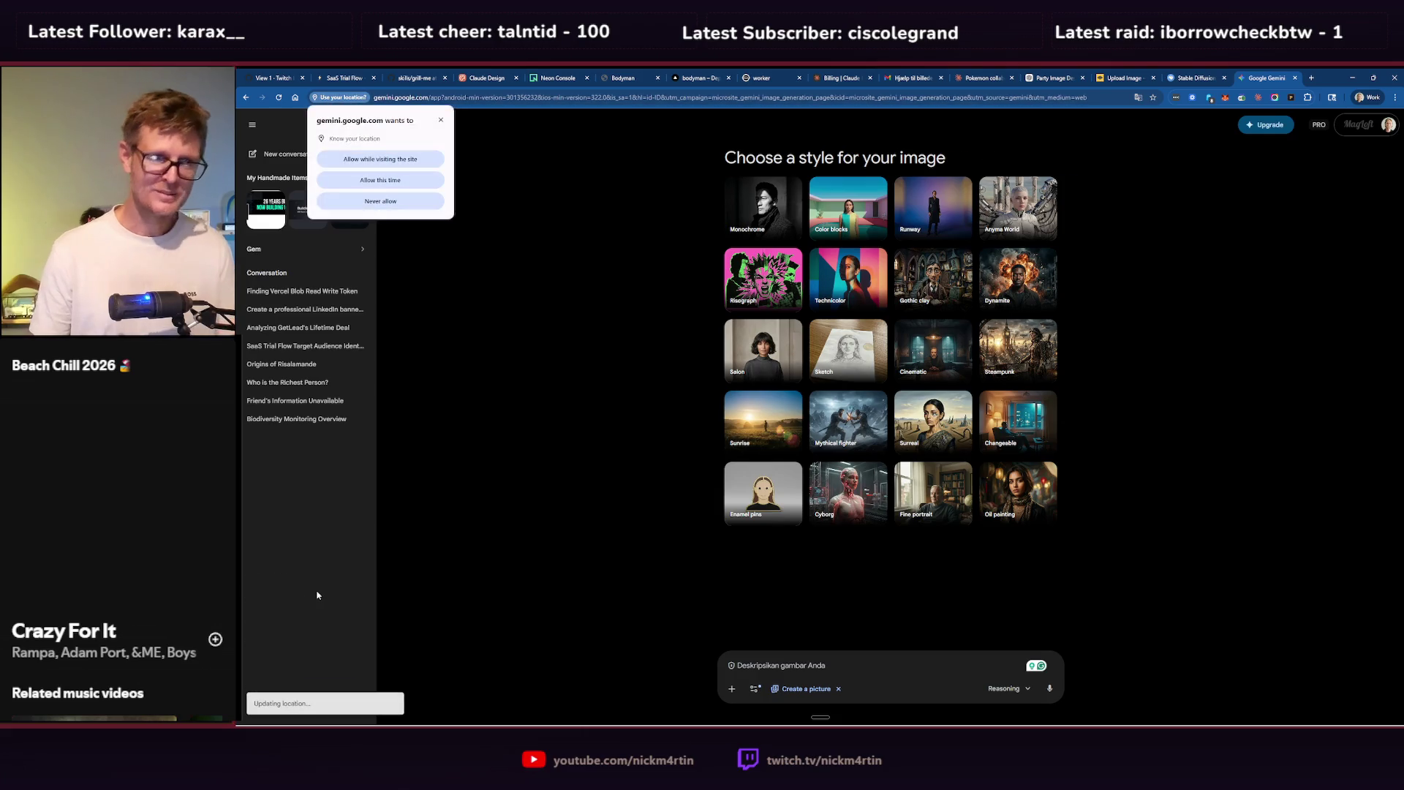
click(380, 201)
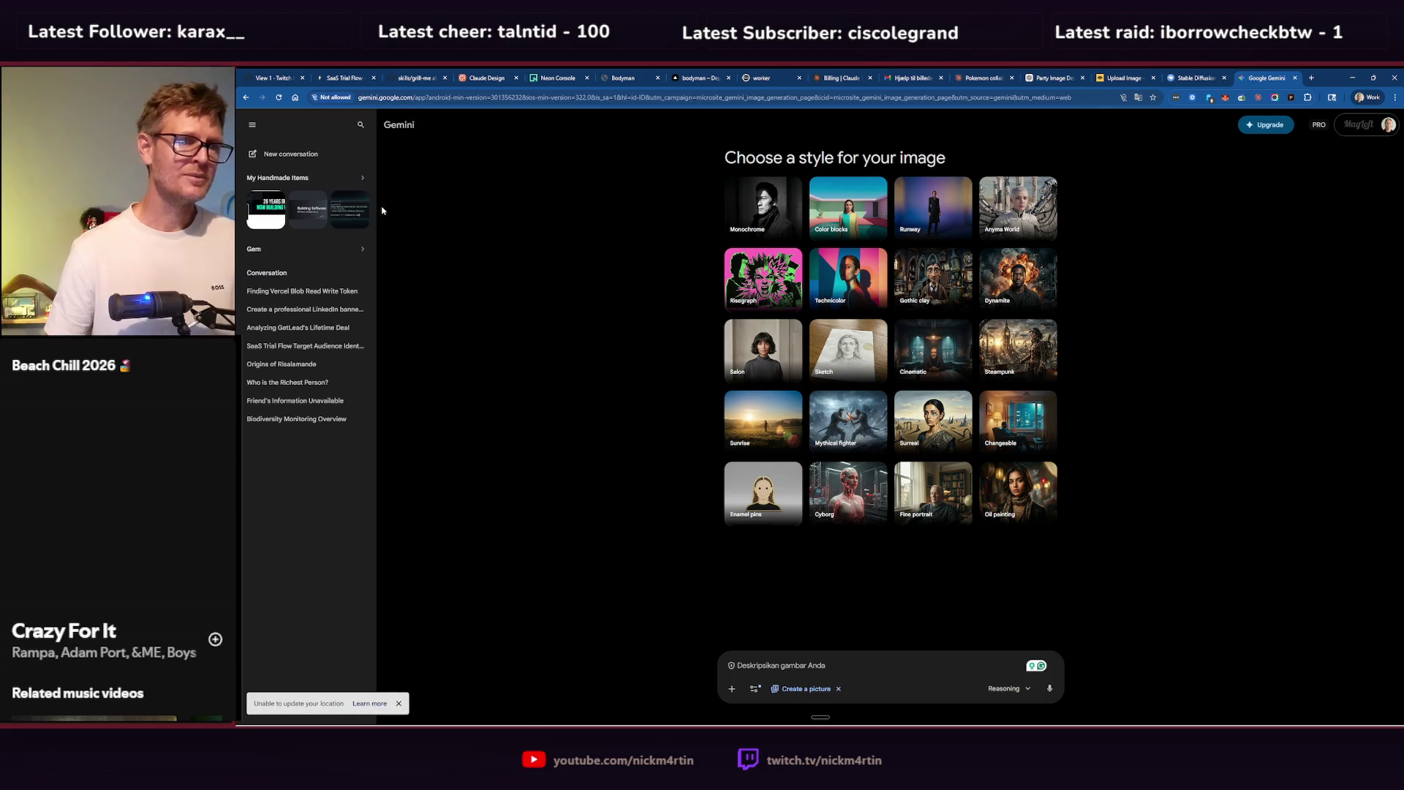
click(395, 705)
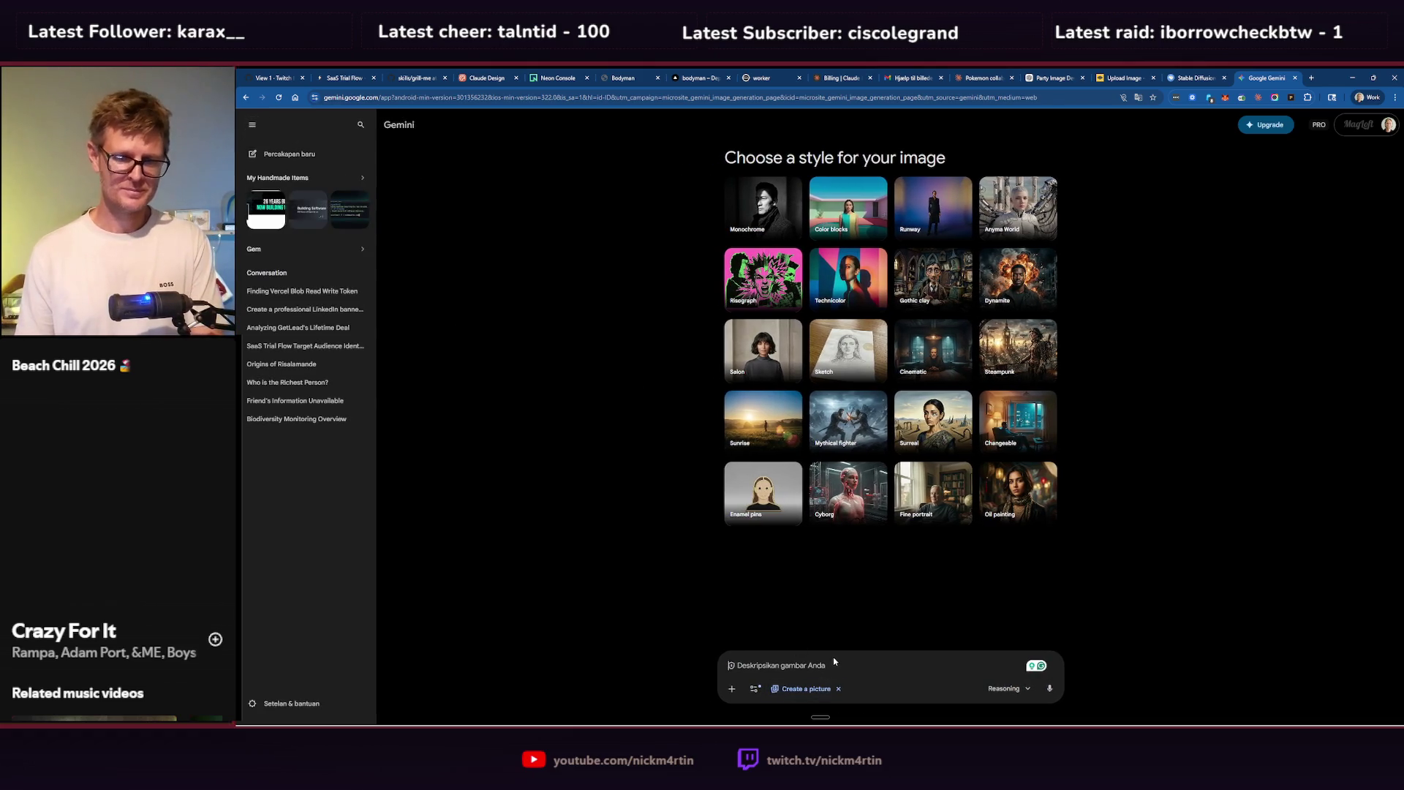
Step: Send Gemini 'can you draw' plus the Squirtle, Bulbasaur, Charmander and Gengar list copied from ChatGPT
text(c)
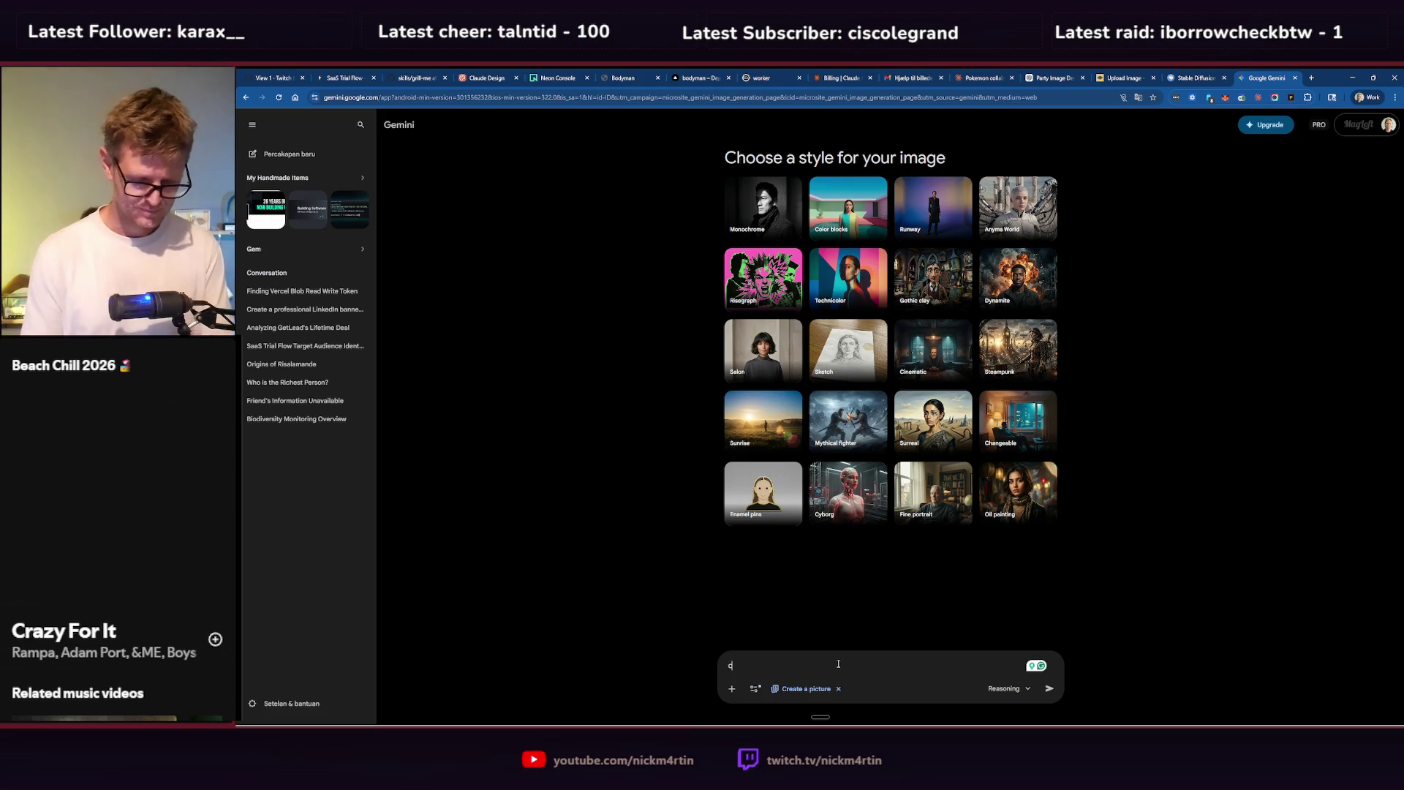
text(an you d)
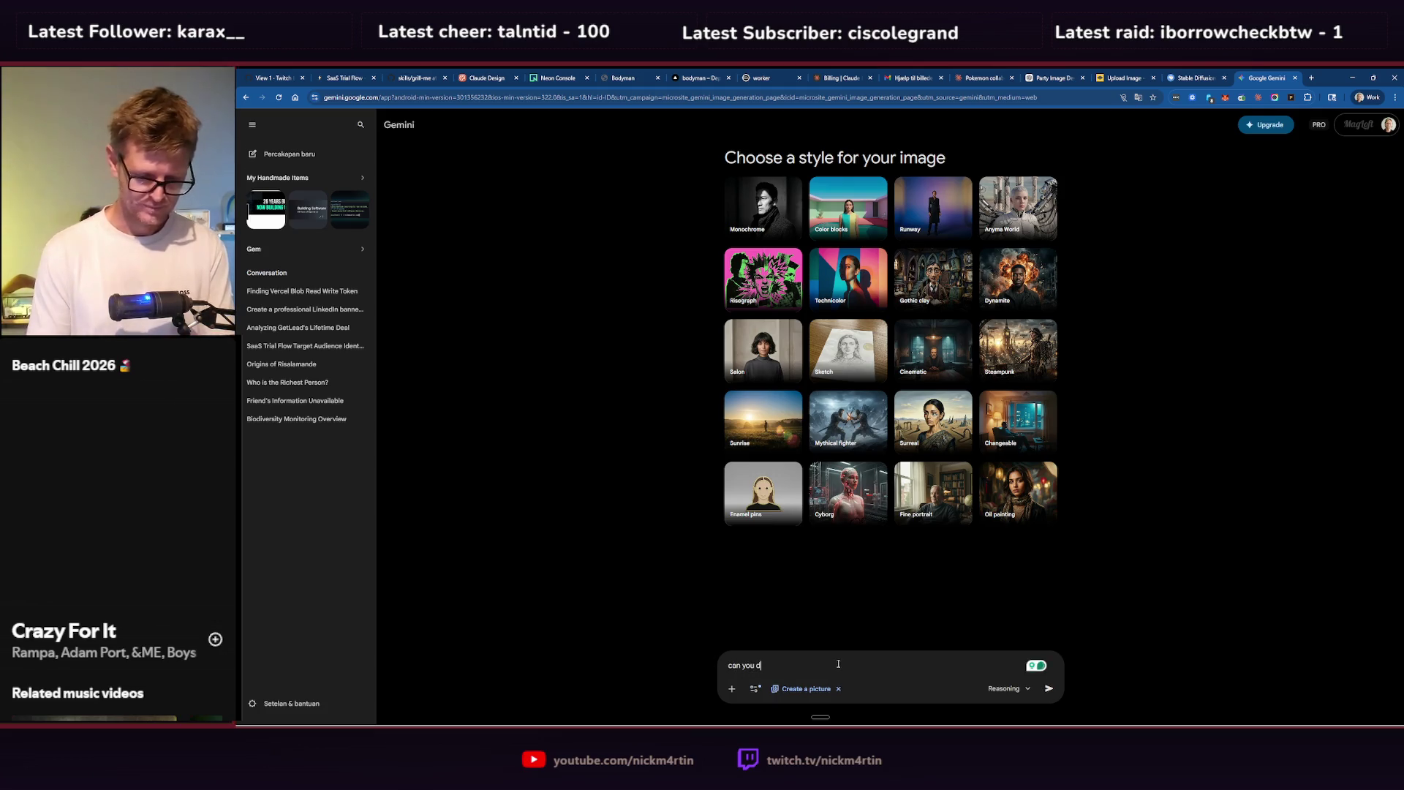
text(raw)
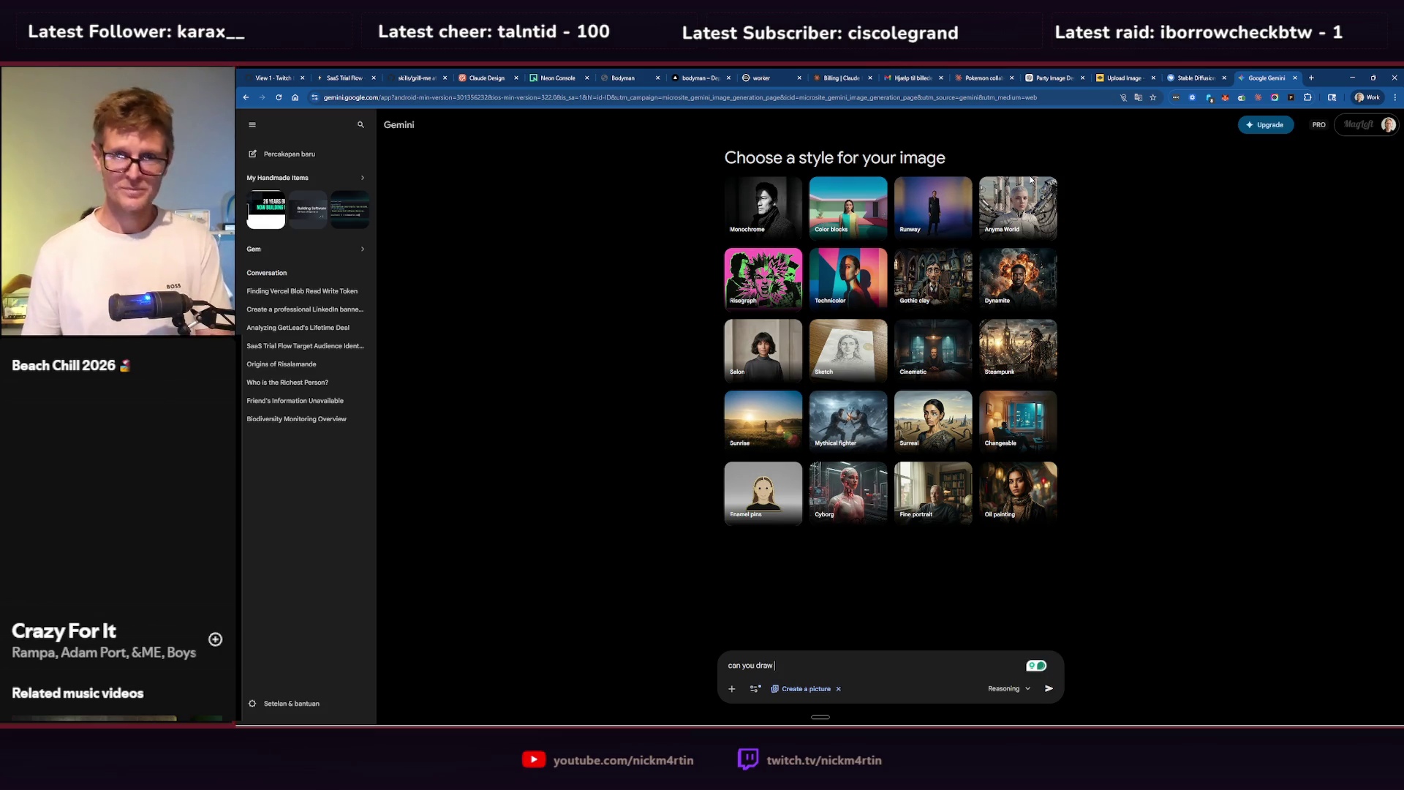
click(1171, 76)
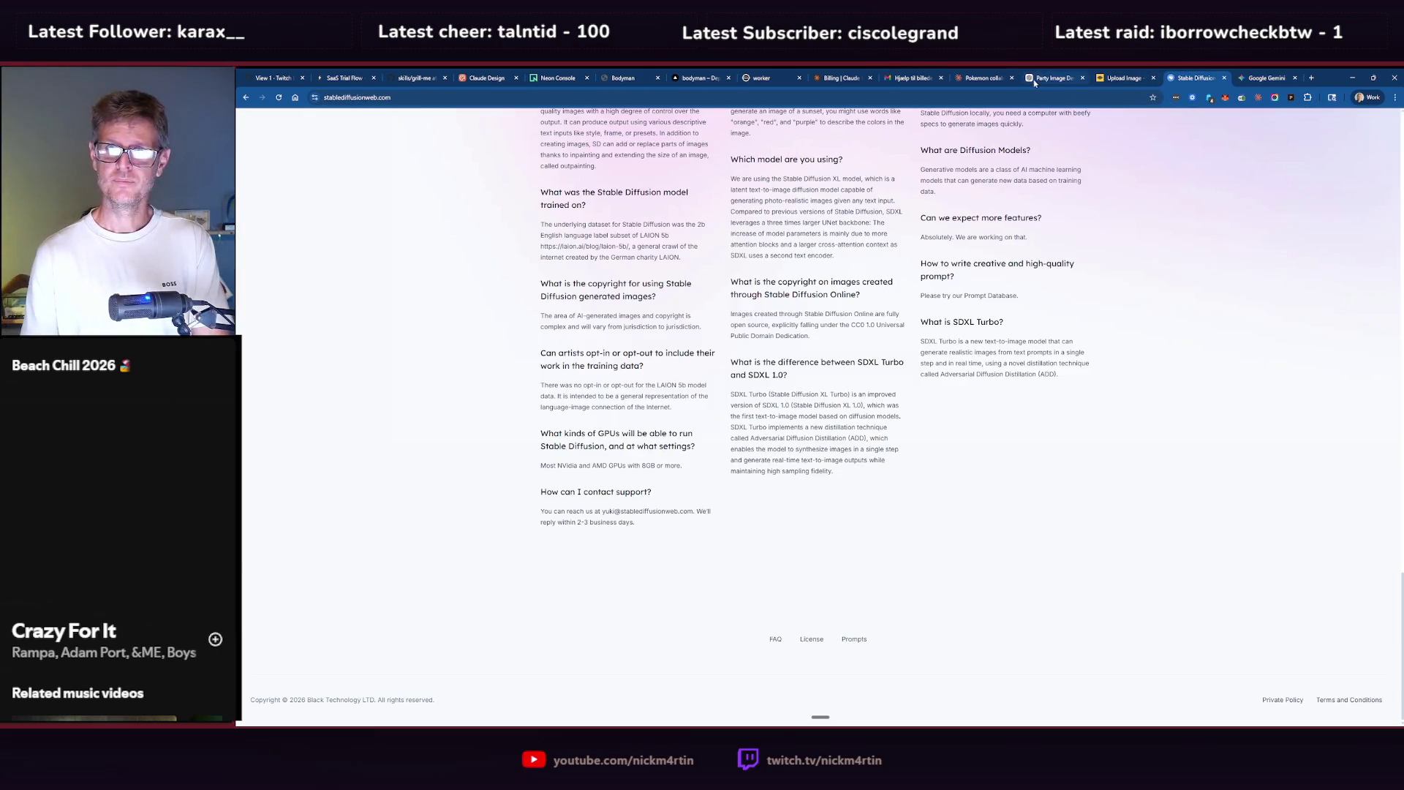
click(1035, 83)
scroll(881, 658, up, 10)
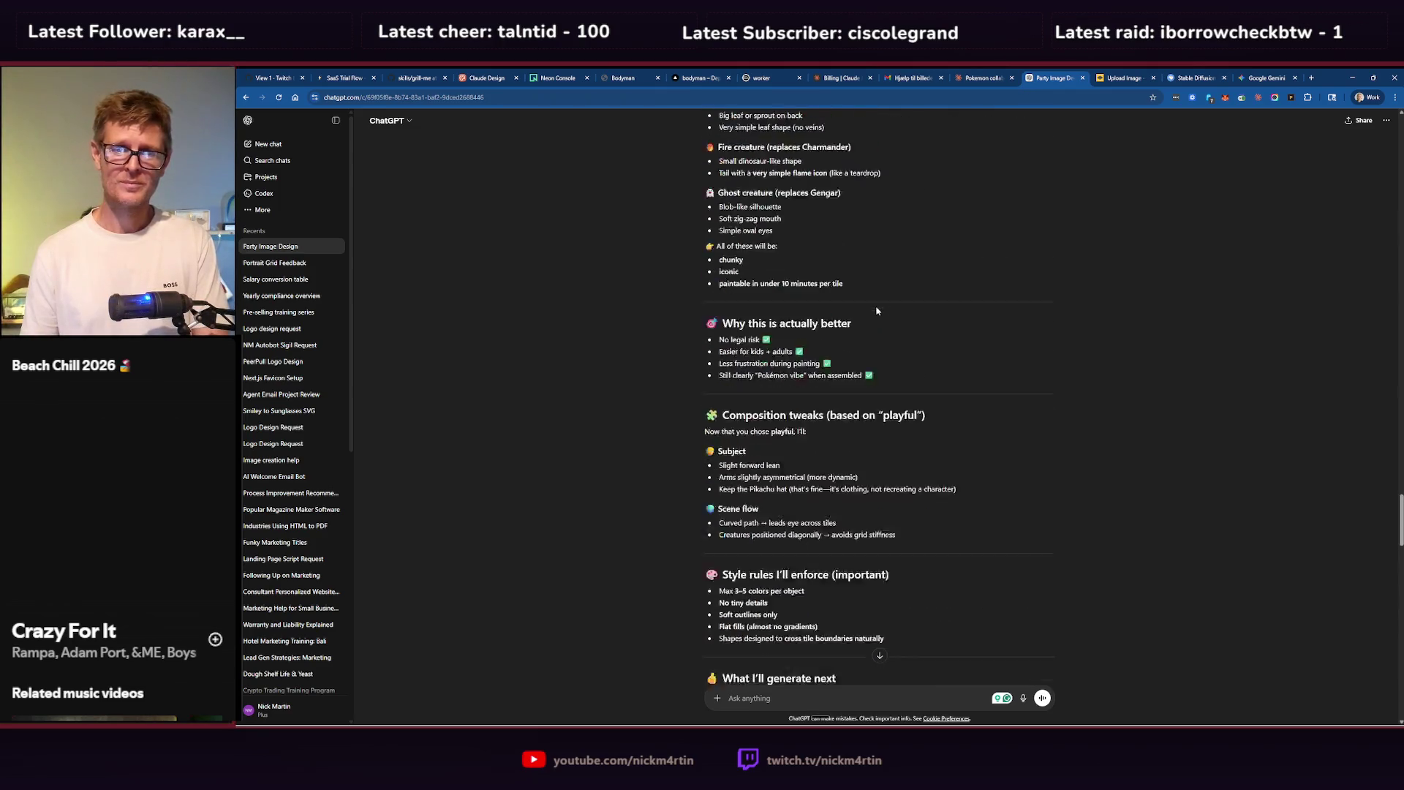
scroll(876, 311, up, 1)
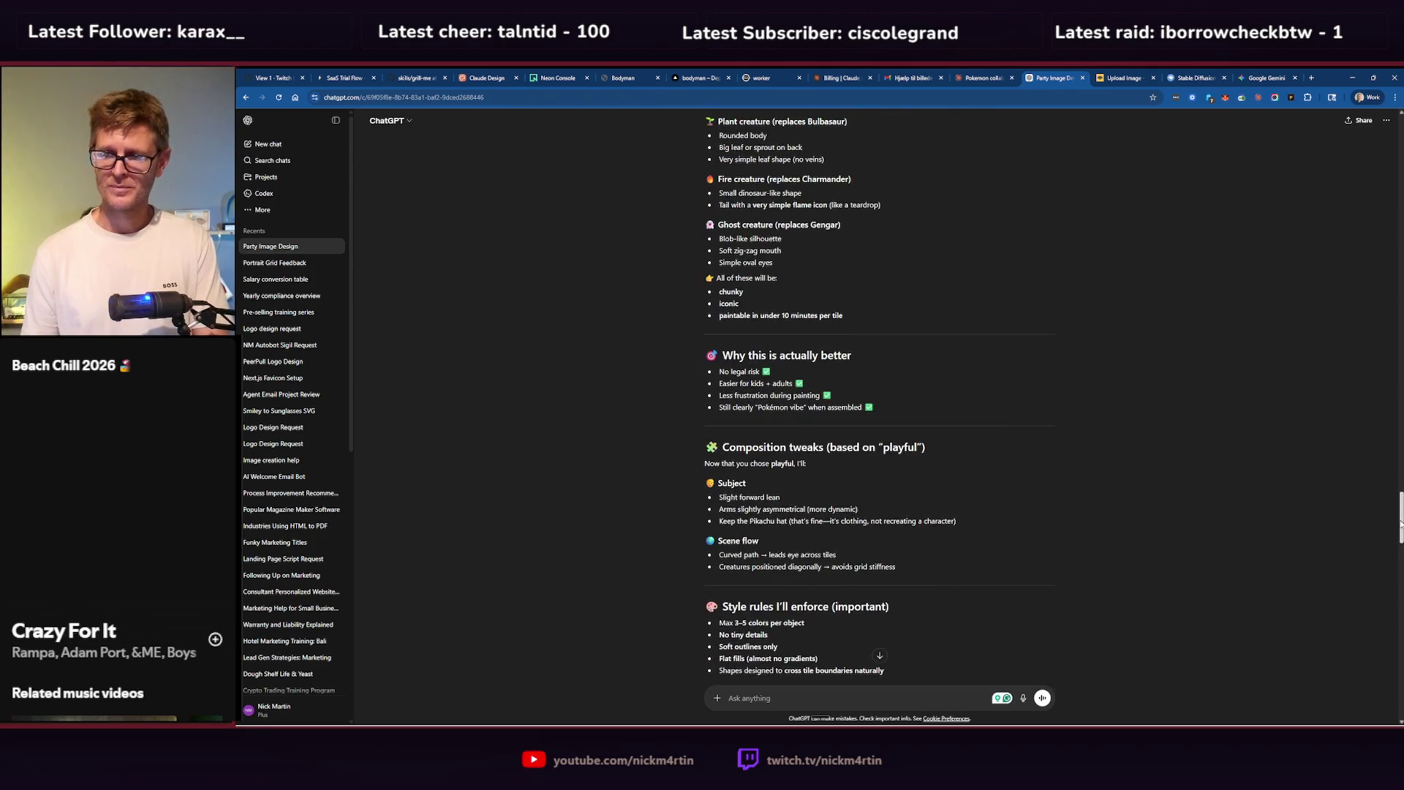
drag(1399, 525, 1387, 120)
click(841, 267)
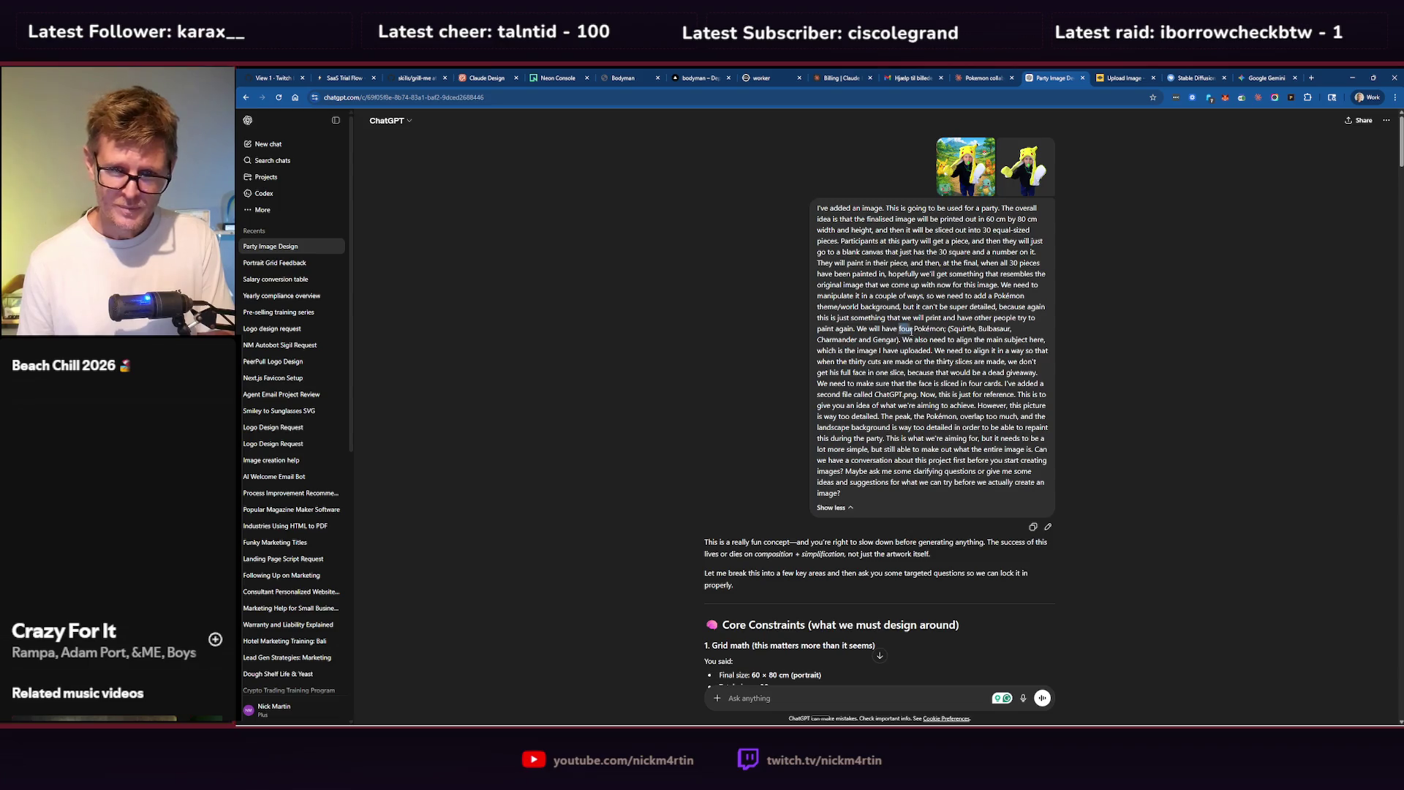
drag(910, 330, 895, 341)
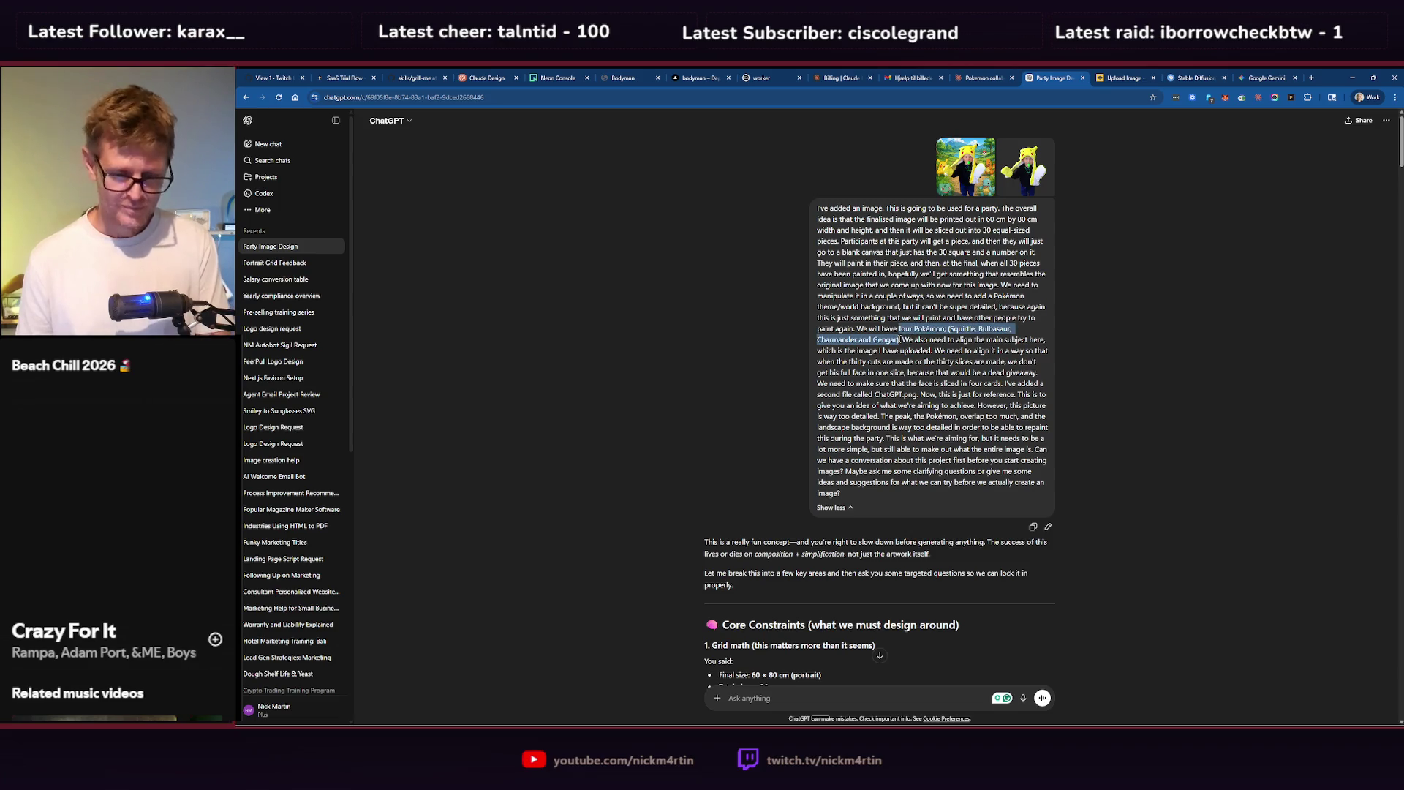
click(1241, 80)
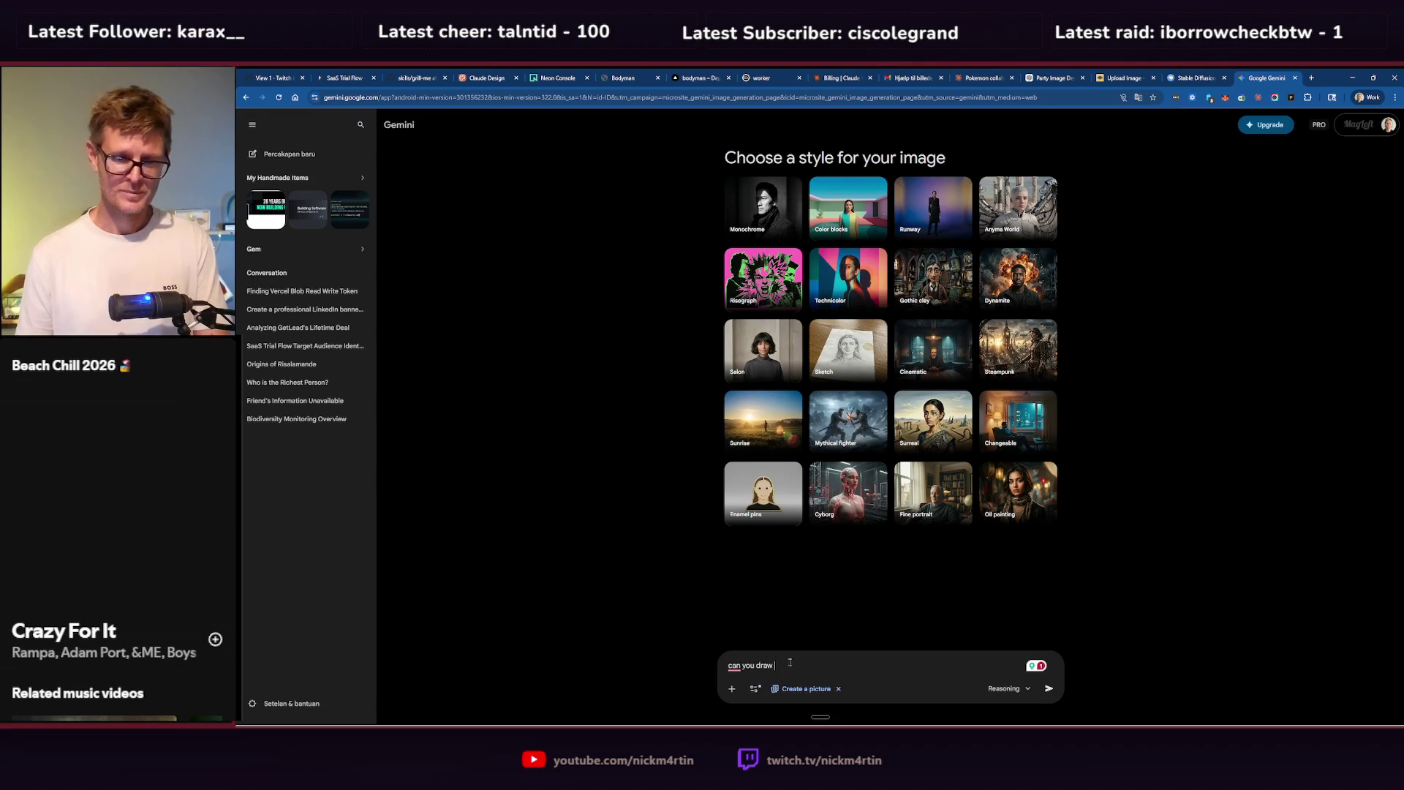
text(four Pokémon: (Squirtle, Bulbasaur, Charmander and Gengar))
key(Return)
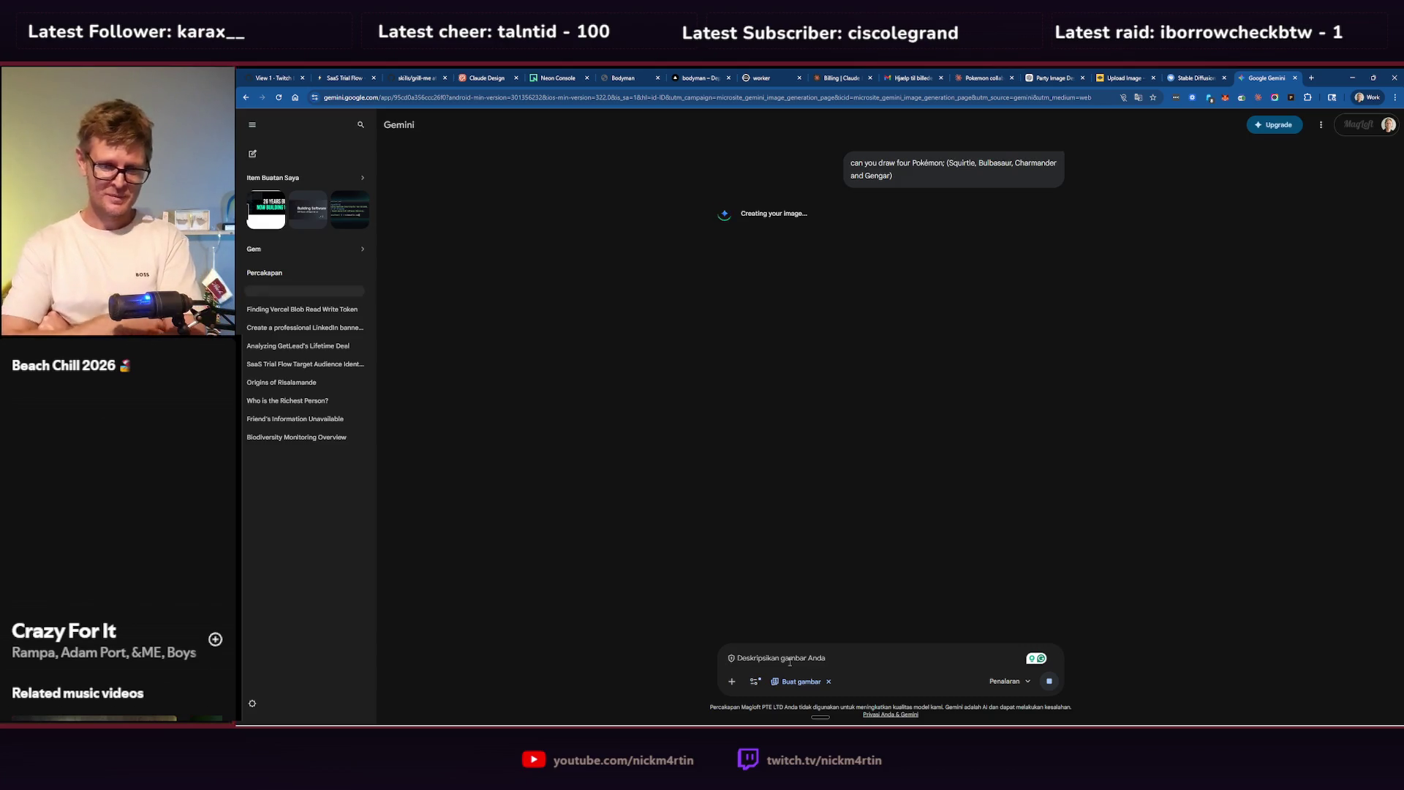
Step: Glance at the Tools list, Gemini 3 model list and account menu while the meadow image finishes
click(754, 683)
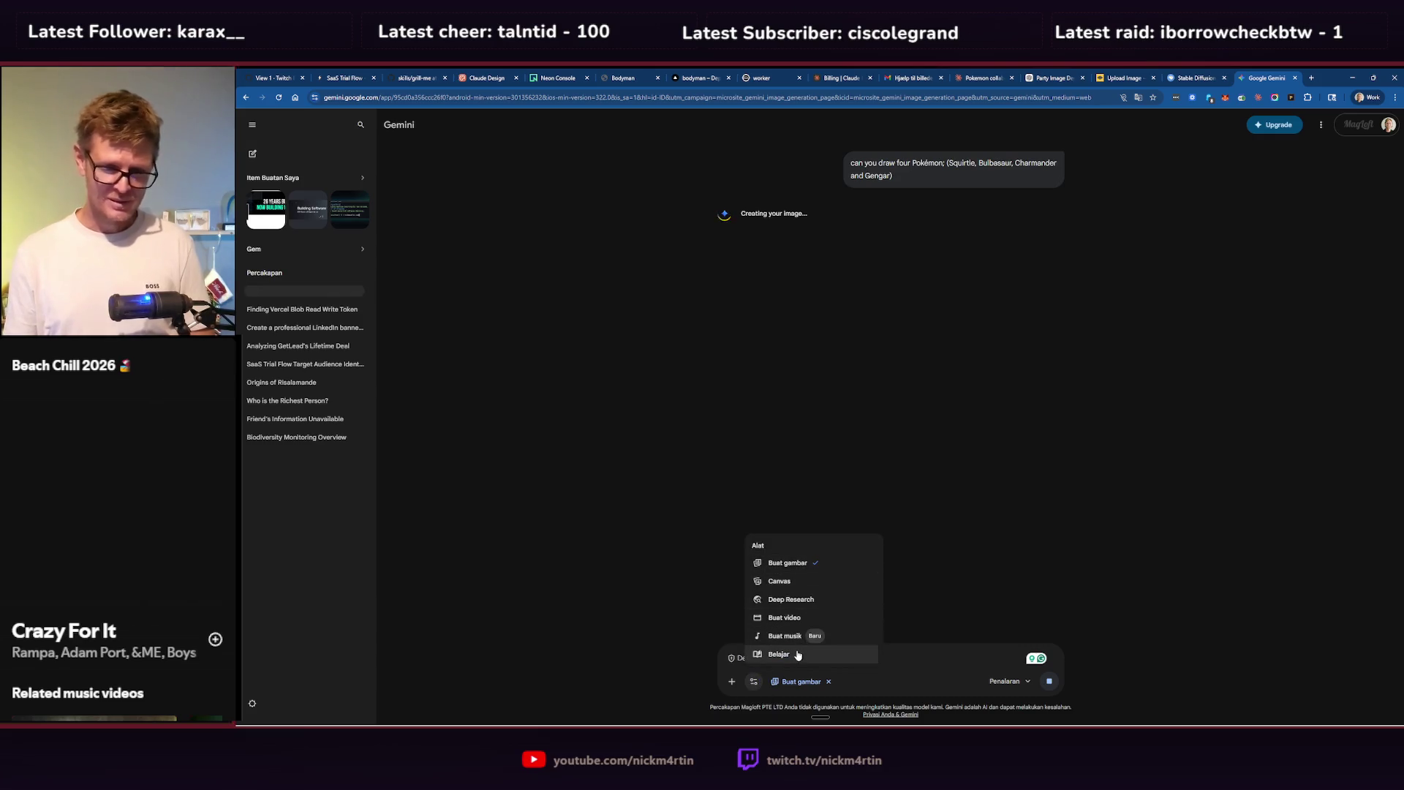
click(1013, 603)
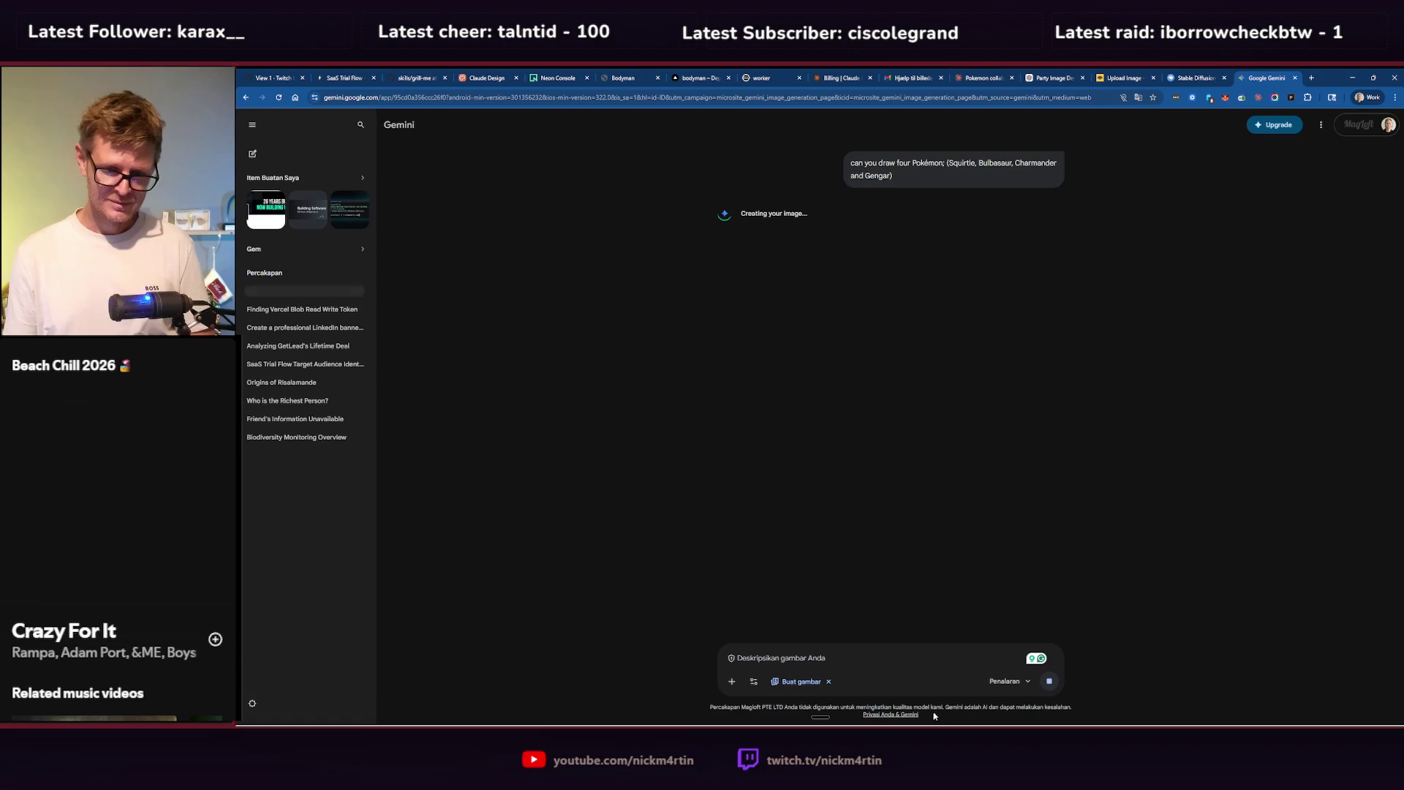
click(1032, 684)
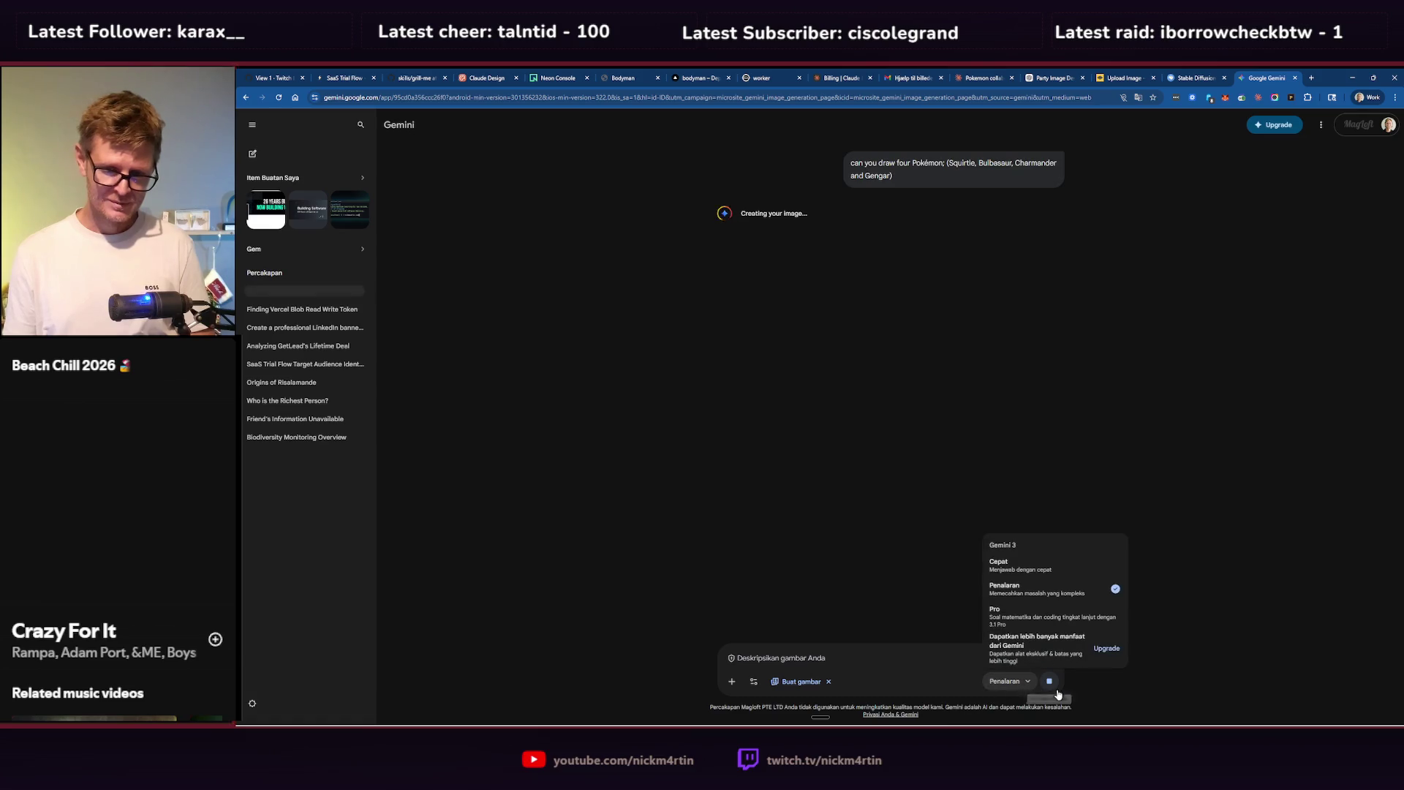
click(1118, 697)
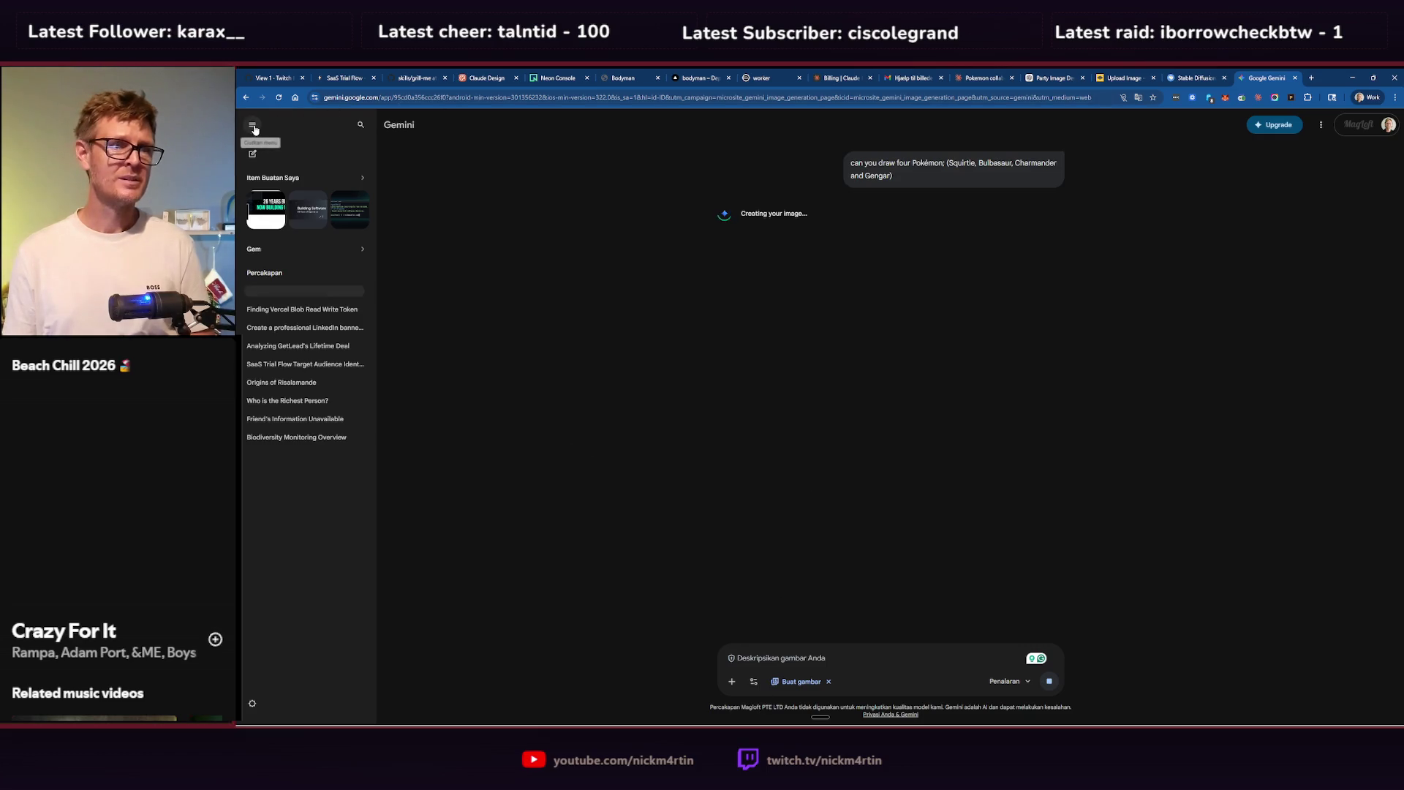
click(1388, 126)
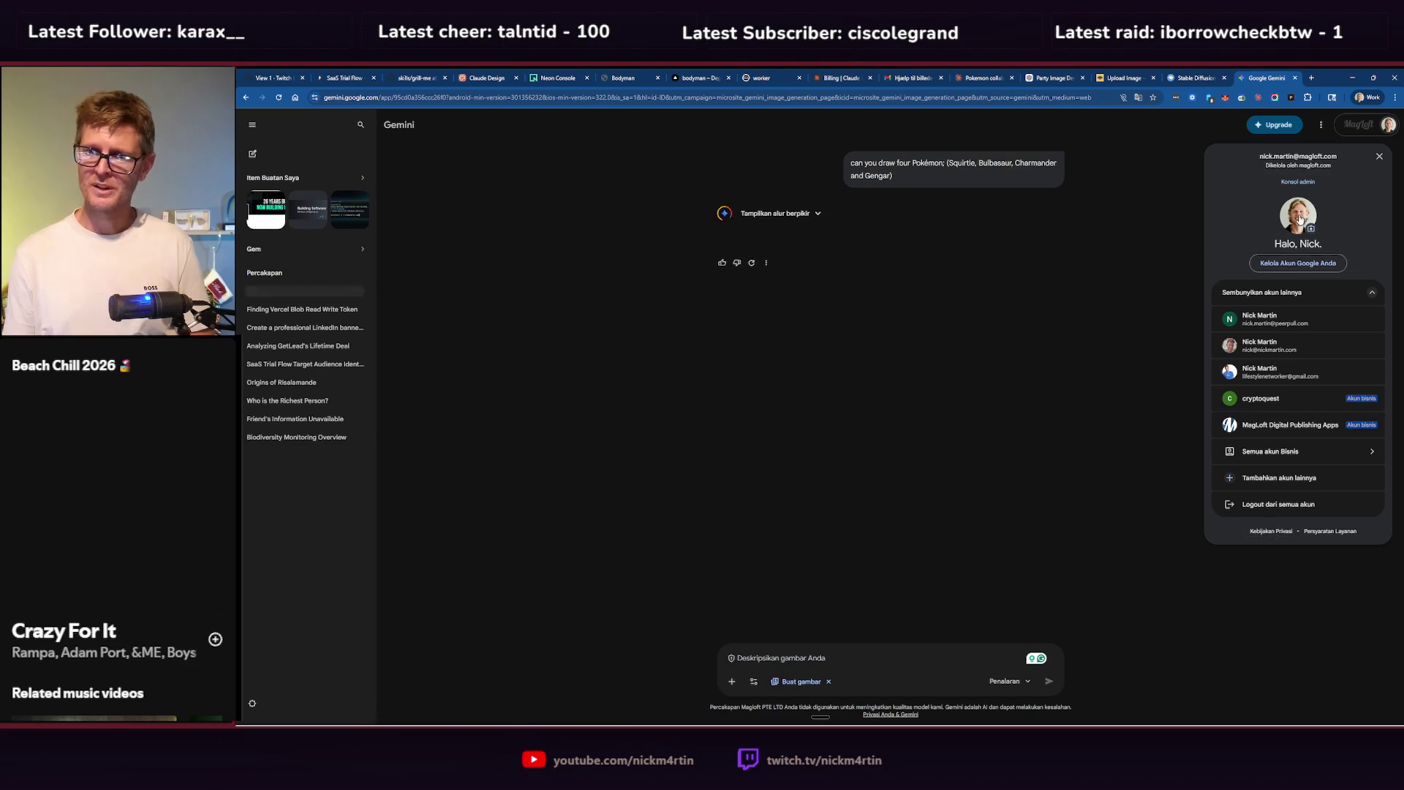
click(1299, 181)
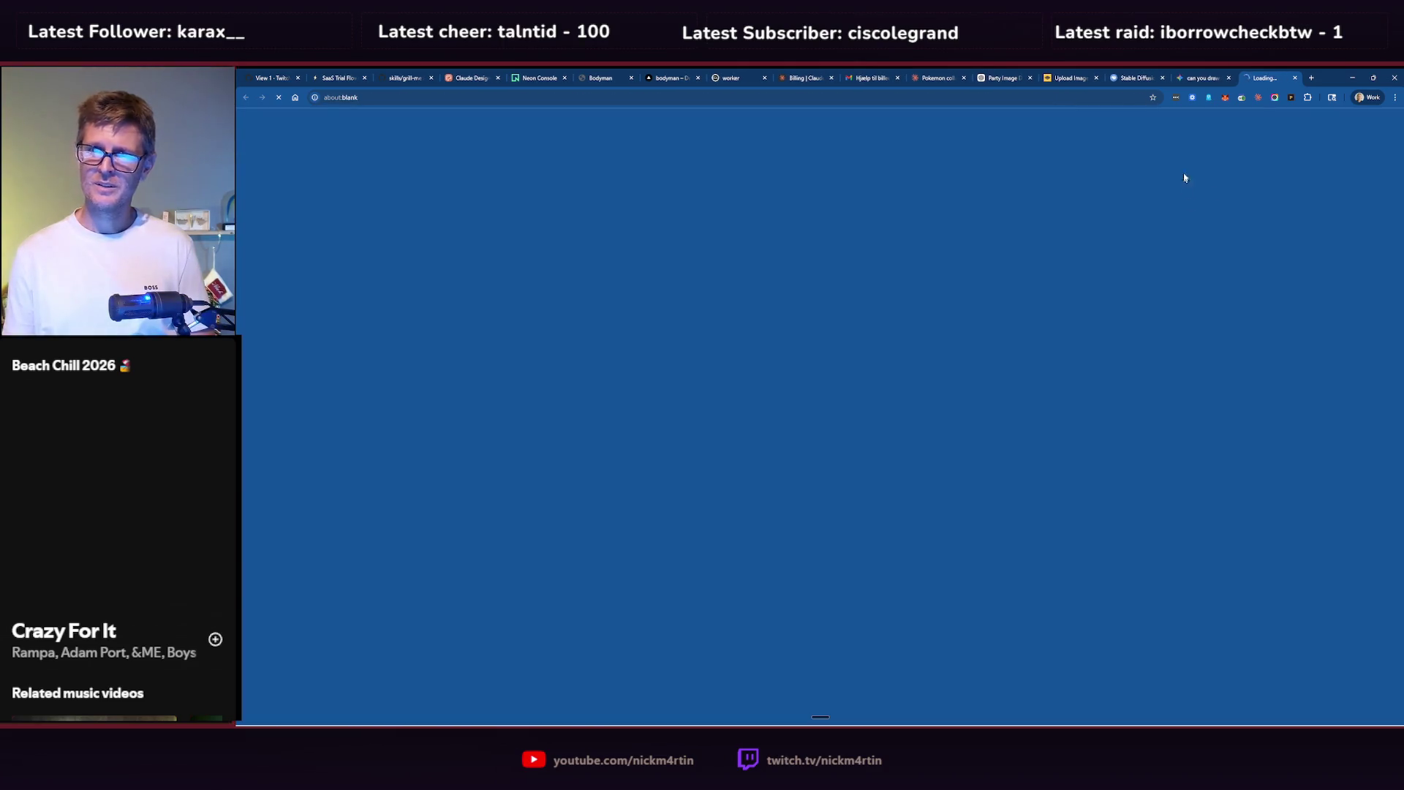
click(1297, 77)
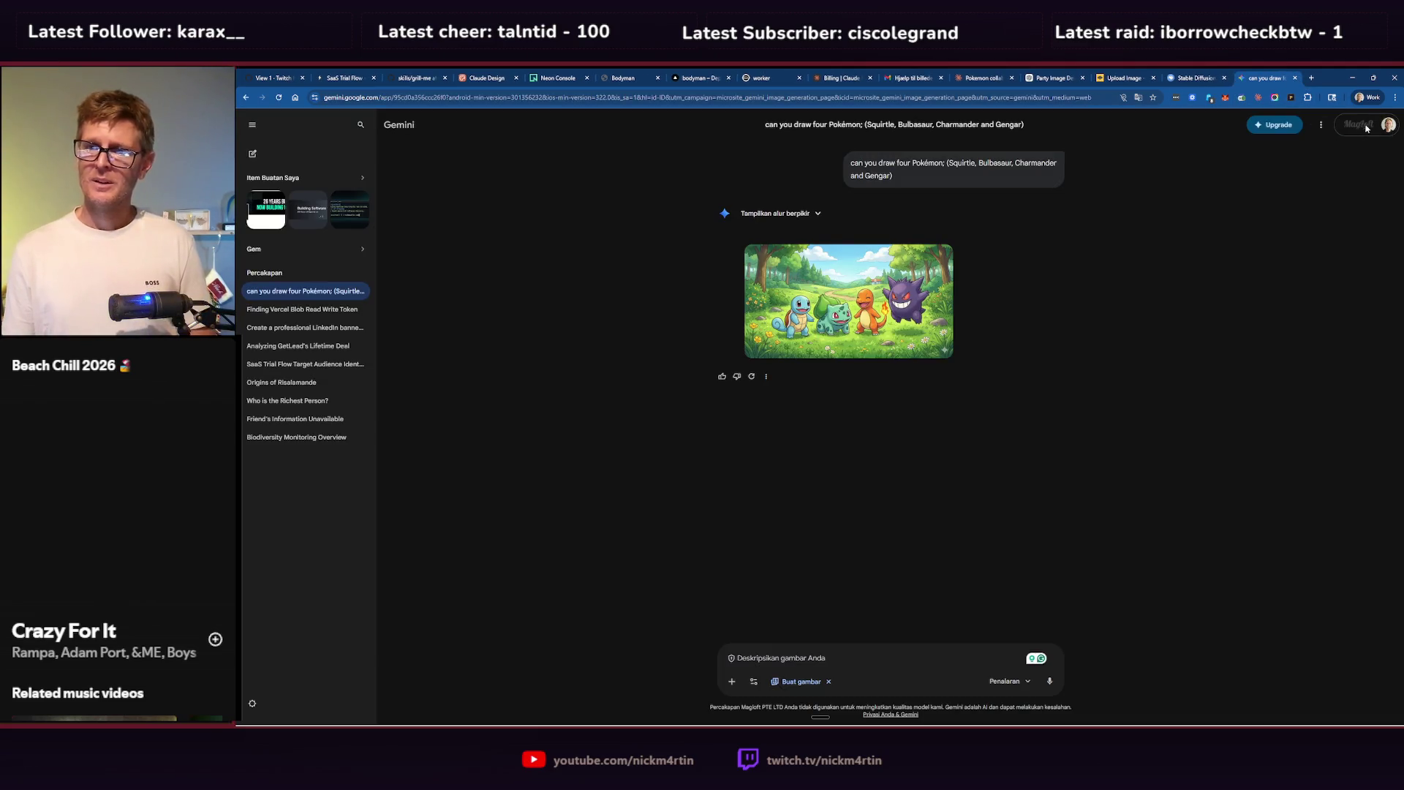
click(1387, 126)
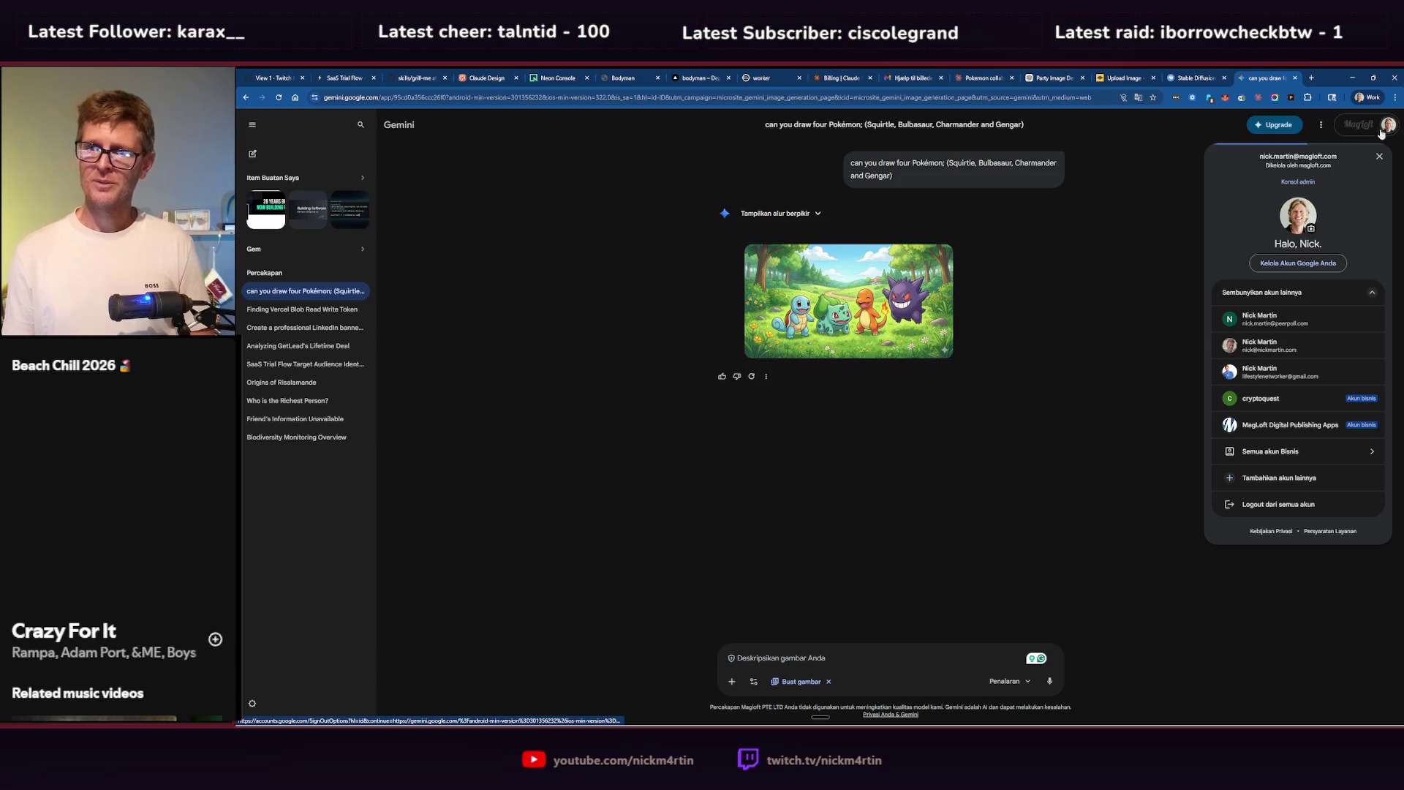
click(1301, 182)
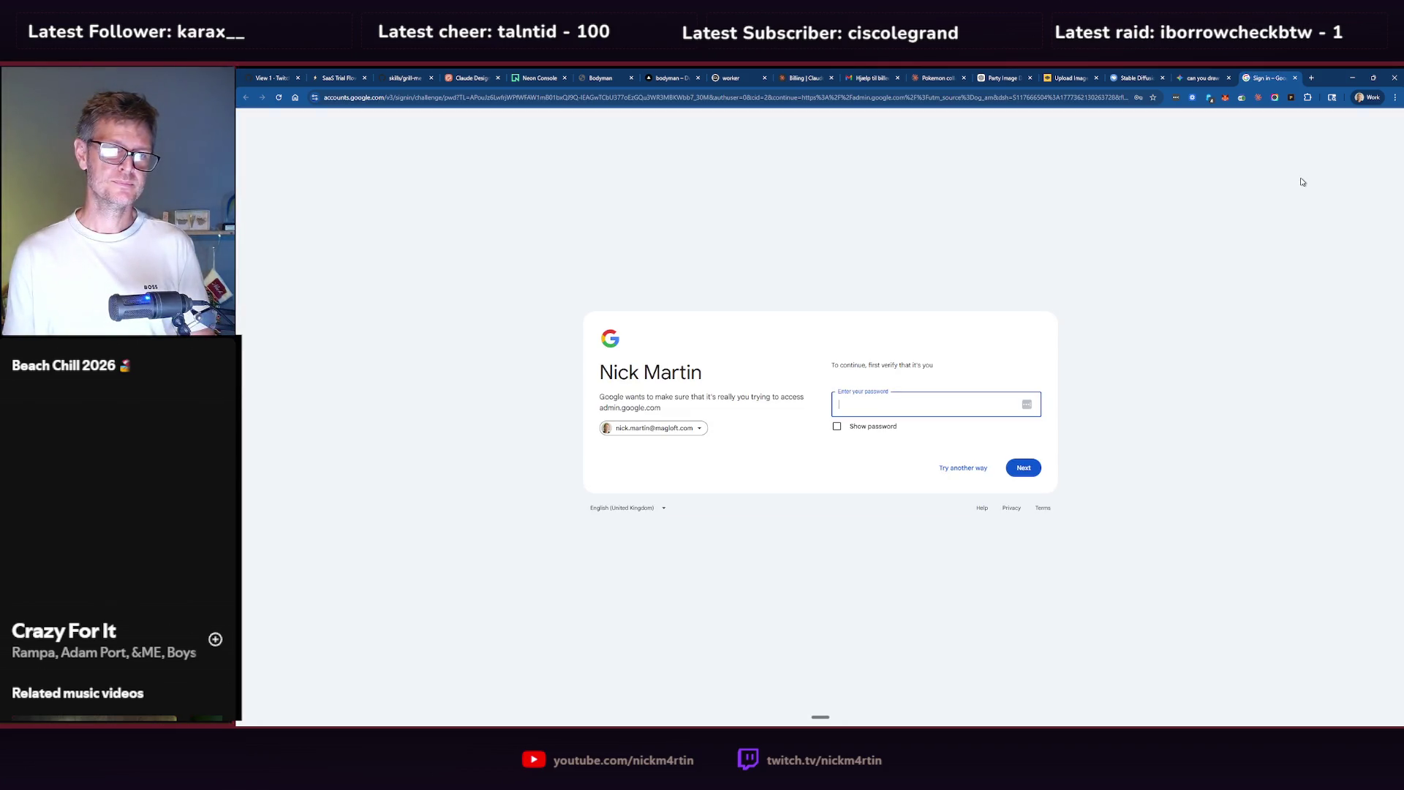
click(1293, 78)
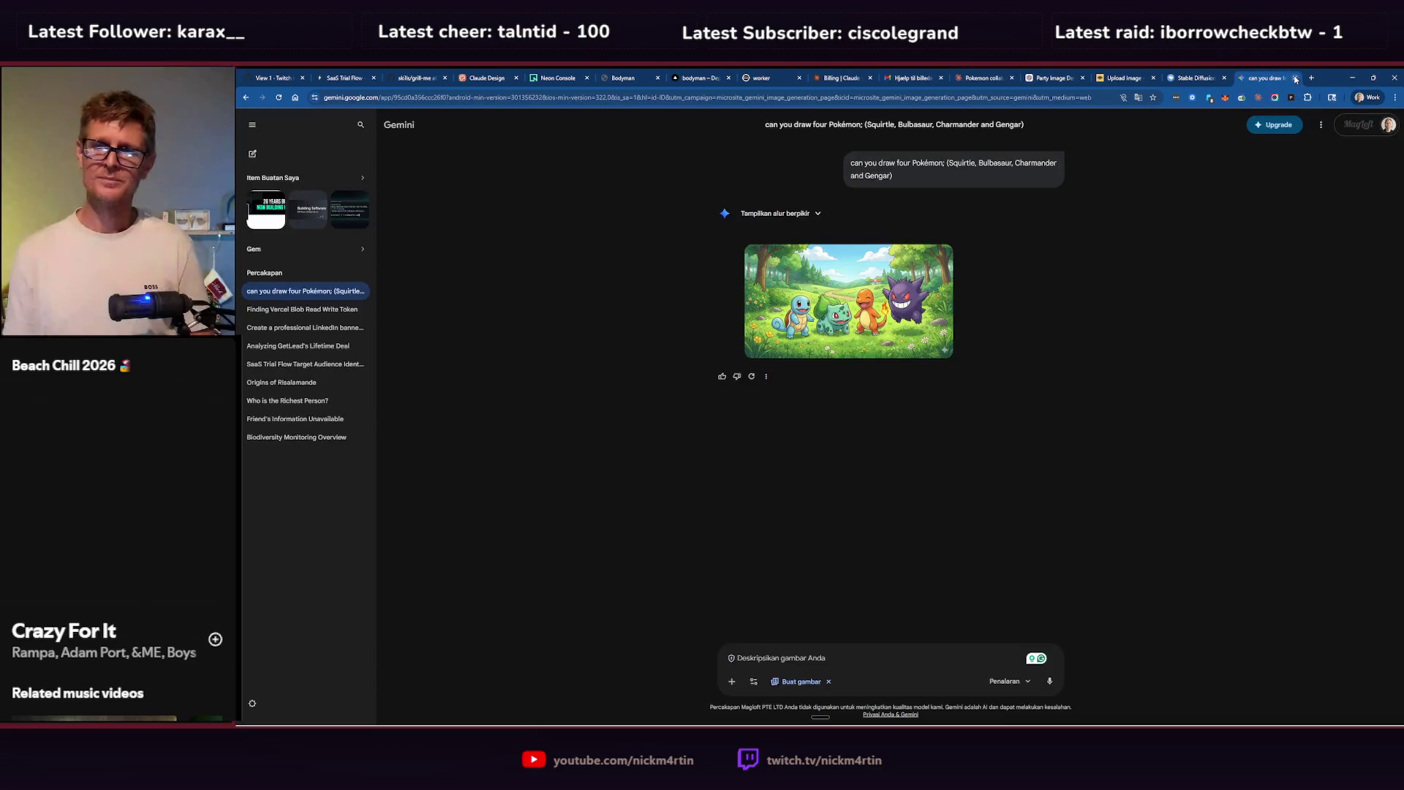
click(1320, 125)
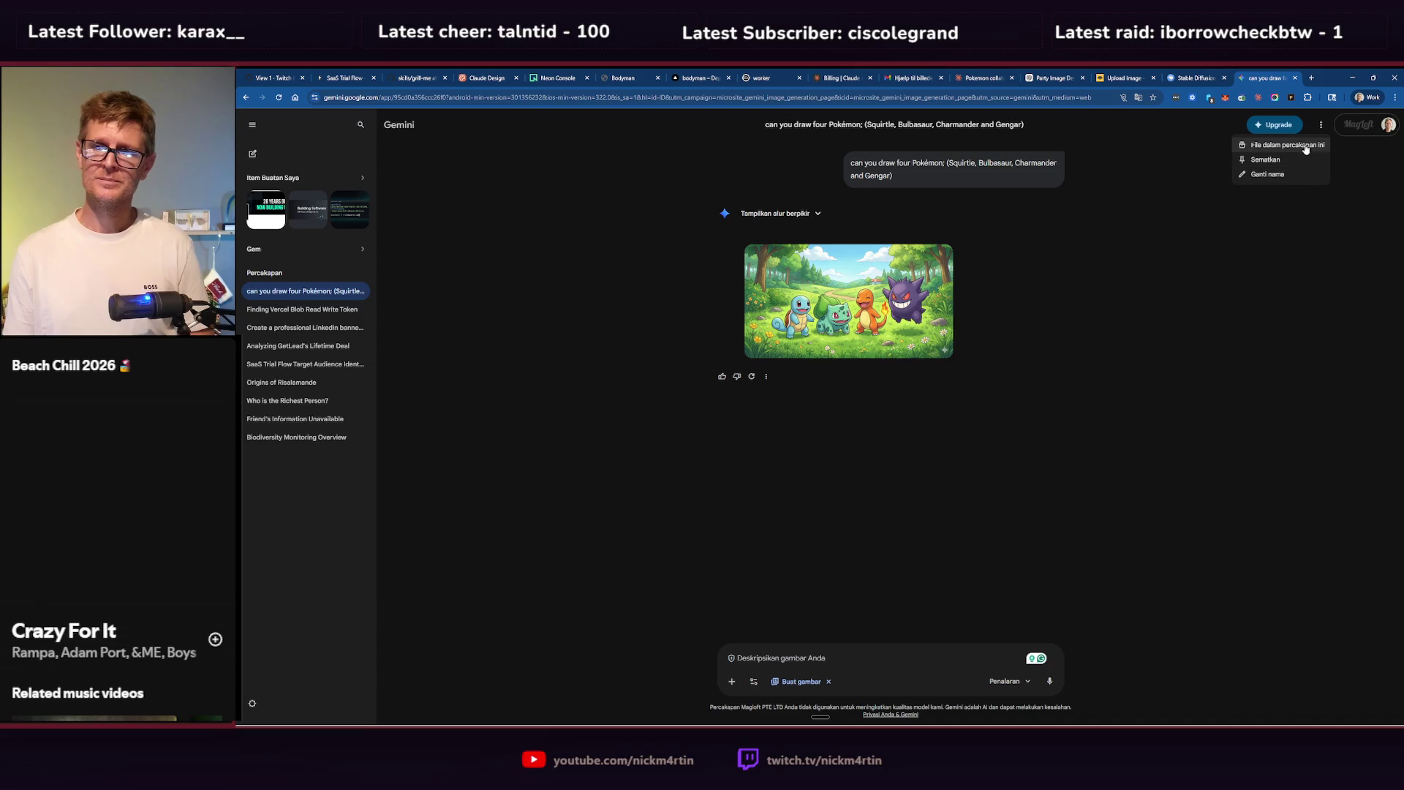
click(1354, 159)
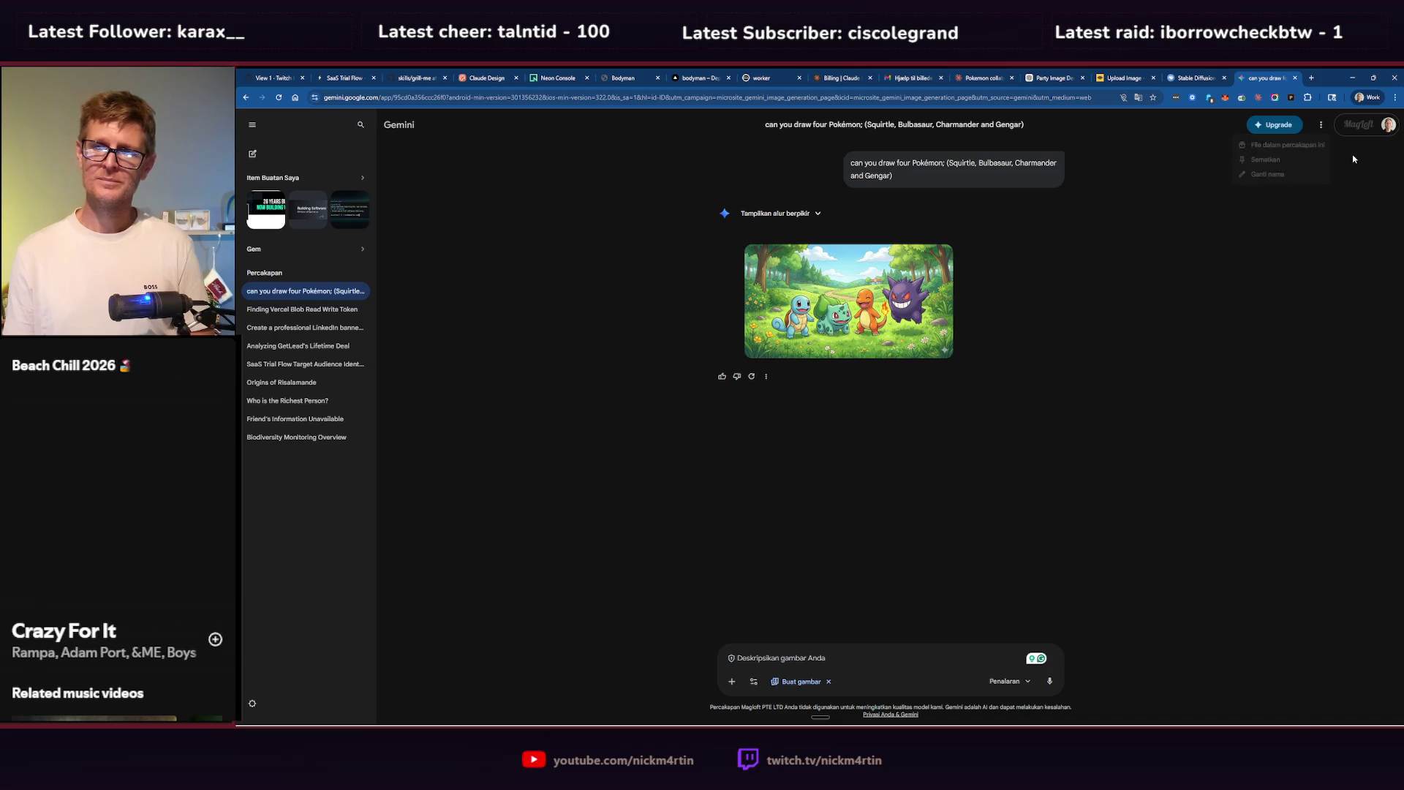
mouse_move(881, 305)
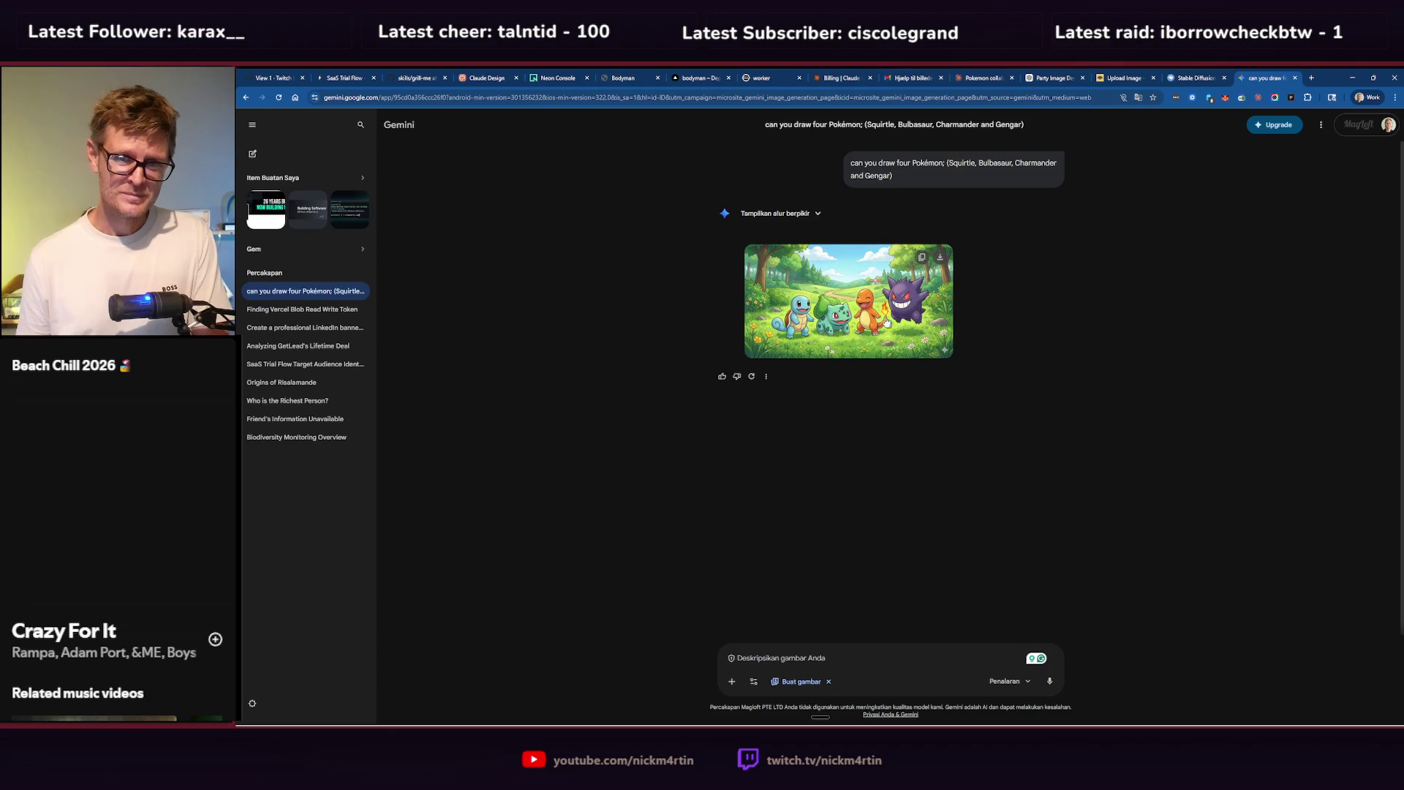
Step: Search 'change language google gemini' in a new tab, then return to the Gemini conversation
click(1313, 78)
text(chan)
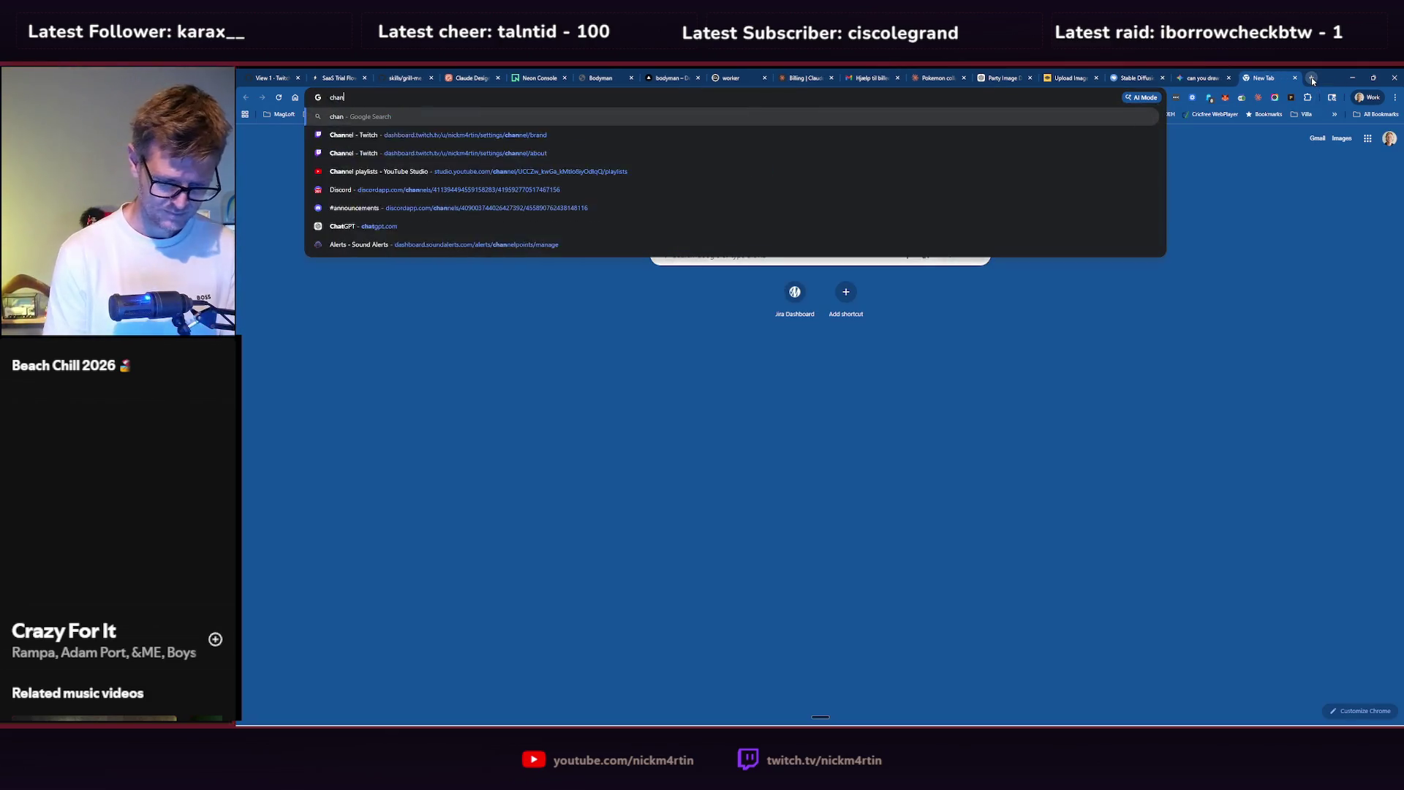
text(ge lan)
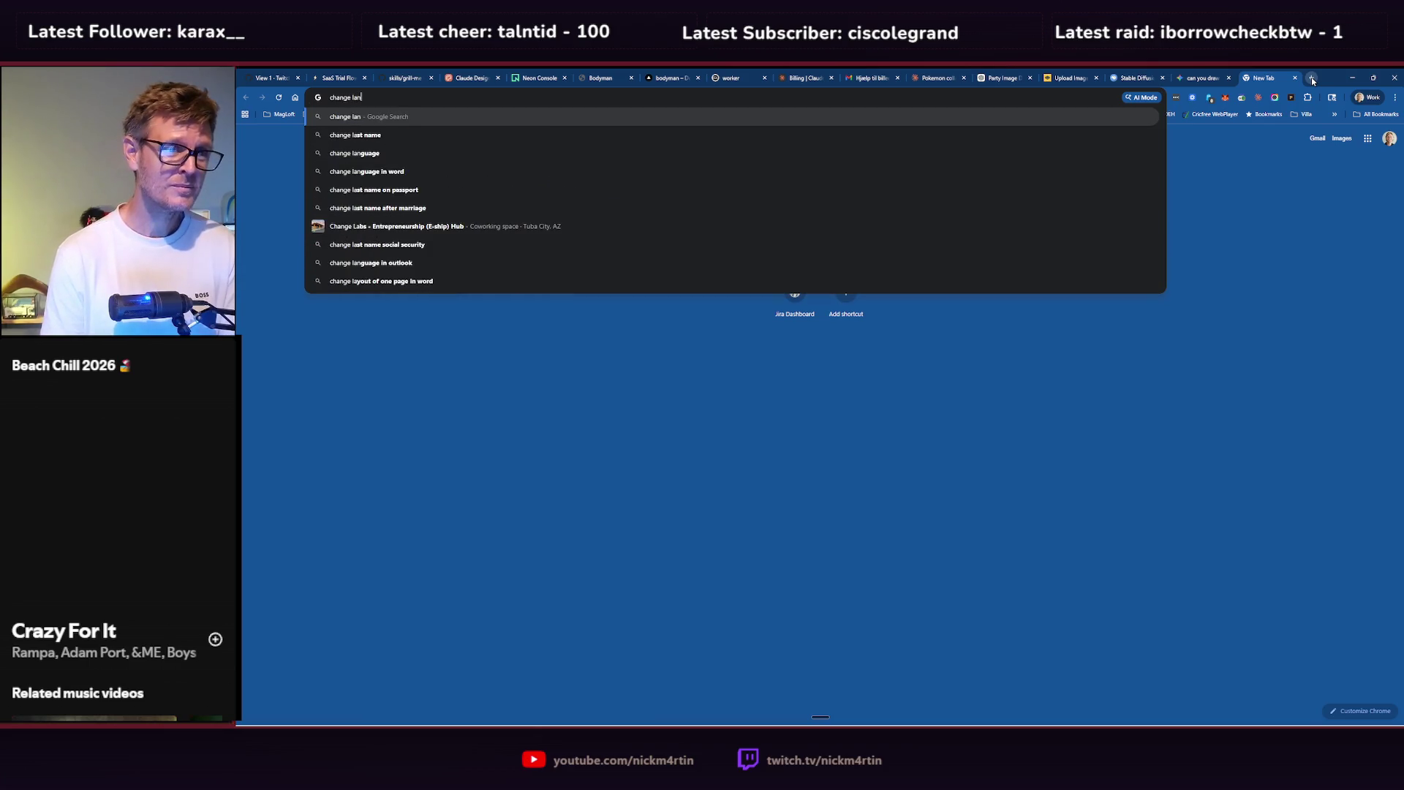
text(guage go)
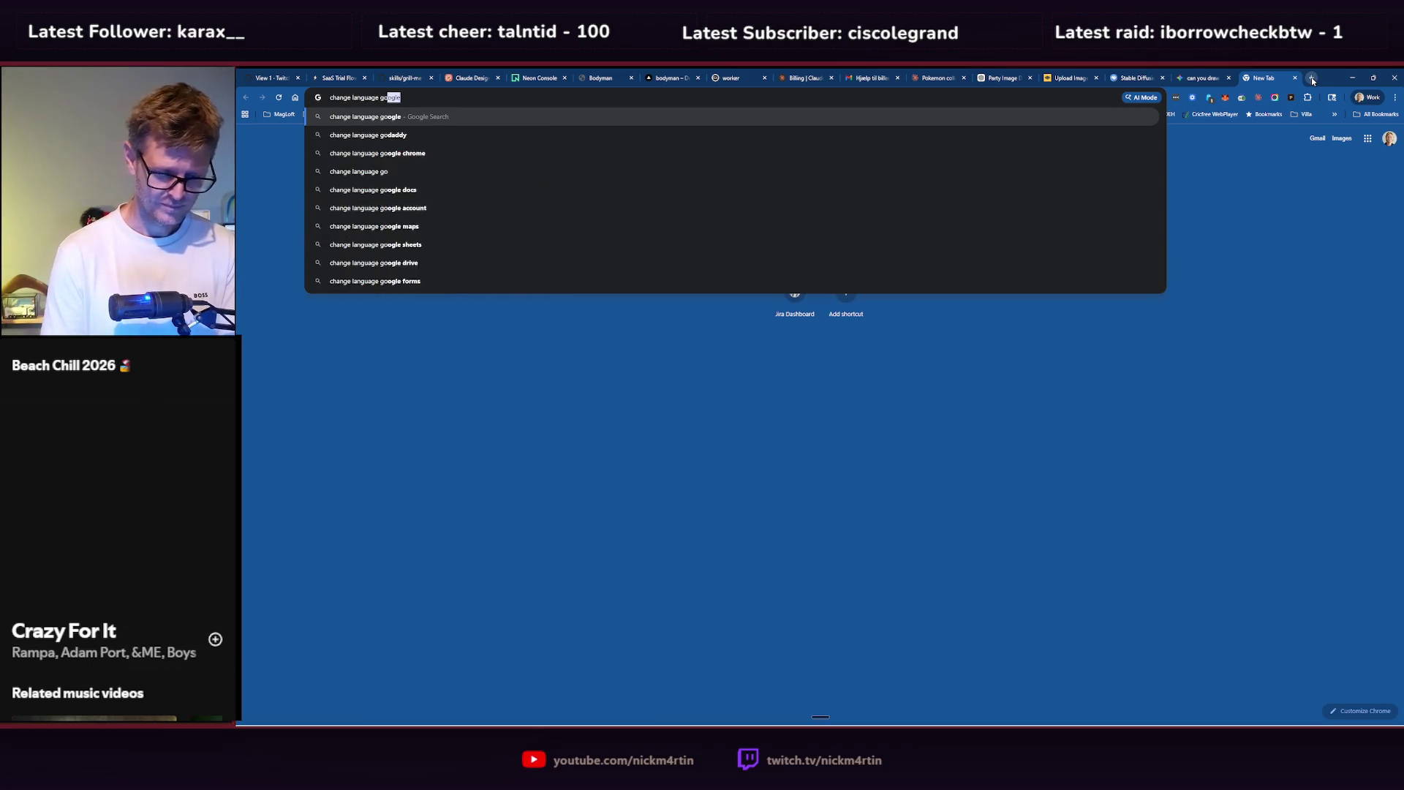
text(ogle gemini)
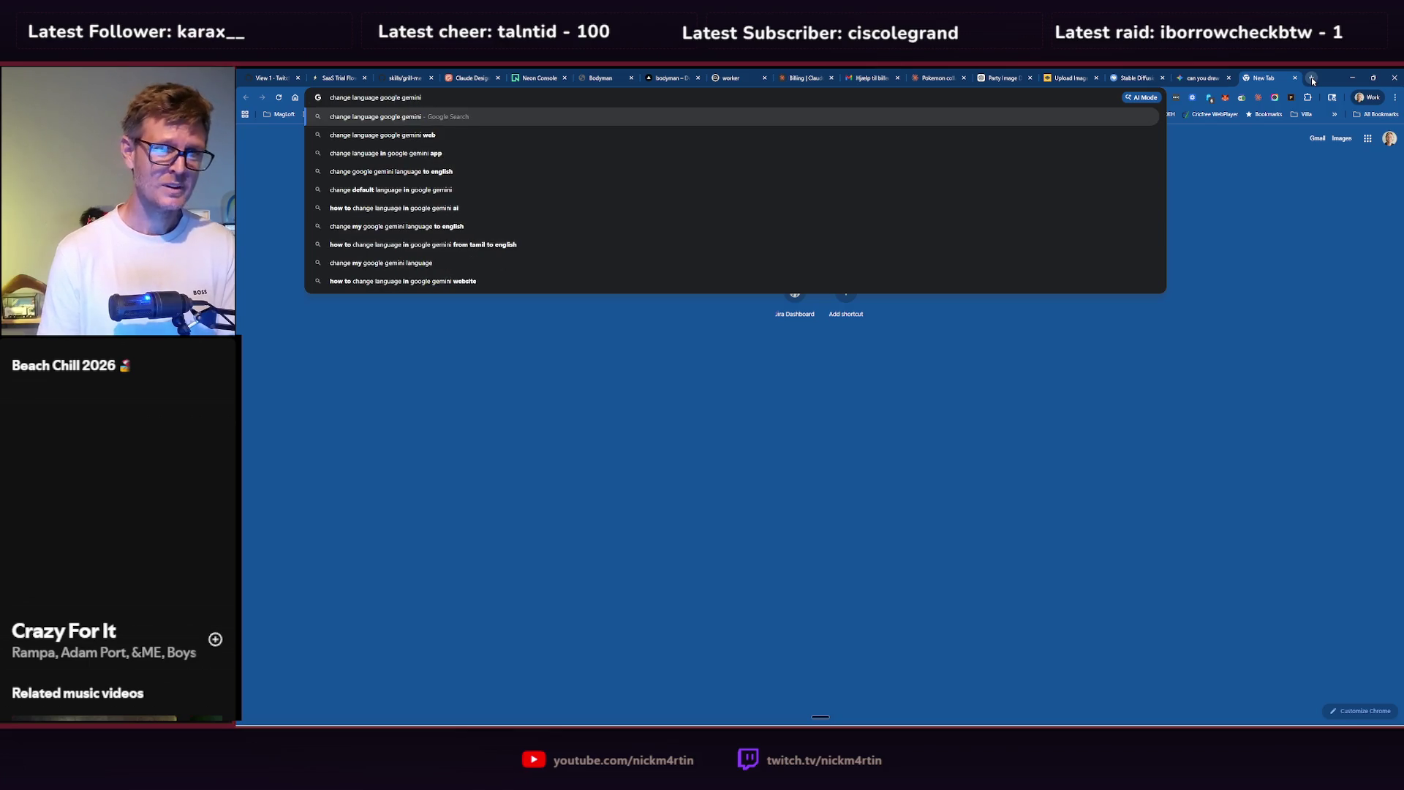
key(Return)
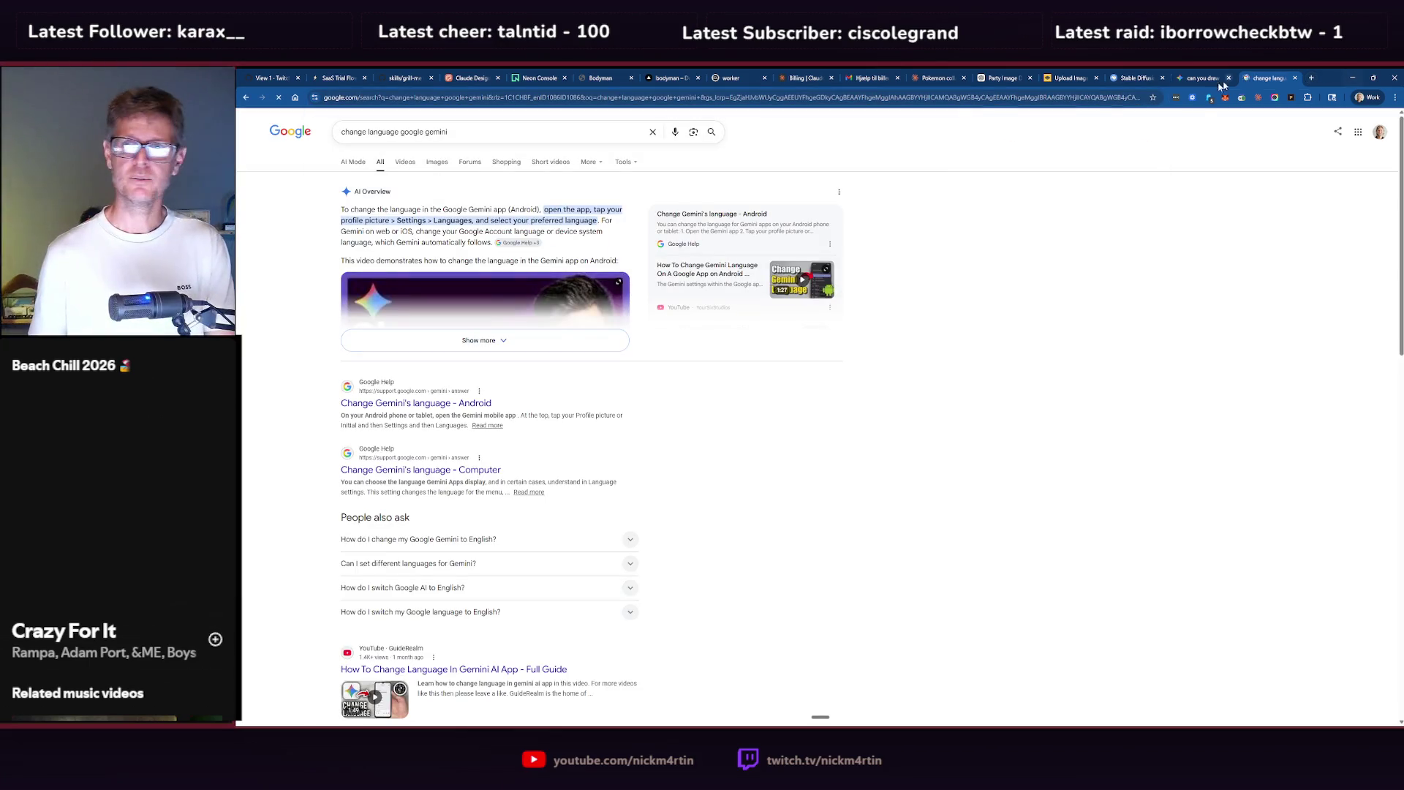
click(1197, 79)
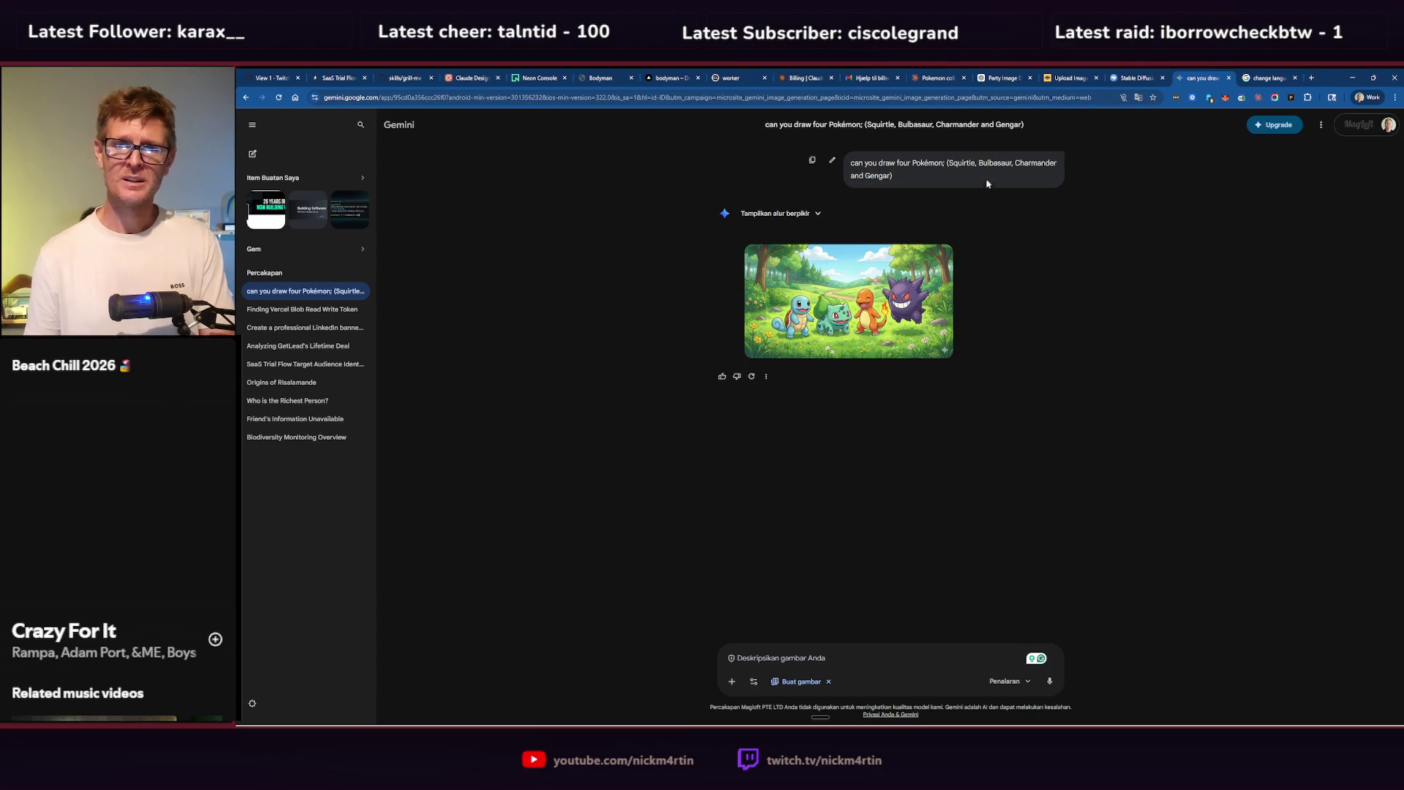
Step: Check Gemini's settings list and account panel, then go back to the language search results
click(1271, 79)
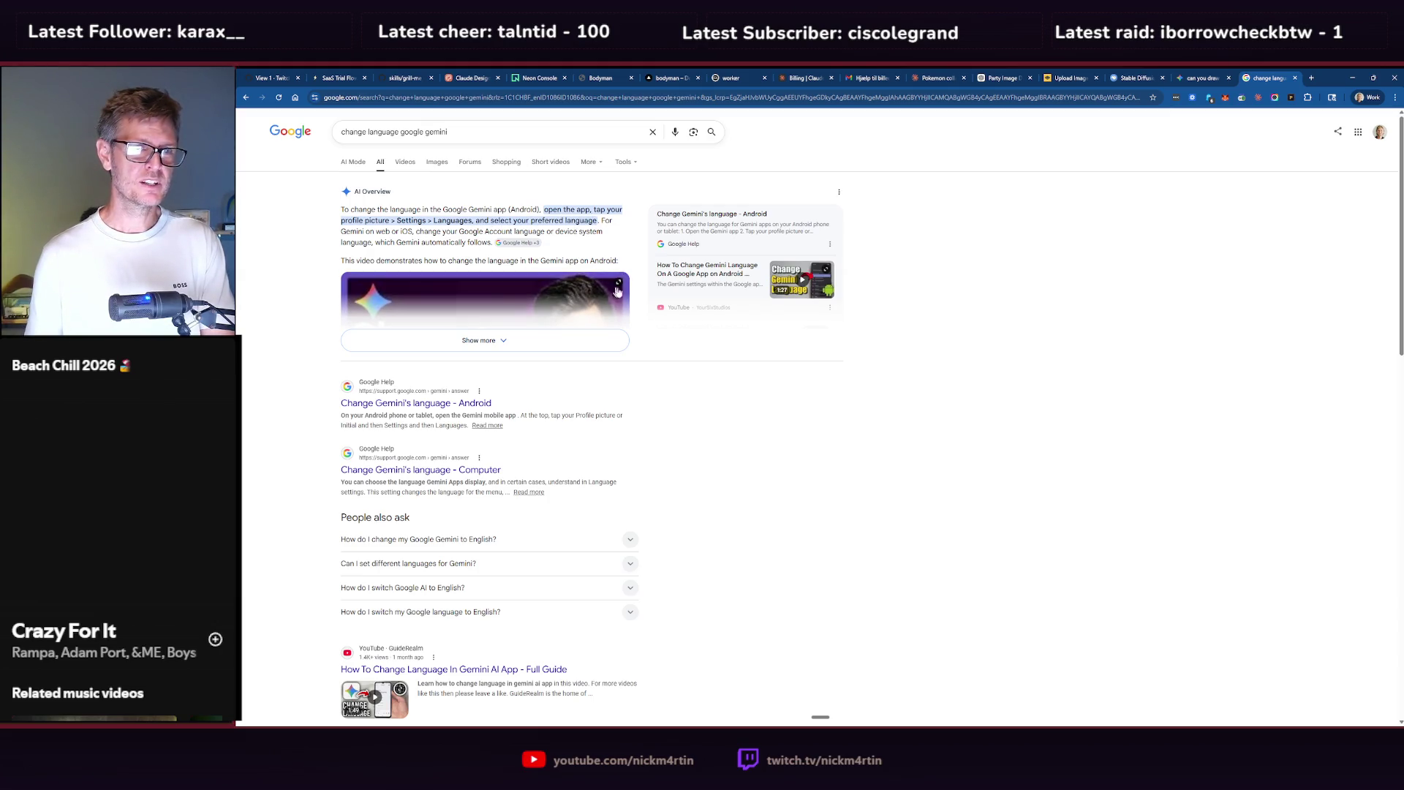
click(1203, 77)
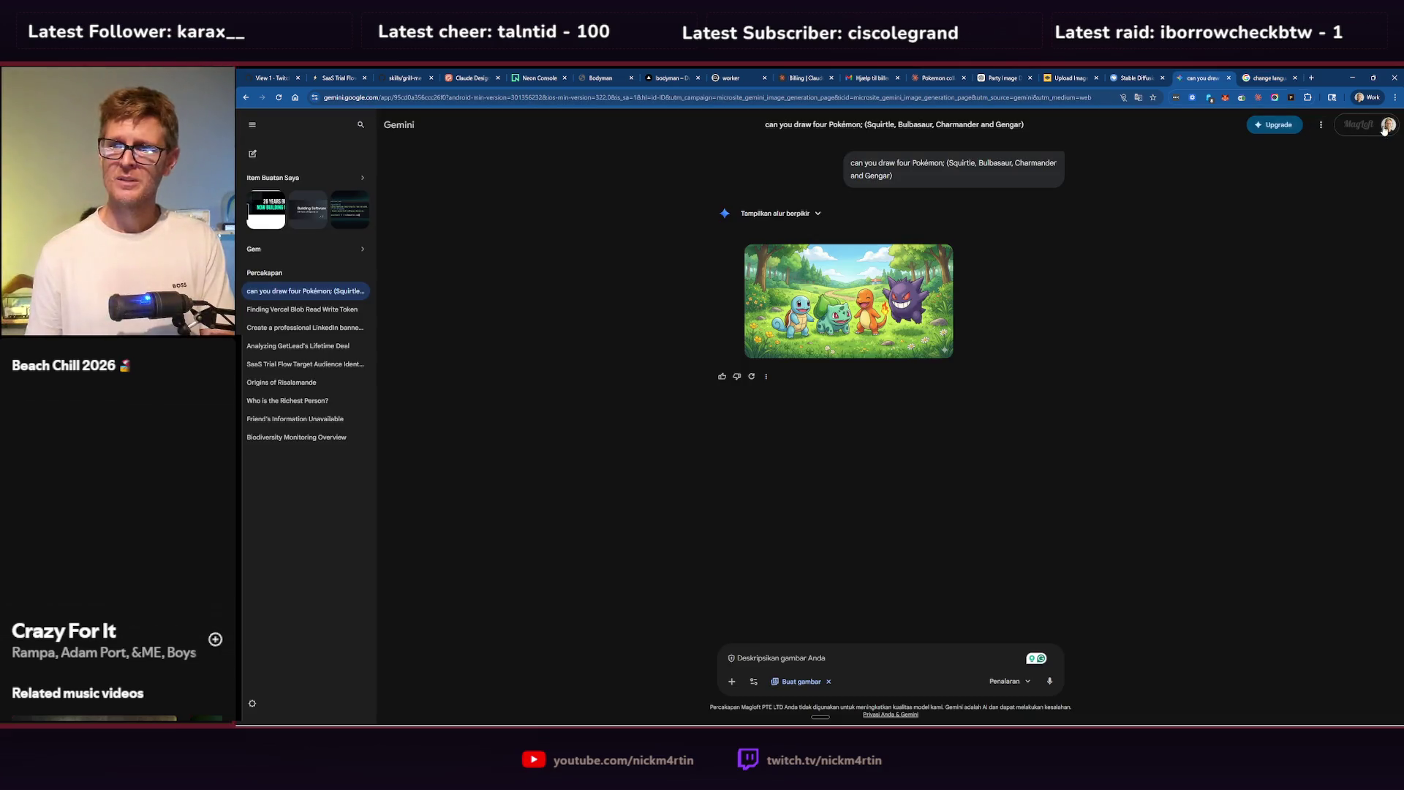
click(252, 702)
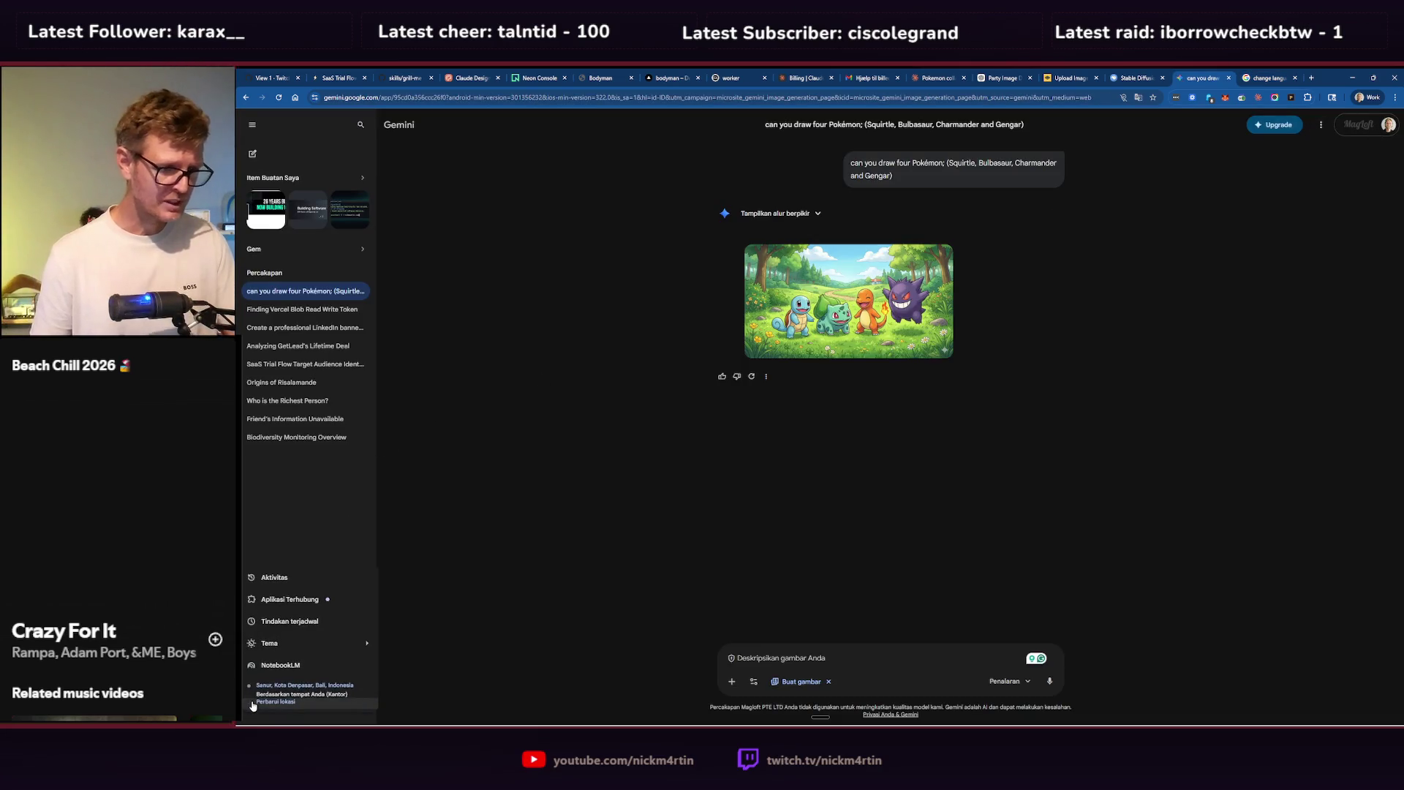
key(Escape)
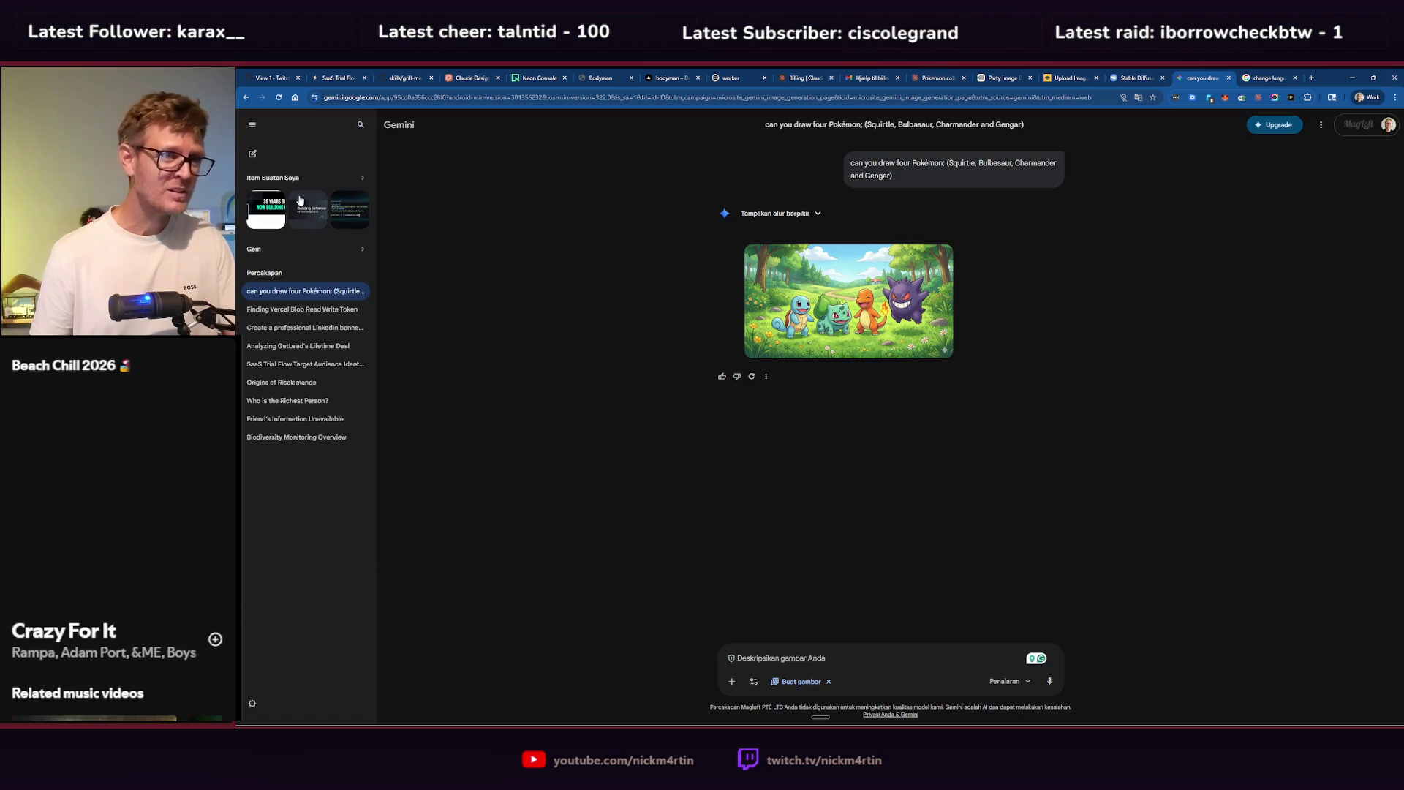
click(1387, 126)
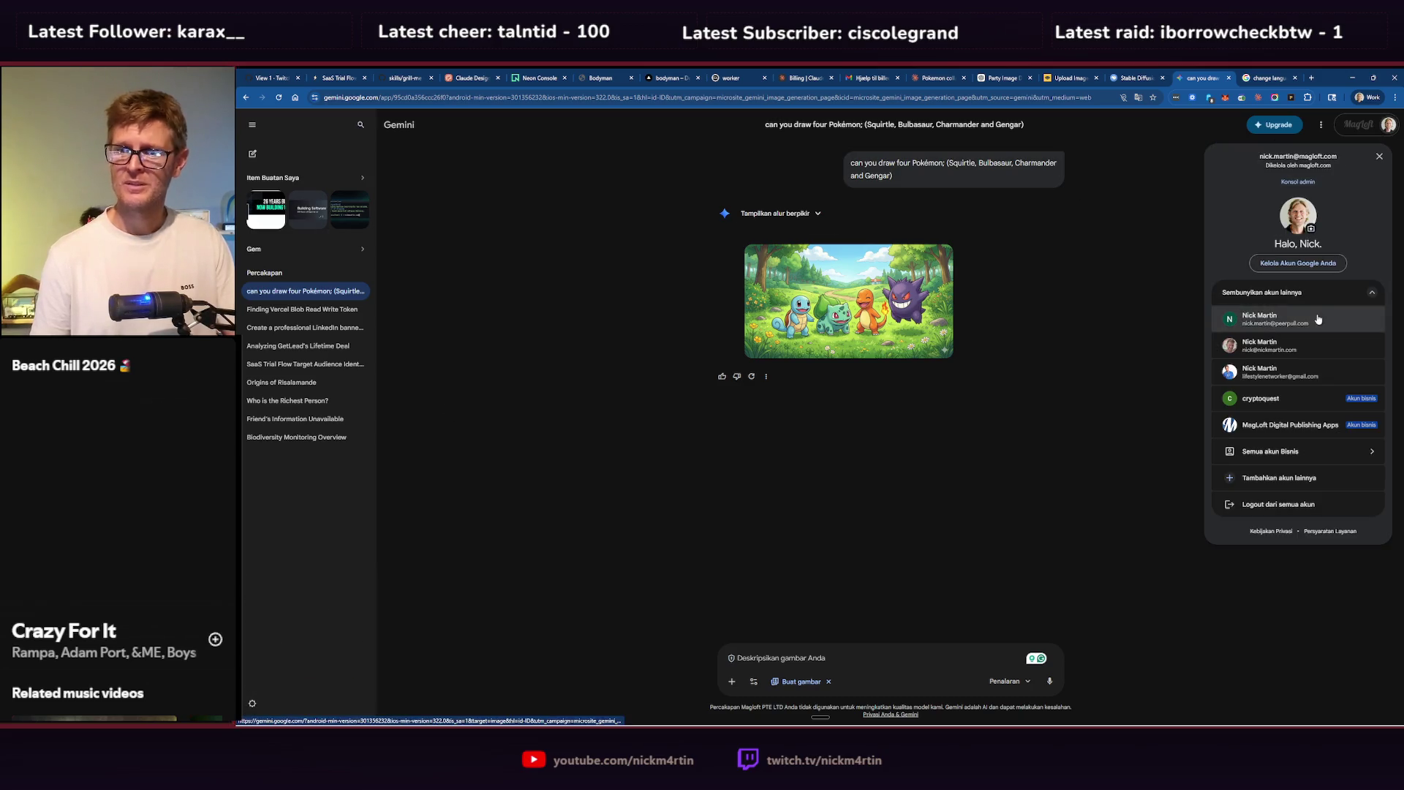
click(1012, 403)
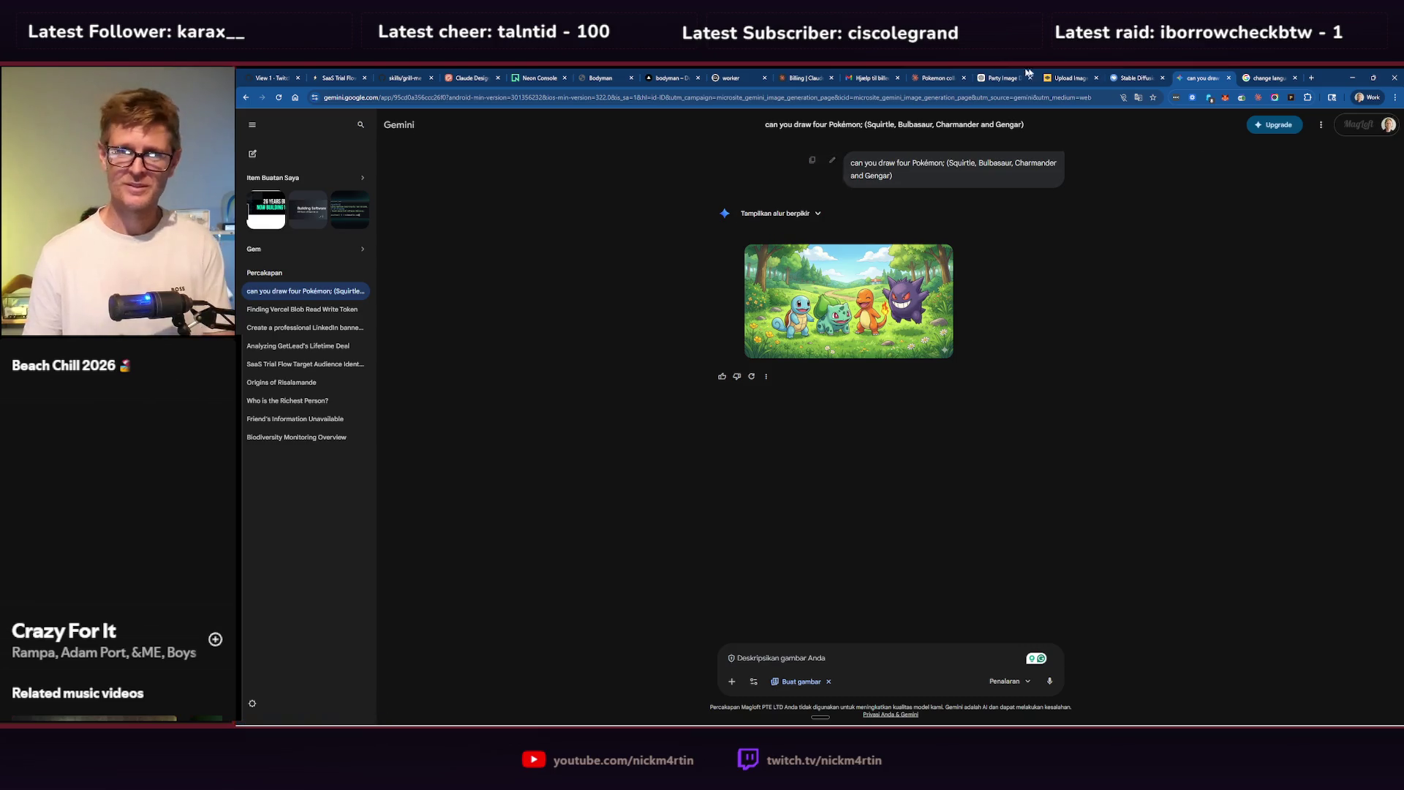
click(1267, 82)
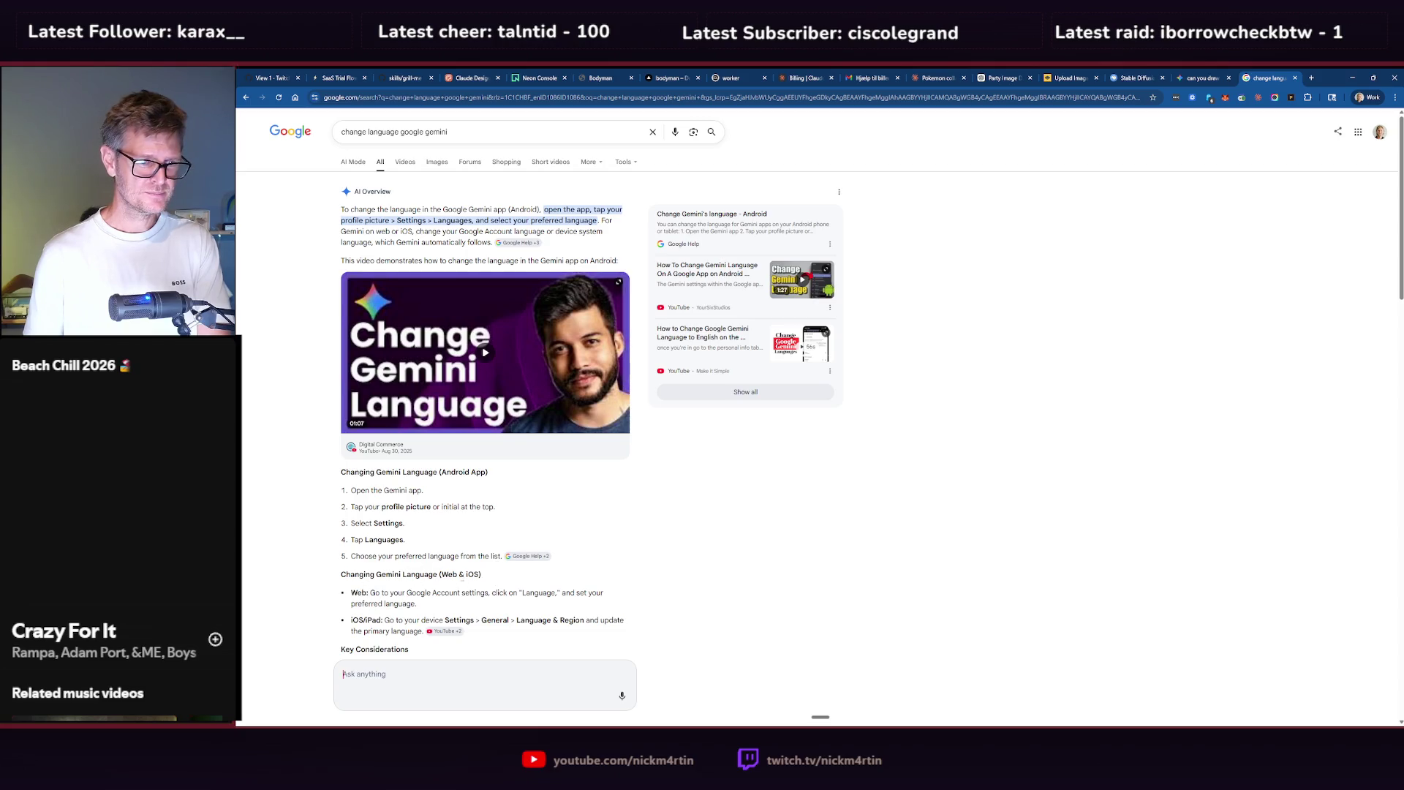
Step: Scroll down the AI Overview to read the Android, Web and iOS steps for changing Gemini's language
scroll(422, 453, down, 3)
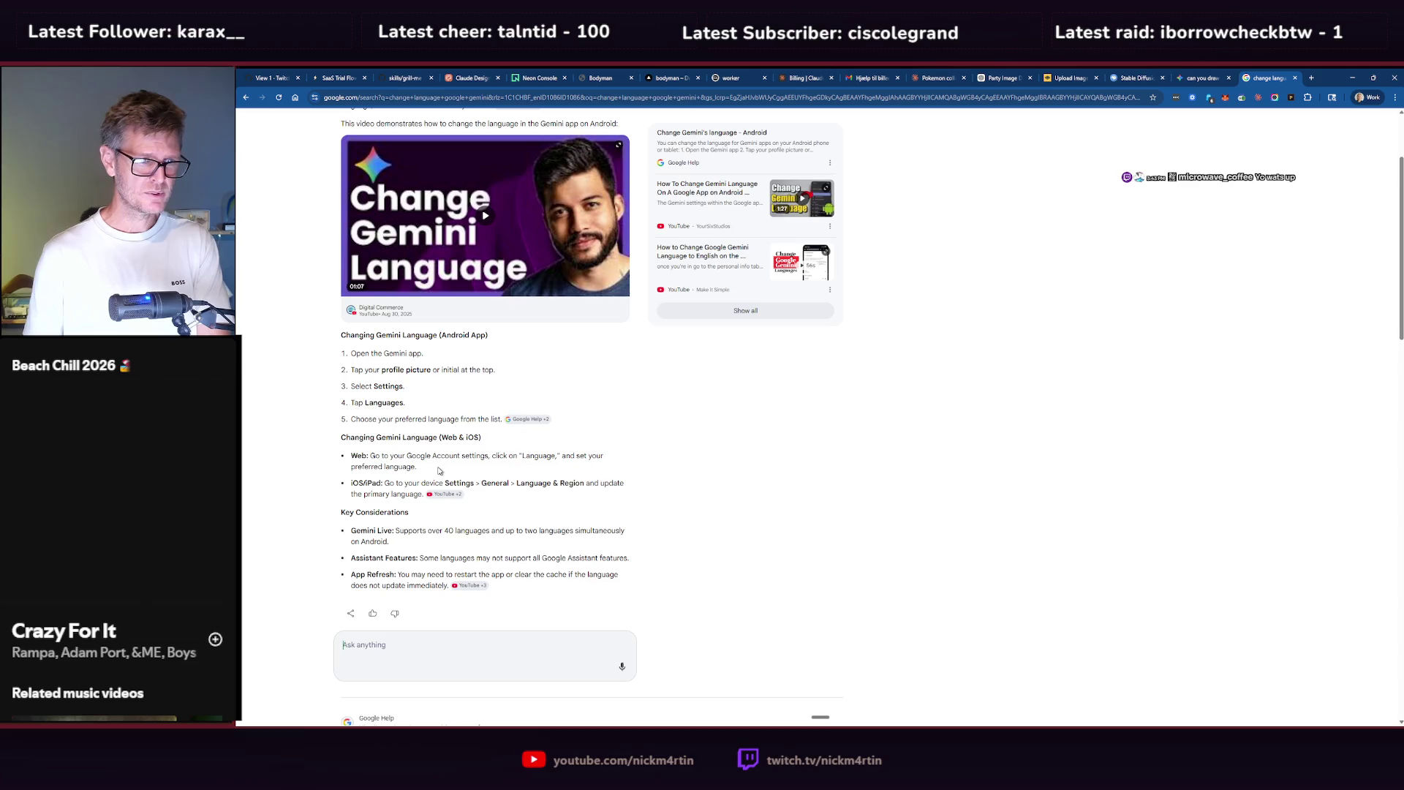
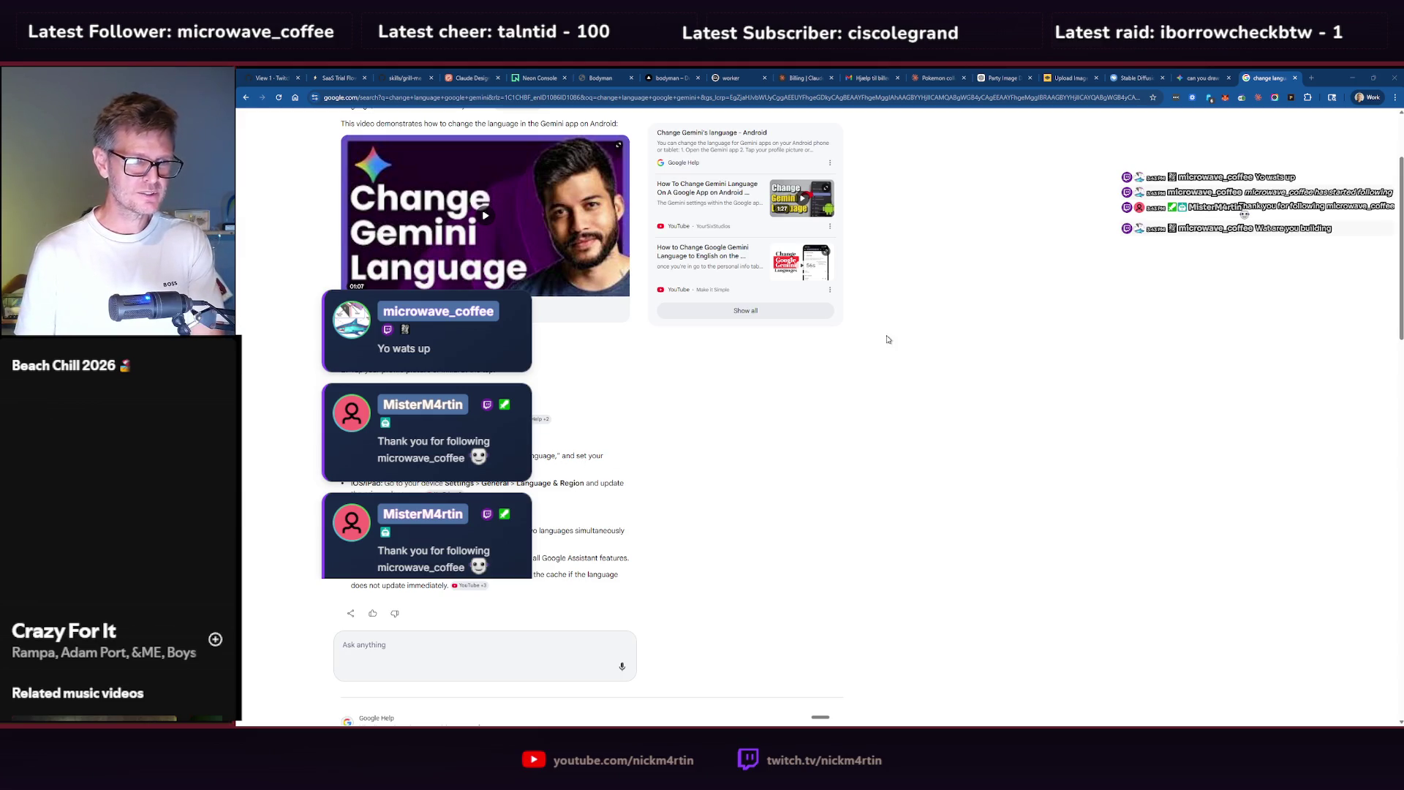
Step: Switch to the Gemini chat with the four-Pokémon image and open its conversation options
click(1198, 79)
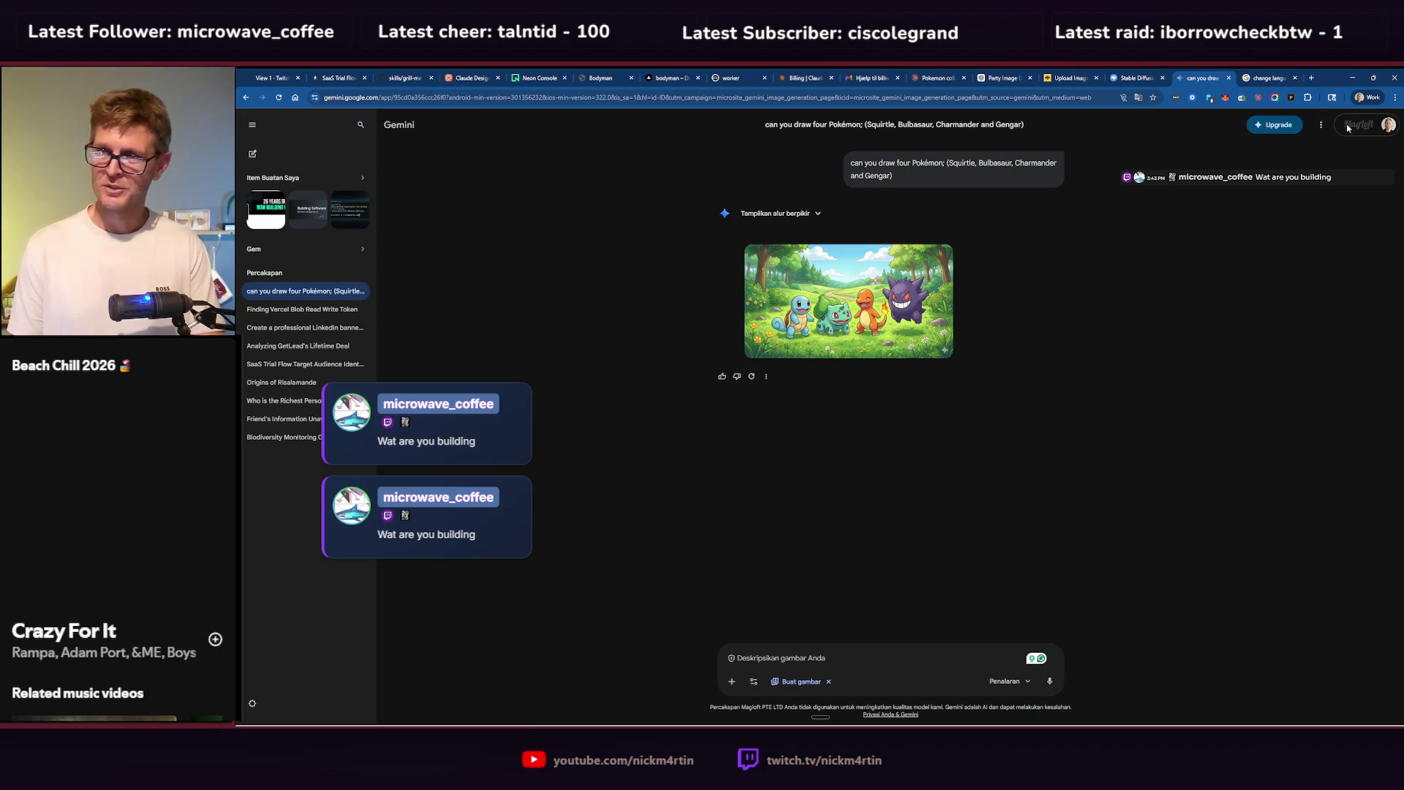
click(1321, 126)
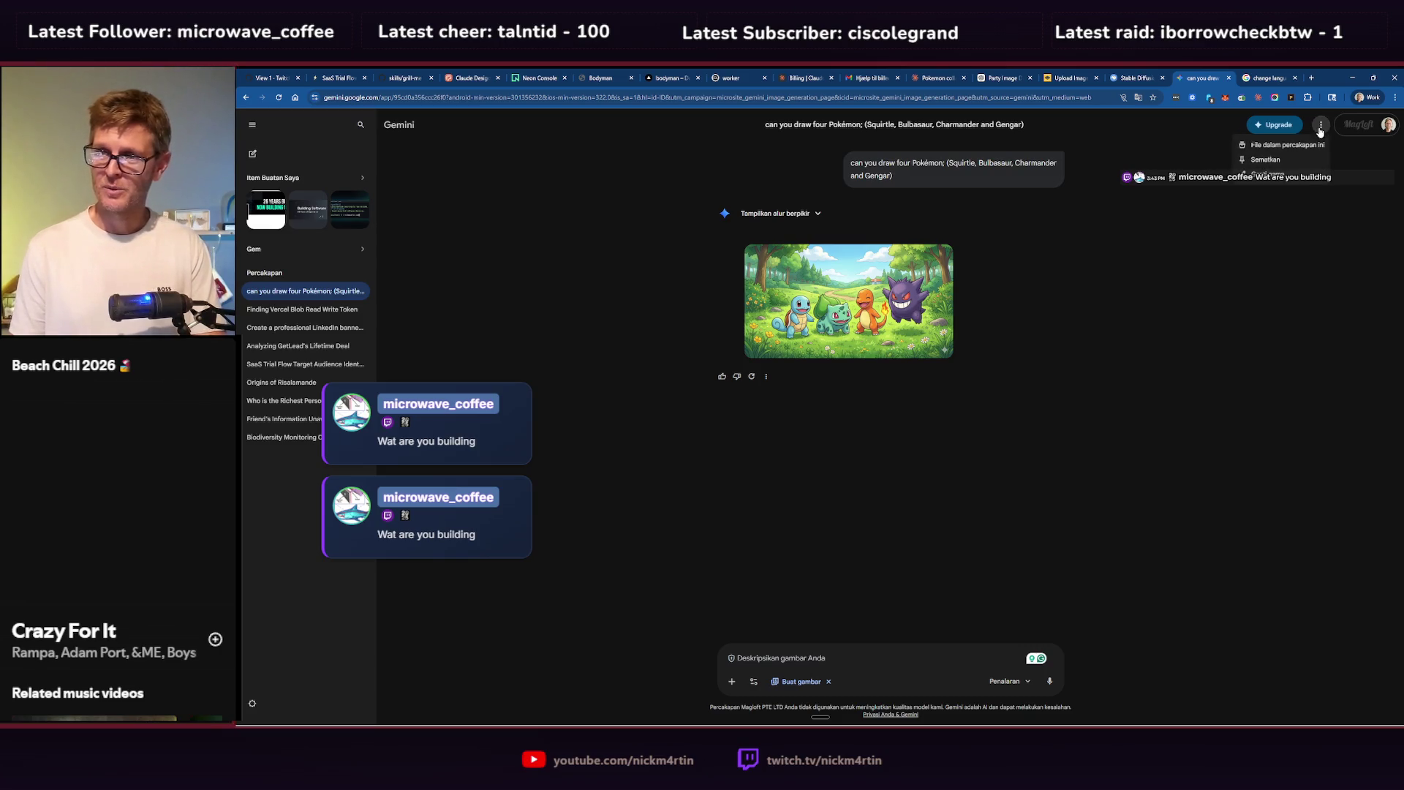
click(1389, 126)
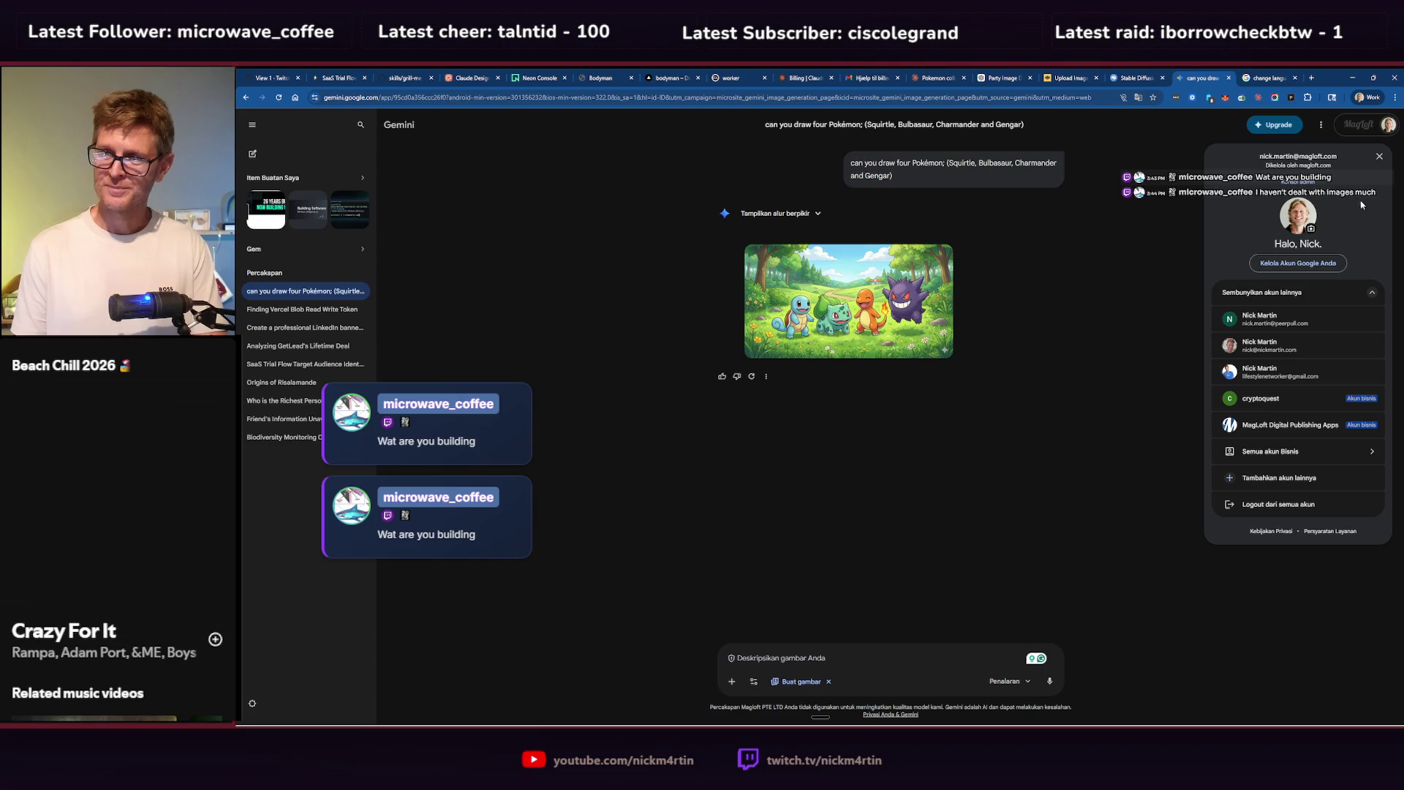
click(1323, 267)
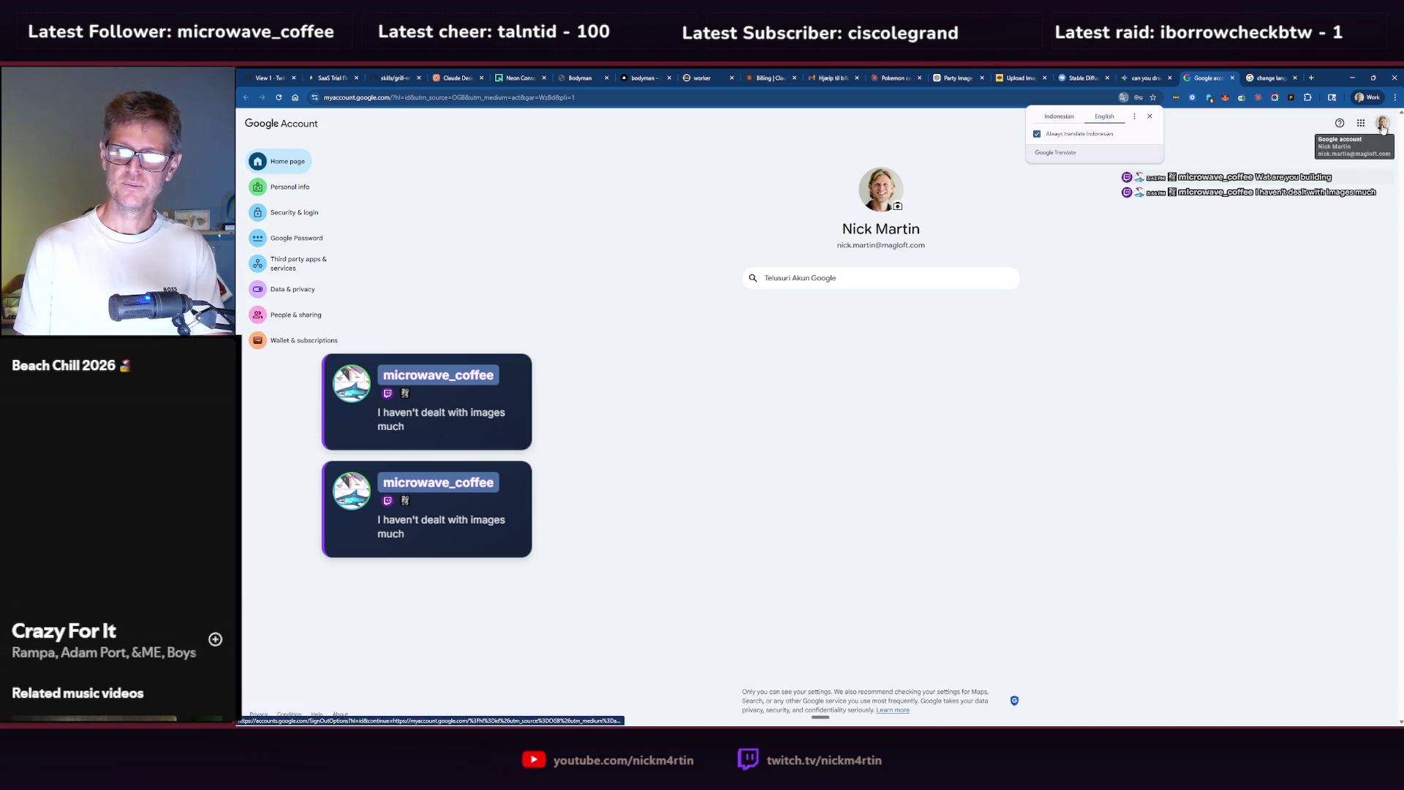
click(1381, 128)
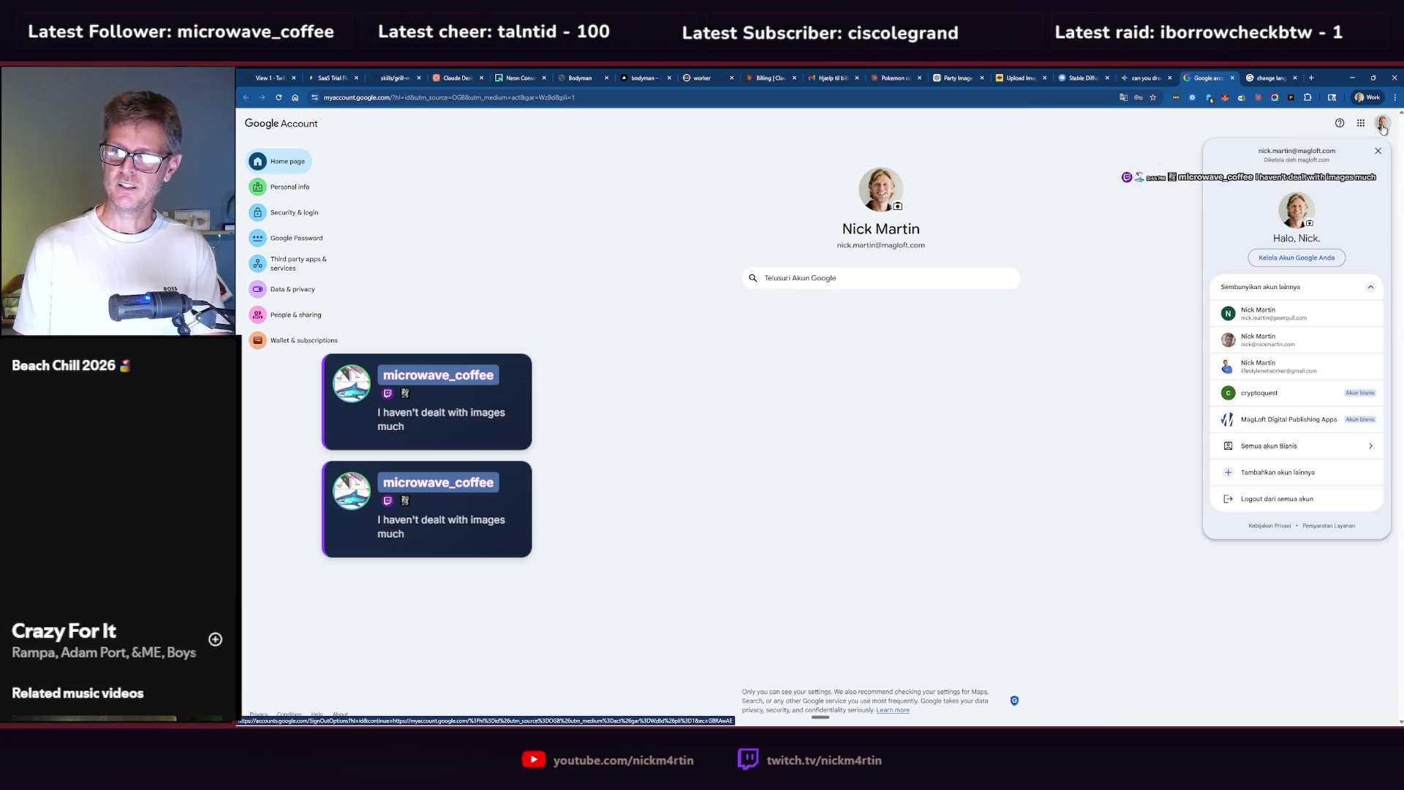
Step: Visit the Google Account Personal info and Security & login pages, then return to the Gemini Pokémon chat
click(1383, 128)
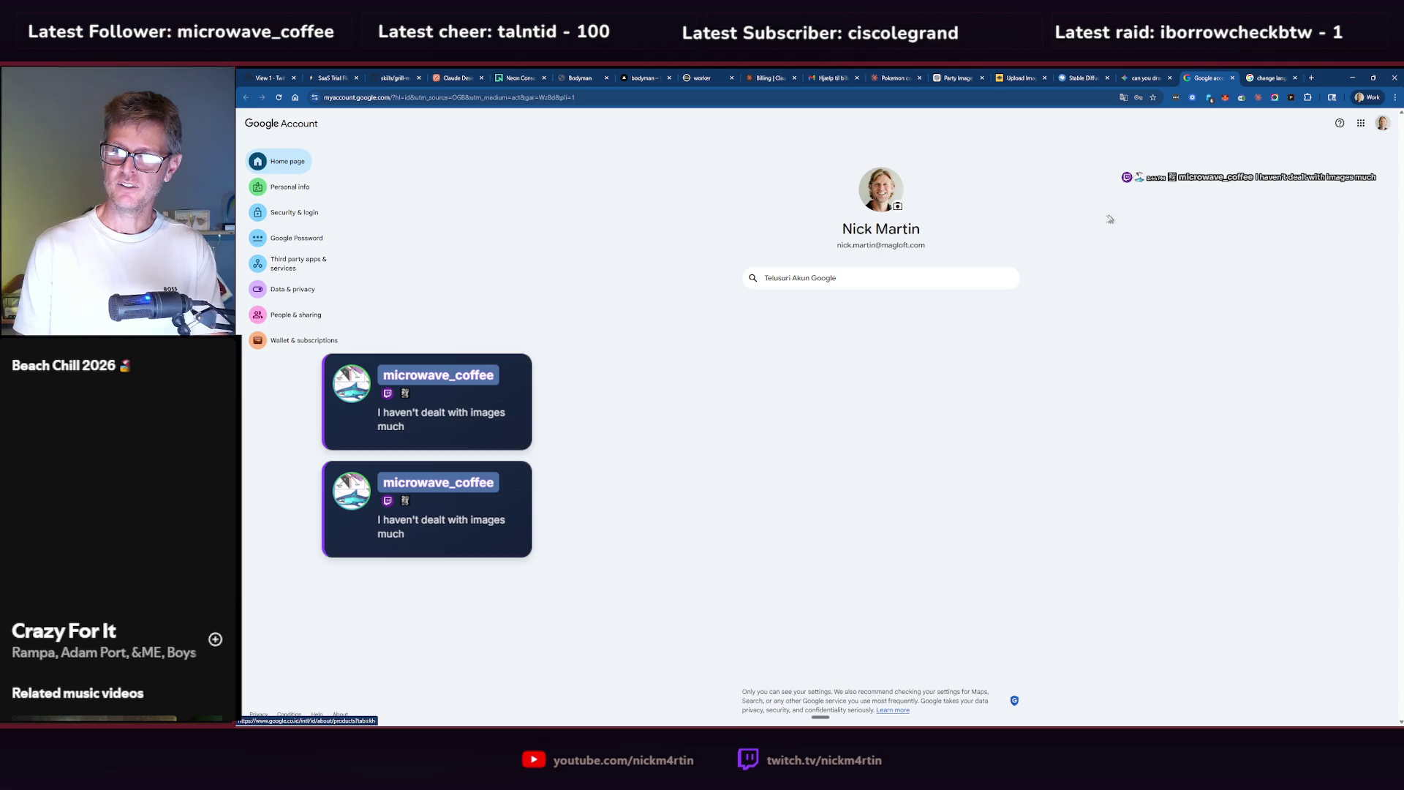
click(285, 188)
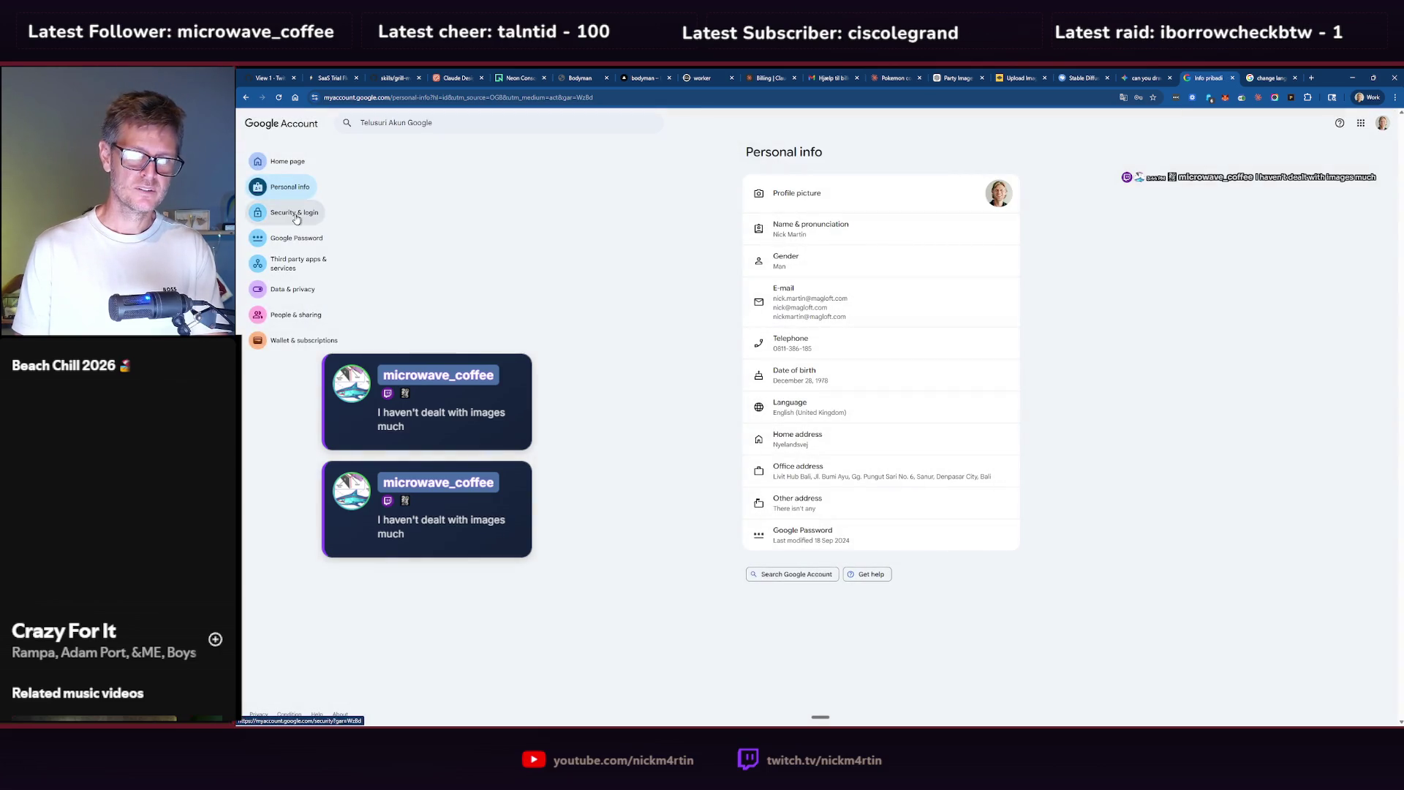
click(296, 218)
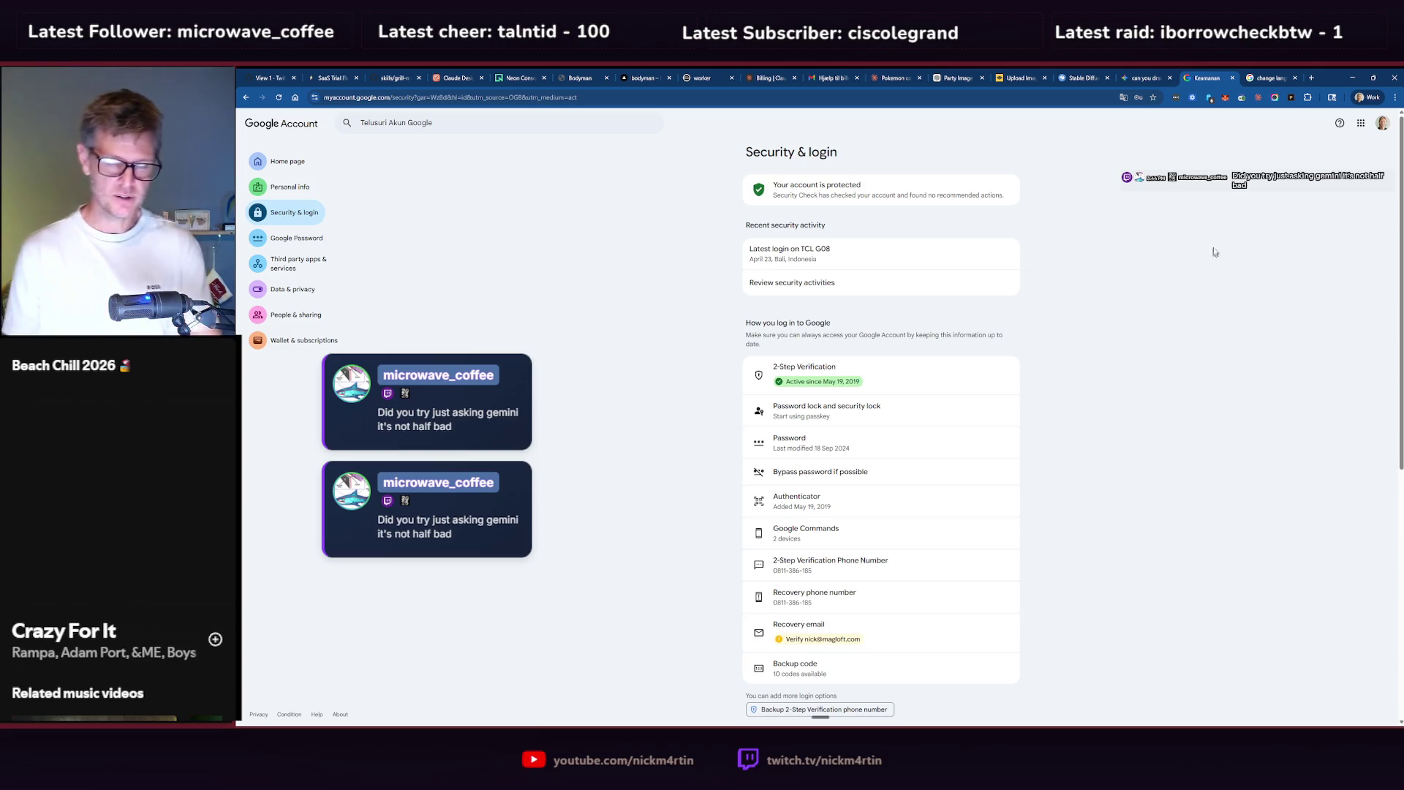
click(1140, 78)
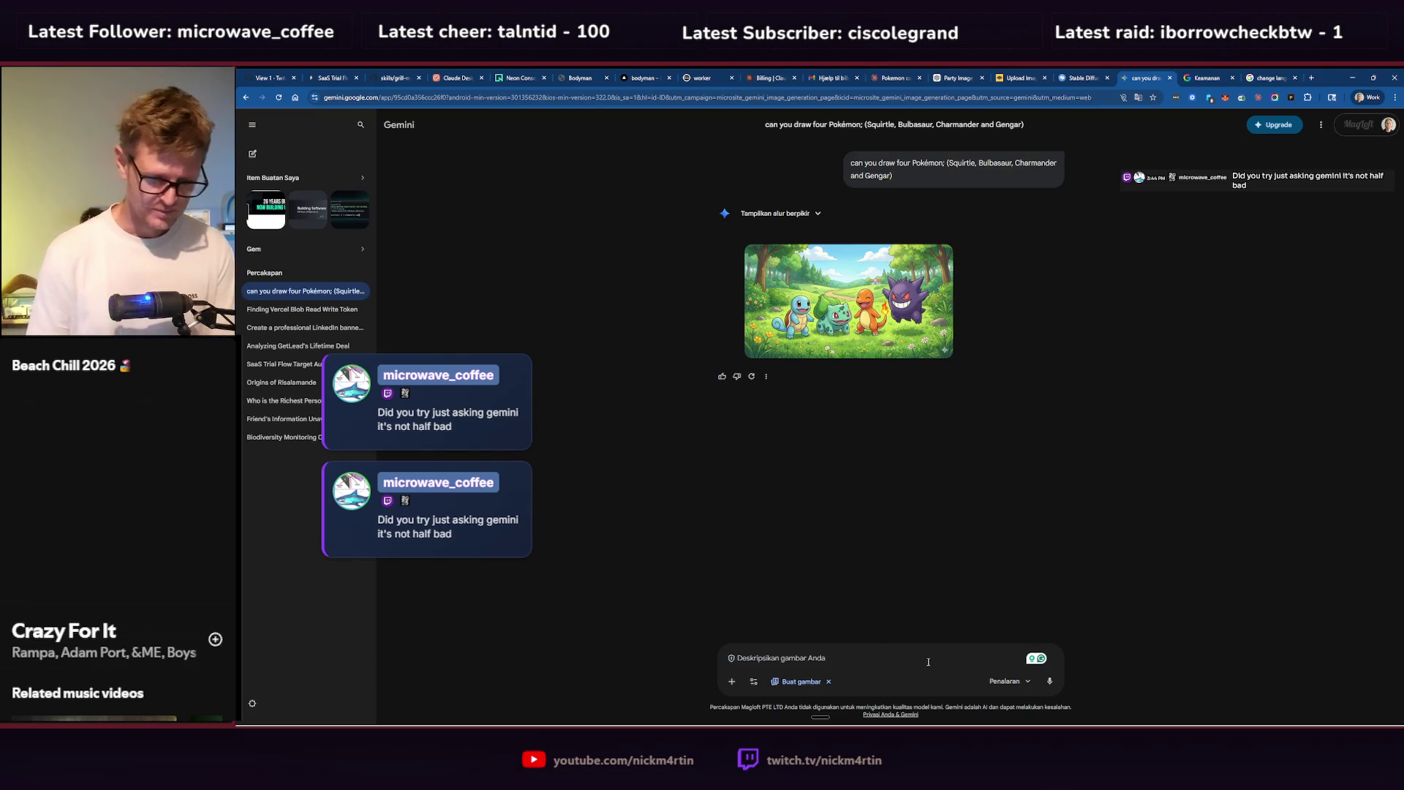
Step: Ask Gemini how to change its language to English, then go to the Security & login tab
text(how do I change languiage to en)
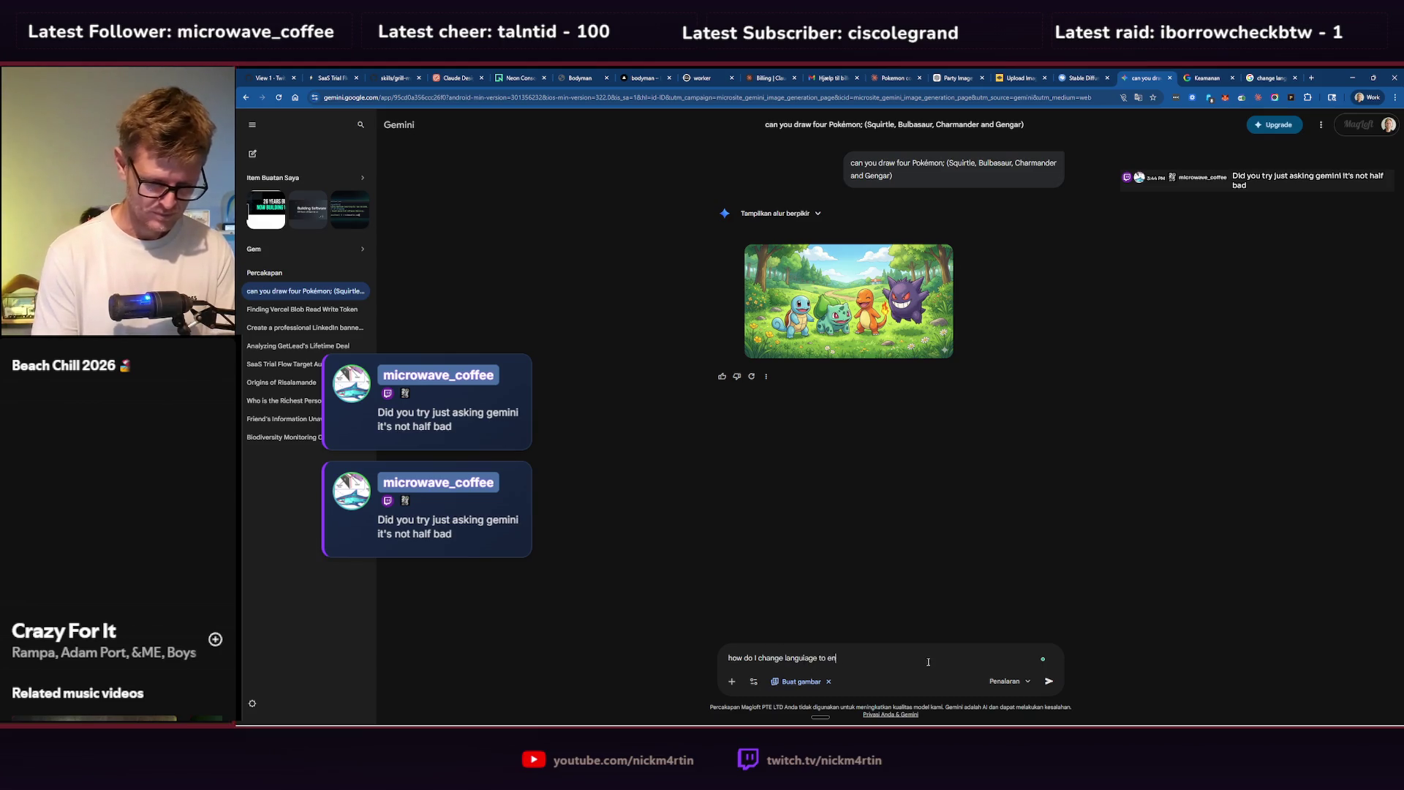
key(Return)
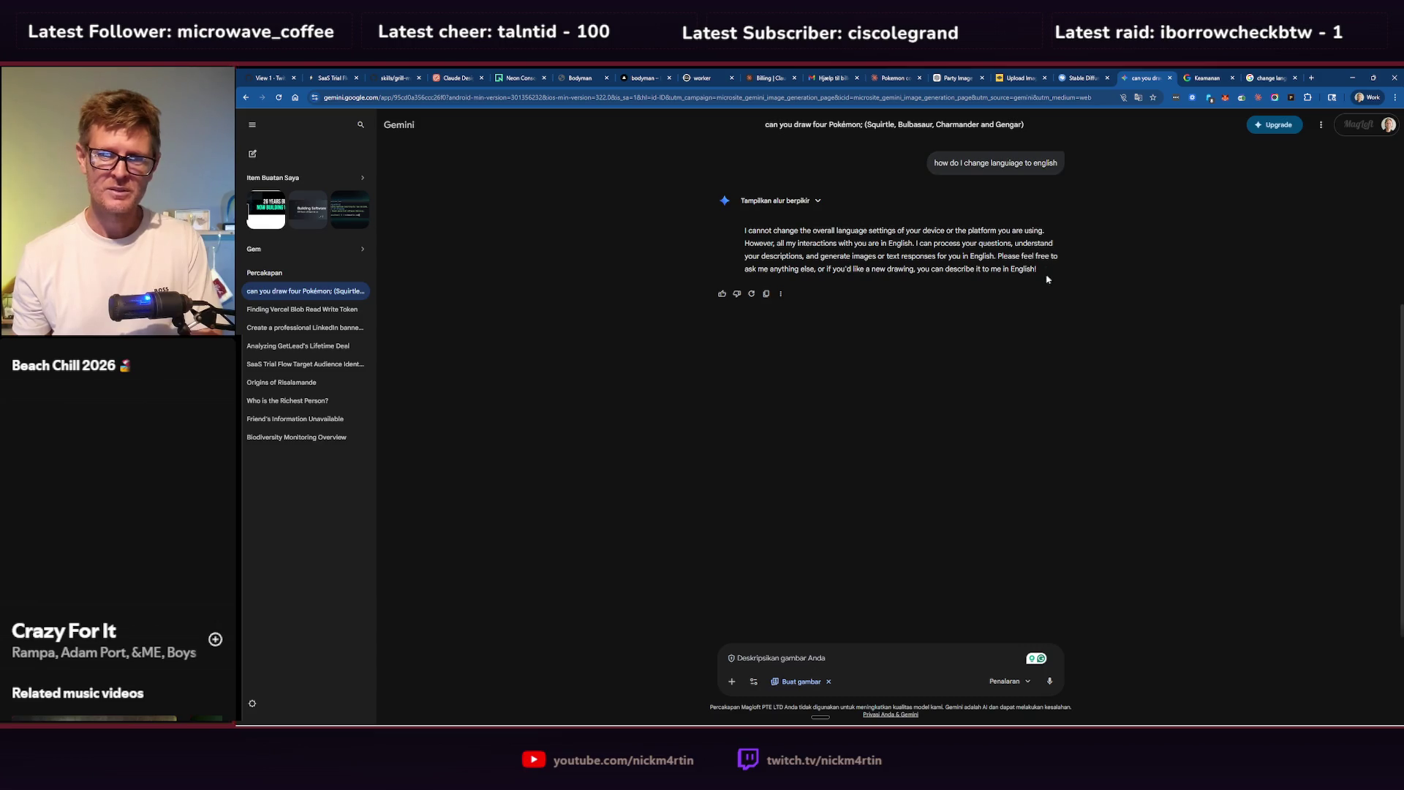
key(ctrl+Tab)
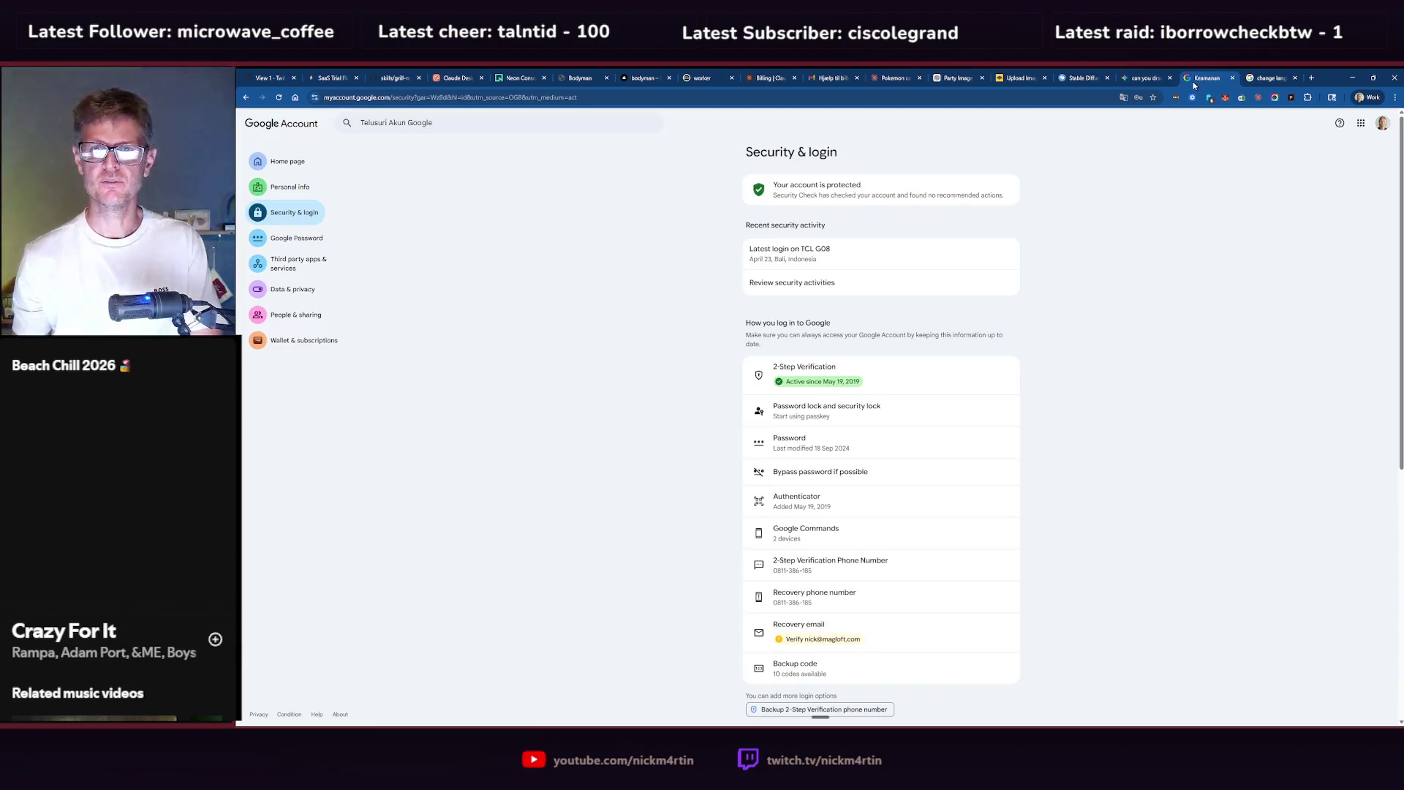
Step: Reopen Google Account management and reach the Language settings under Personal info
click(1382, 124)
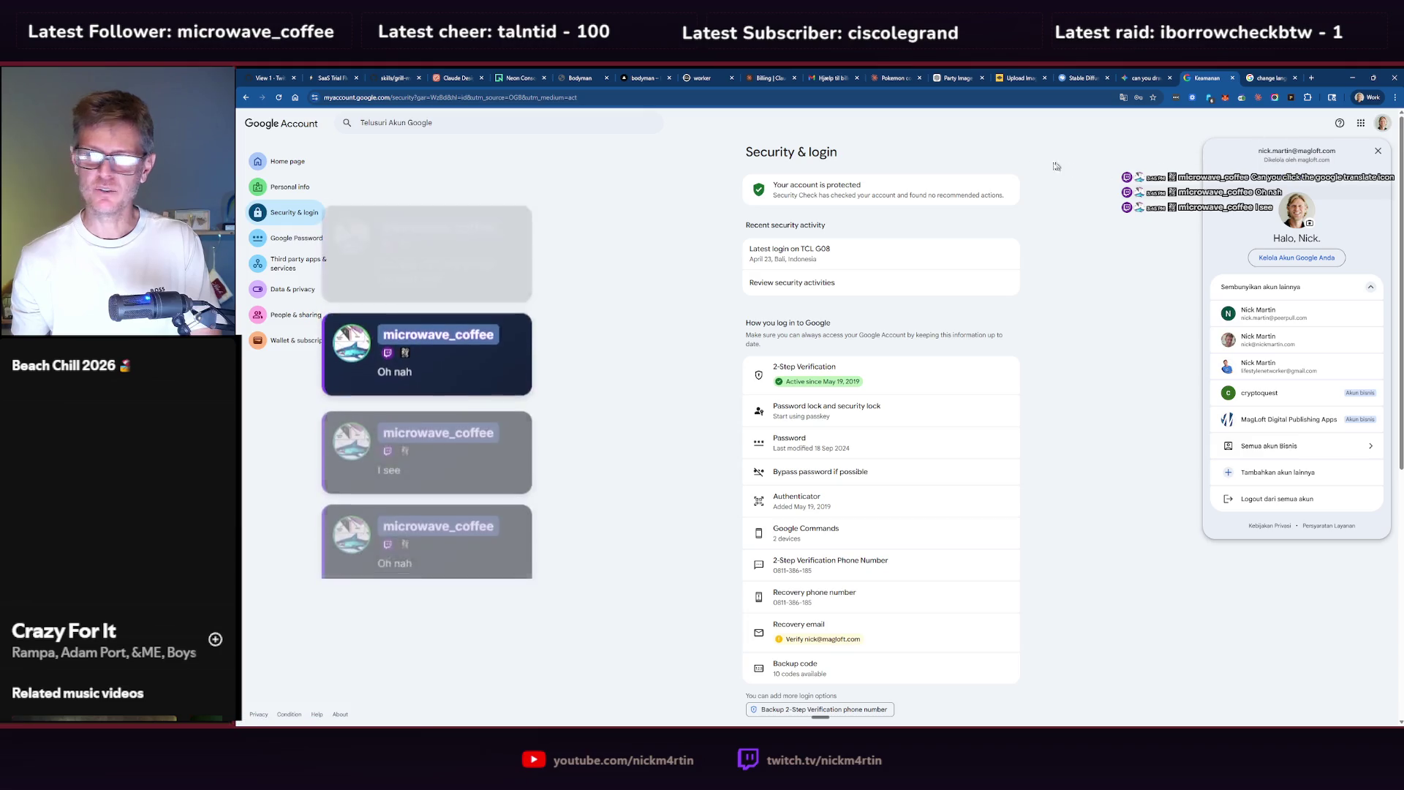
click(278, 162)
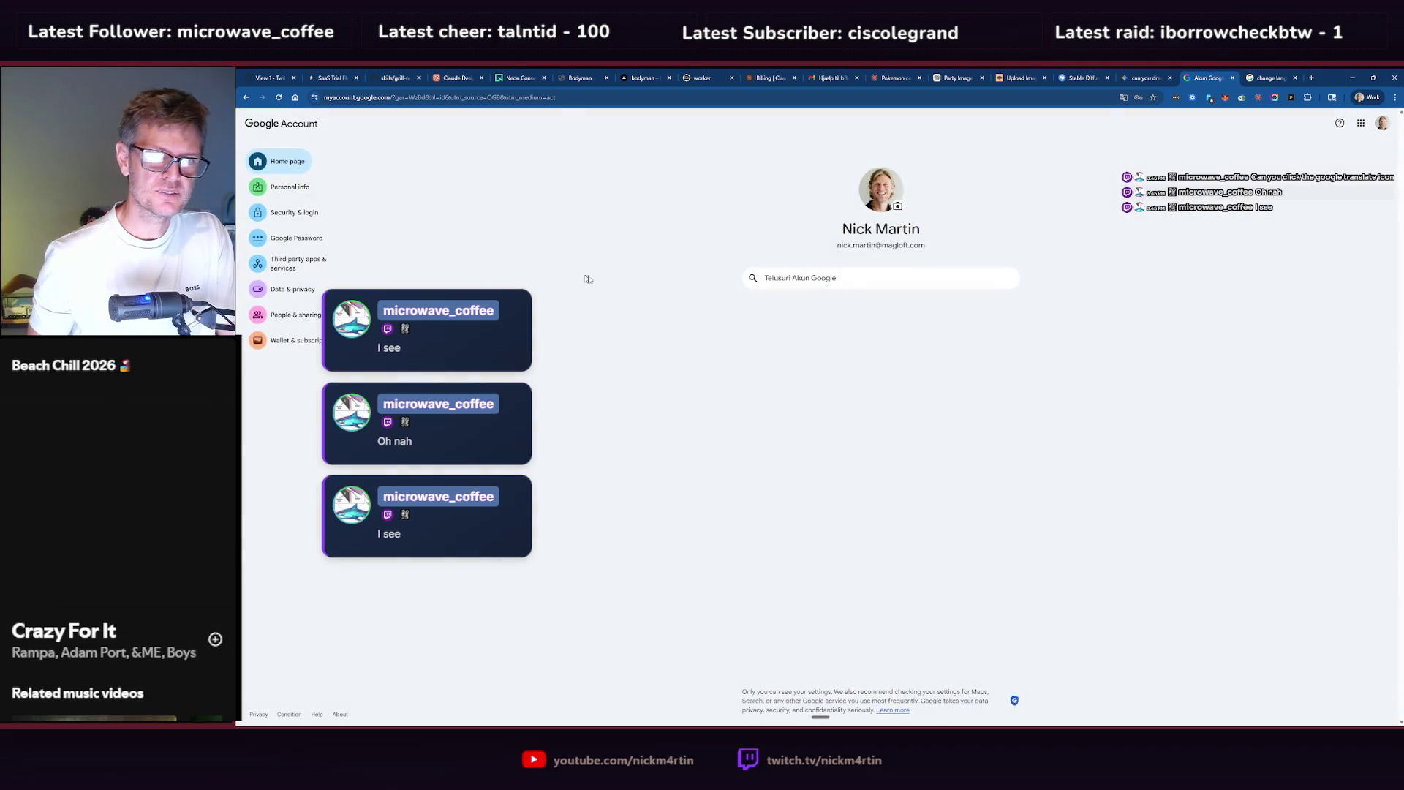
click(1362, 126)
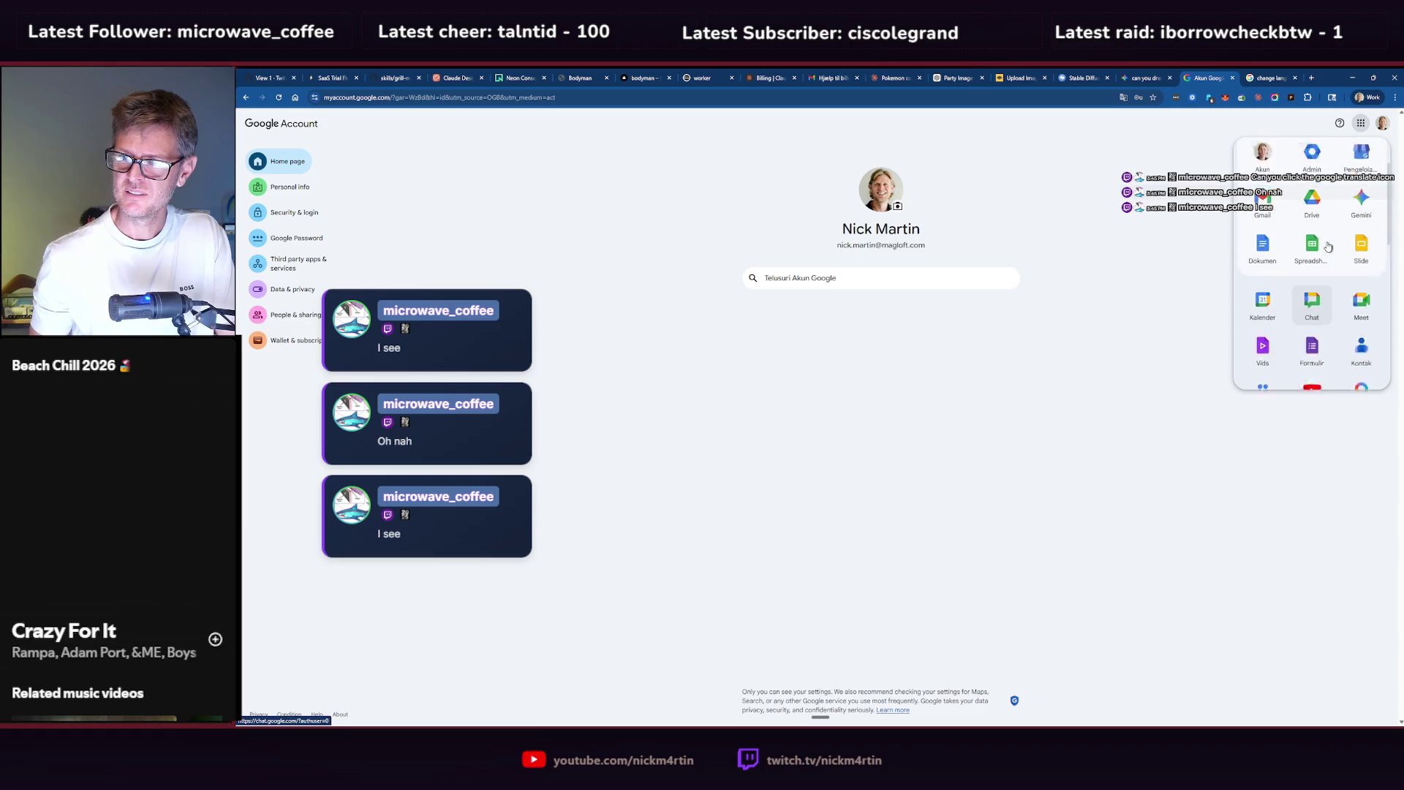
click(1383, 126)
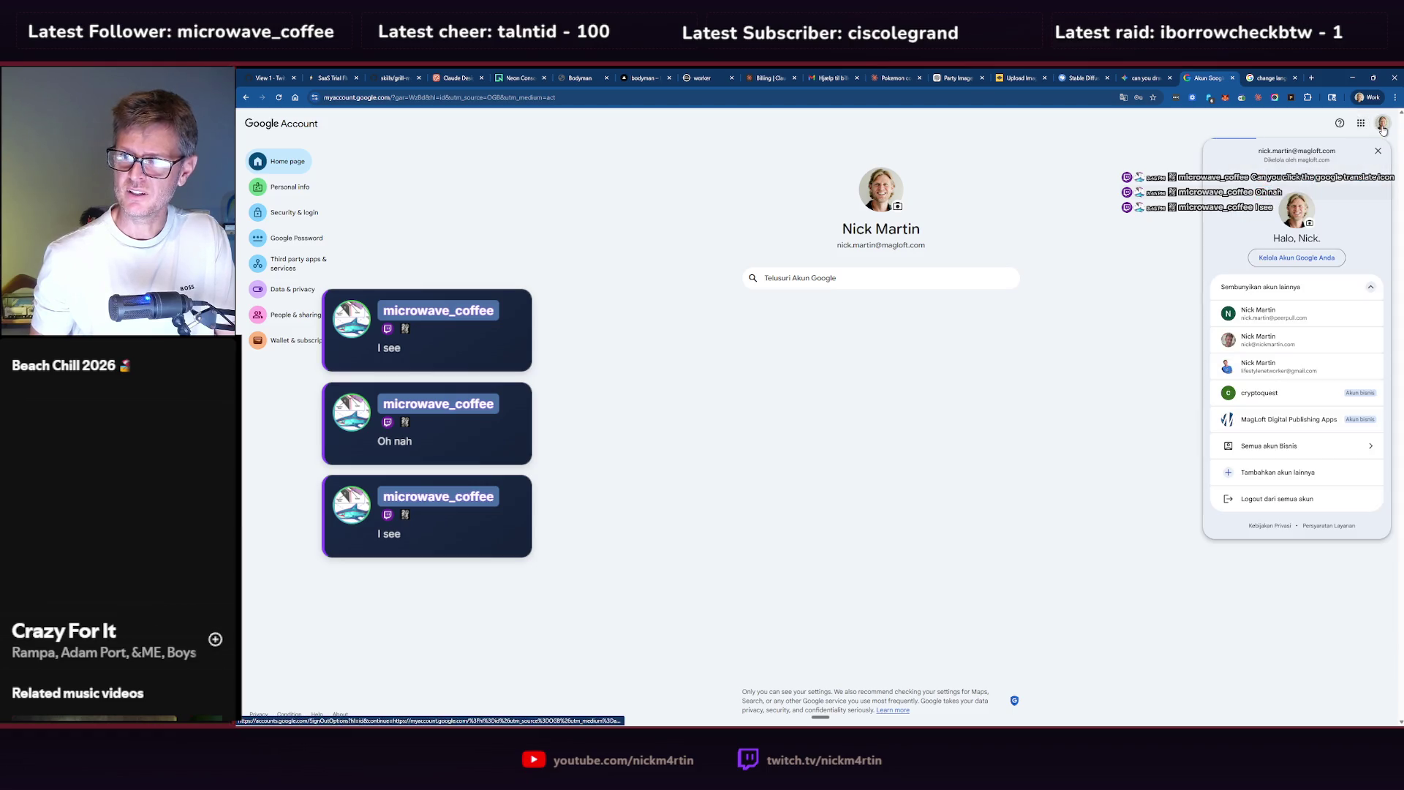
click(1311, 257)
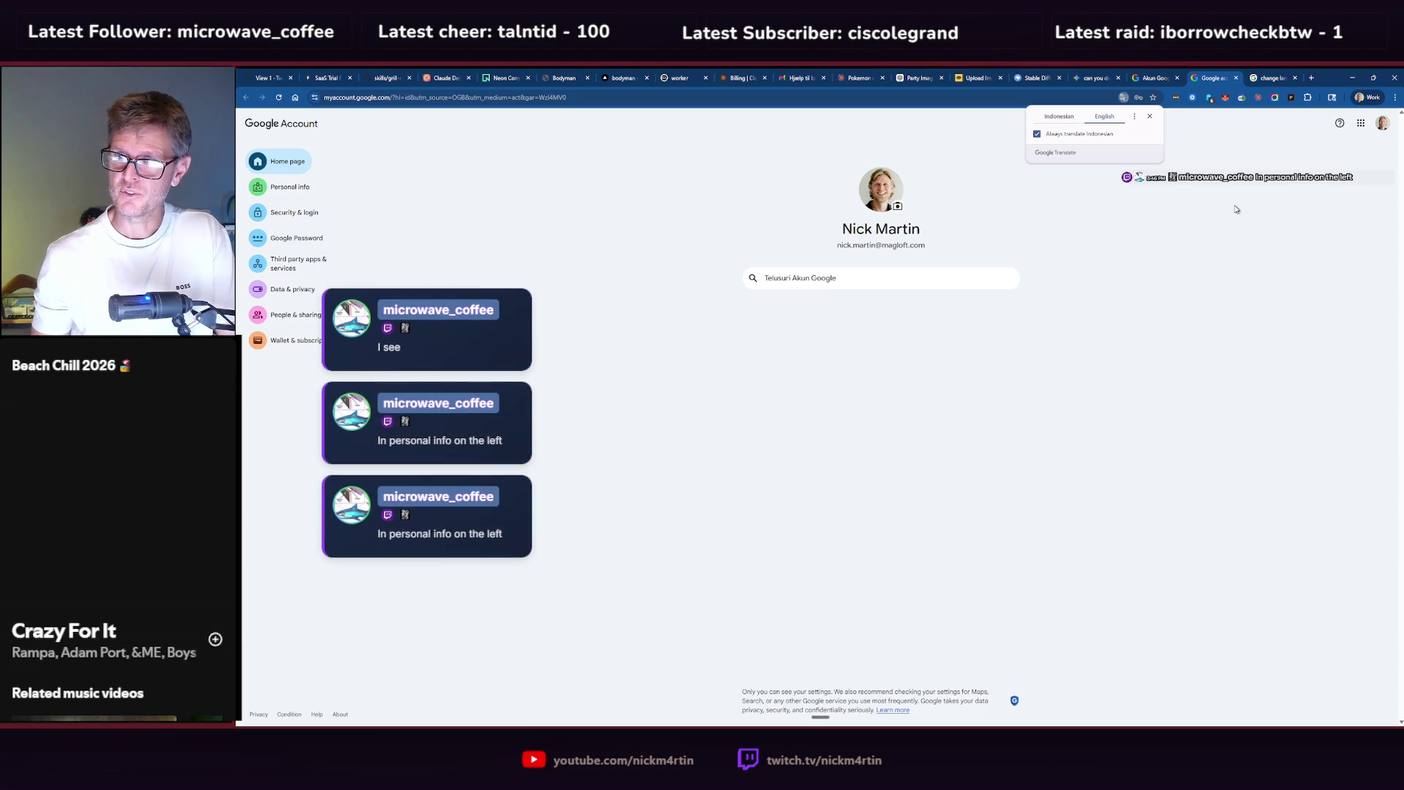
click(289, 186)
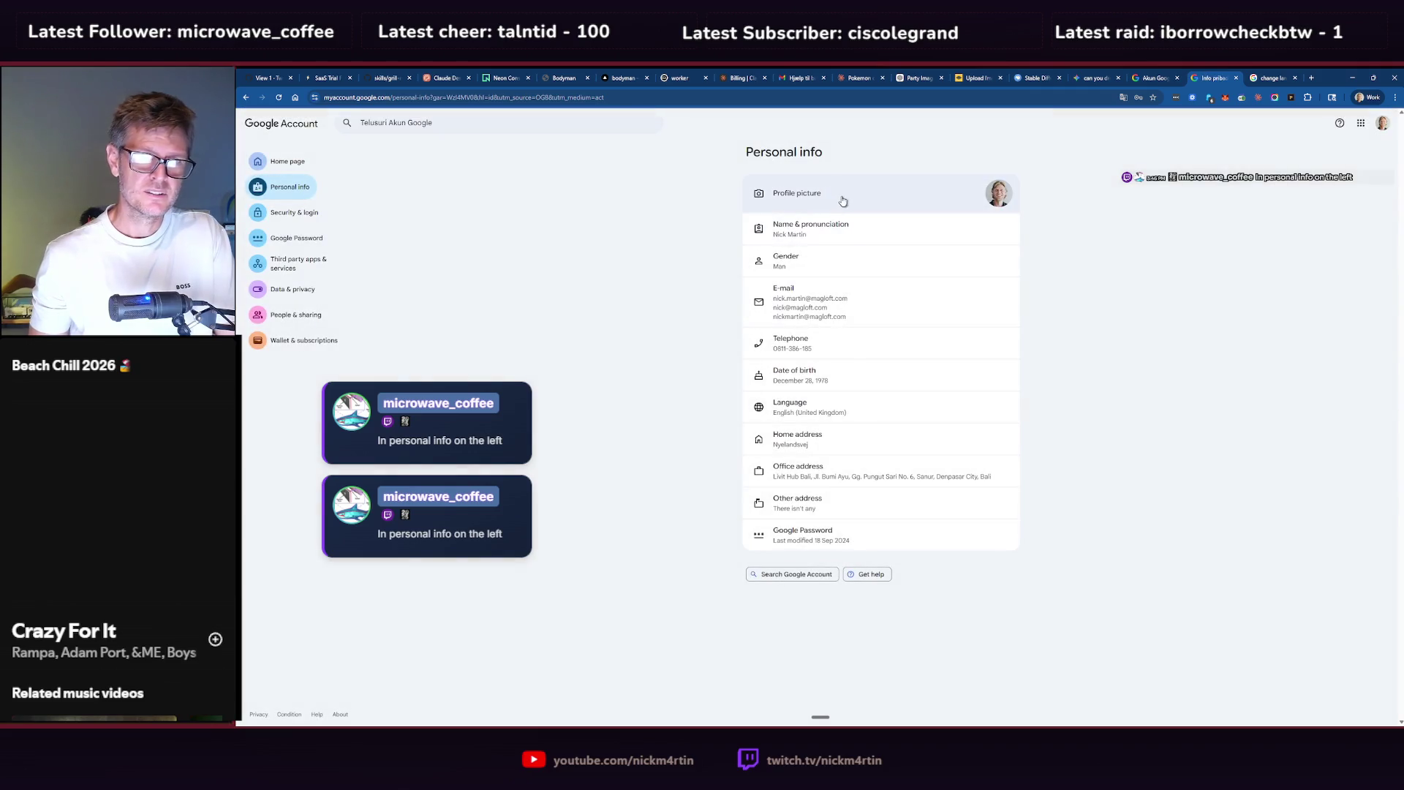
click(883, 409)
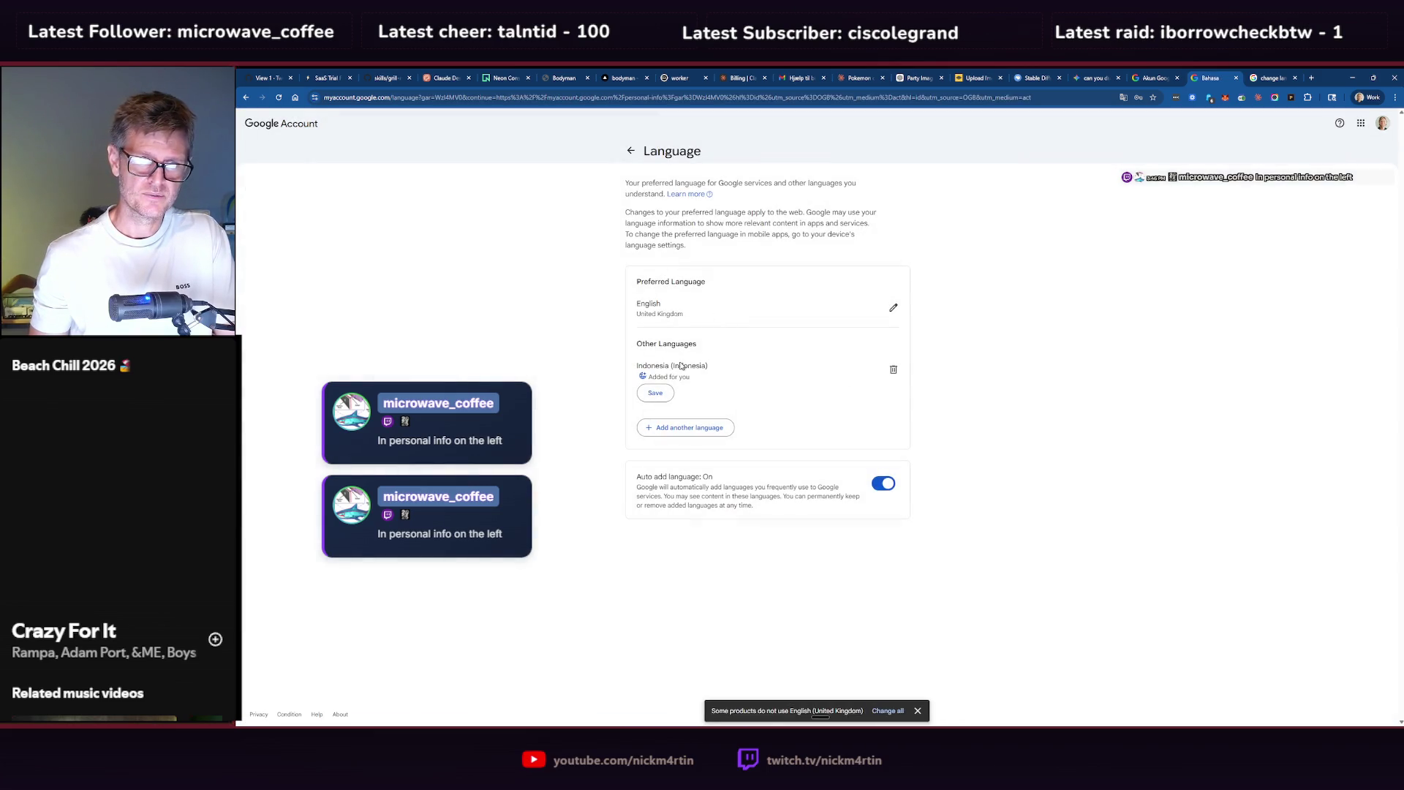
Step: Remove Indonesian from the other languages and turn off automatic language adding
click(893, 369)
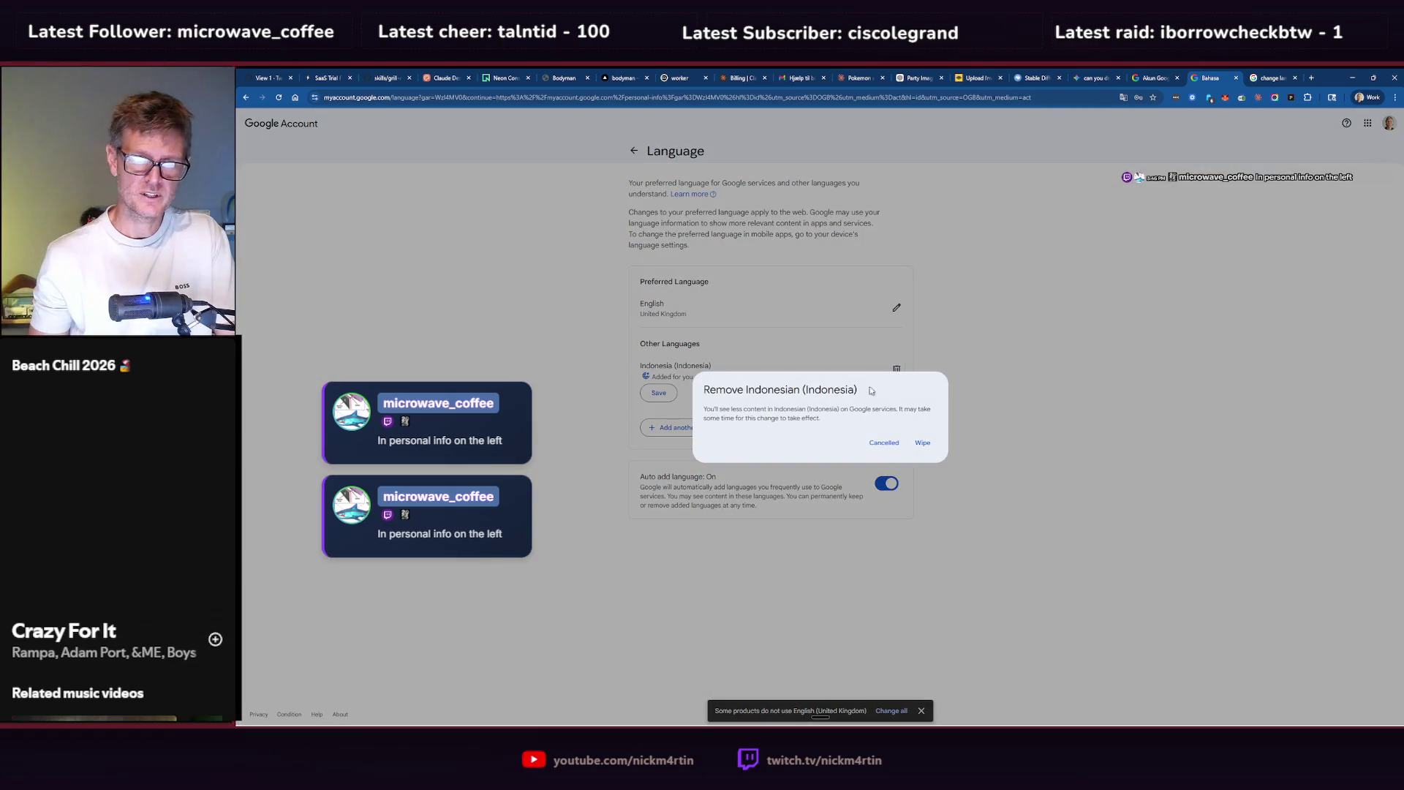
click(920, 443)
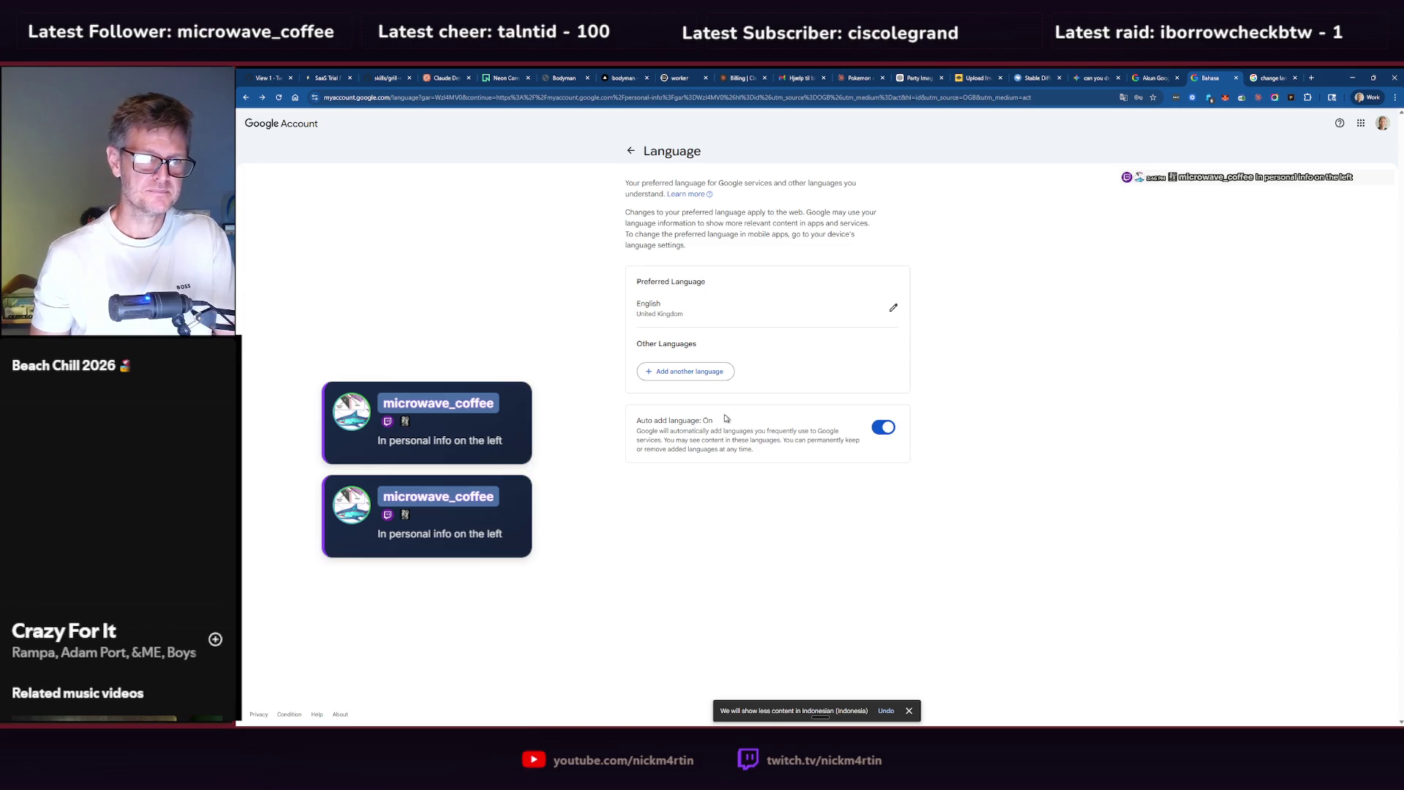
click(883, 427)
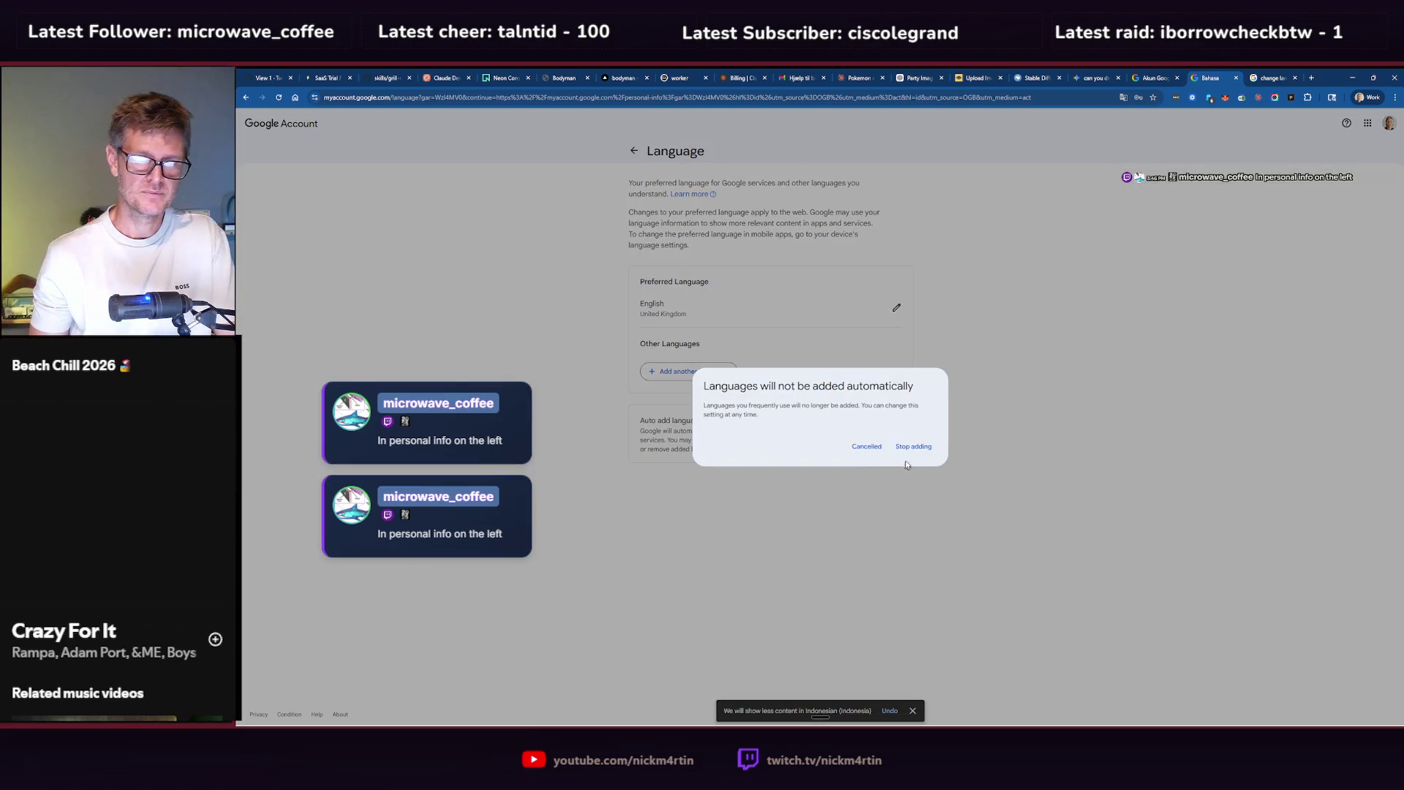
click(912, 447)
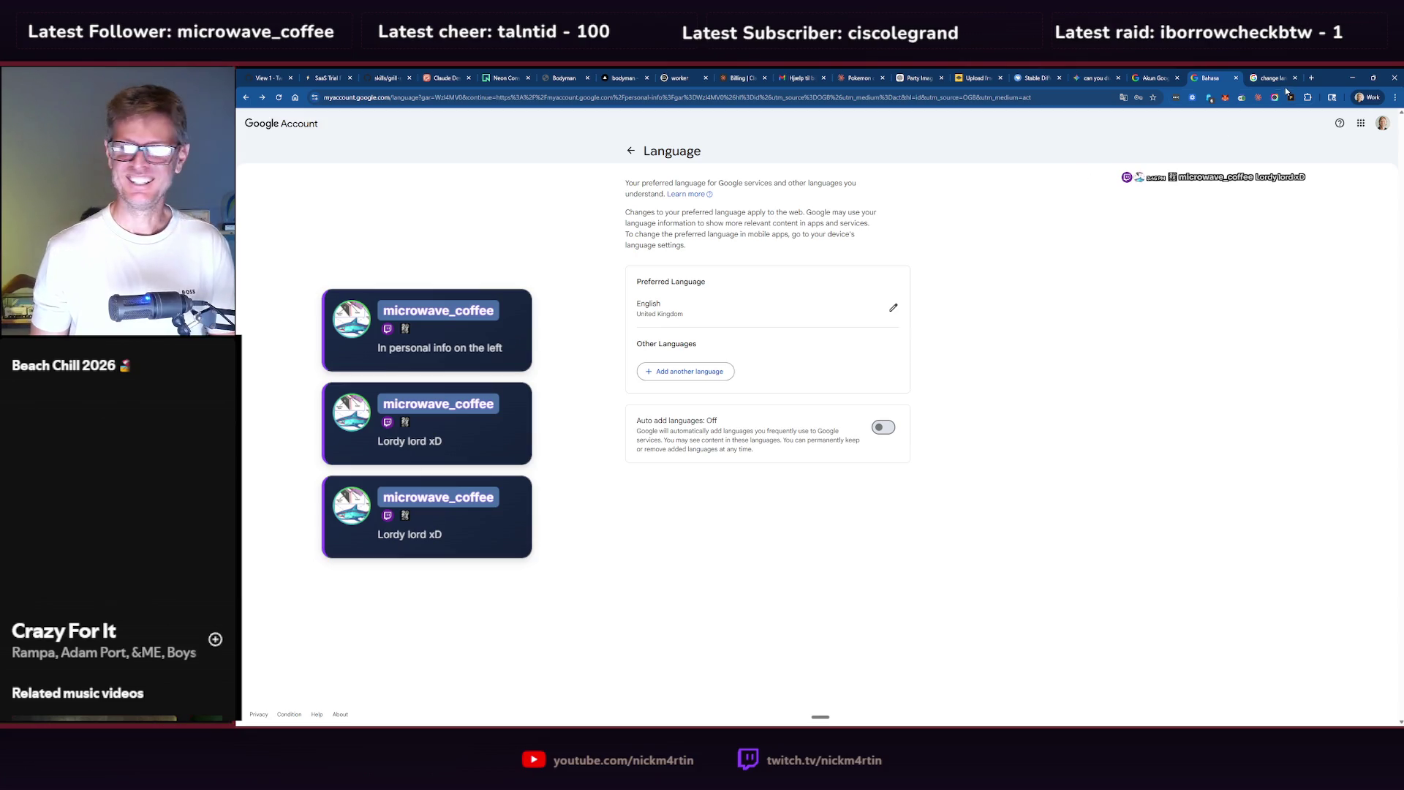
Step: Go back to the Google Account home page and open the account panel
click(1383, 122)
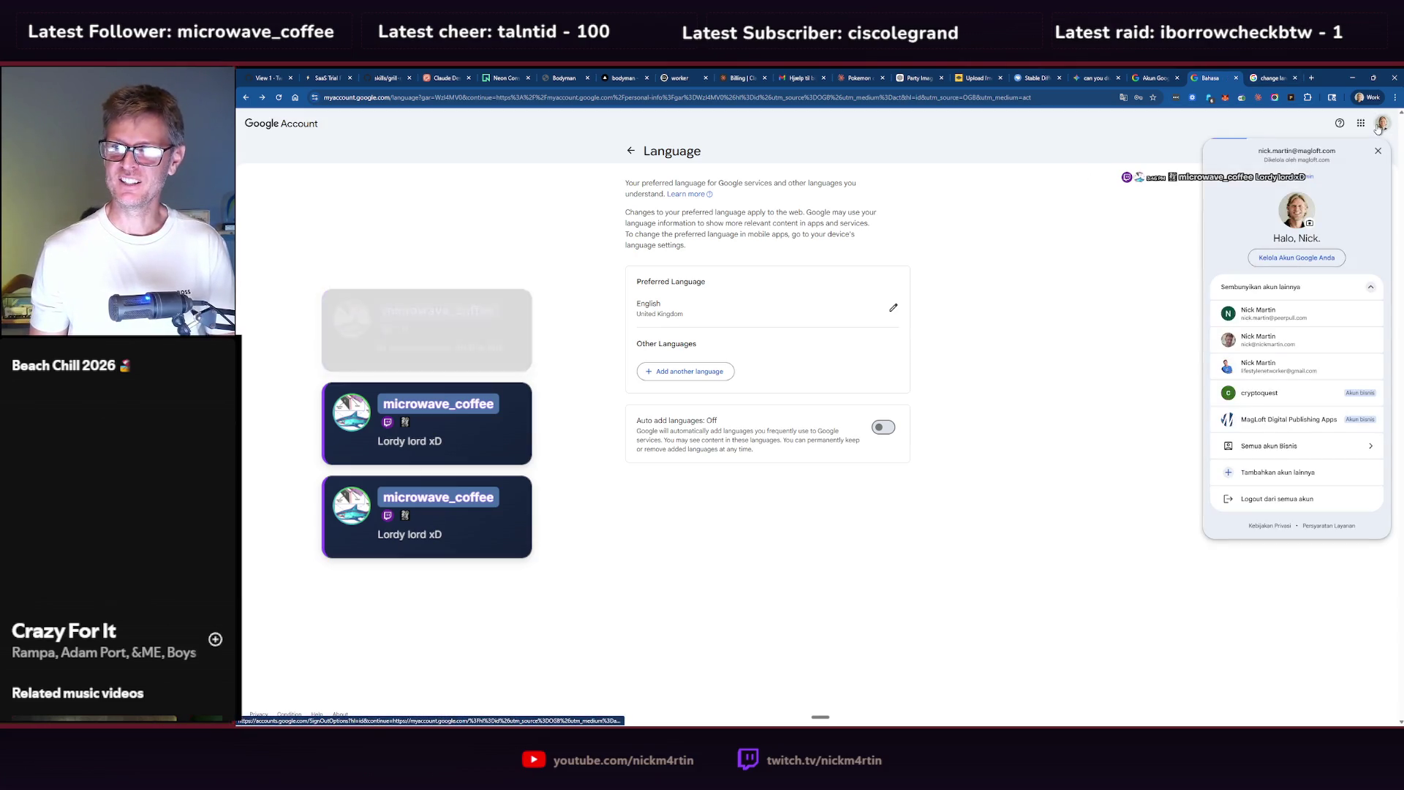
click(1188, 158)
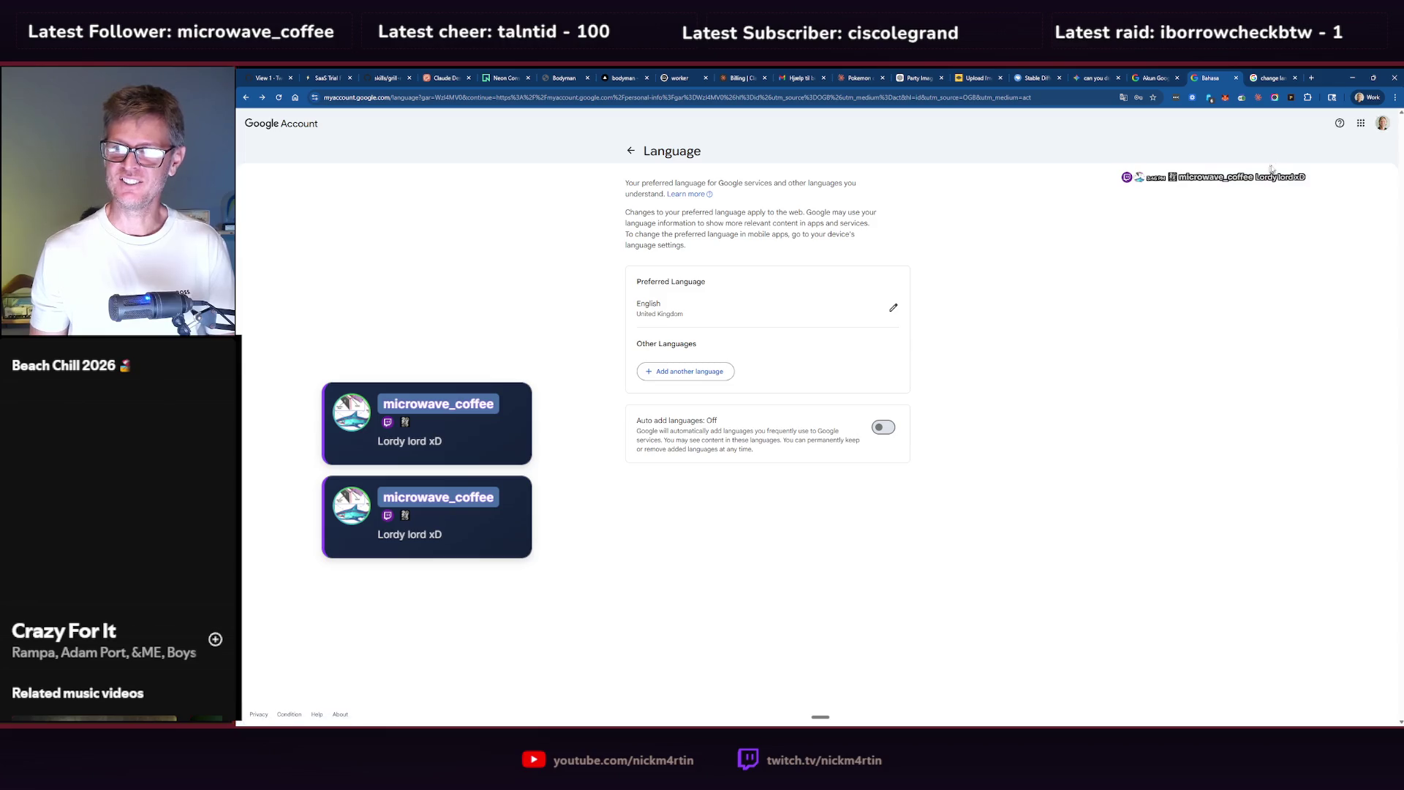
click(286, 127)
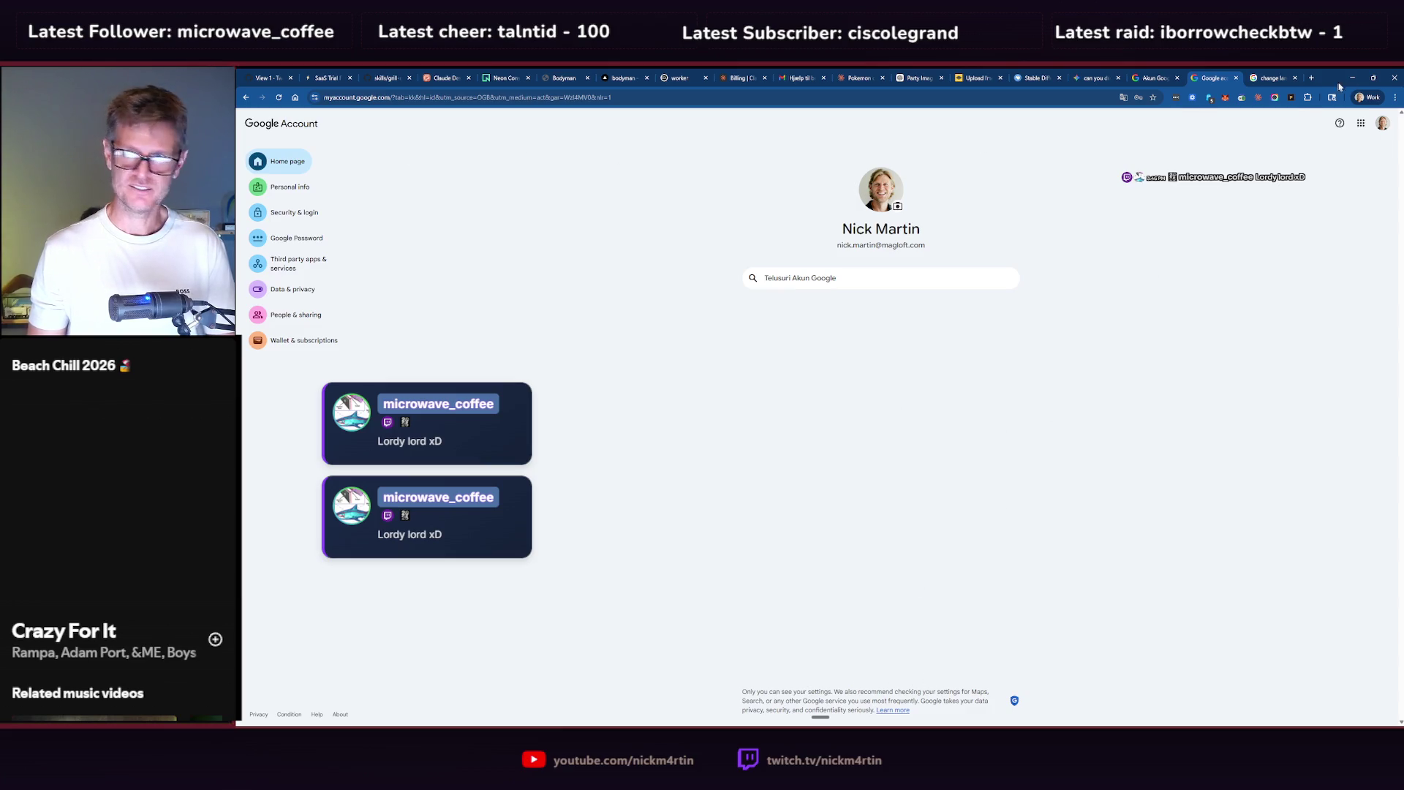
click(1383, 123)
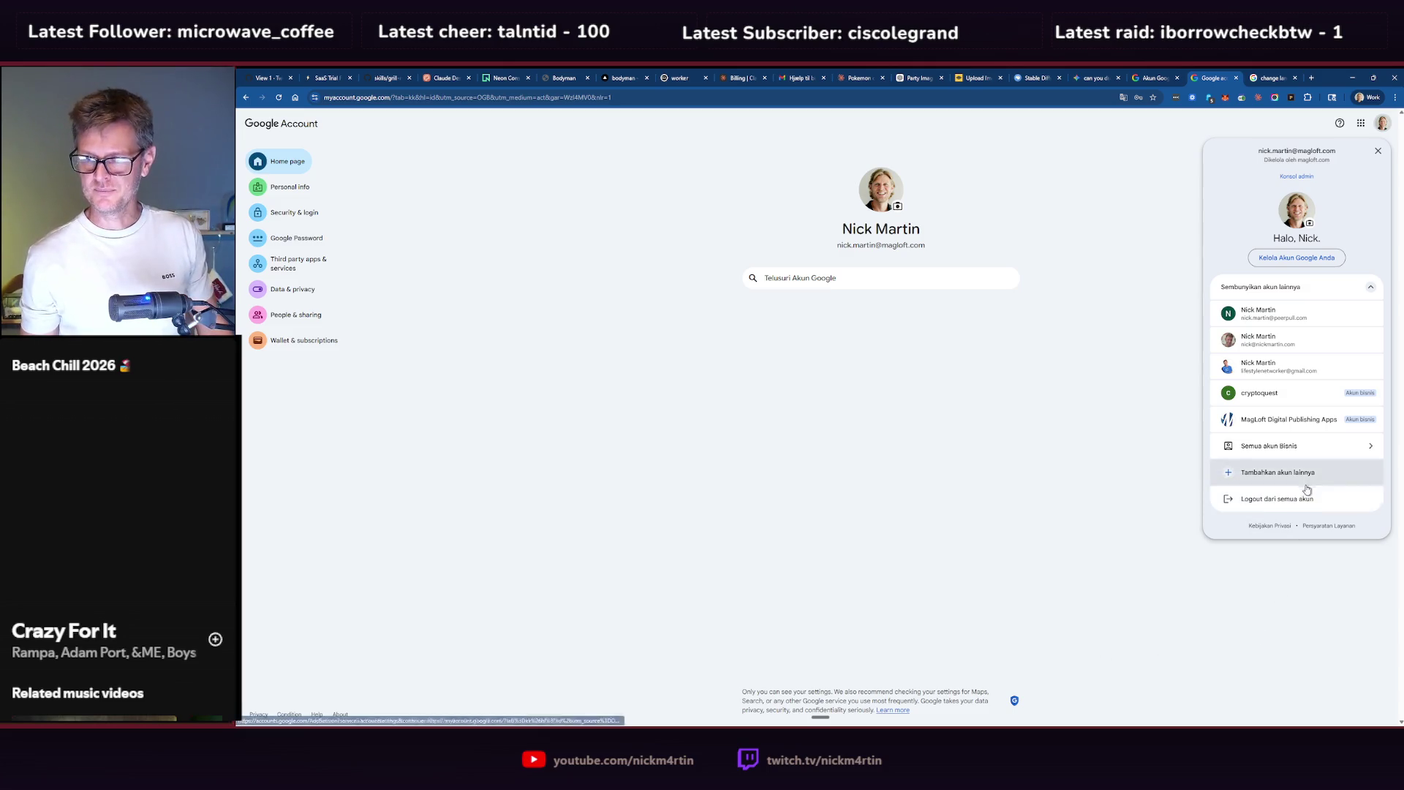
Step: Sign out of all accounts and switch the sign-out page language to English
click(1304, 497)
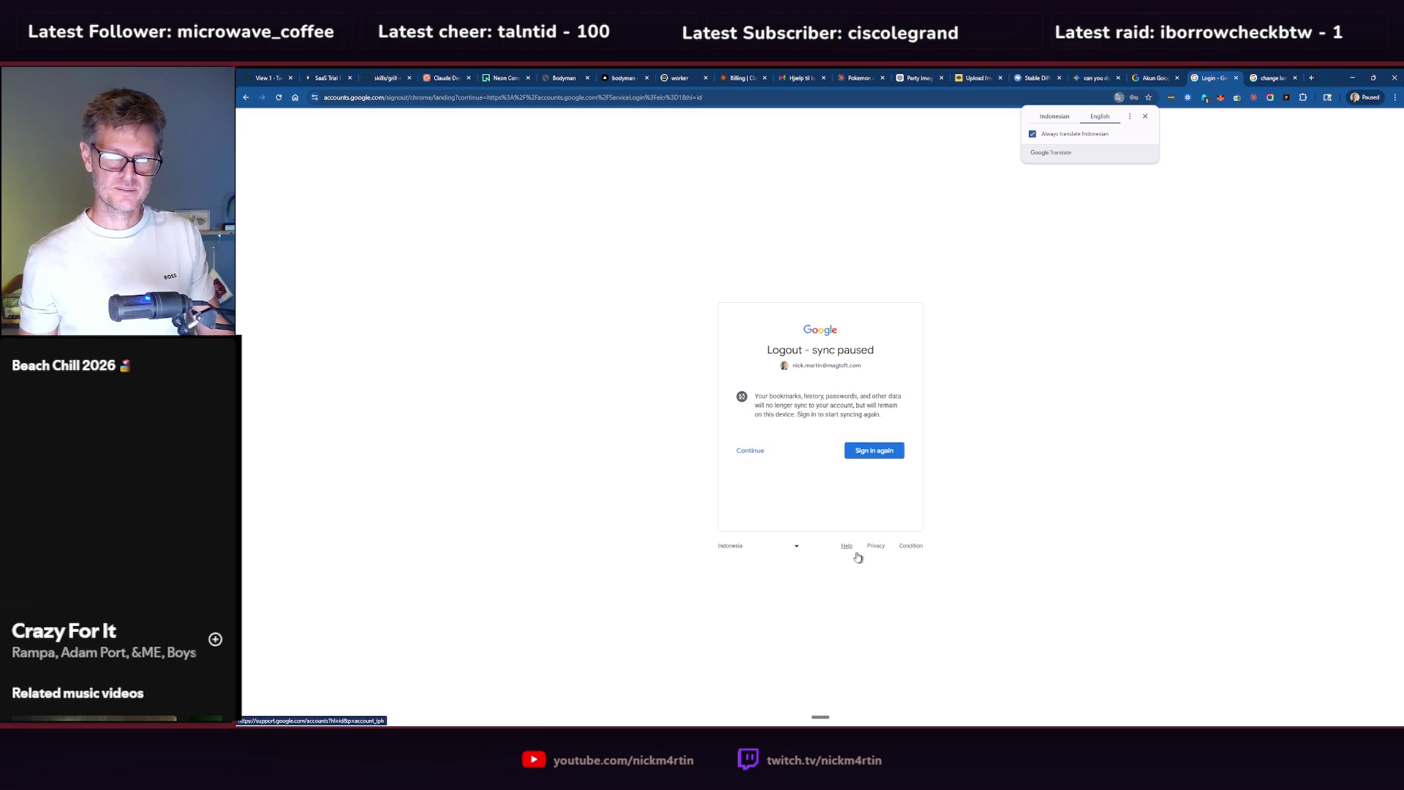
click(800, 547)
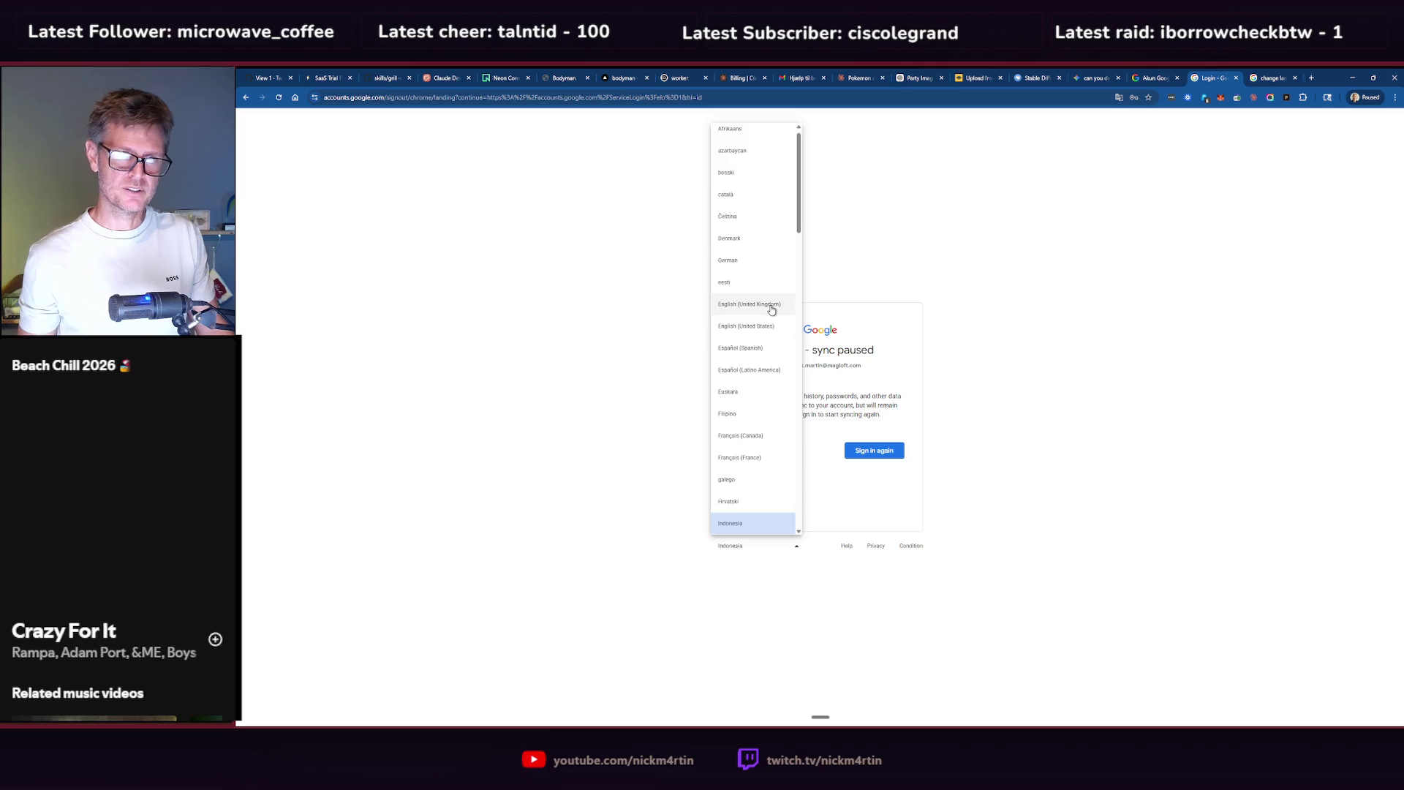
click(763, 326)
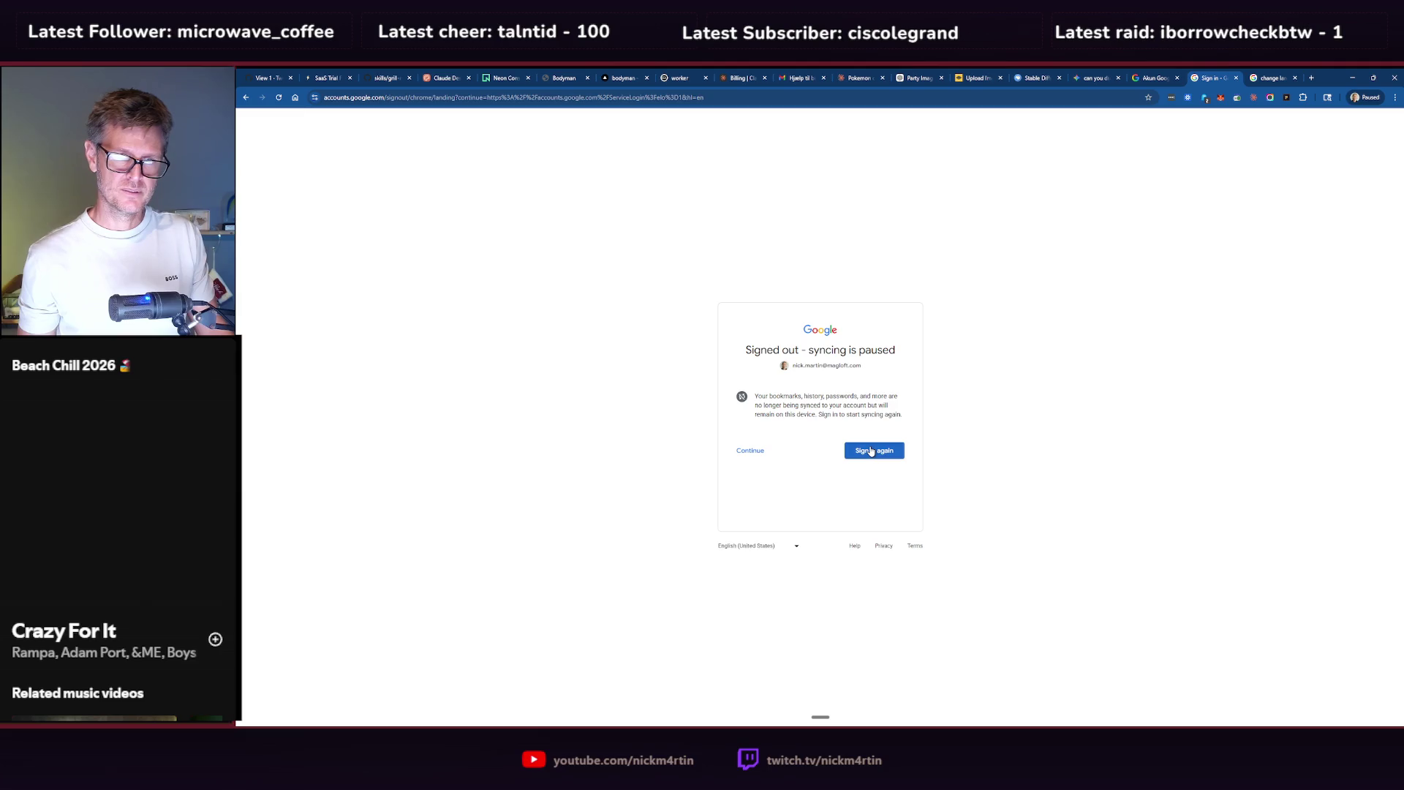
Step: Restart sign-in to the password step and fill it from LastPass
click(871, 450)
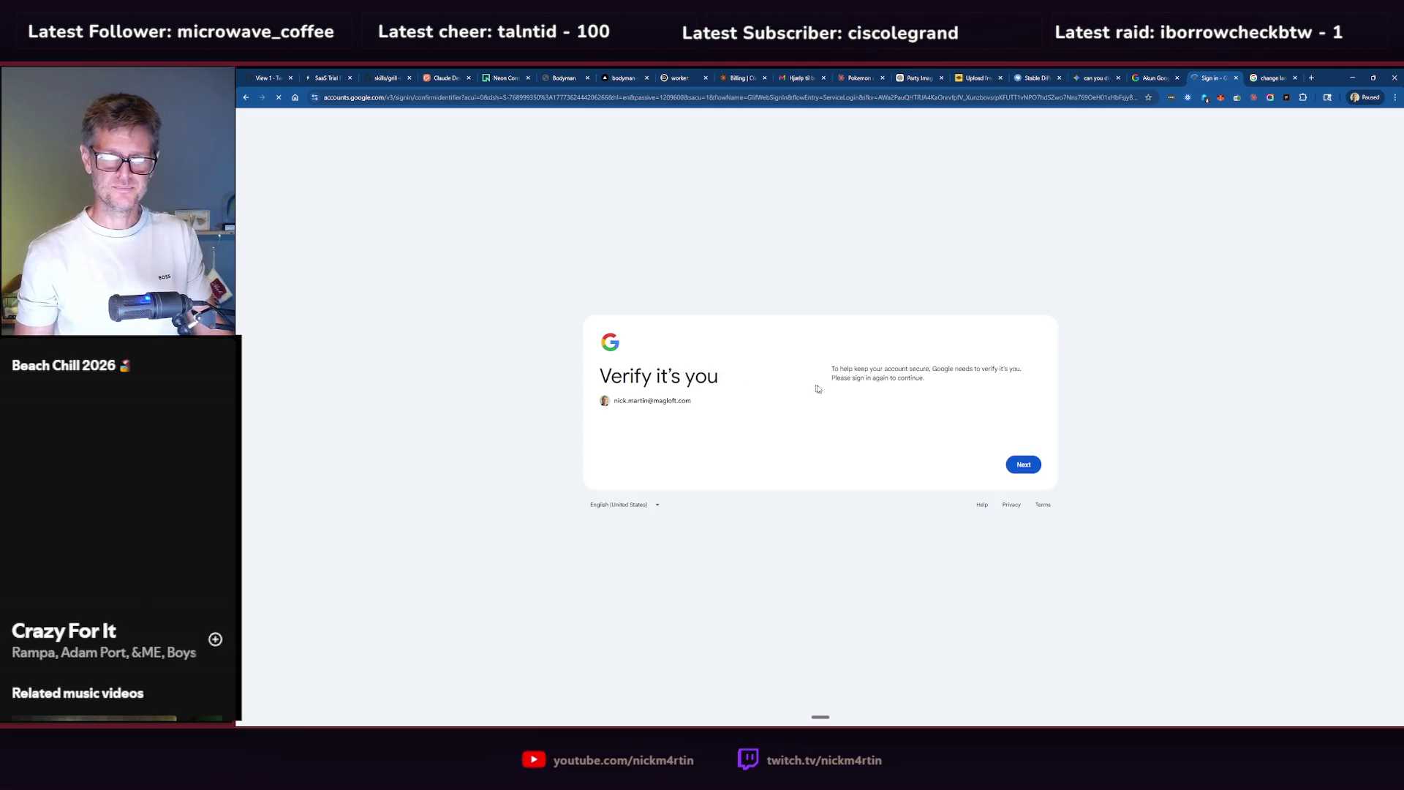
click(1022, 464)
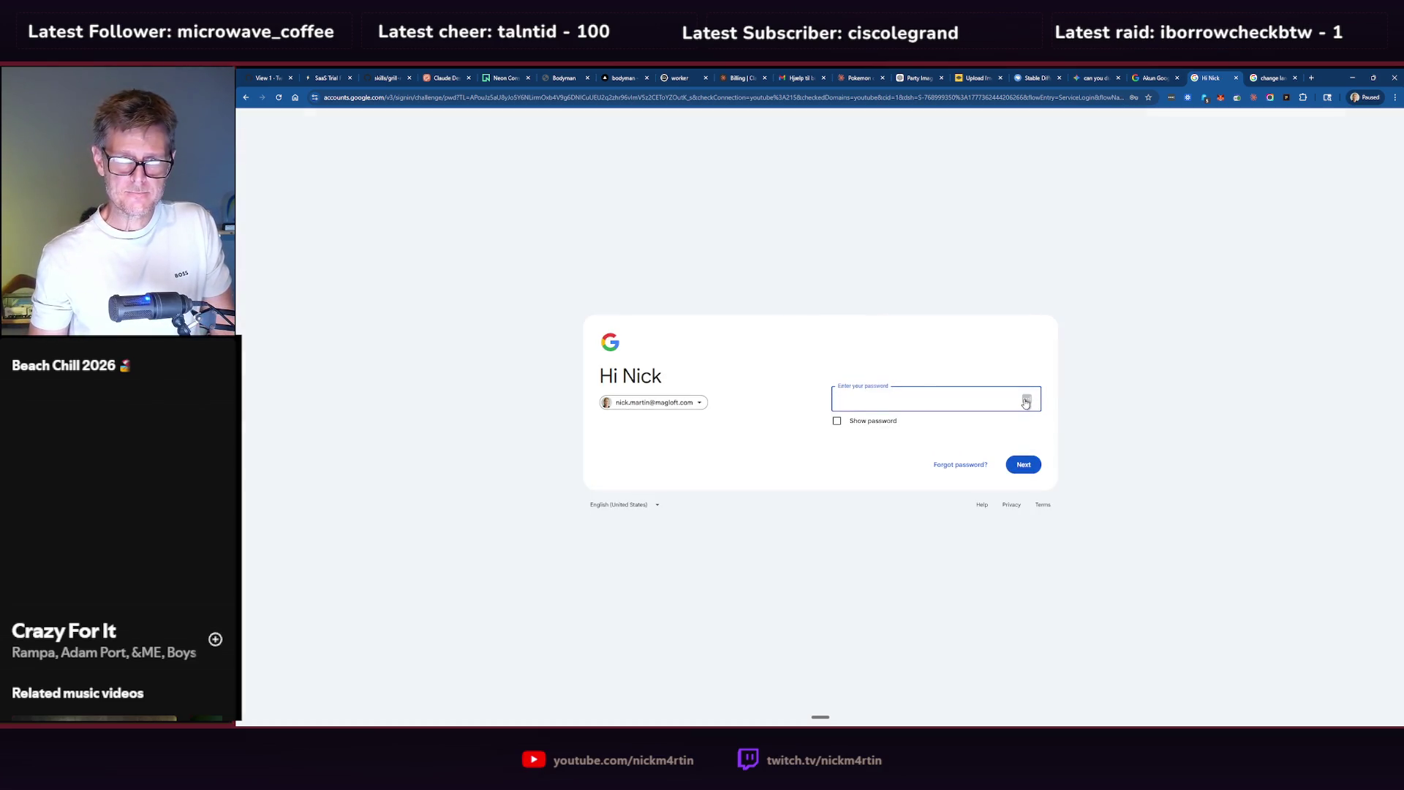
click(1026, 401)
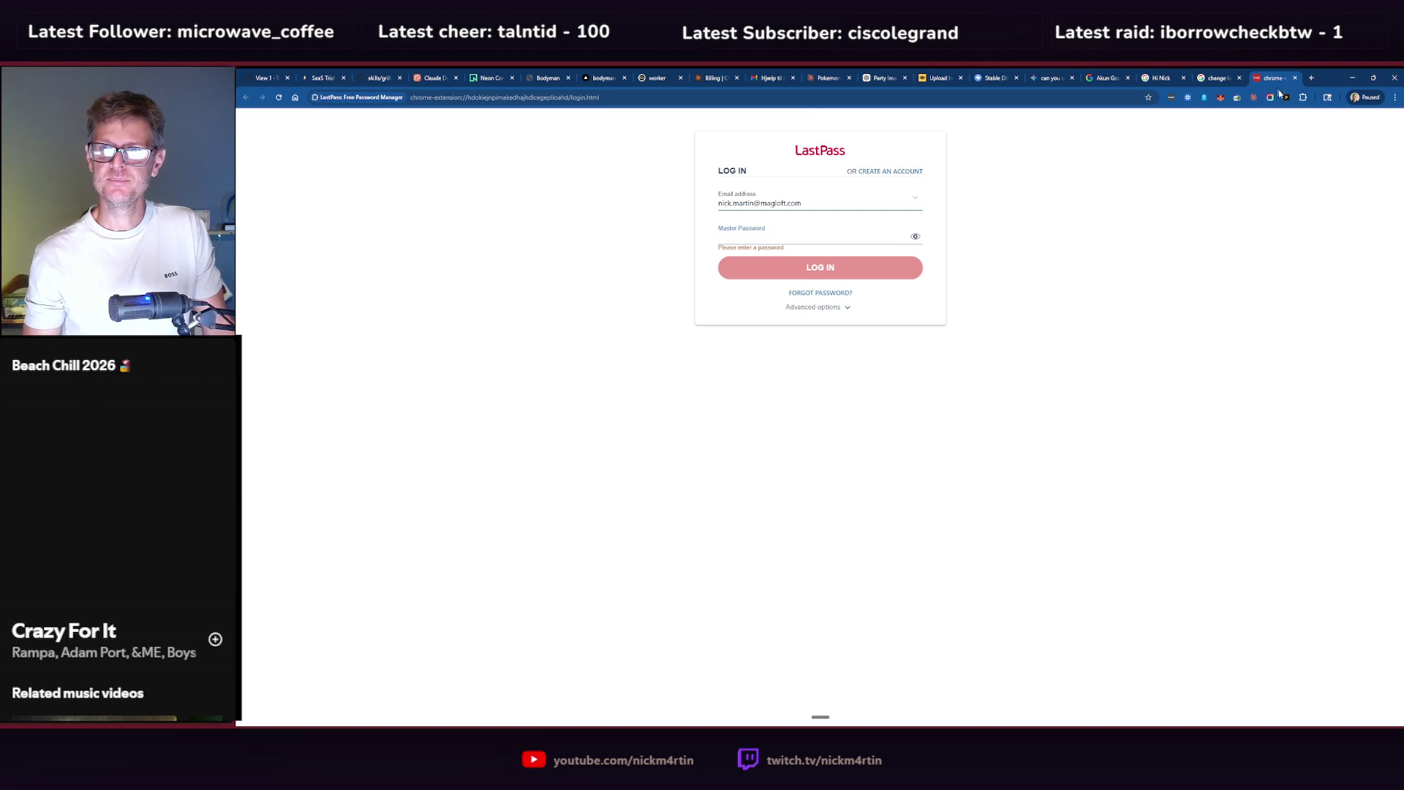
Step: Close the LastPass login tab
click(1294, 78)
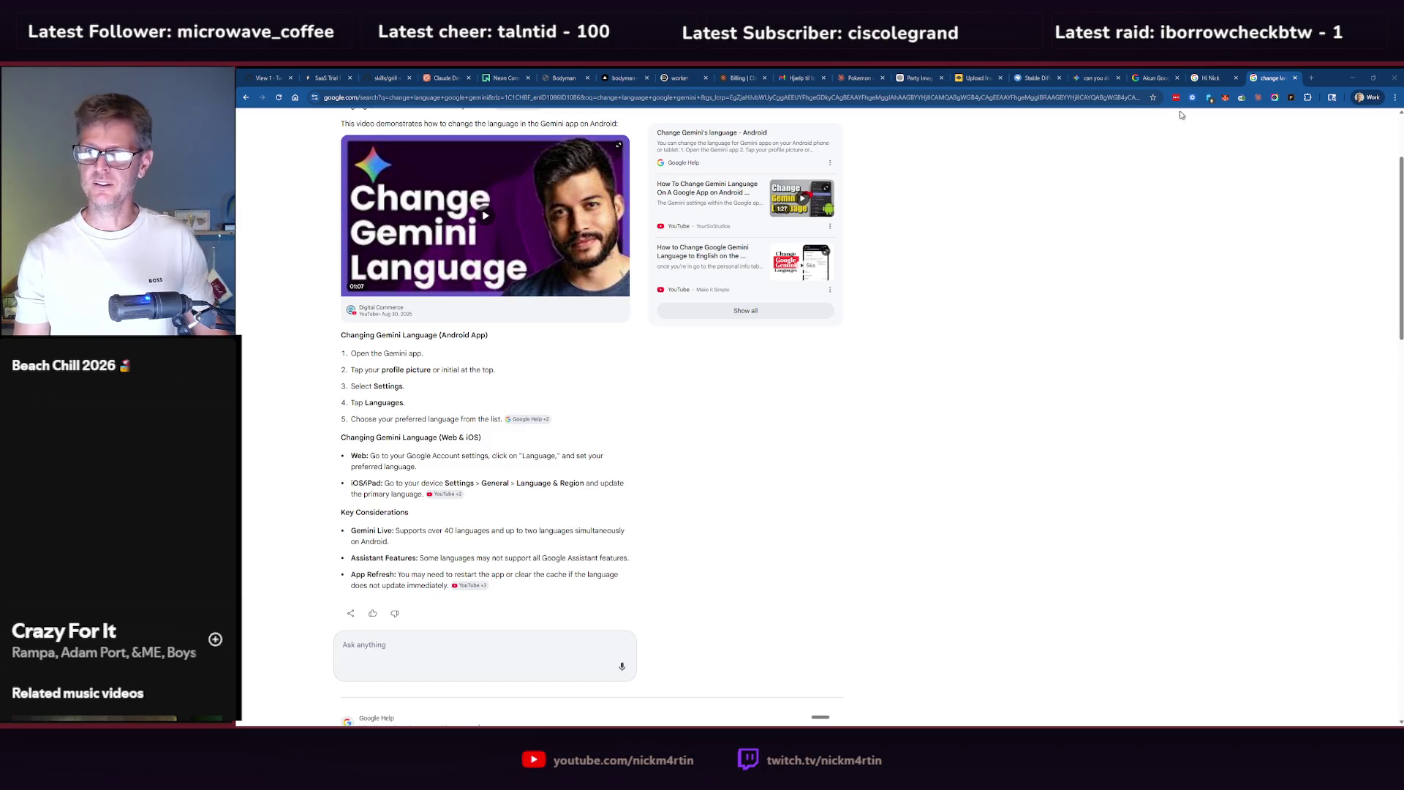
Step: Close the Google Account tab, start a new Gemini chat, and dismiss the Canvas promo
click(1155, 78)
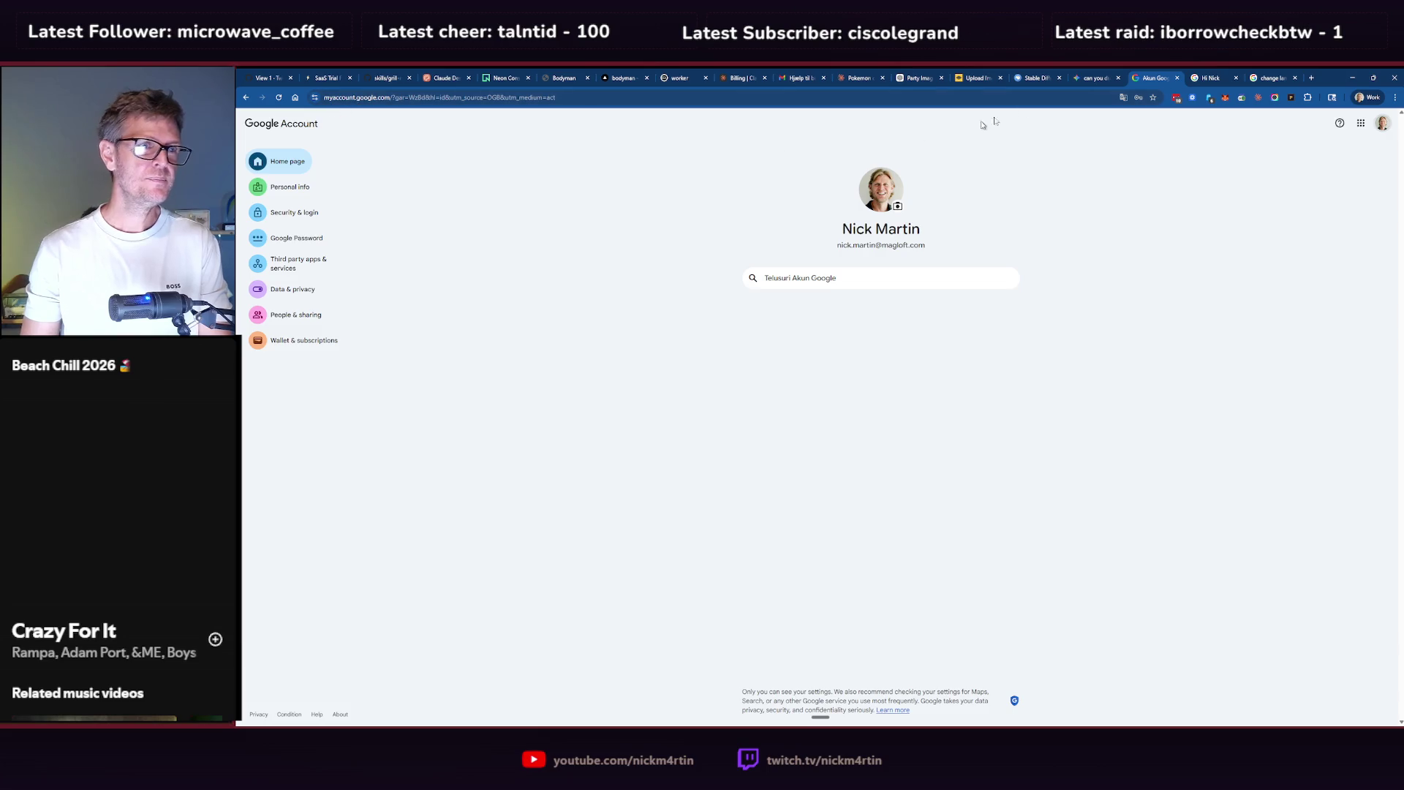
click(1178, 77)
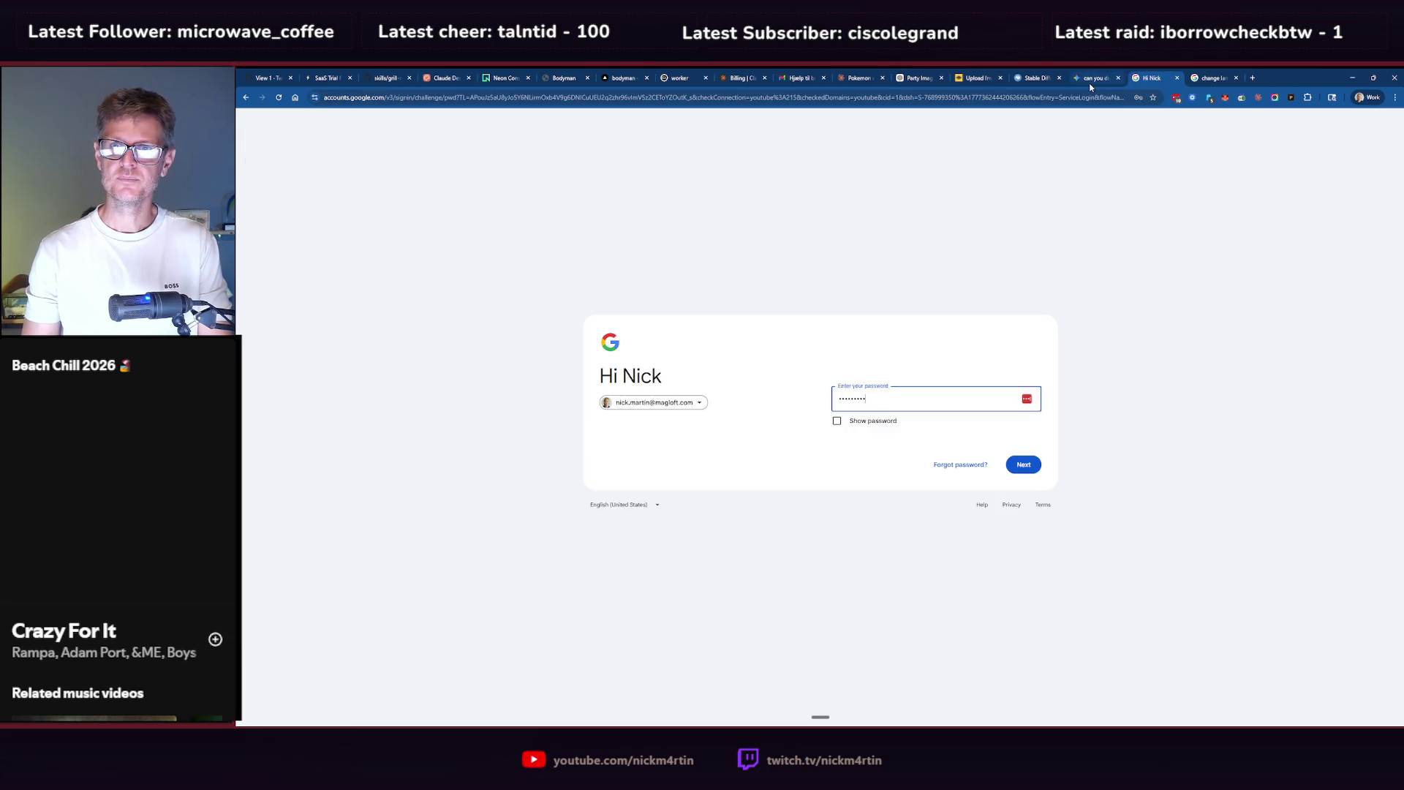
click(1094, 78)
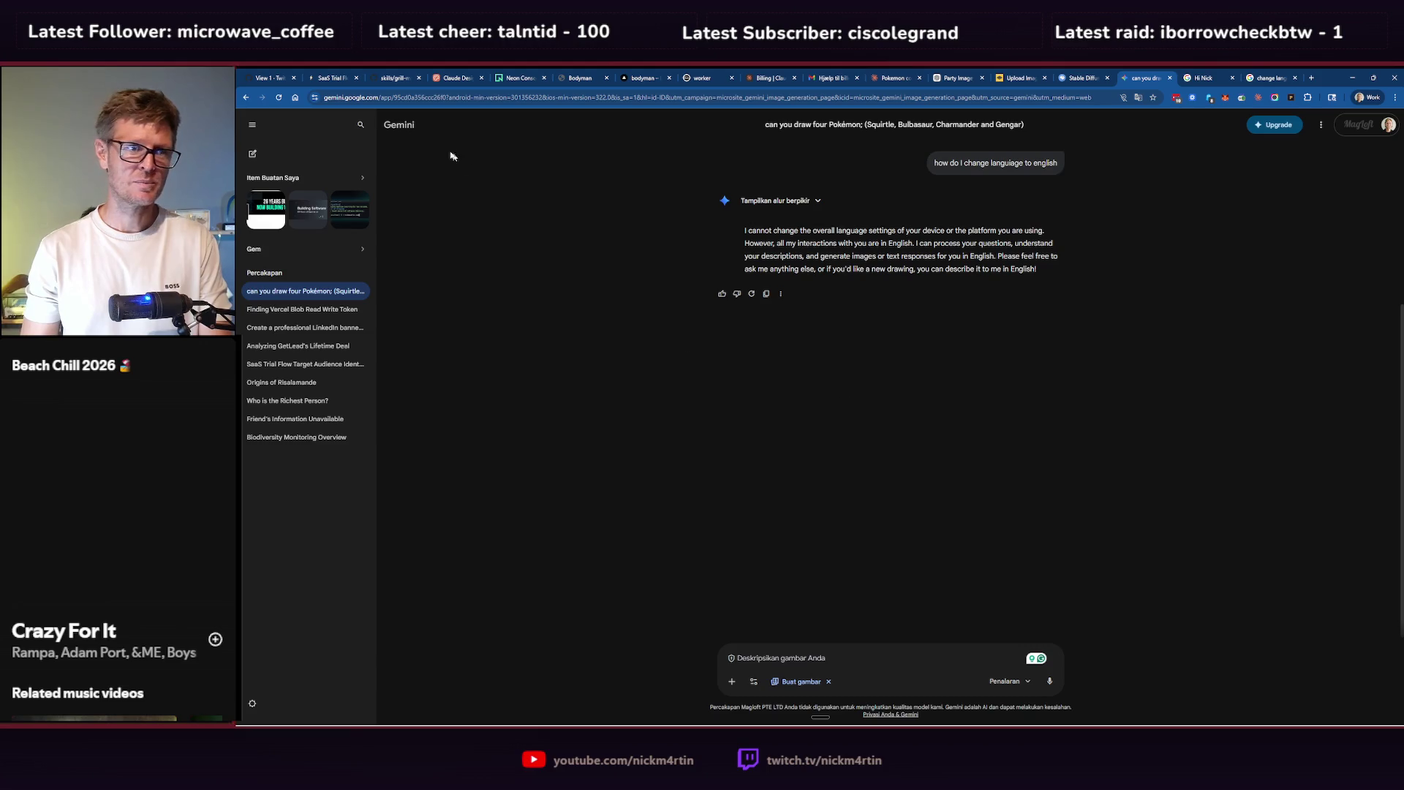
click(249, 126)
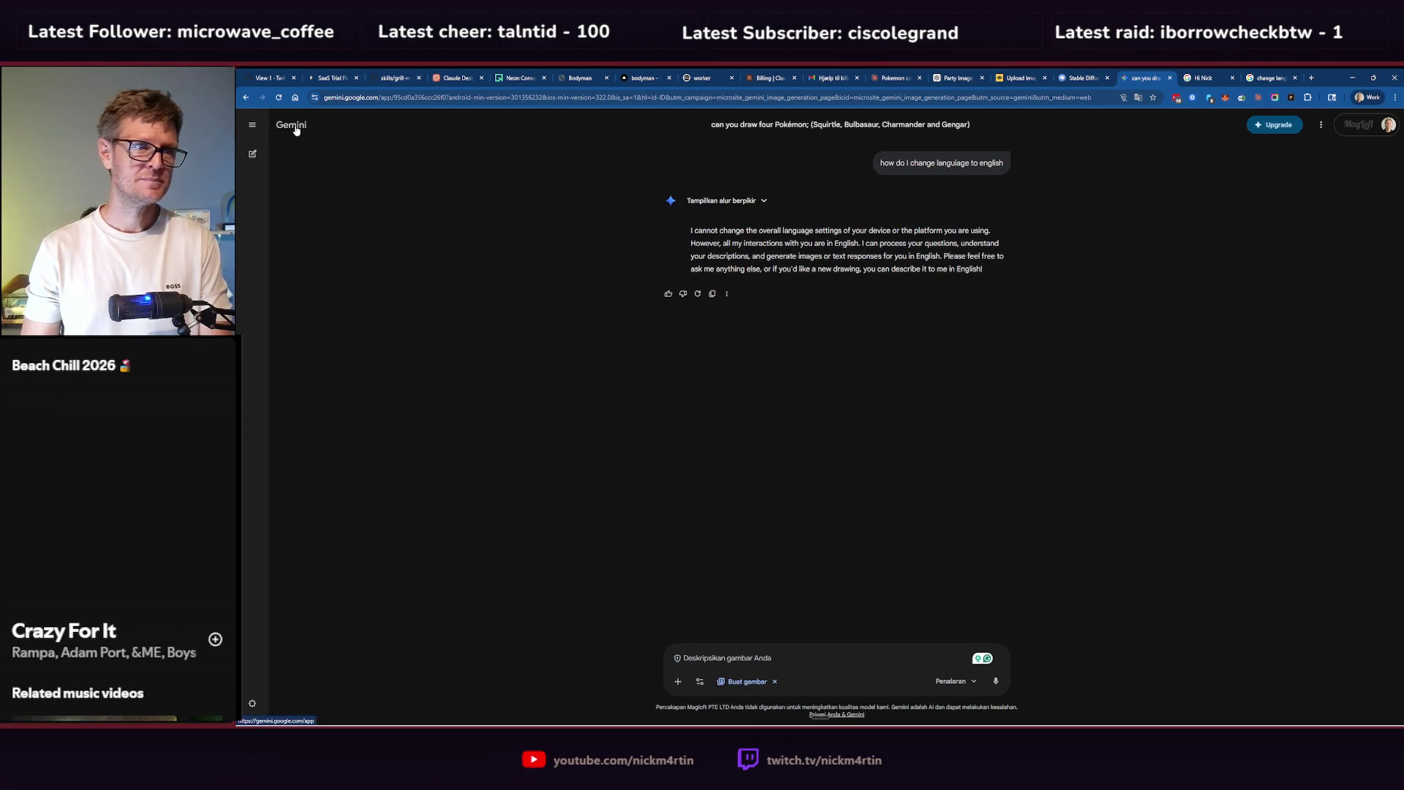
click(299, 129)
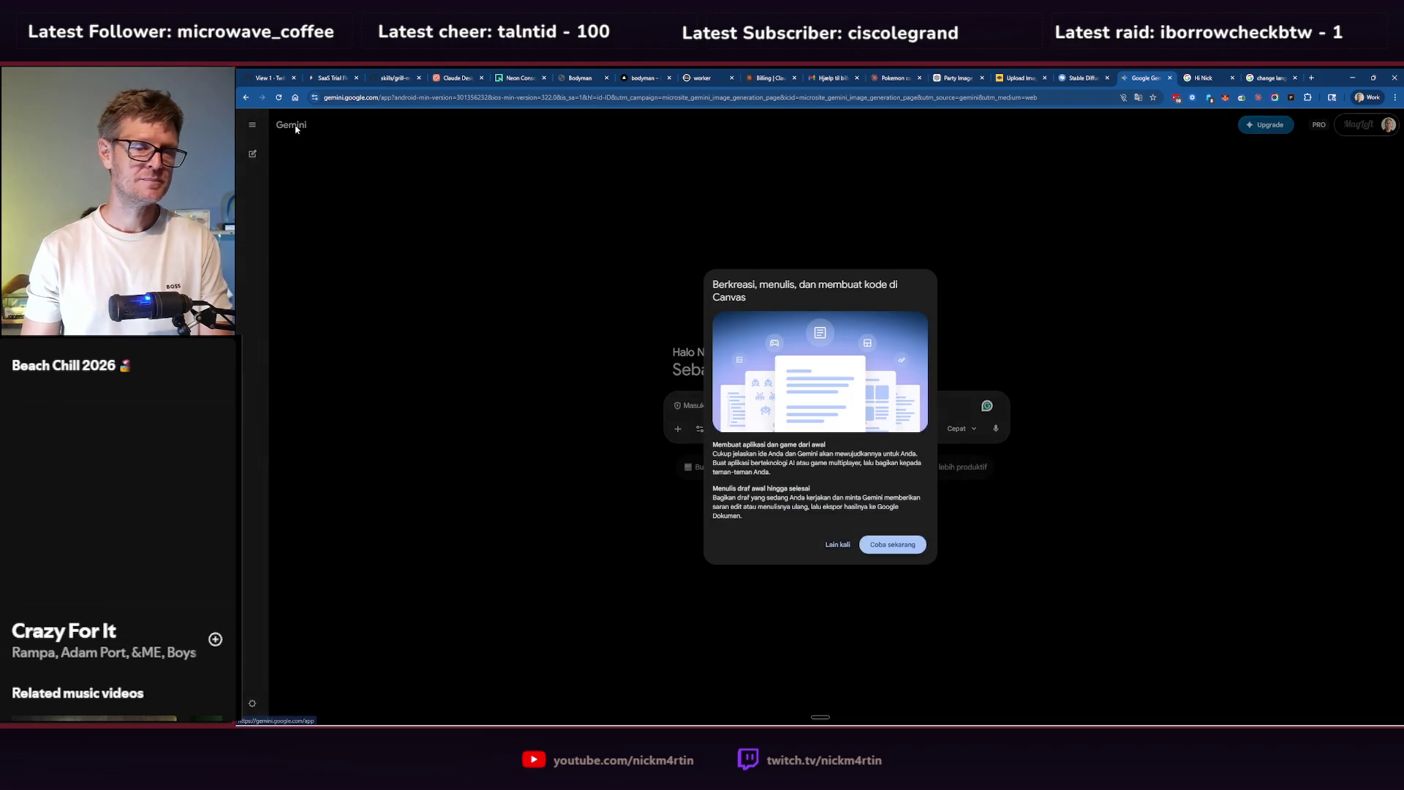
click(838, 544)
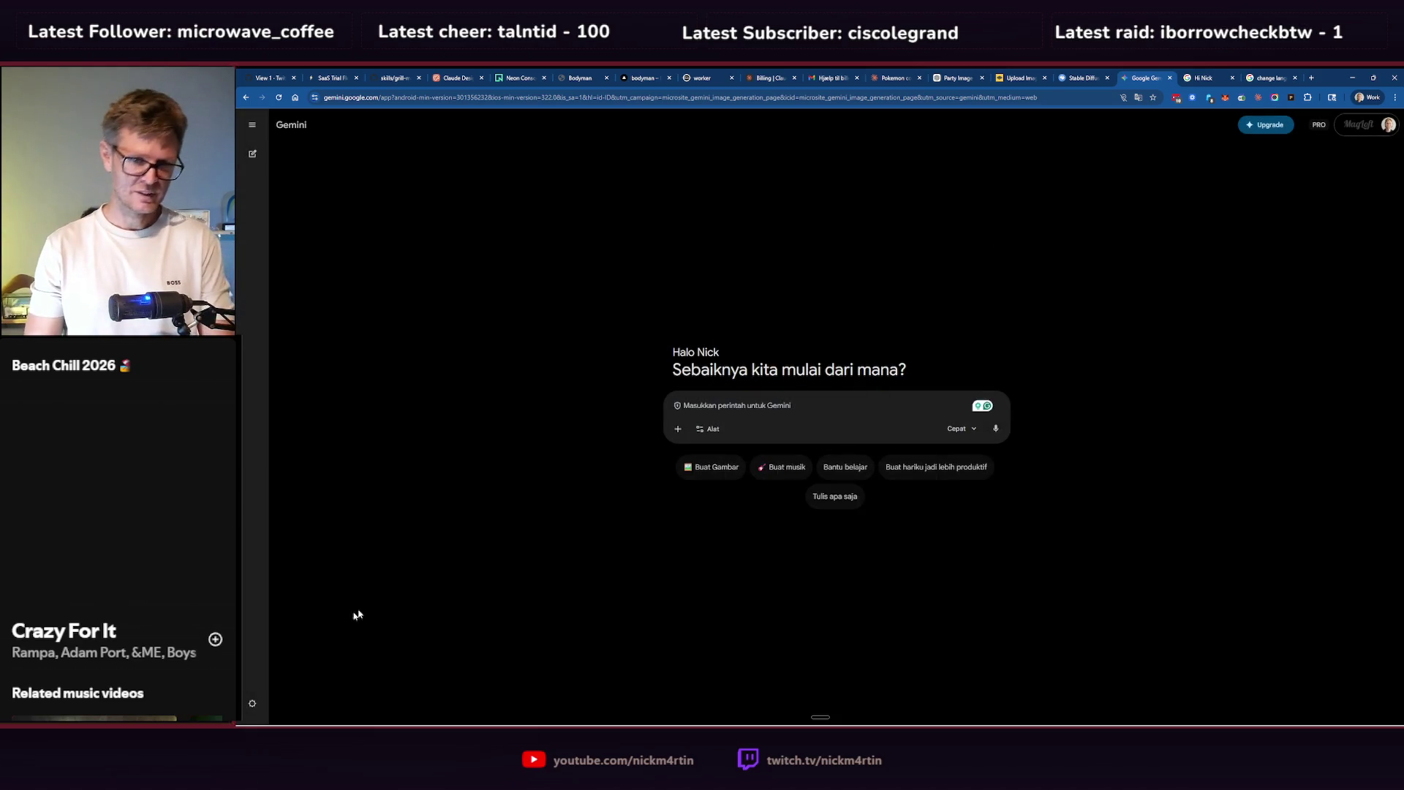
Step: Reload Gemini and sign out of all Google accounts from the avatar menu
click(252, 703)
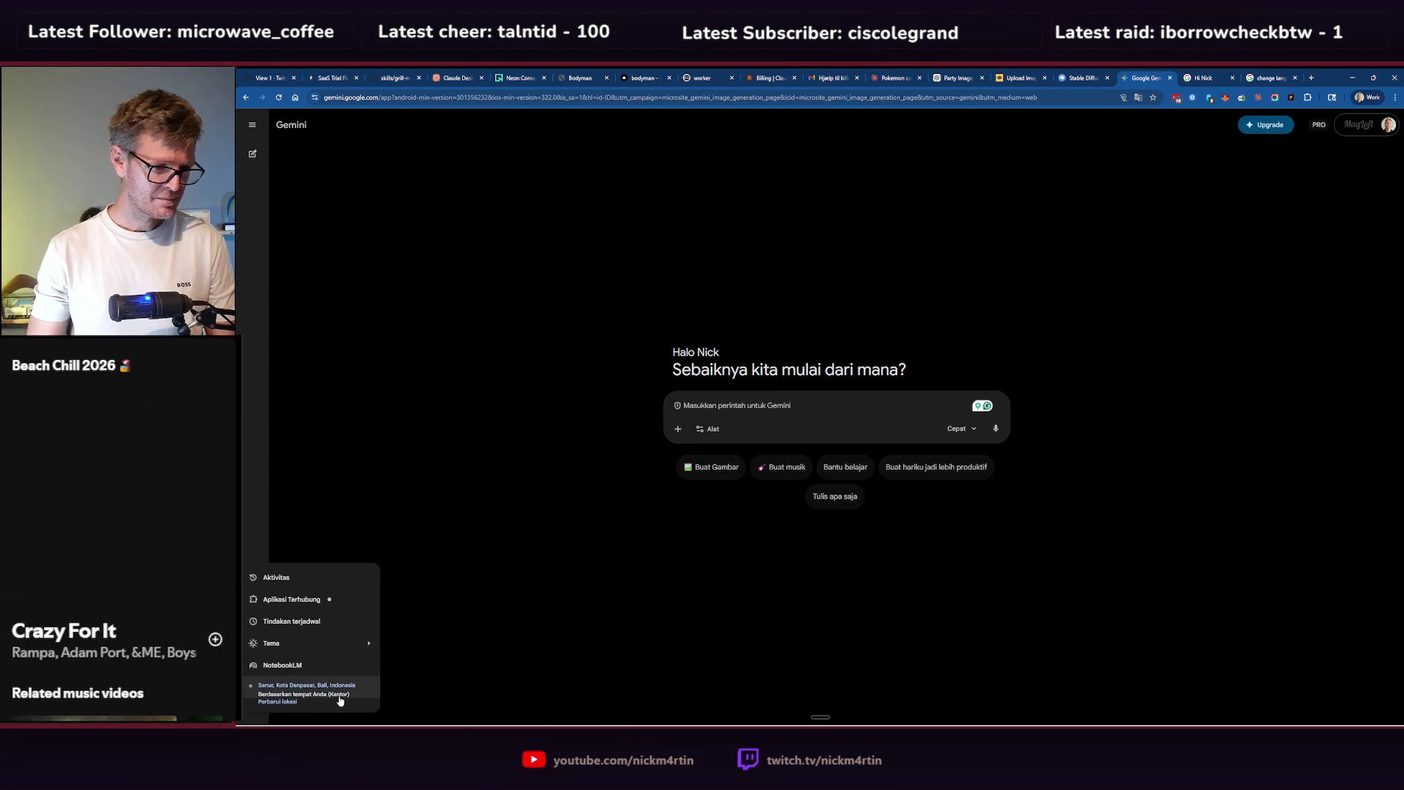
click(924, 558)
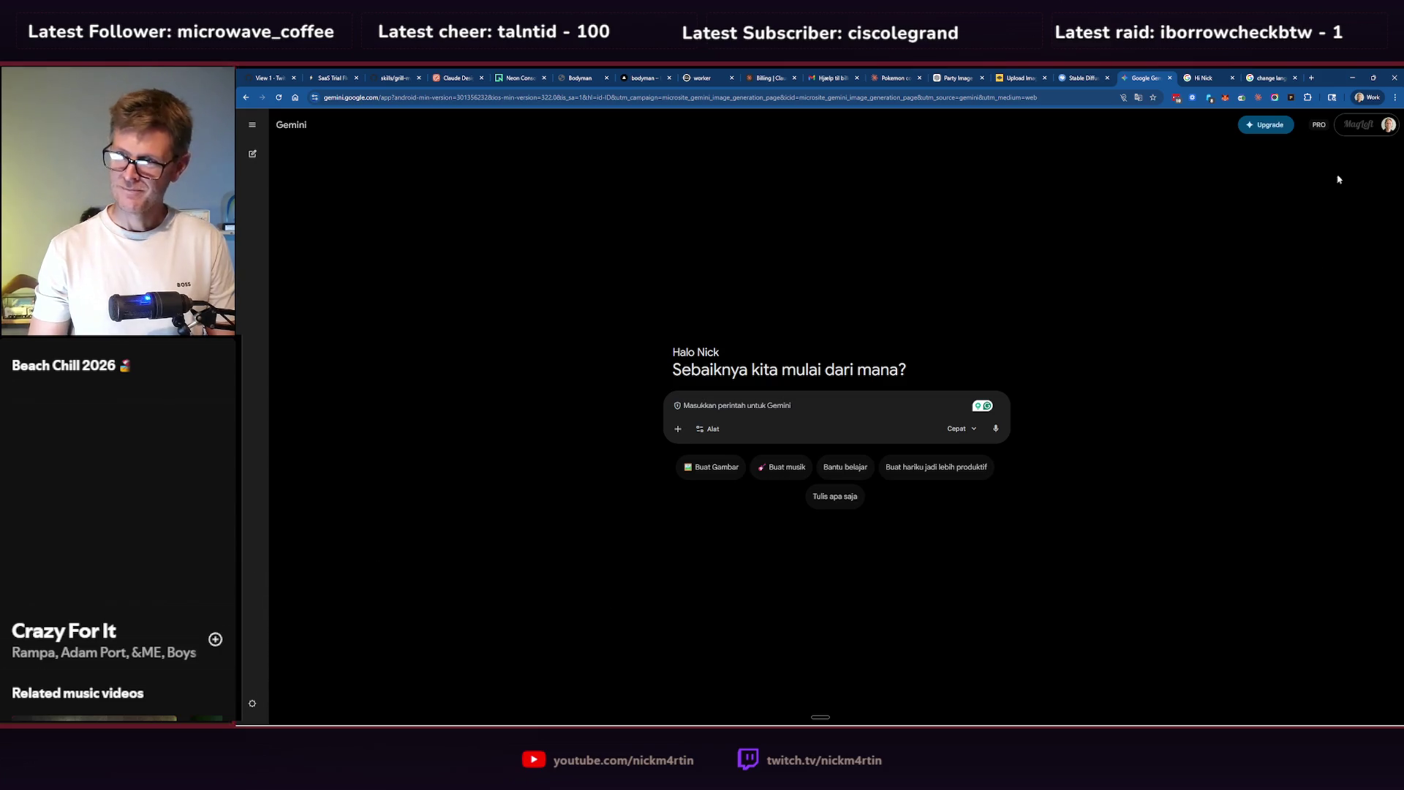
click(1380, 134)
click(1115, 218)
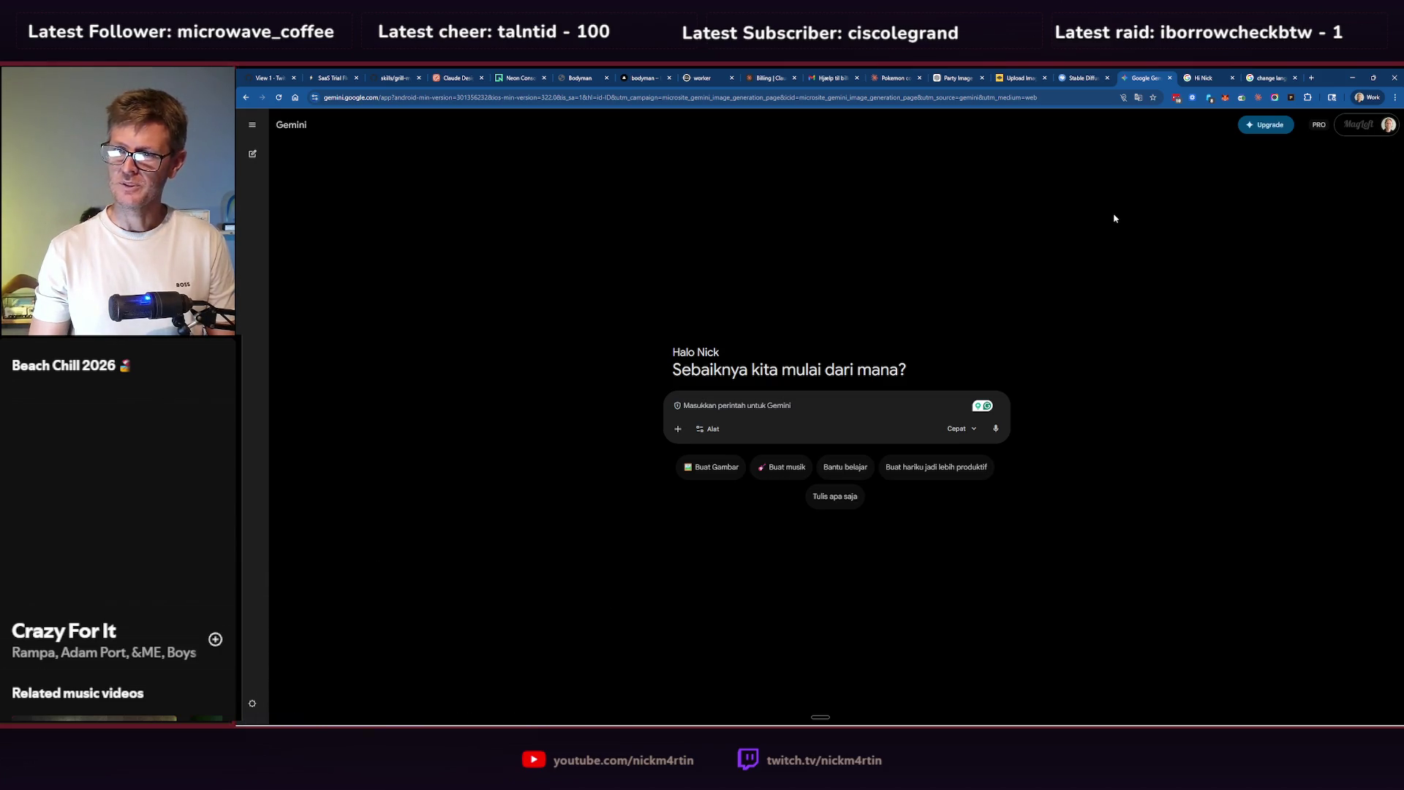
key(F5)
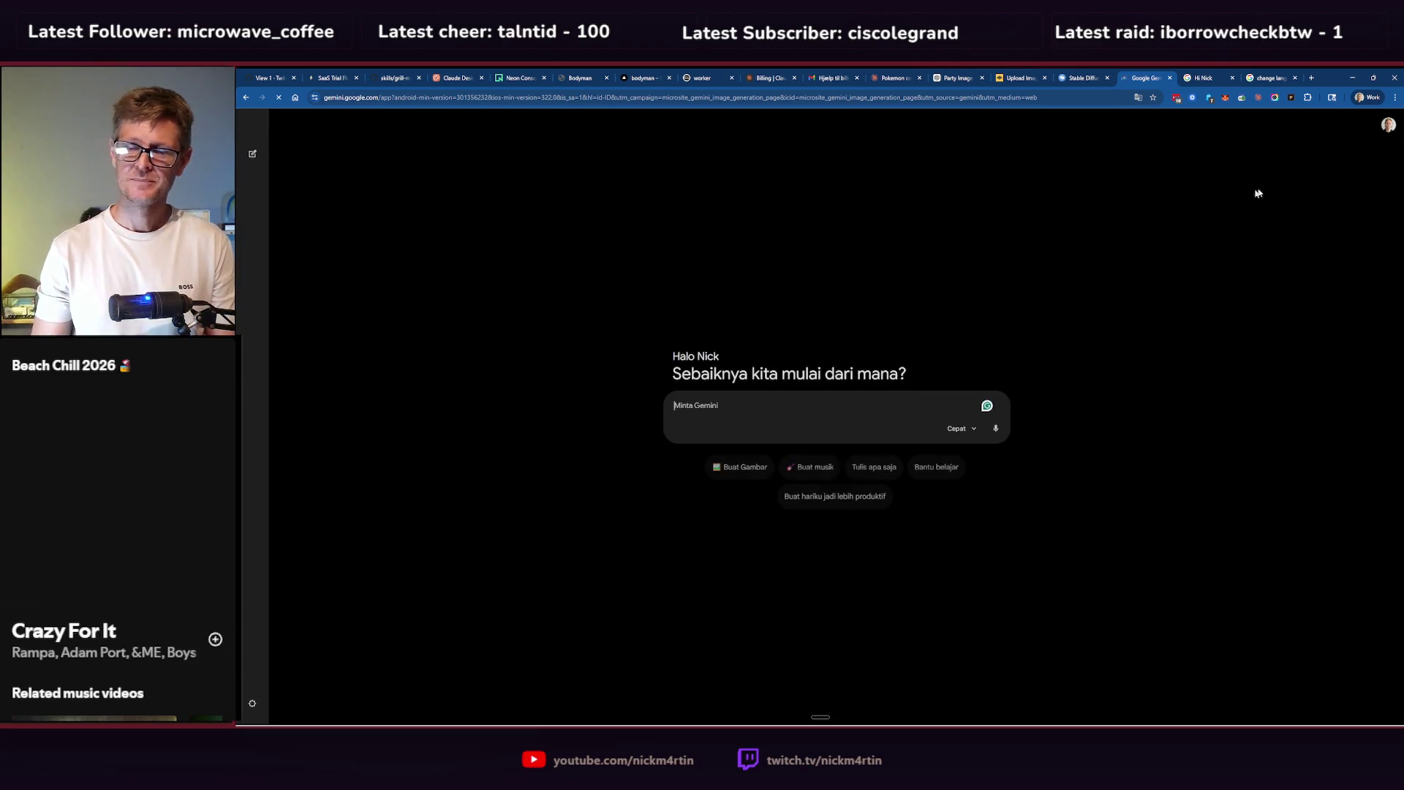
click(1386, 127)
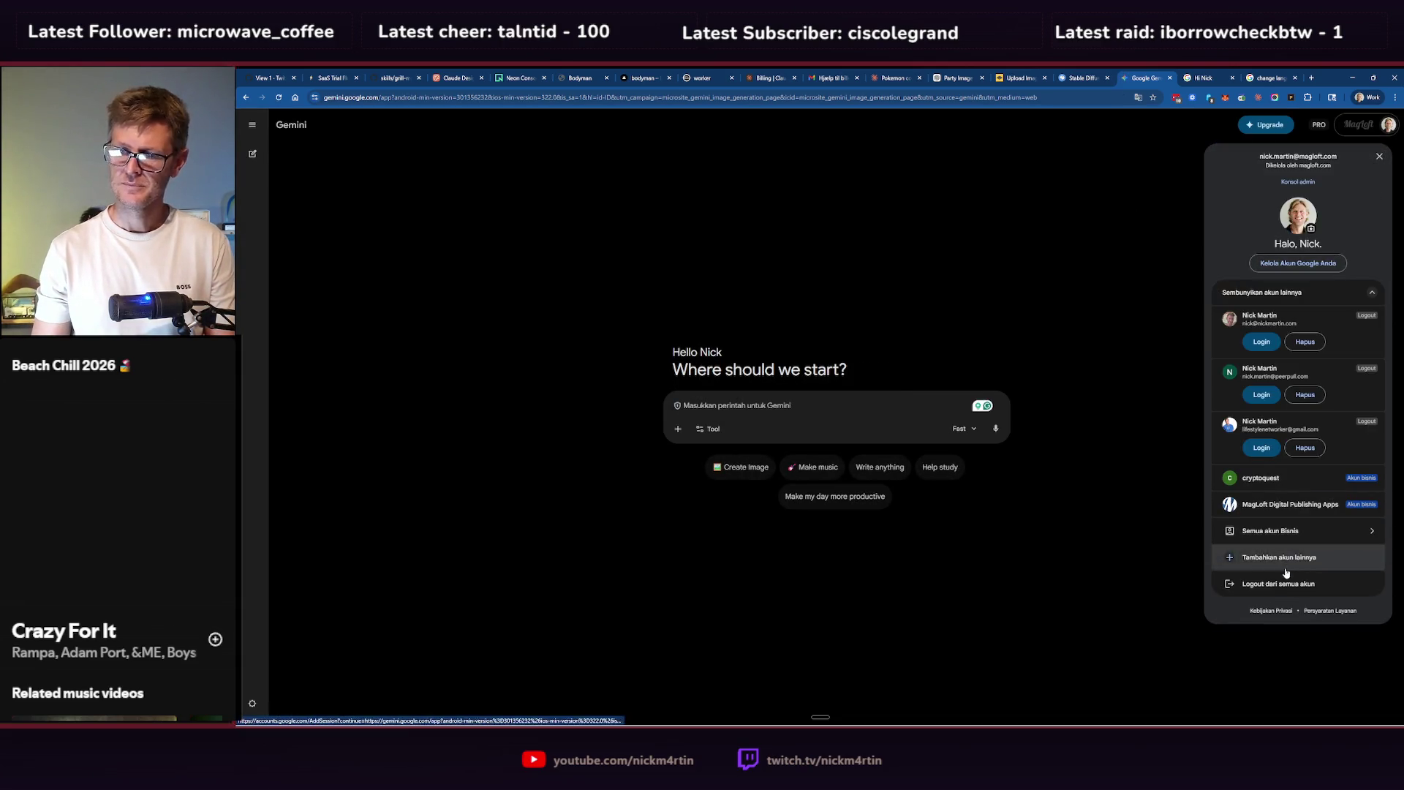
click(1286, 596)
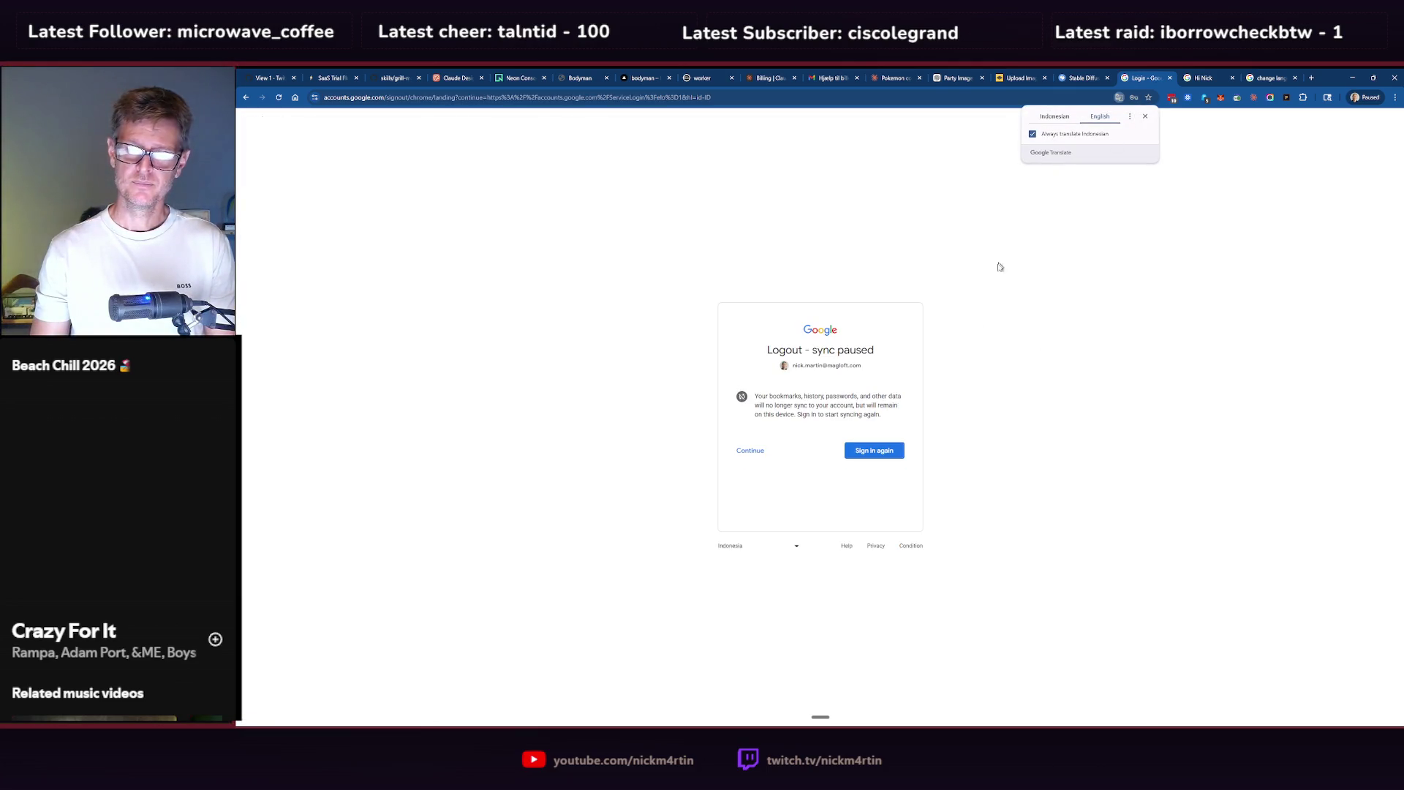
Step: Continue past the sync-paused page and close the Stable Diffusion and password sign-in tabs
click(750, 451)
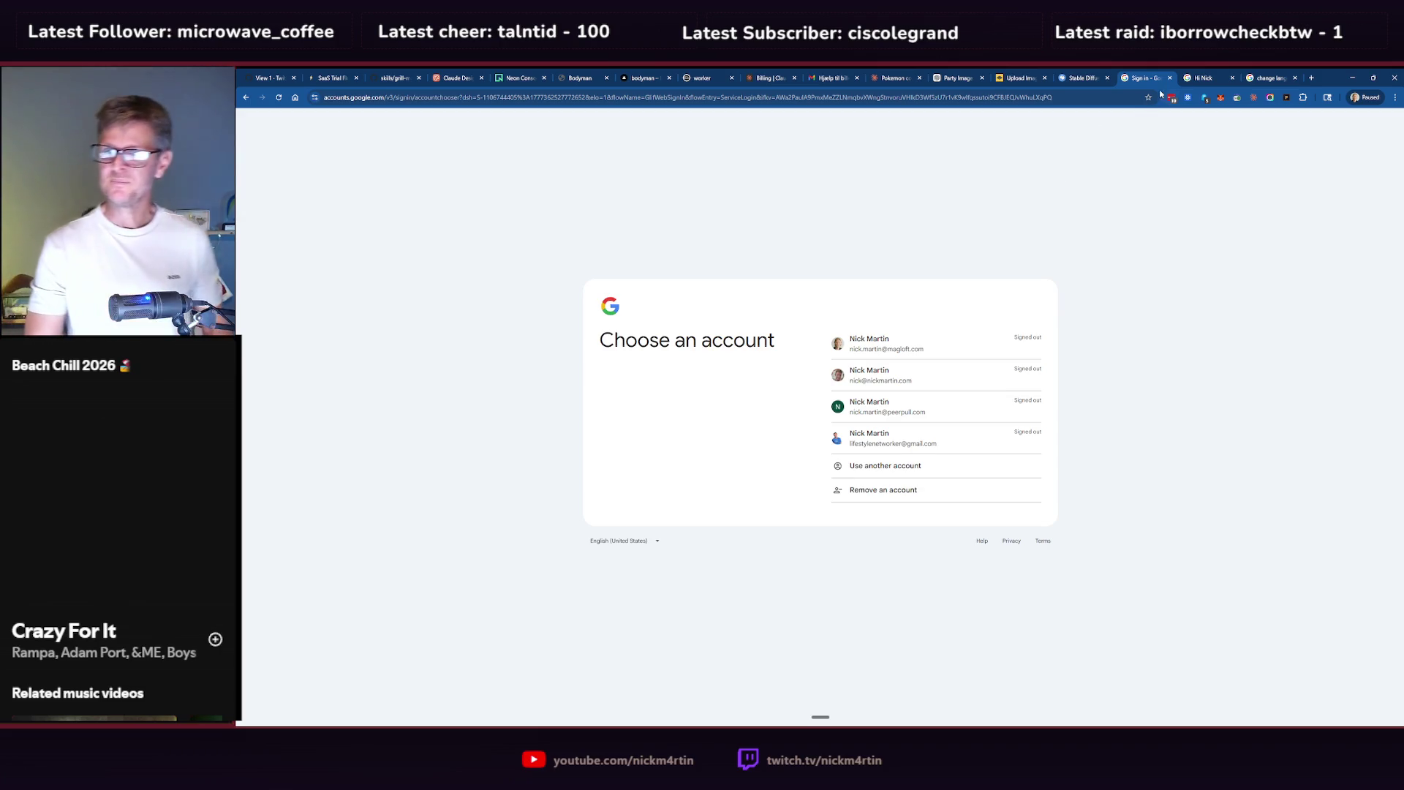
click(1085, 79)
click(1107, 78)
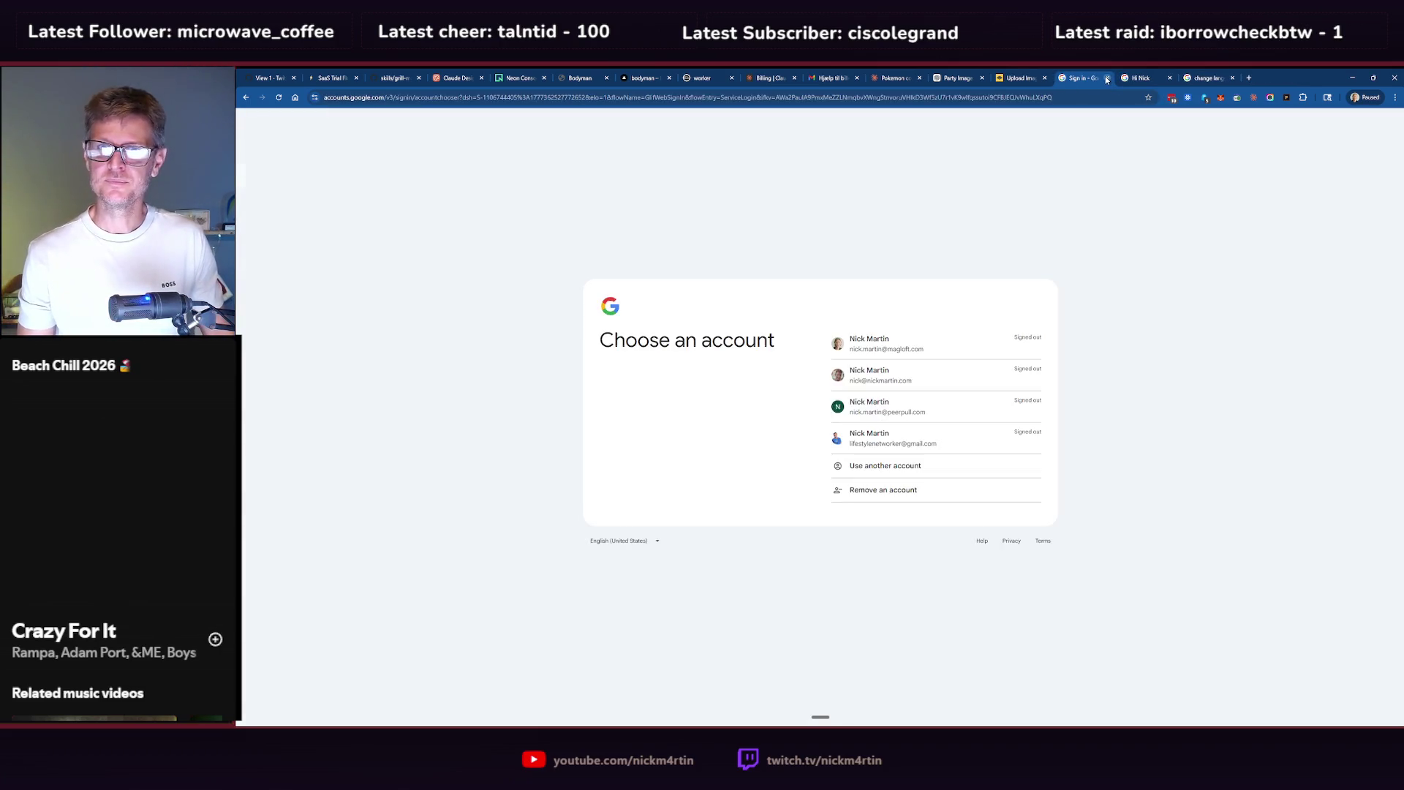
click(1152, 82)
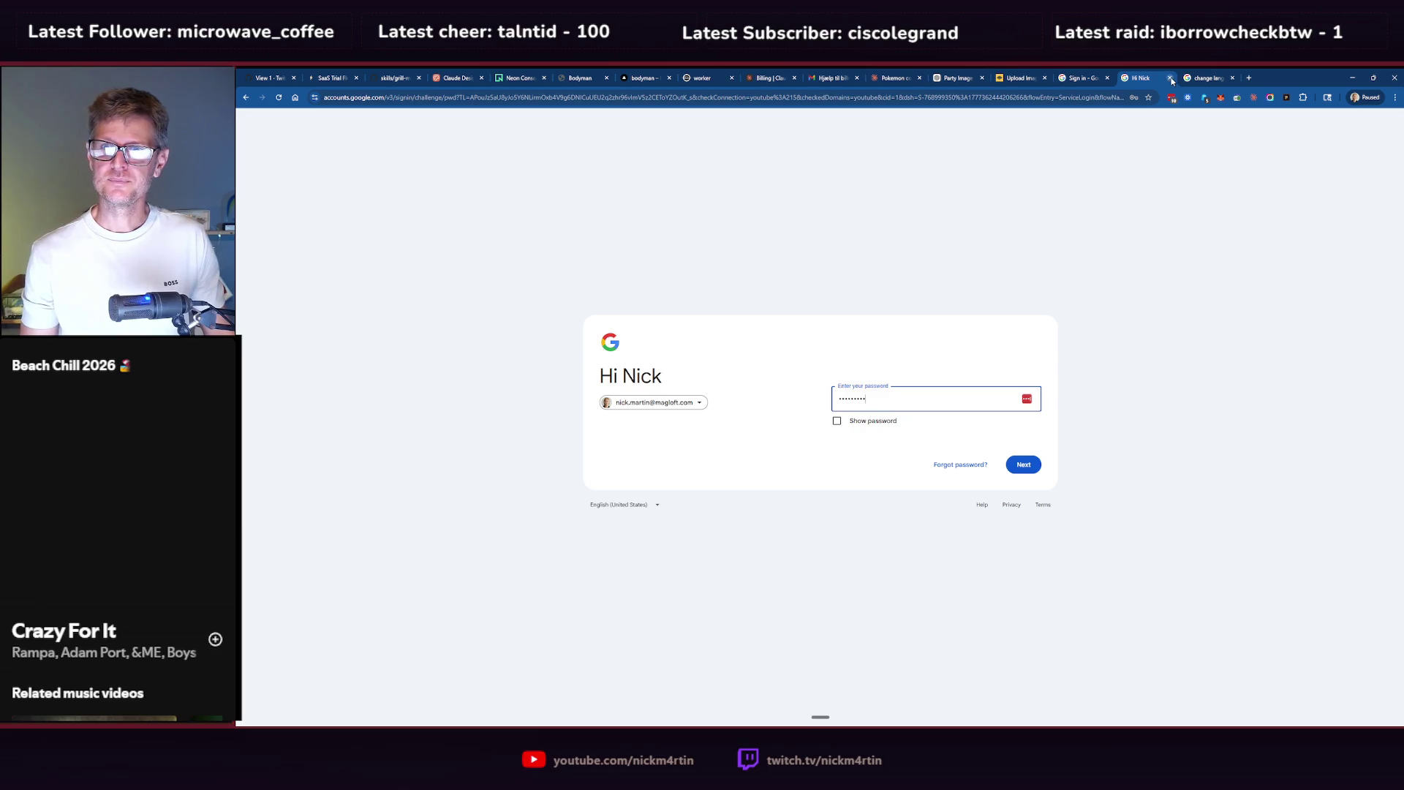
click(1170, 78)
Step: Load the Gemini site by entering 'gemini' in the address bar
click(1141, 97)
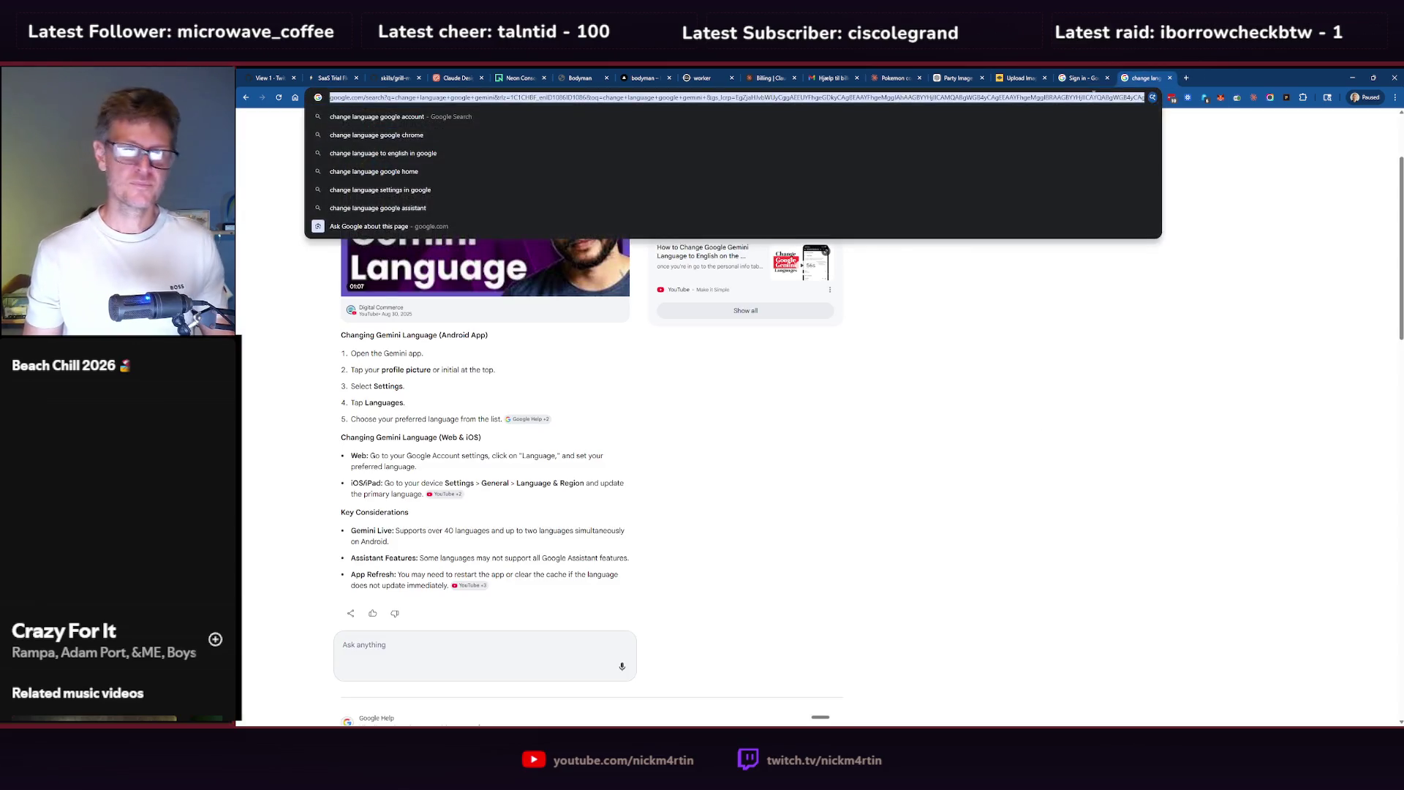
text(gemini)
key(Return)
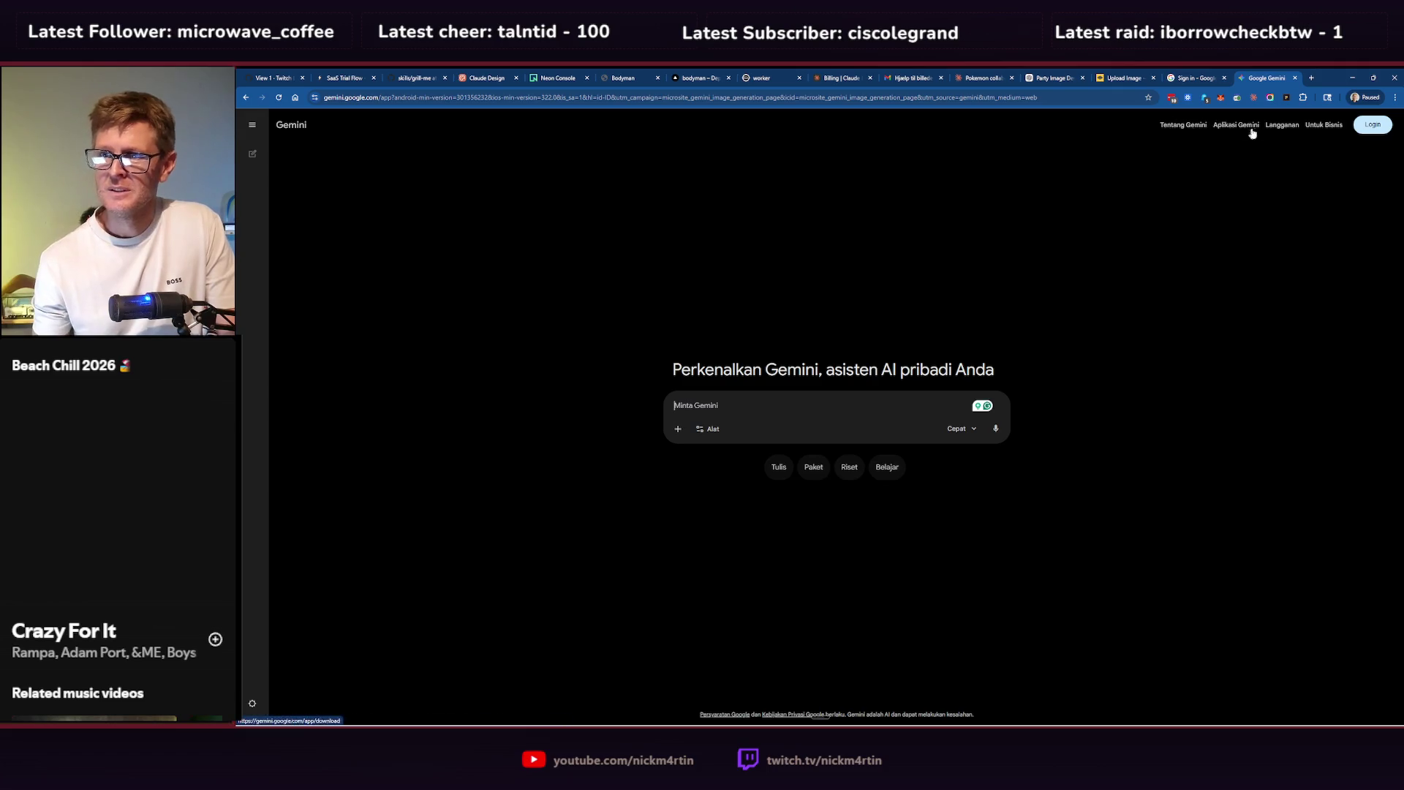
Step: Browse Gemini's subscription plans, the sidebar, and the Settings & help location details
click(1287, 125)
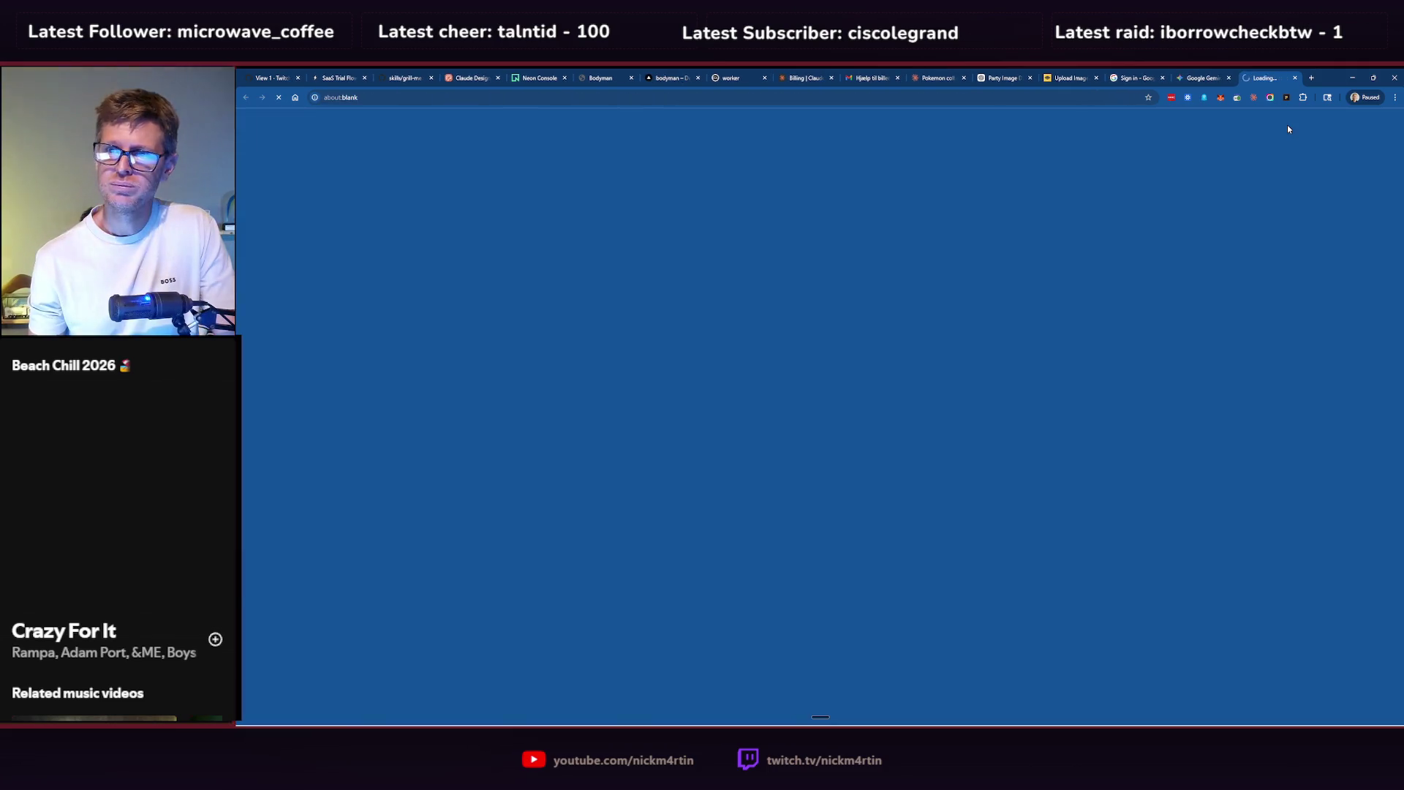
click(1295, 77)
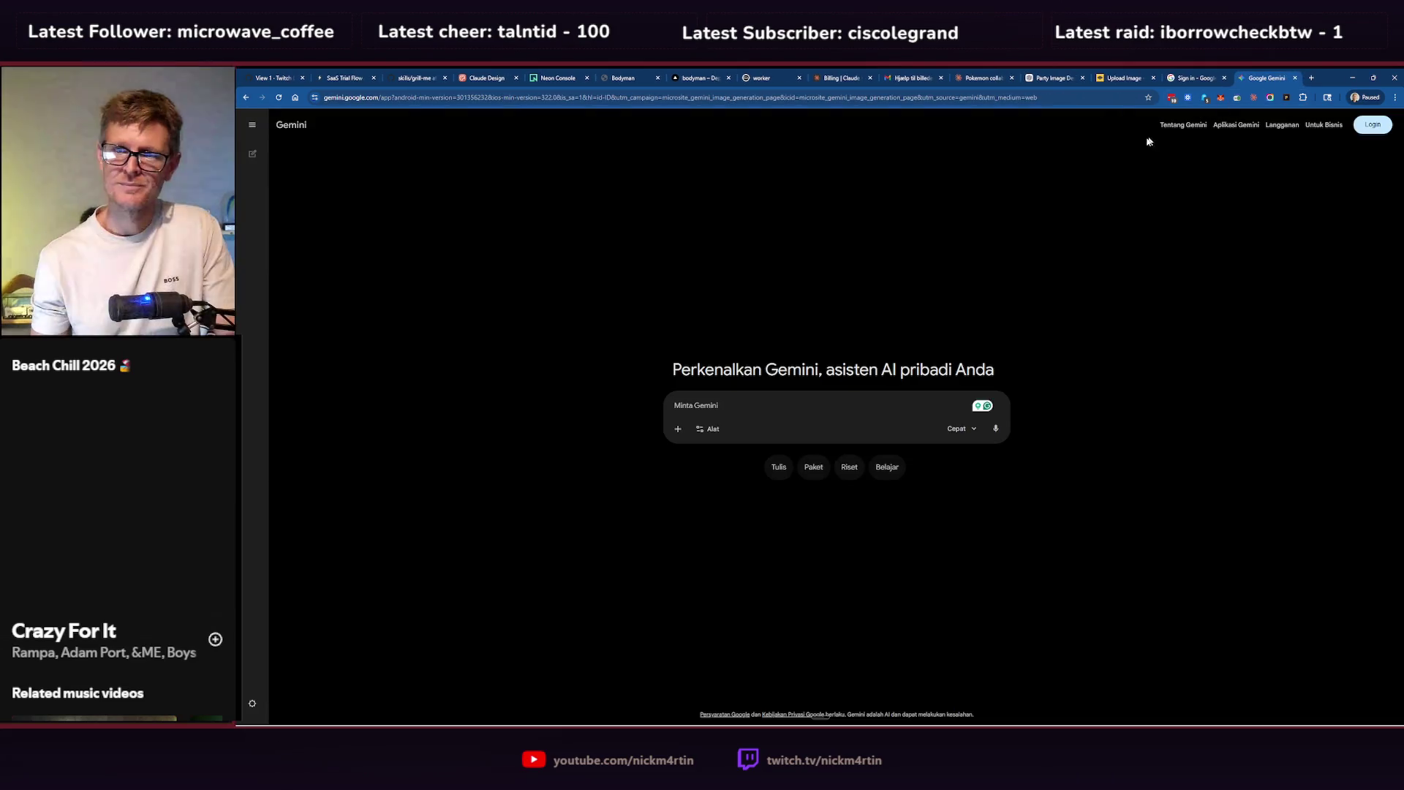
click(252, 126)
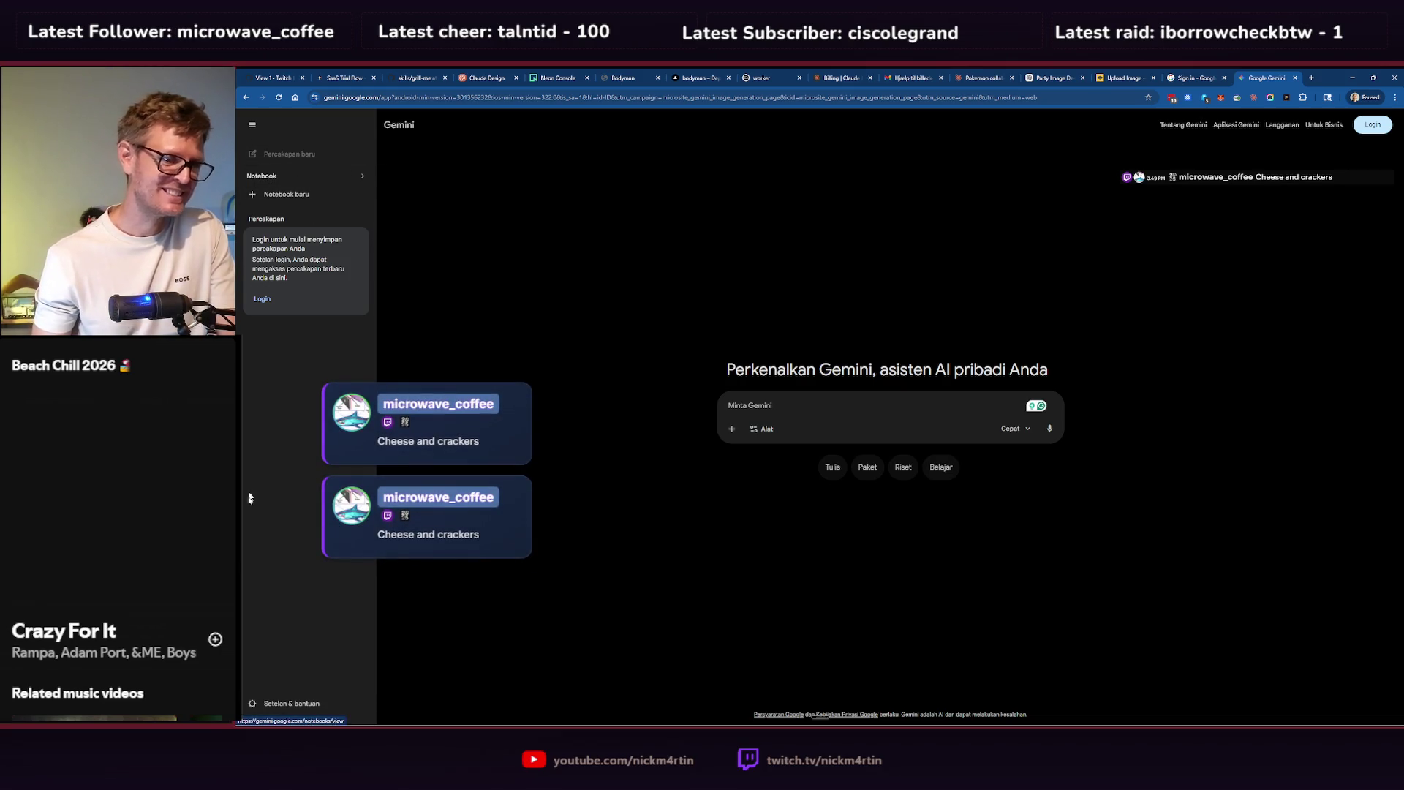
click(281, 703)
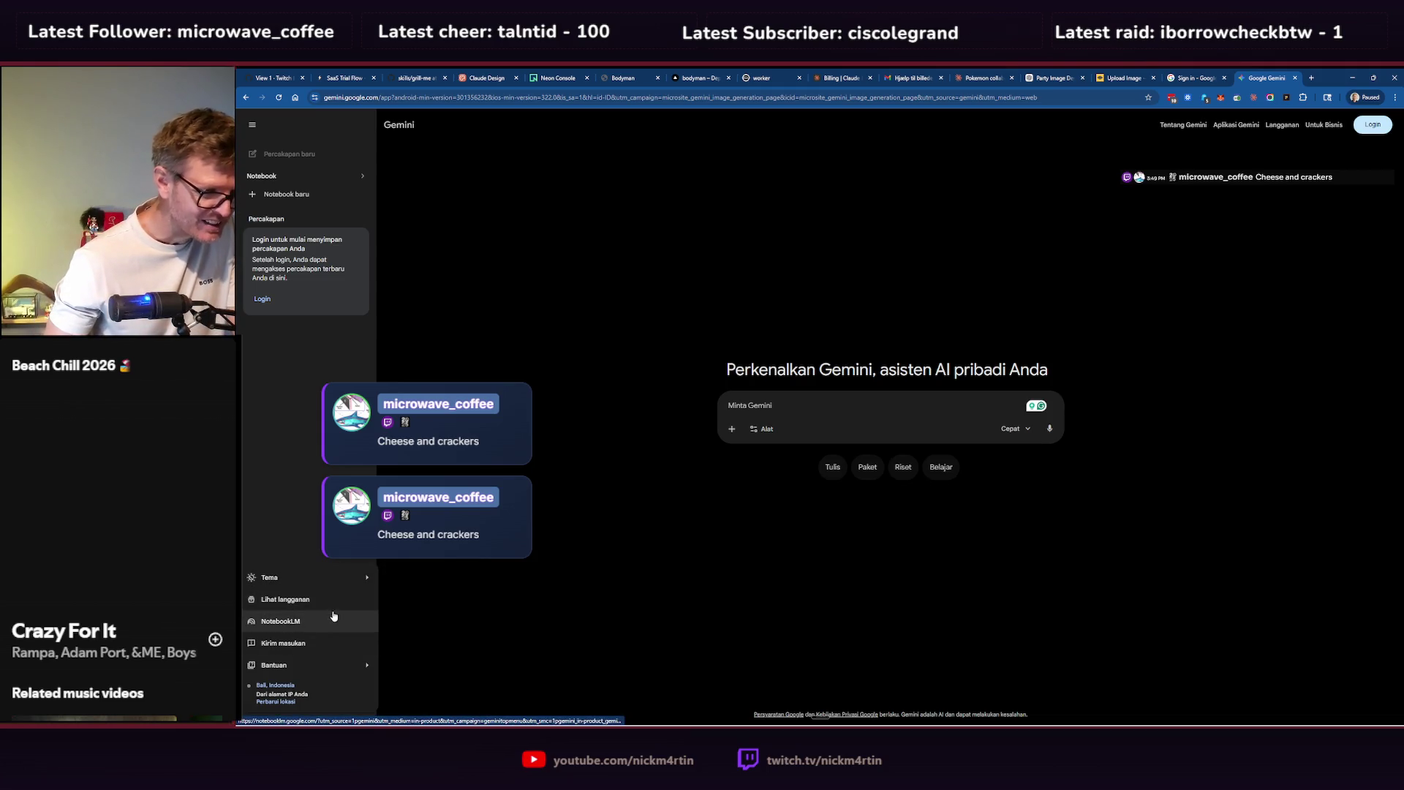
click(305, 694)
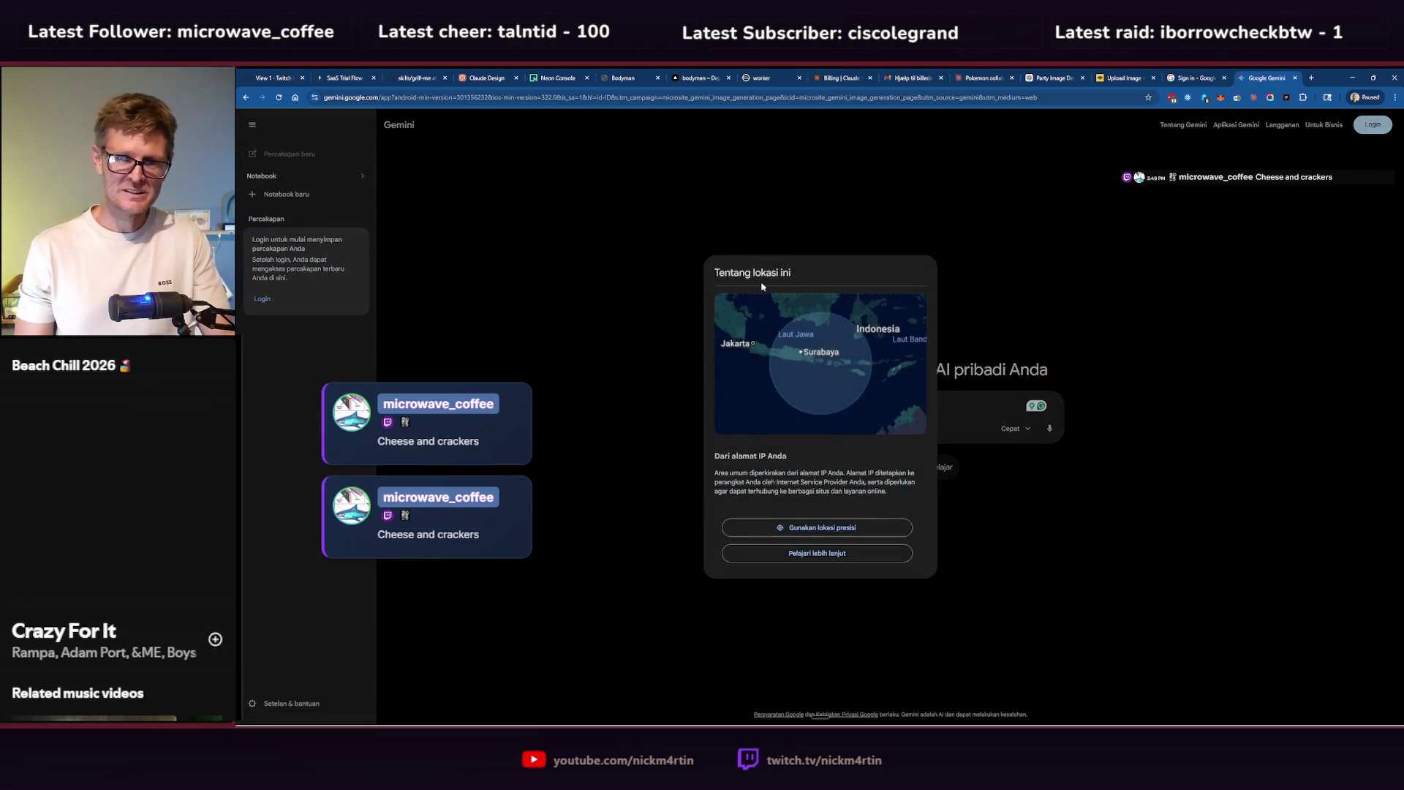
click(980, 248)
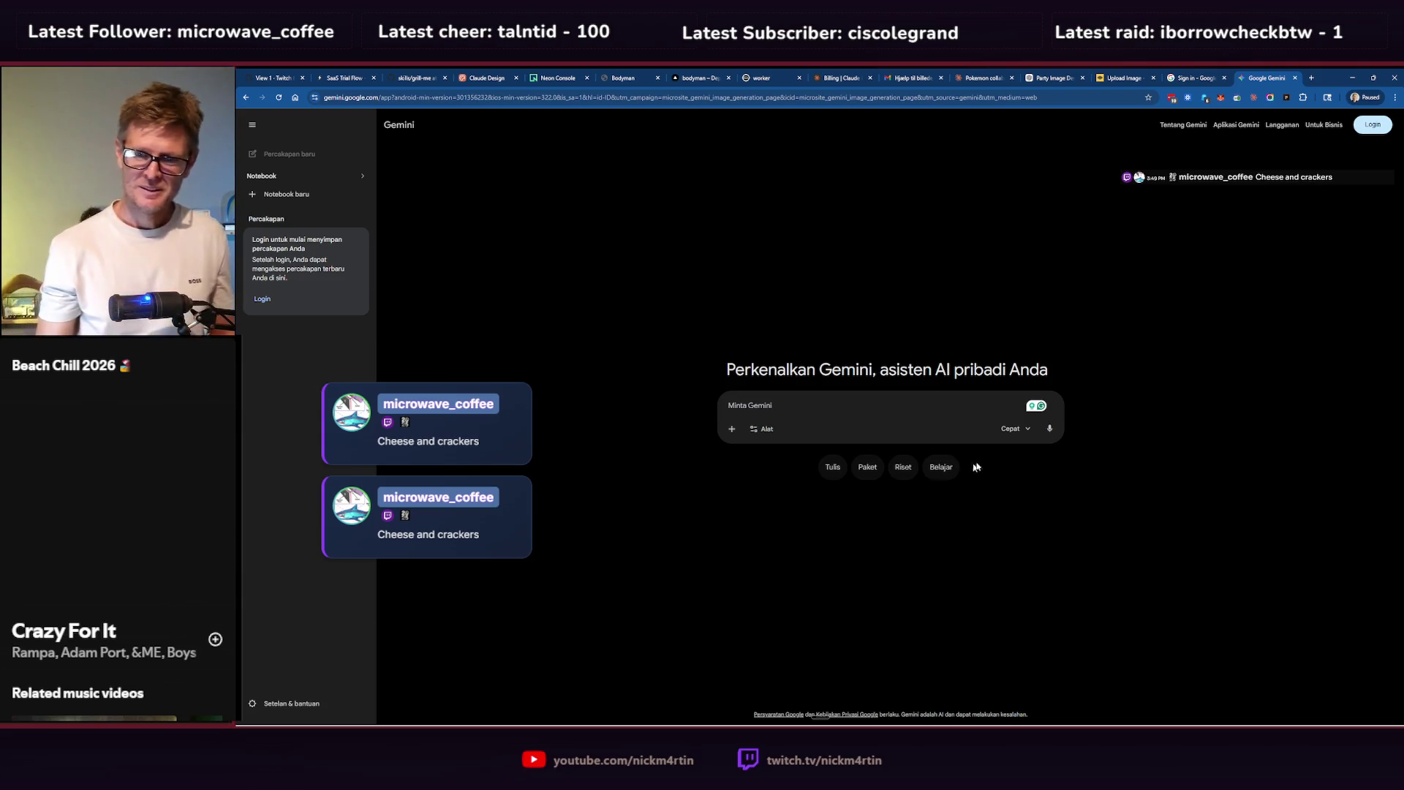
Step: Look over the Gemini Tools list, then start signing in from Login
click(759, 430)
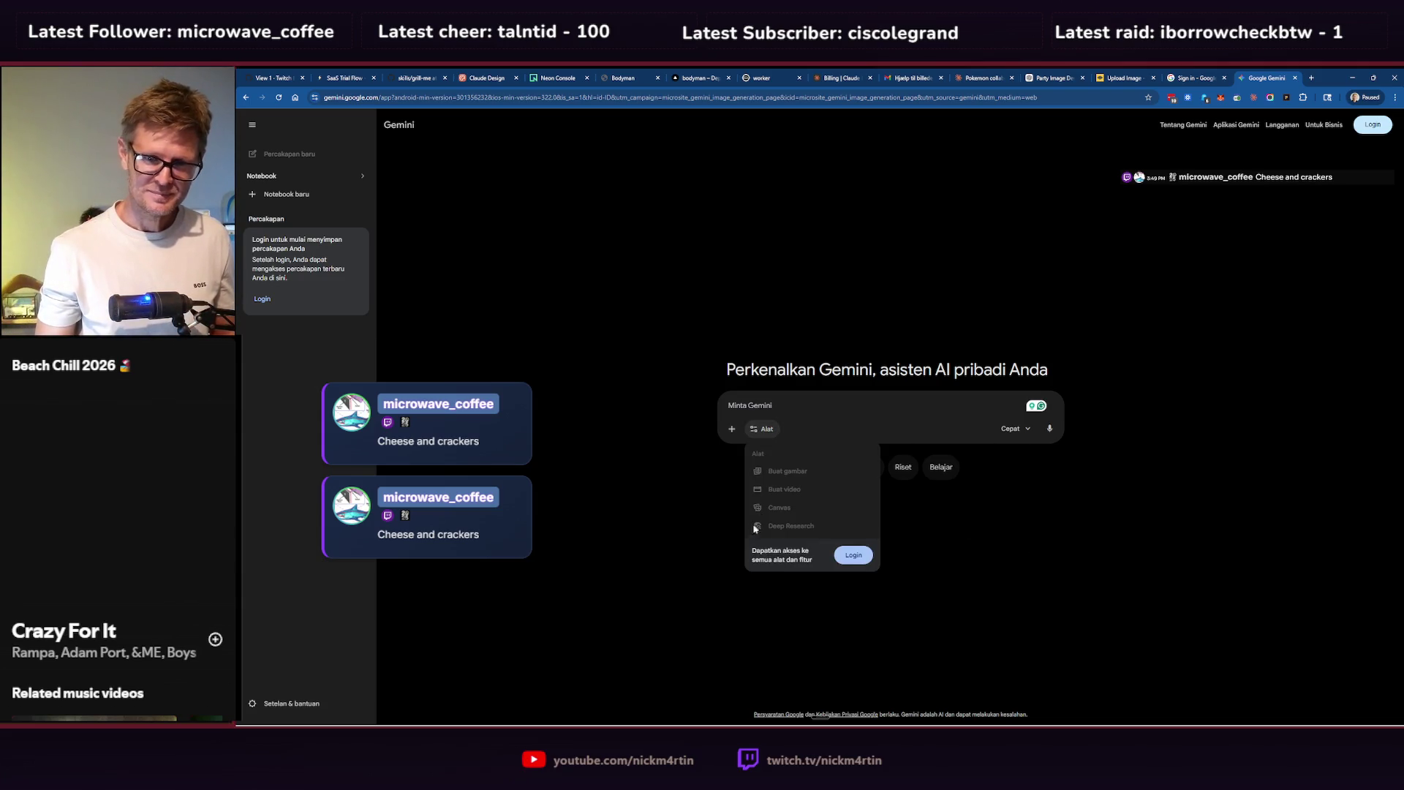
click(675, 483)
click(1373, 125)
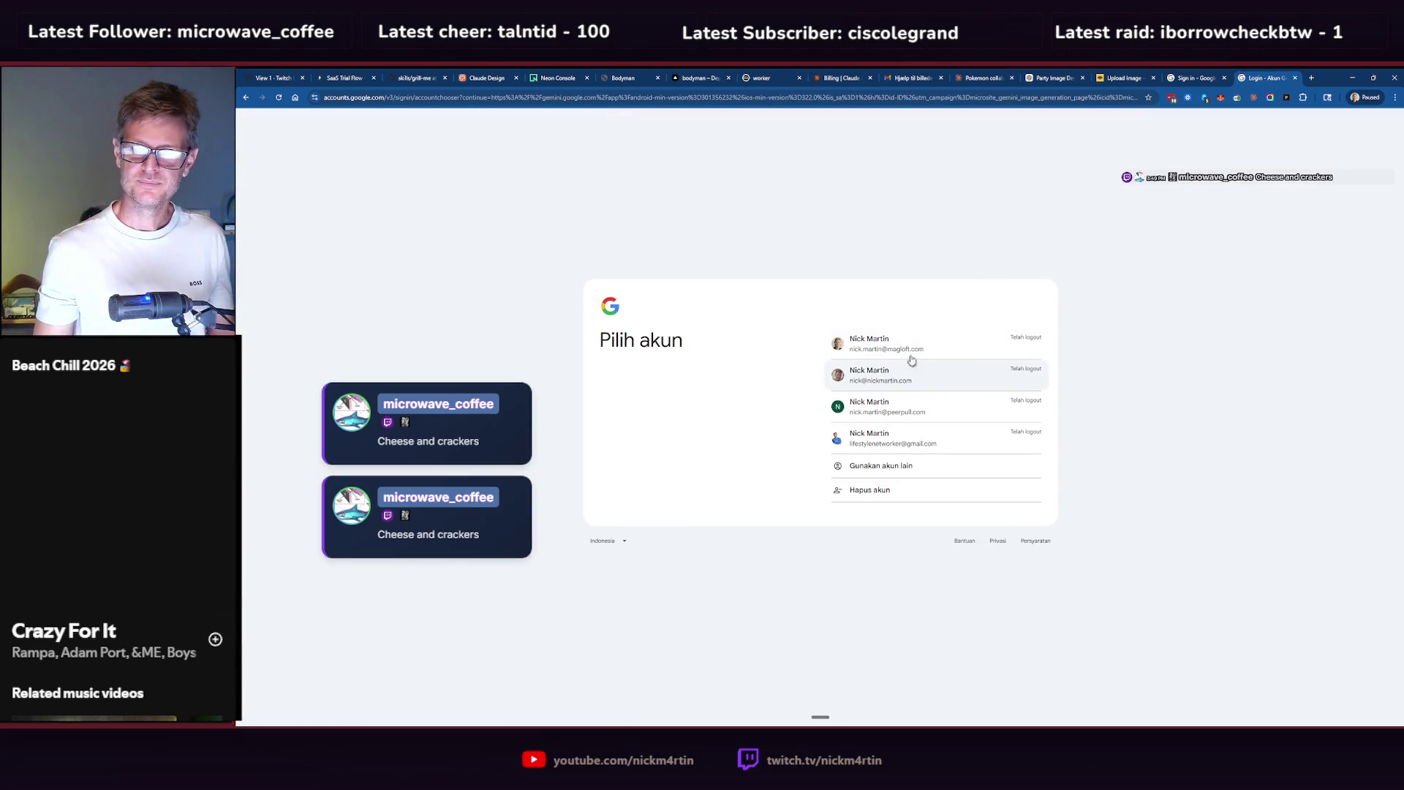
Step: Pick the first listed account and switch the sign-in page to English (United Kingdom)
click(911, 351)
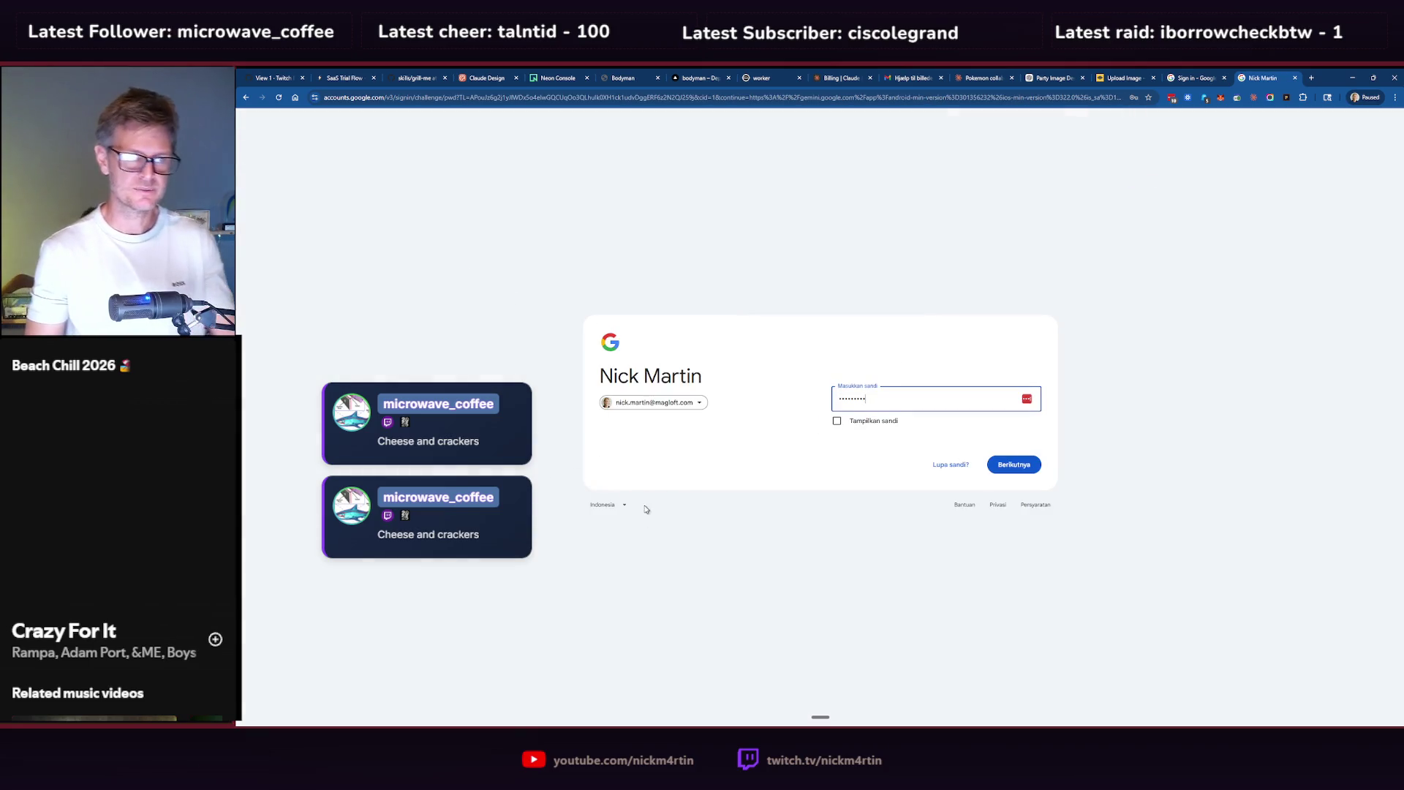
click(608, 505)
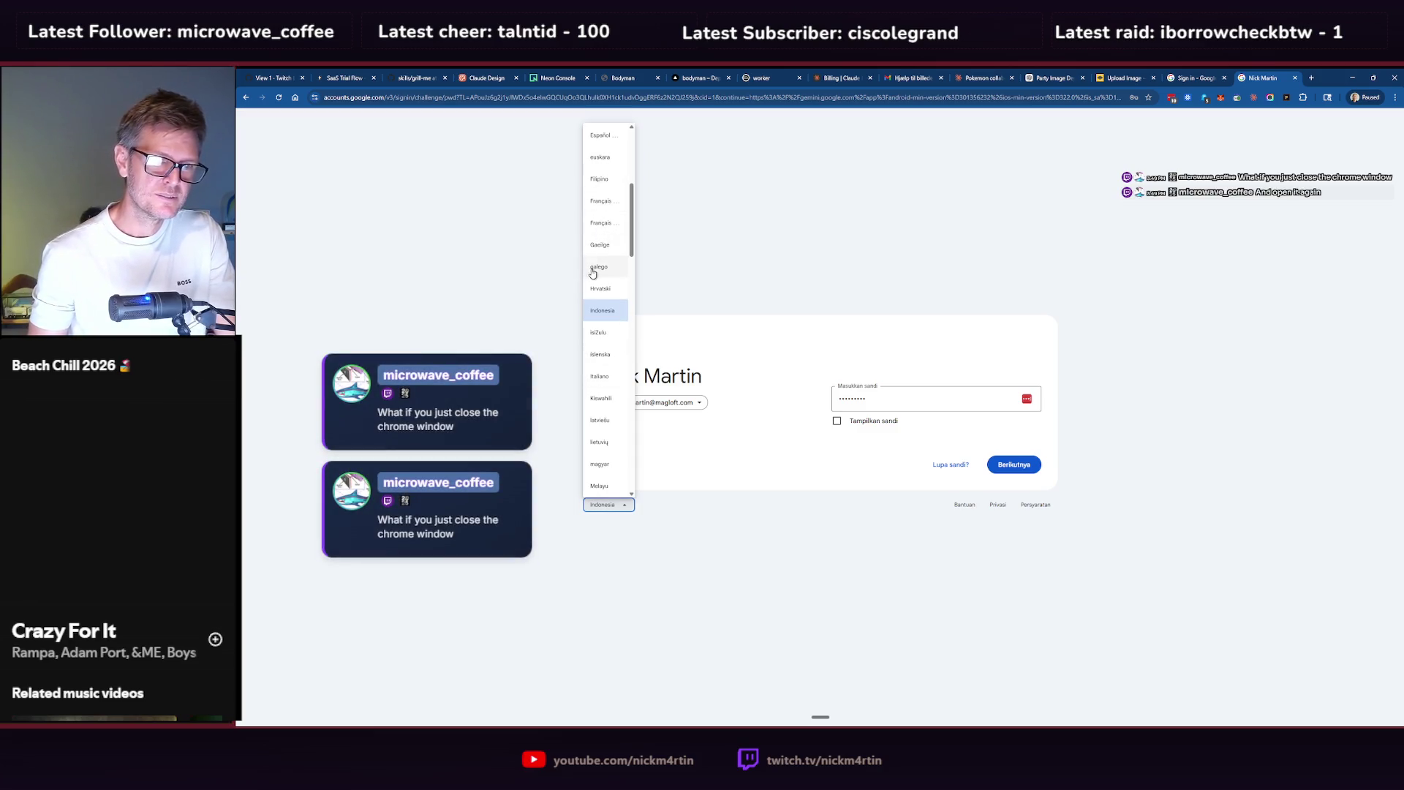
scroll(593, 272, up, 3)
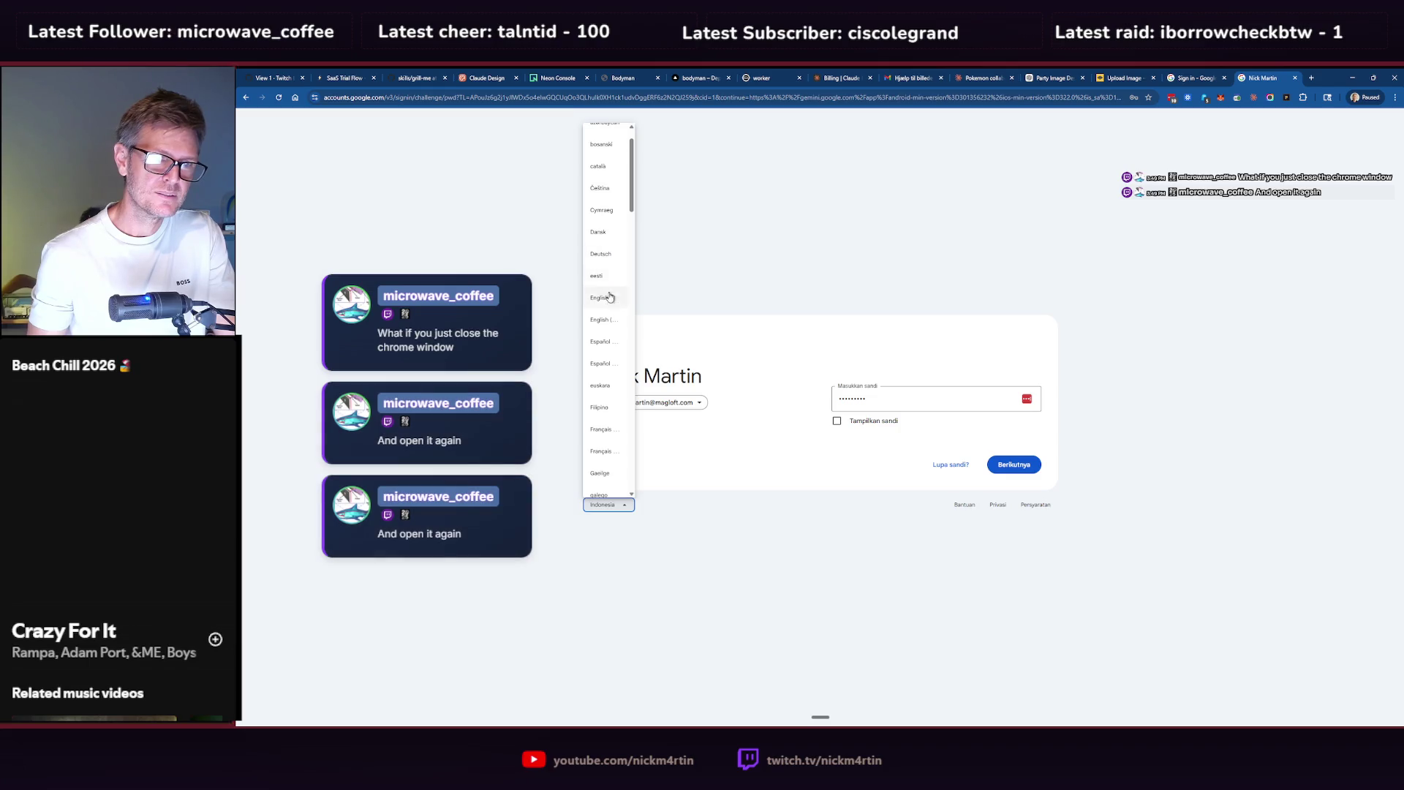
click(613, 320)
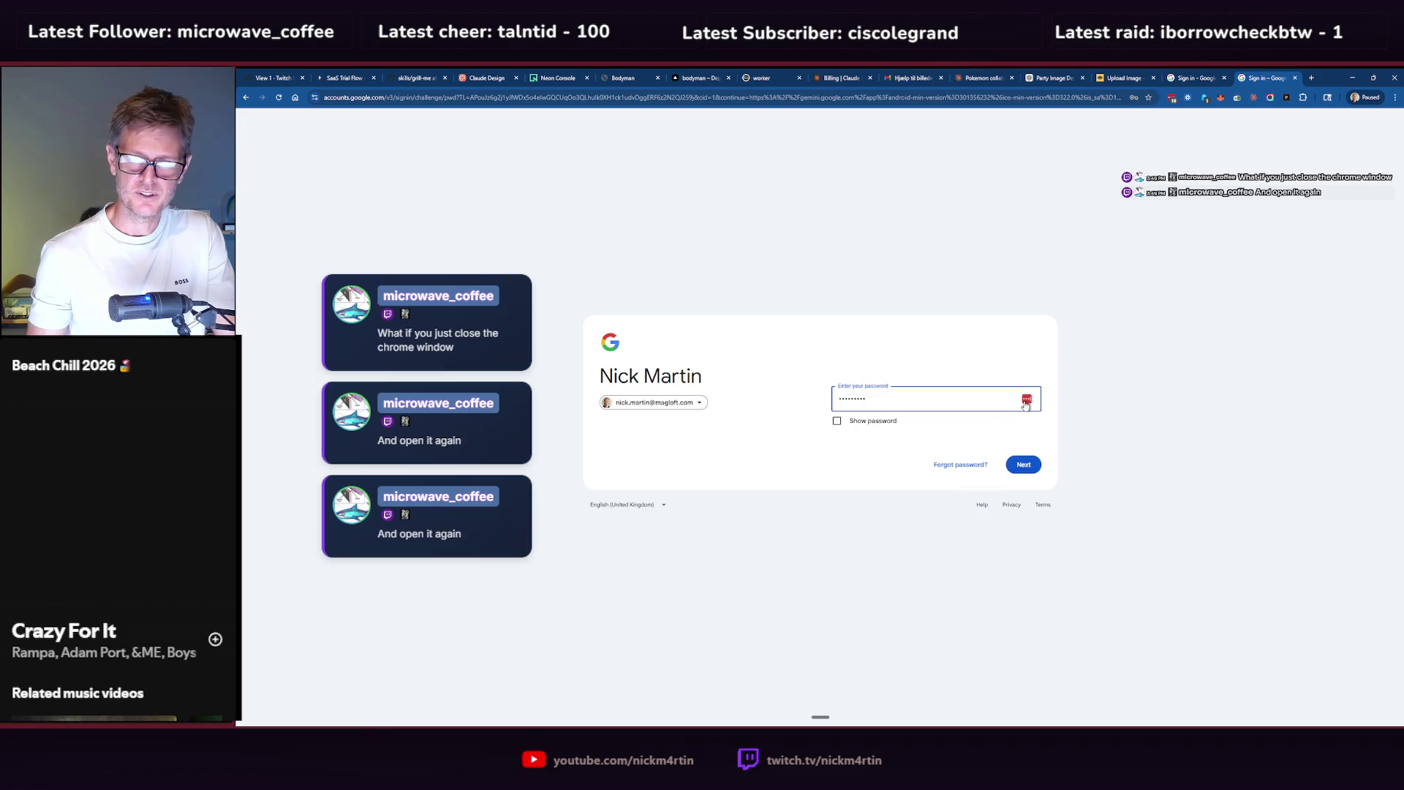
Step: Fill in the saved account password with the password manager and submit it
click(1026, 401)
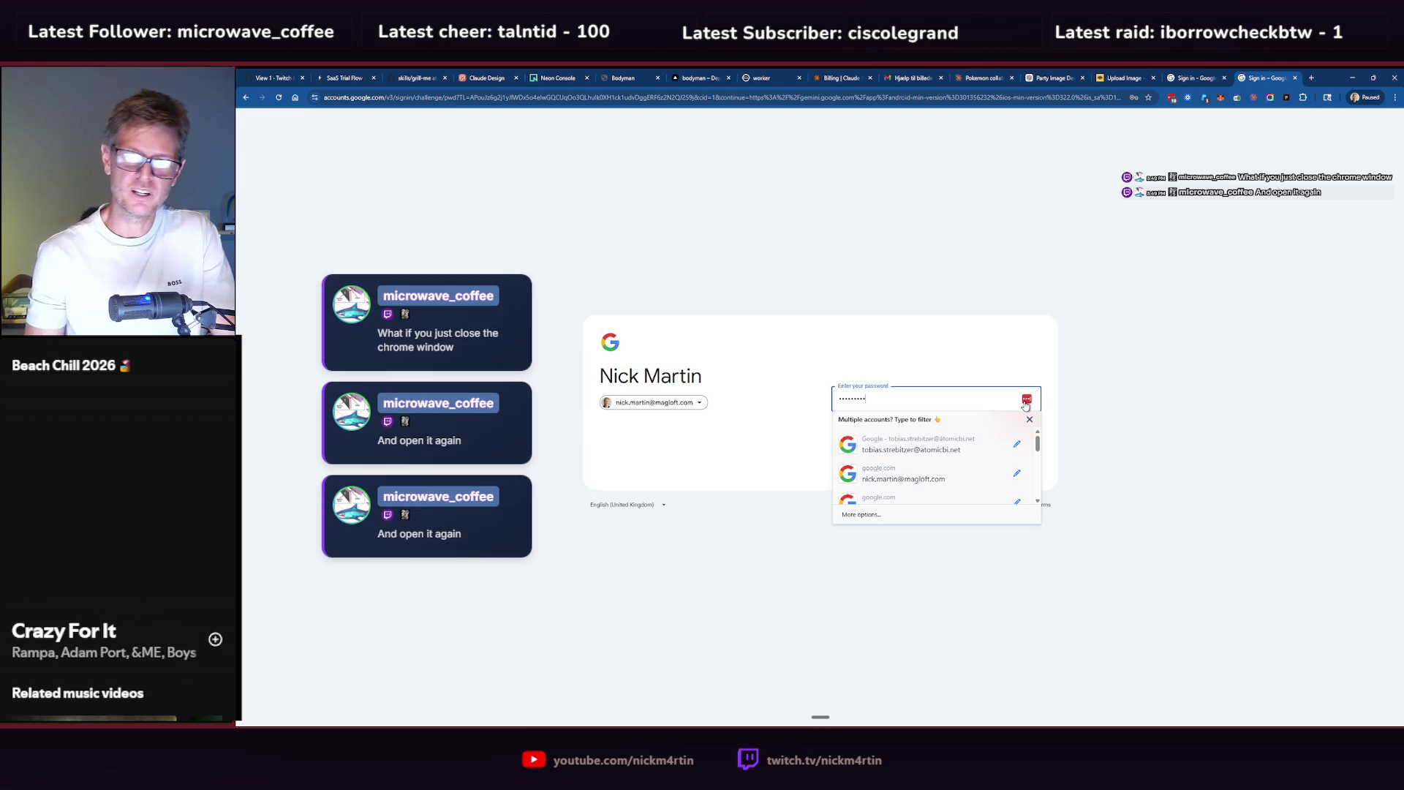
click(929, 481)
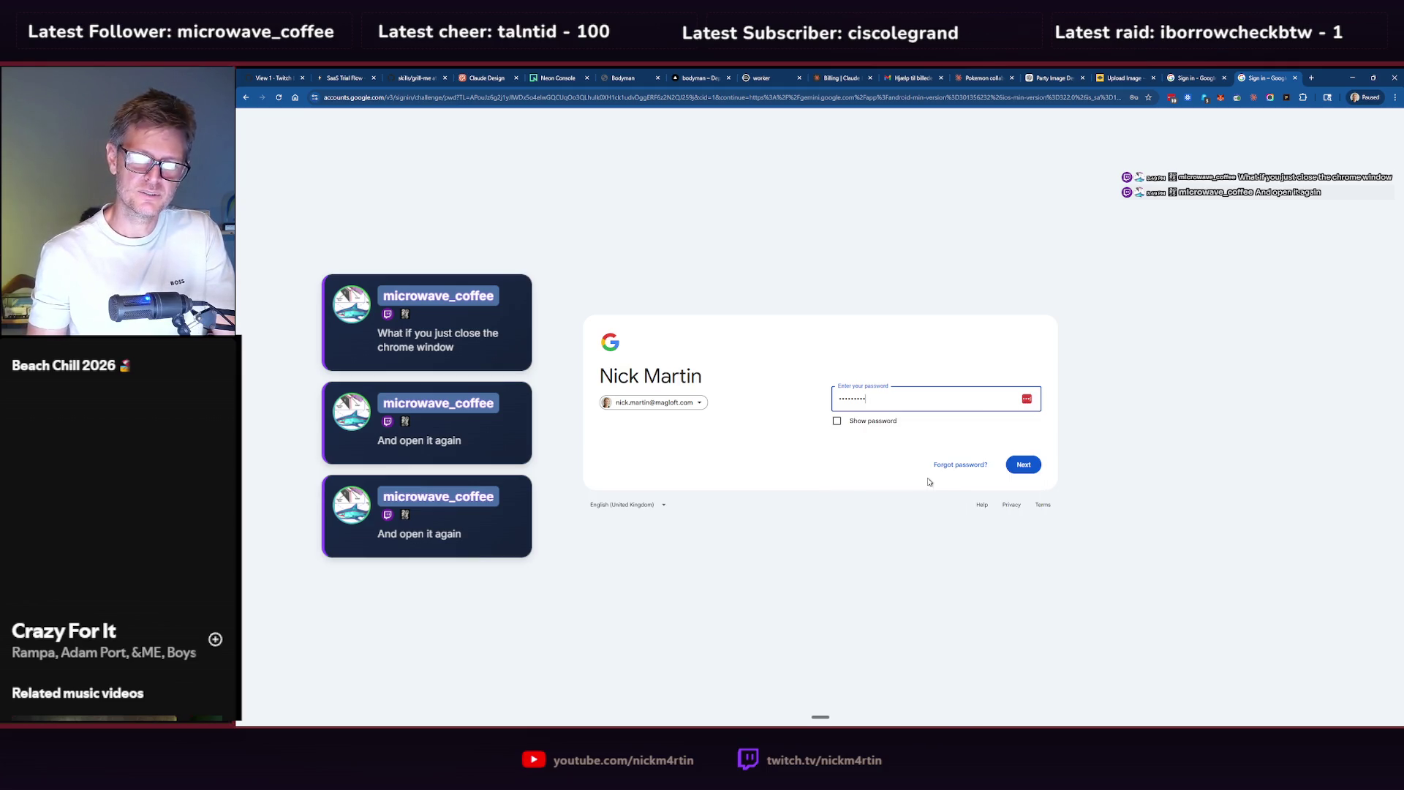
click(1038, 466)
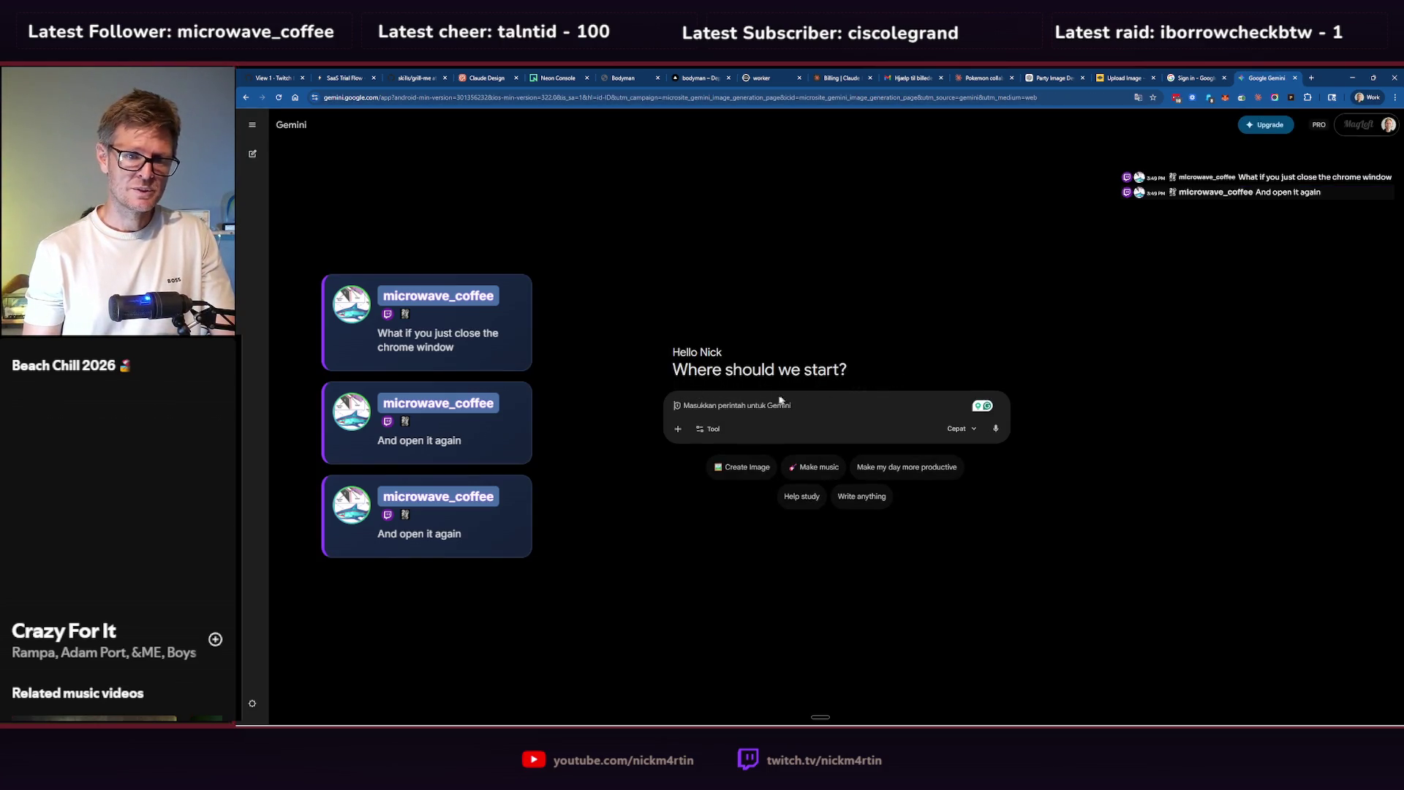
Step: Check the signed-in Google accounts, then switch to the ChatGPT Party Image Design conversation
mouse_move(819, 721)
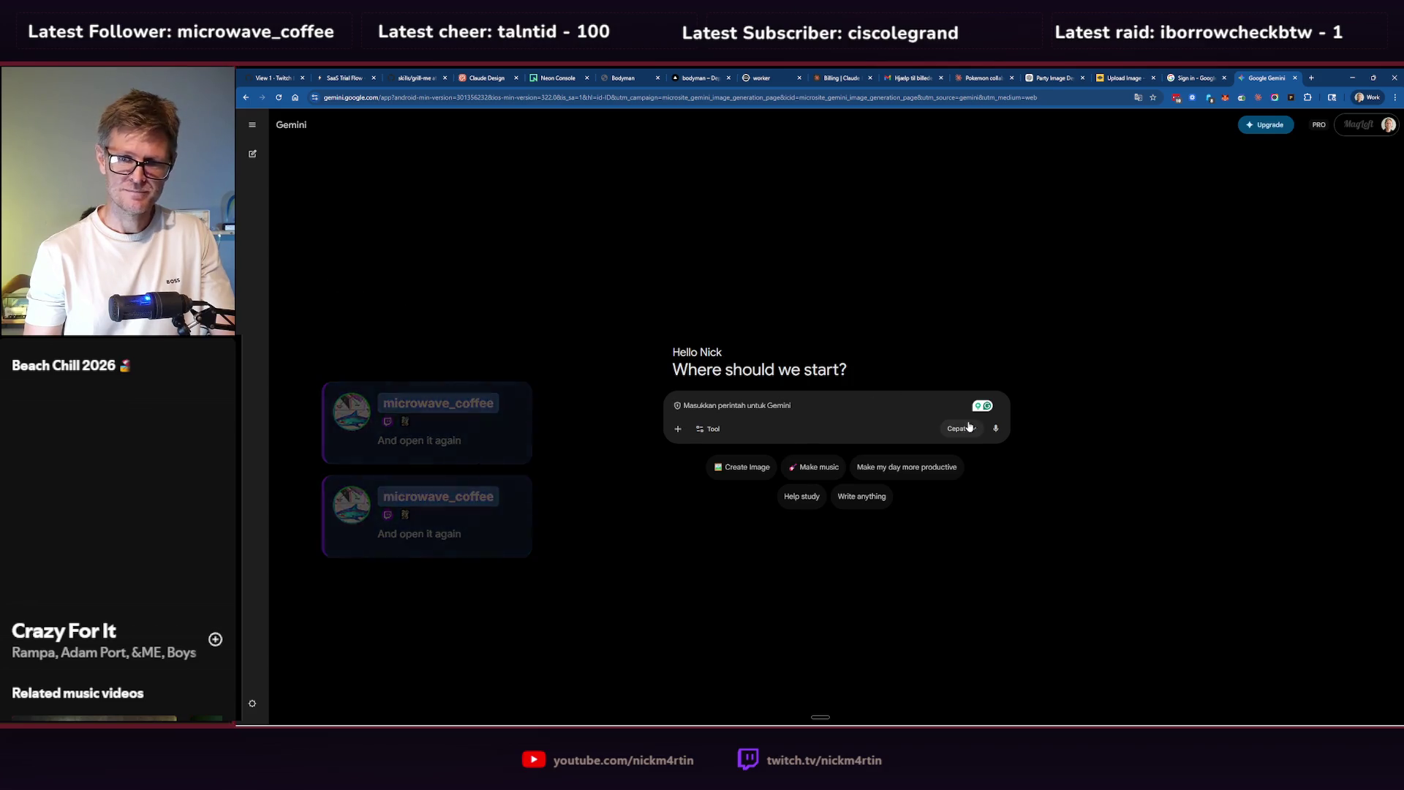
click(1374, 127)
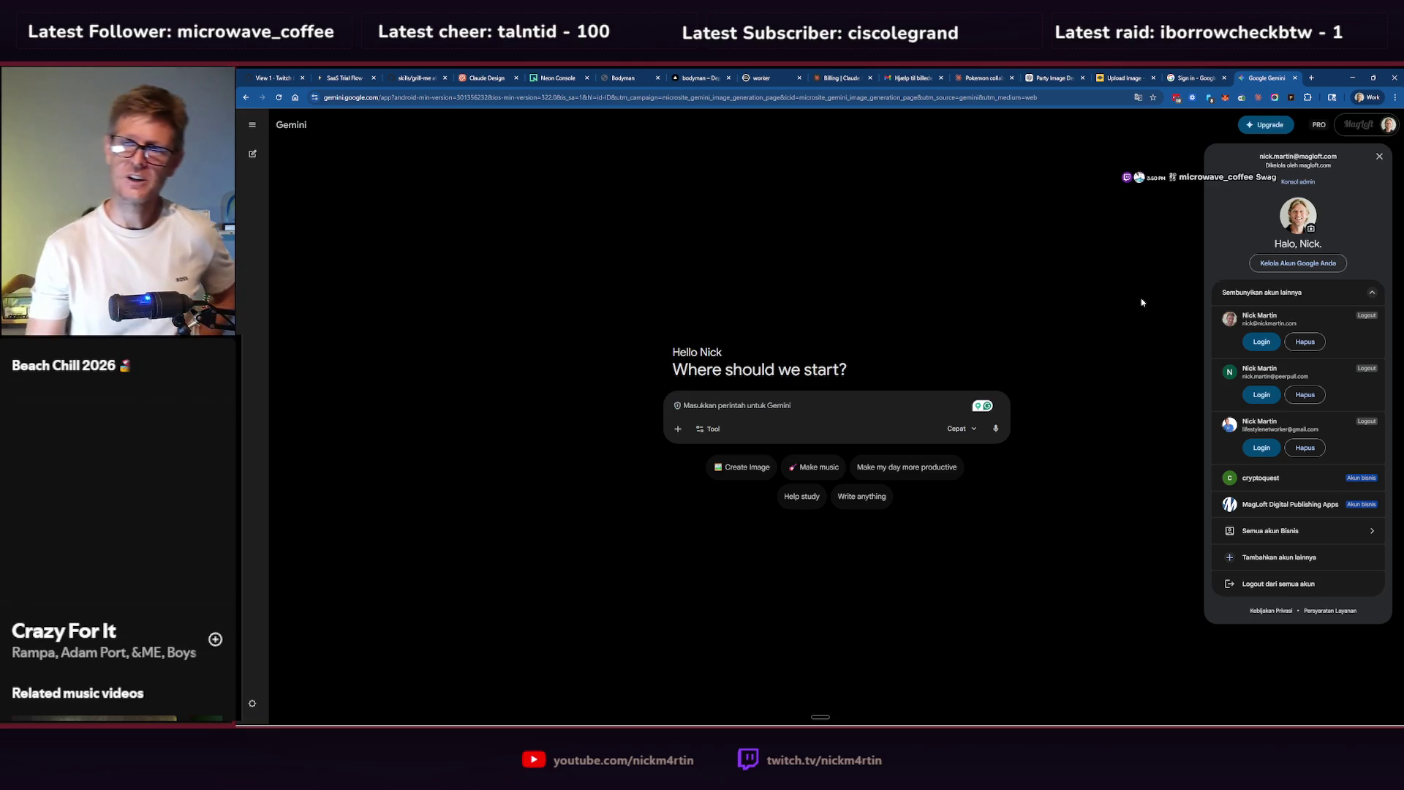
click(1097, 284)
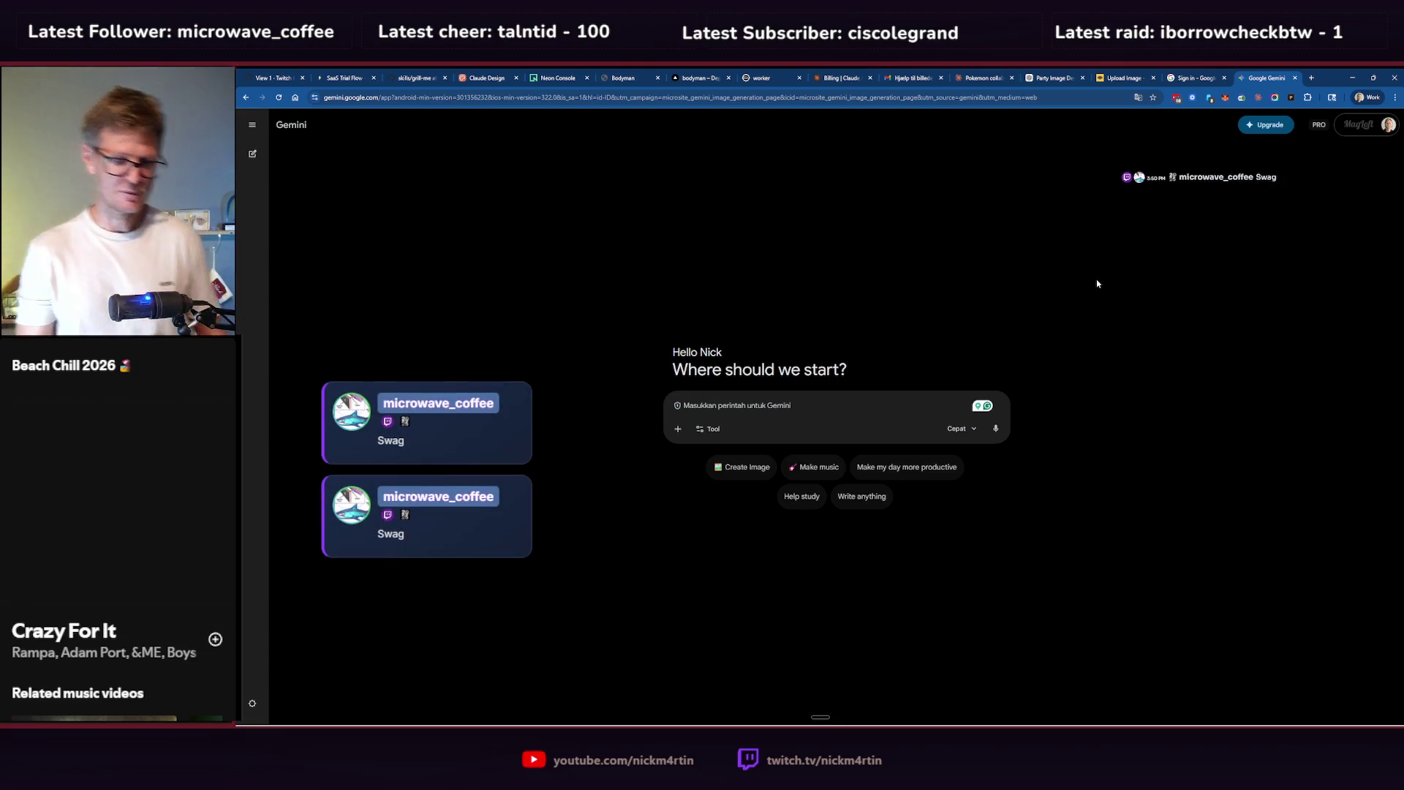
click(1047, 79)
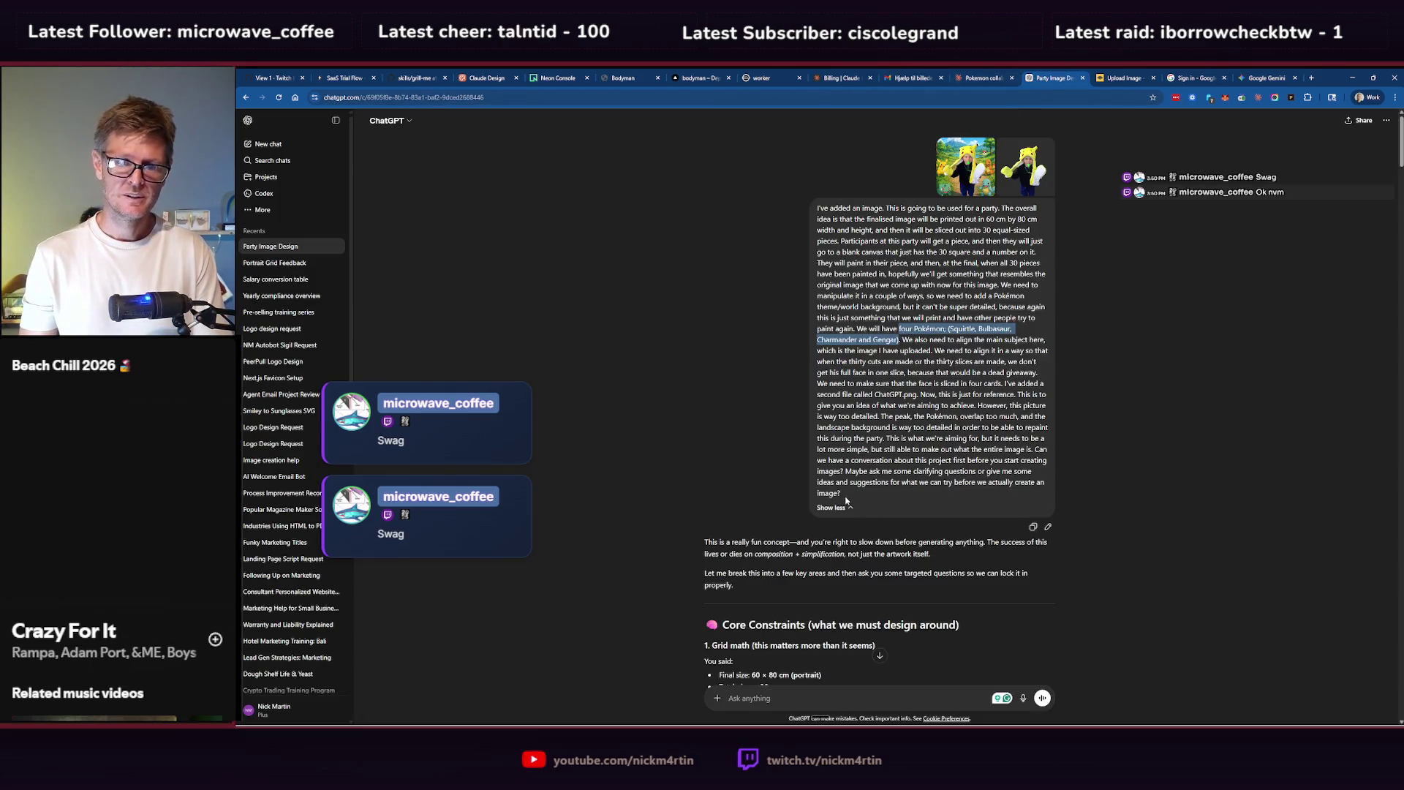
Step: Select the entire party-image prompt in ChatGPT and return to the Gemini start page
mouse_move(843, 496)
mouse_down()
mouse_move(921, 388)
mouse_move(863, 213)
mouse_move(816, 205)
mouse_up()
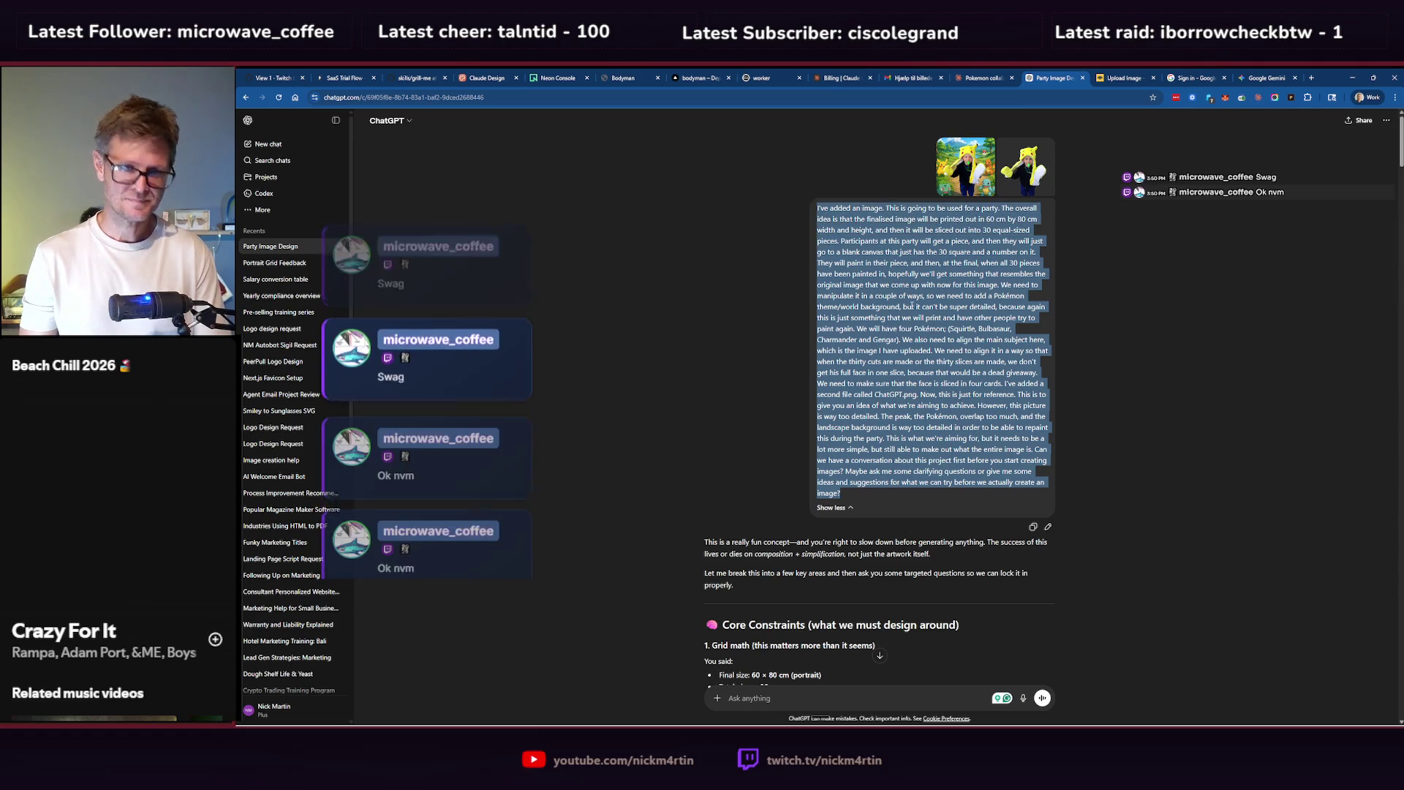
click(1197, 78)
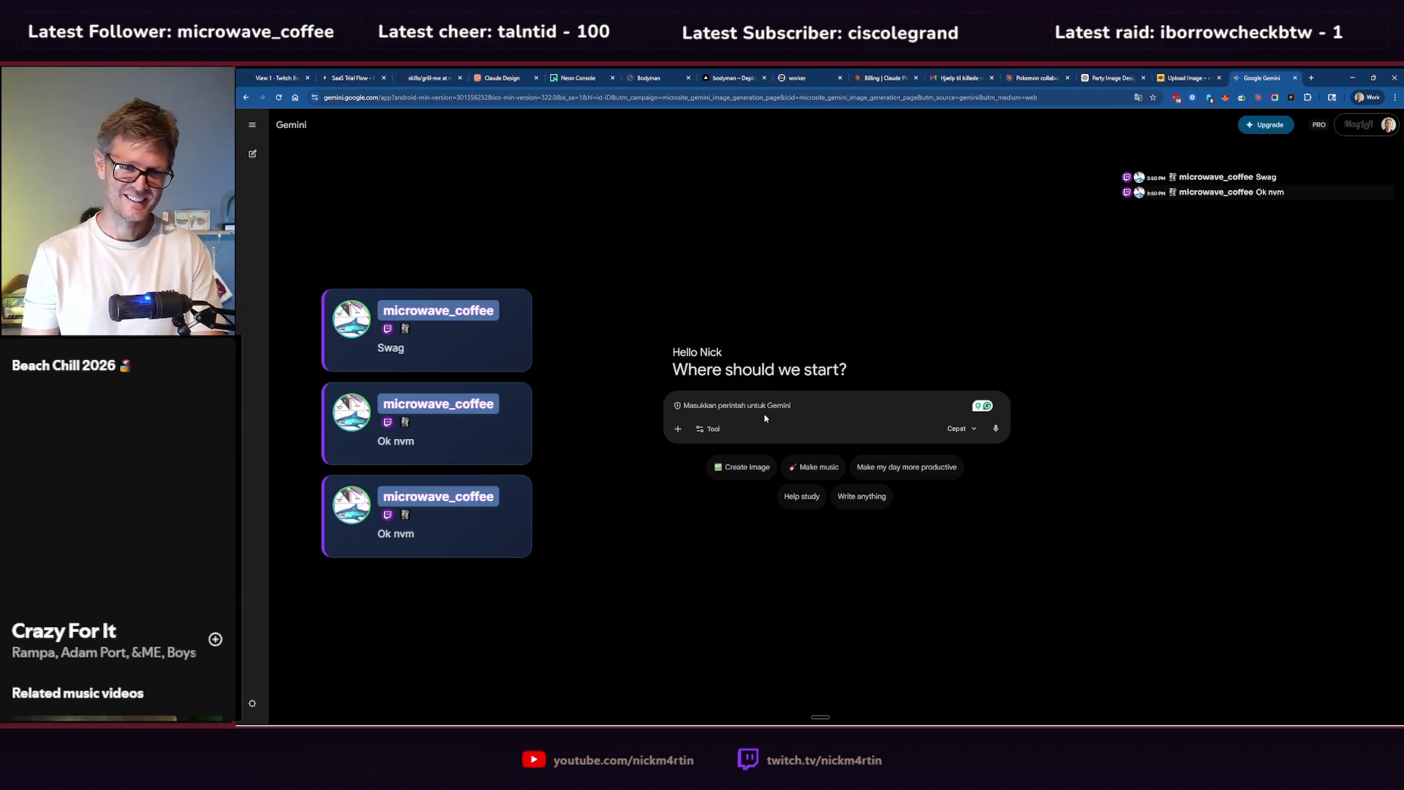
Step: Paste the party prompt, attach chatgpt.png and original-removebg.png, and send it to Gemini
key(ctrl+v)
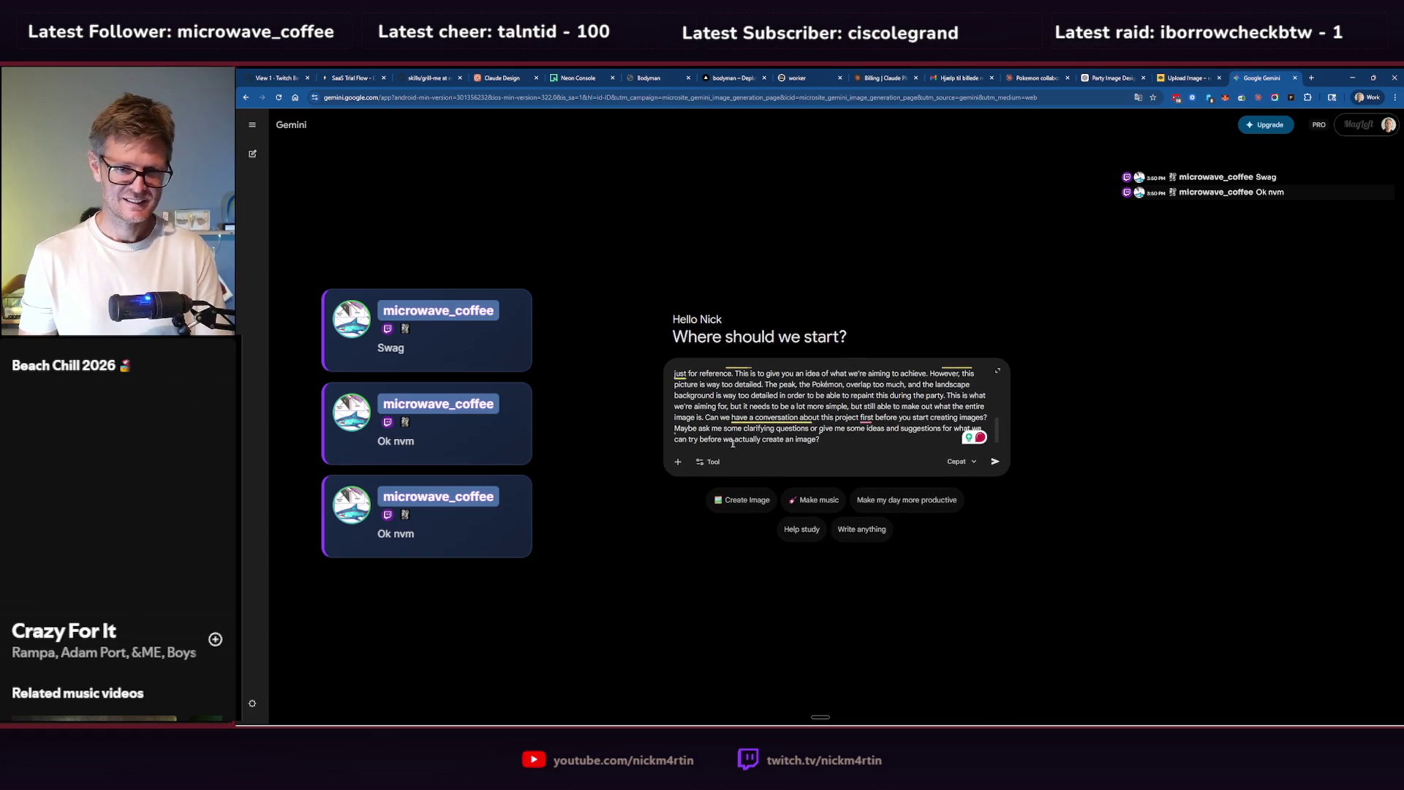
click(677, 462)
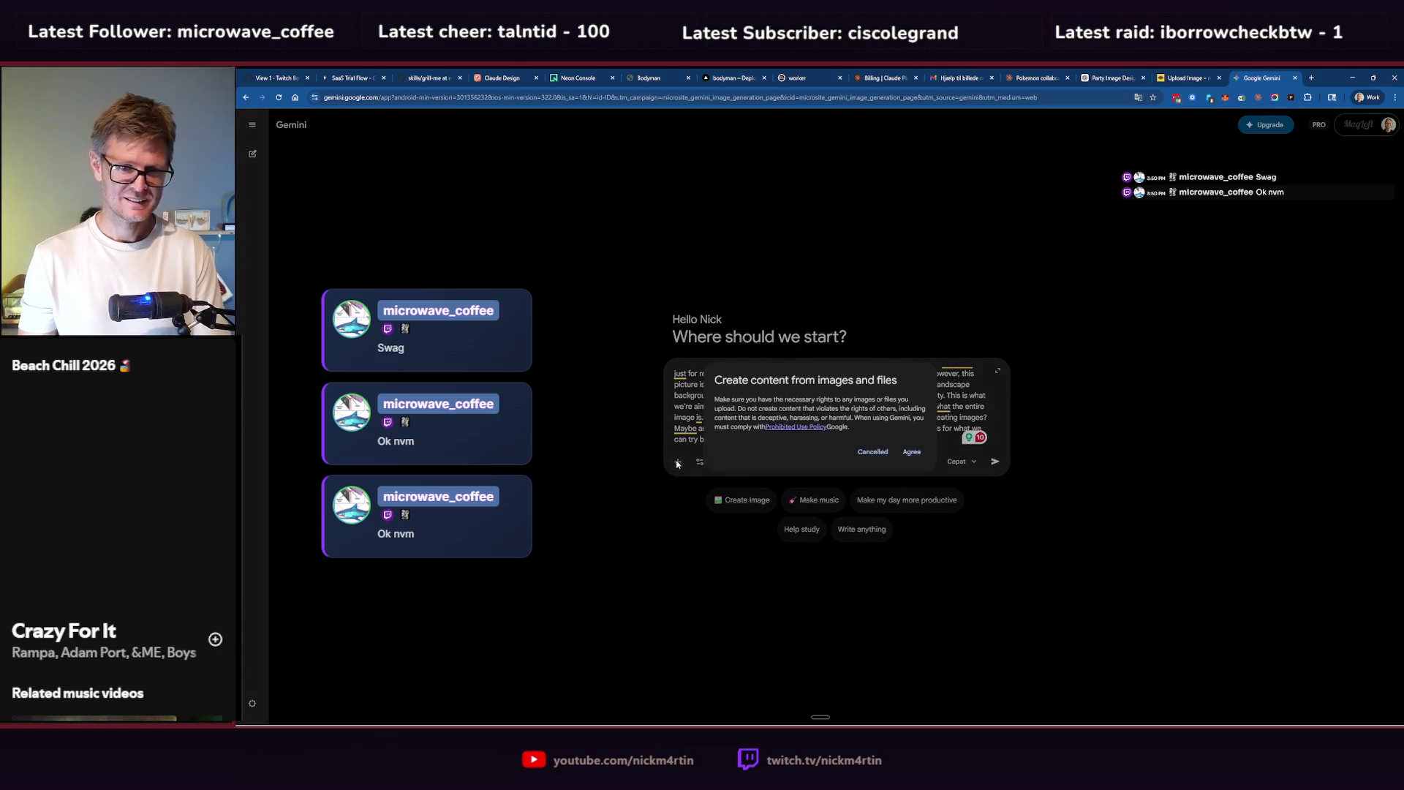
click(914, 452)
click(720, 488)
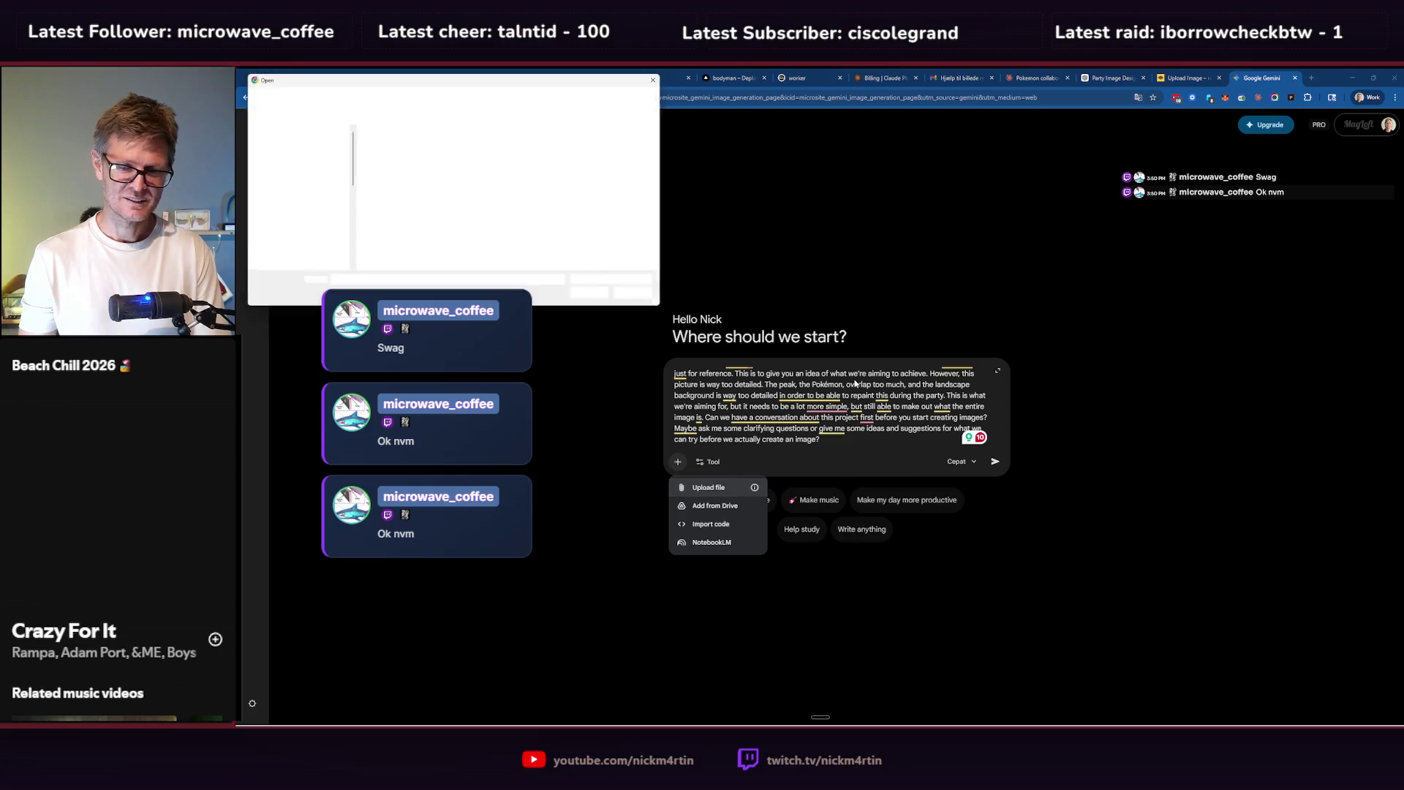
click(516, 161)
ctrl+click(386, 150)
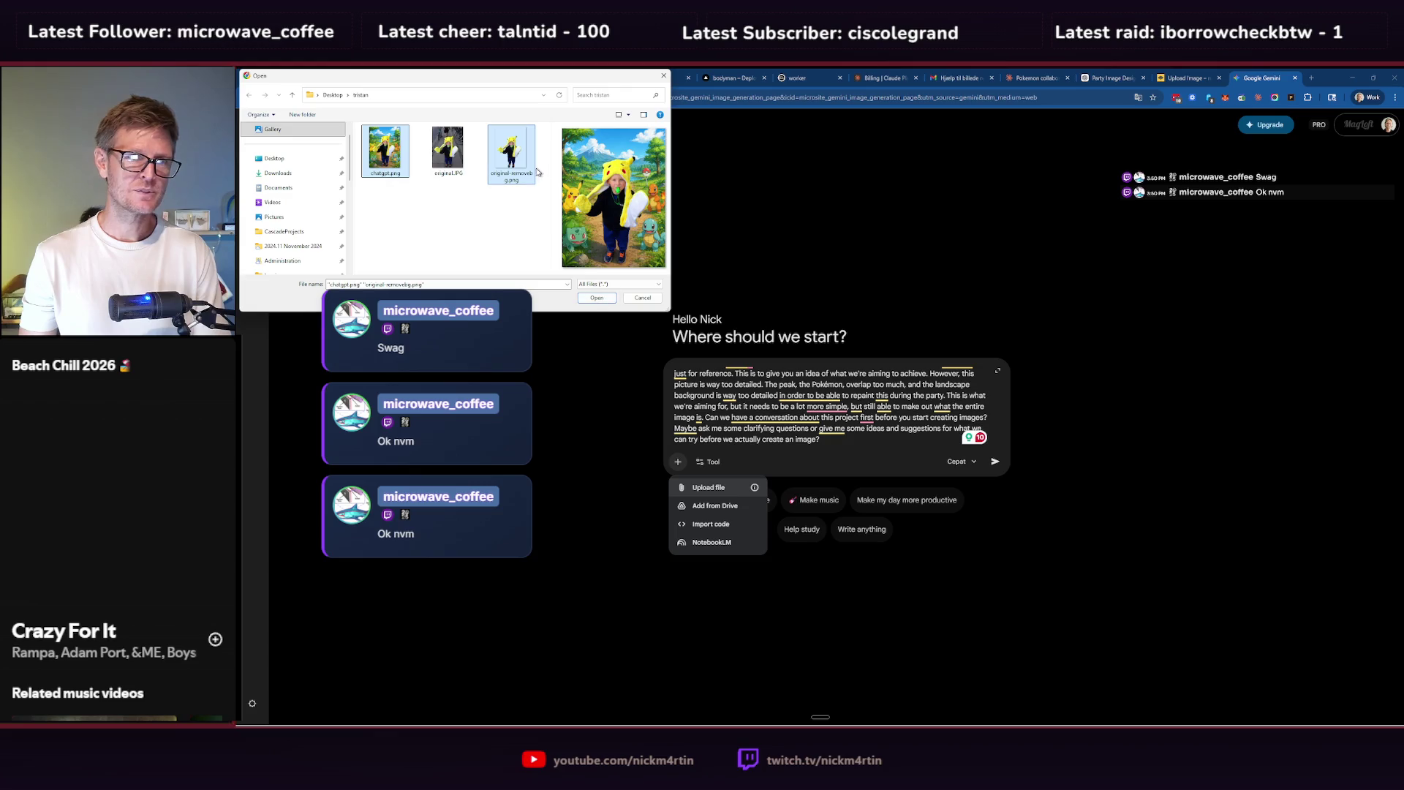
click(596, 297)
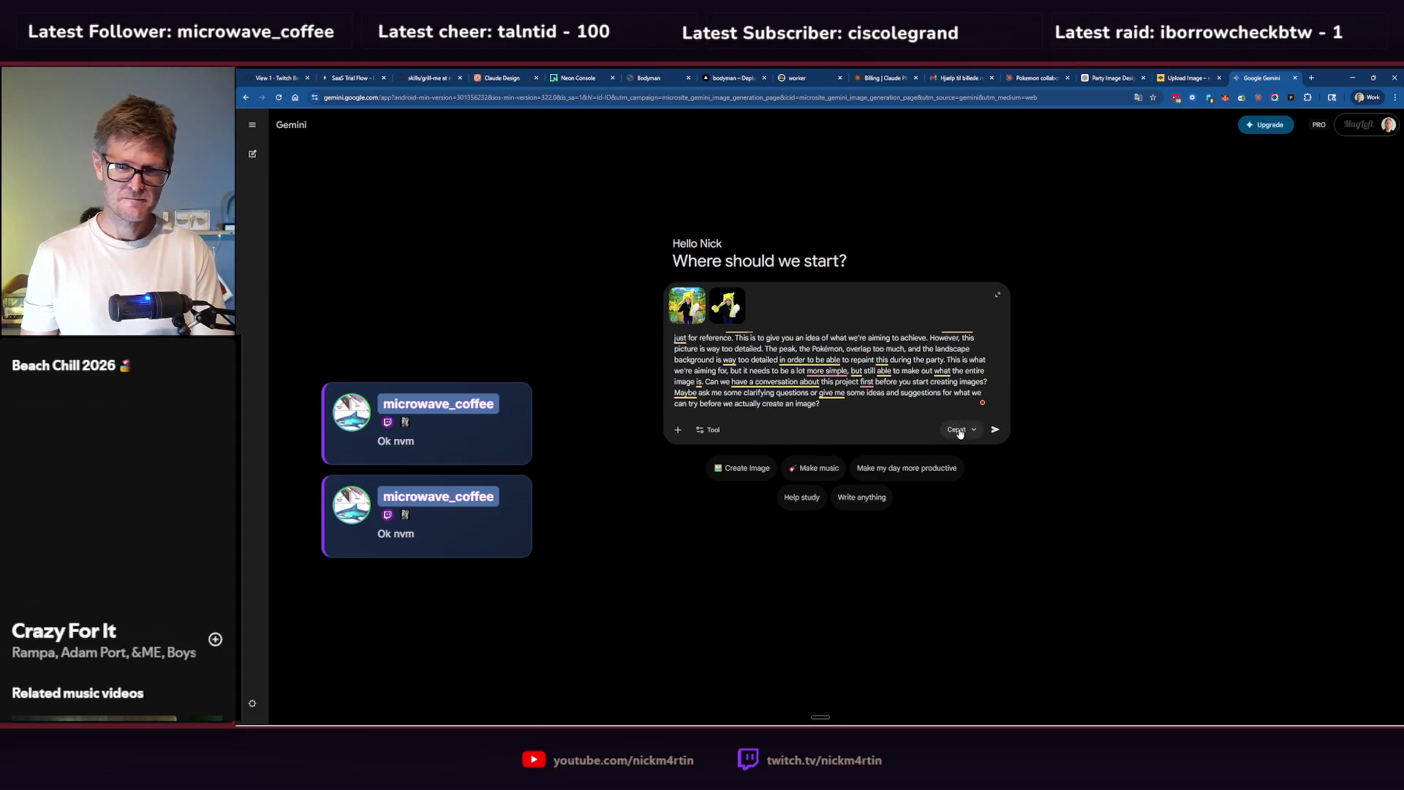
click(993, 430)
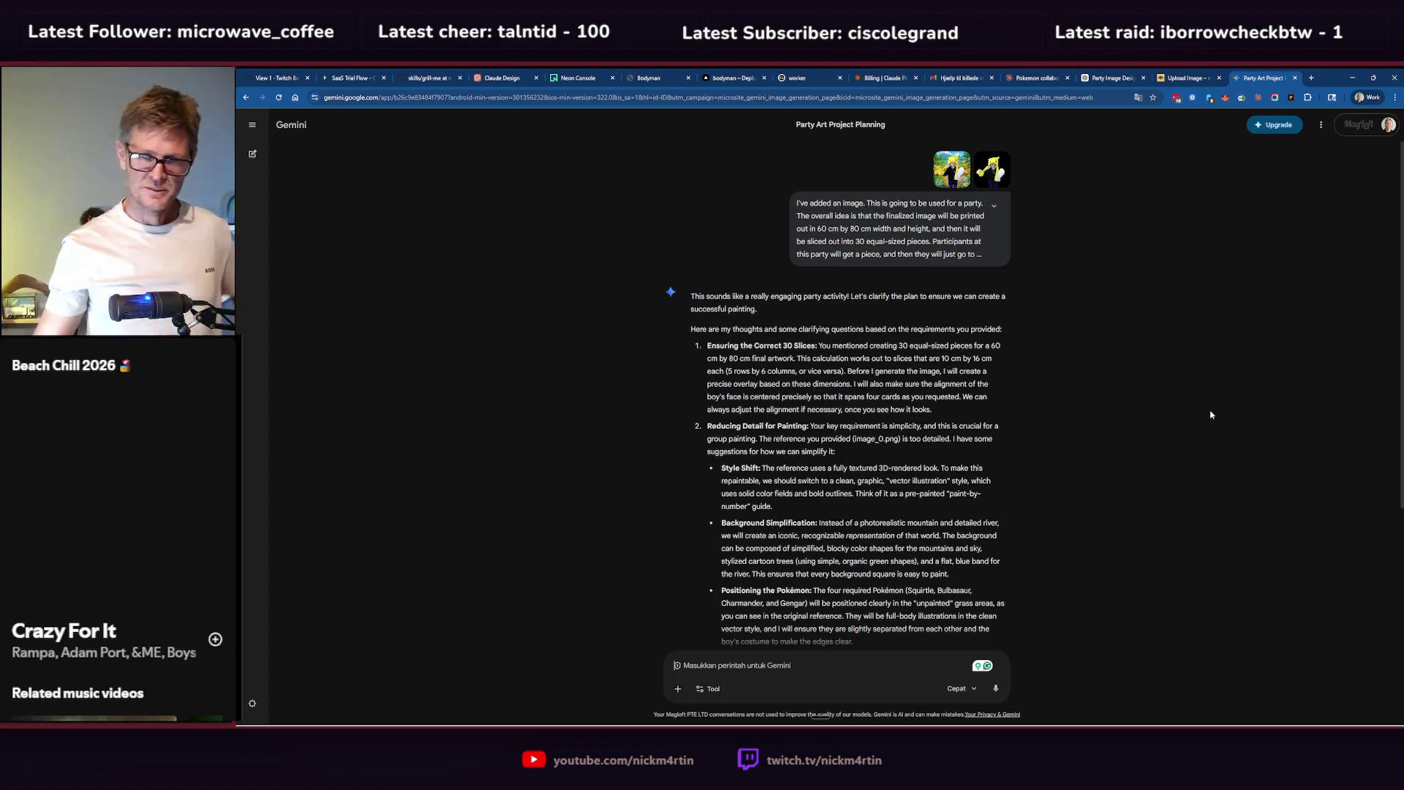
Step: Read through Gemini's simplification plan and reply 'go' to approve it
scroll(955, 408, down, 3)
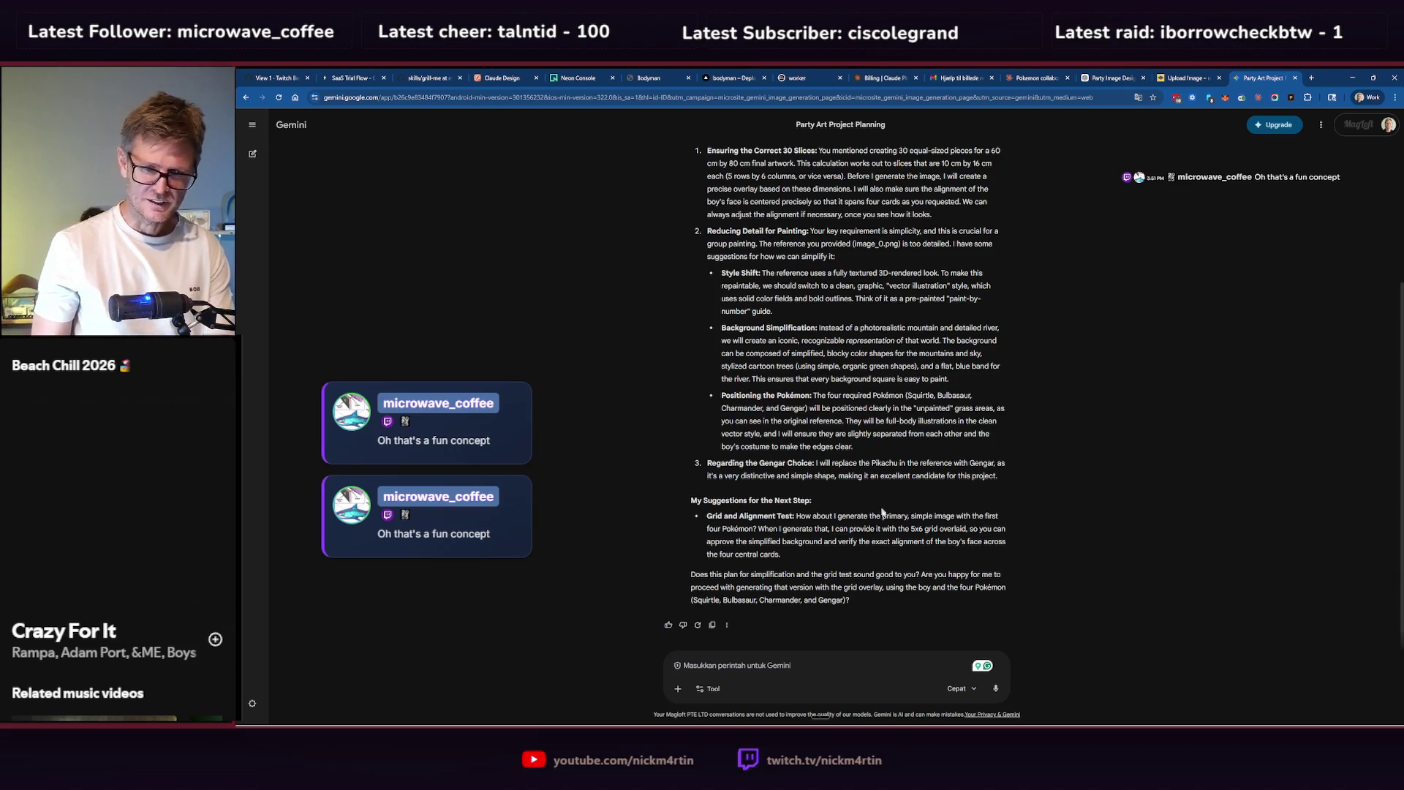
scroll(885, 512, up, 2)
scroll(897, 540, up, 1)
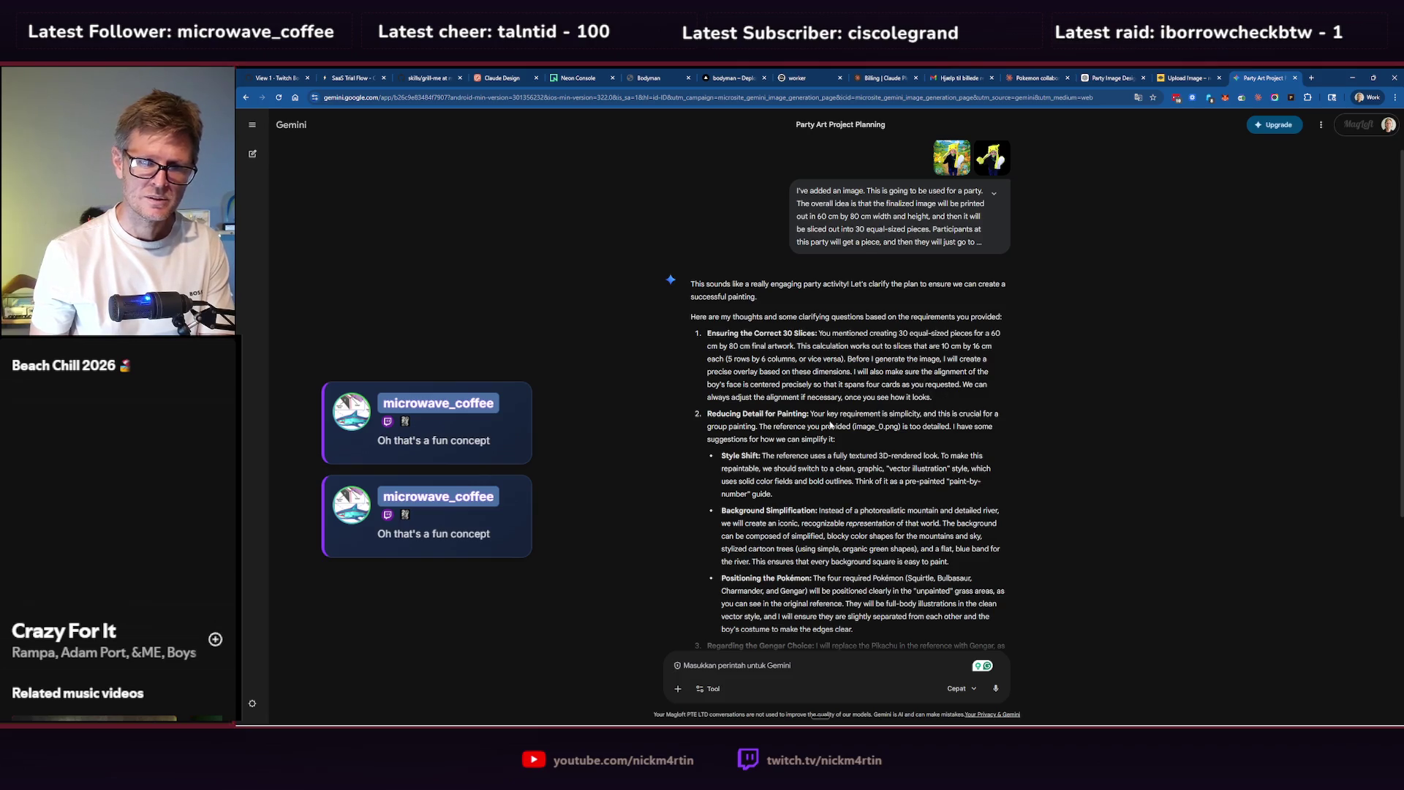
scroll(881, 439, down, 1)
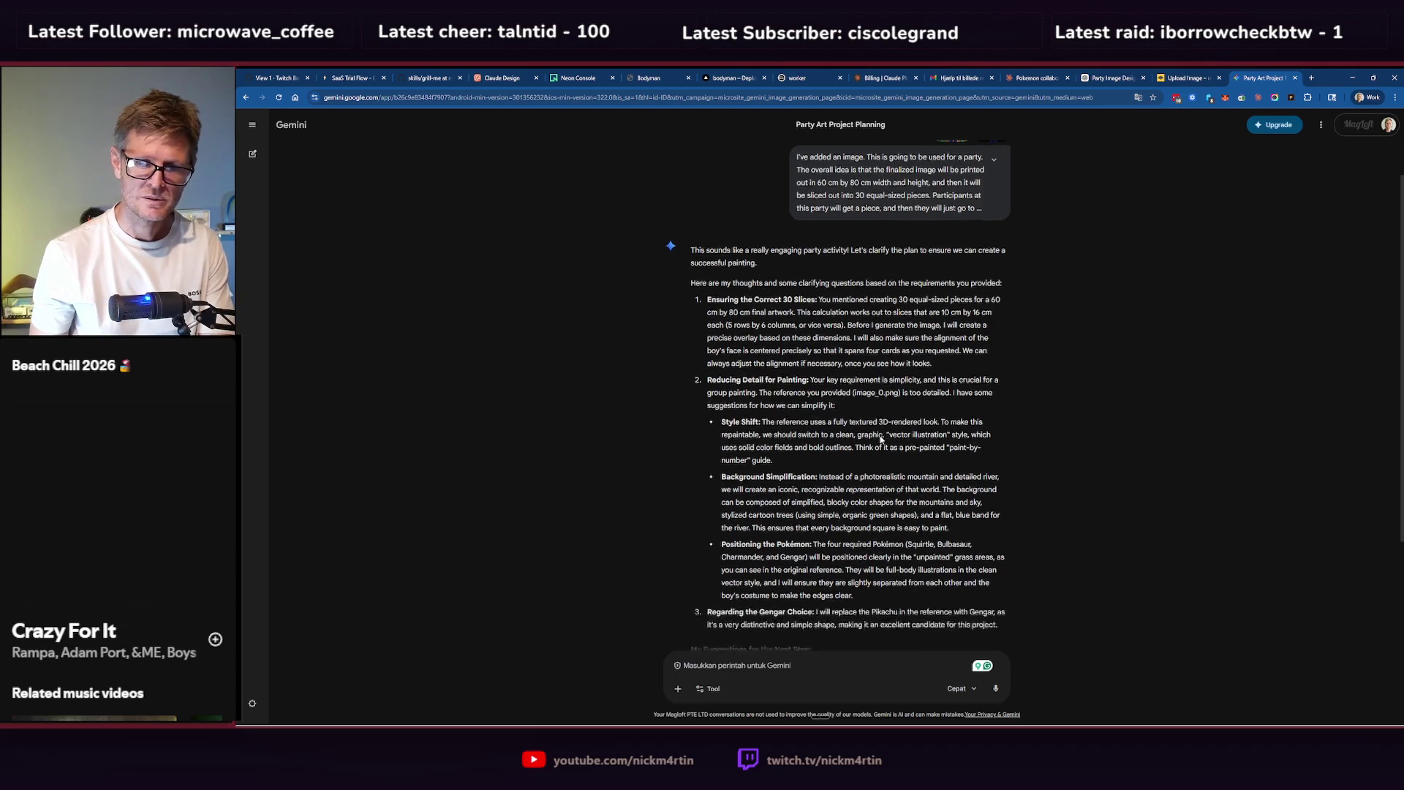
scroll(810, 375, down, 2)
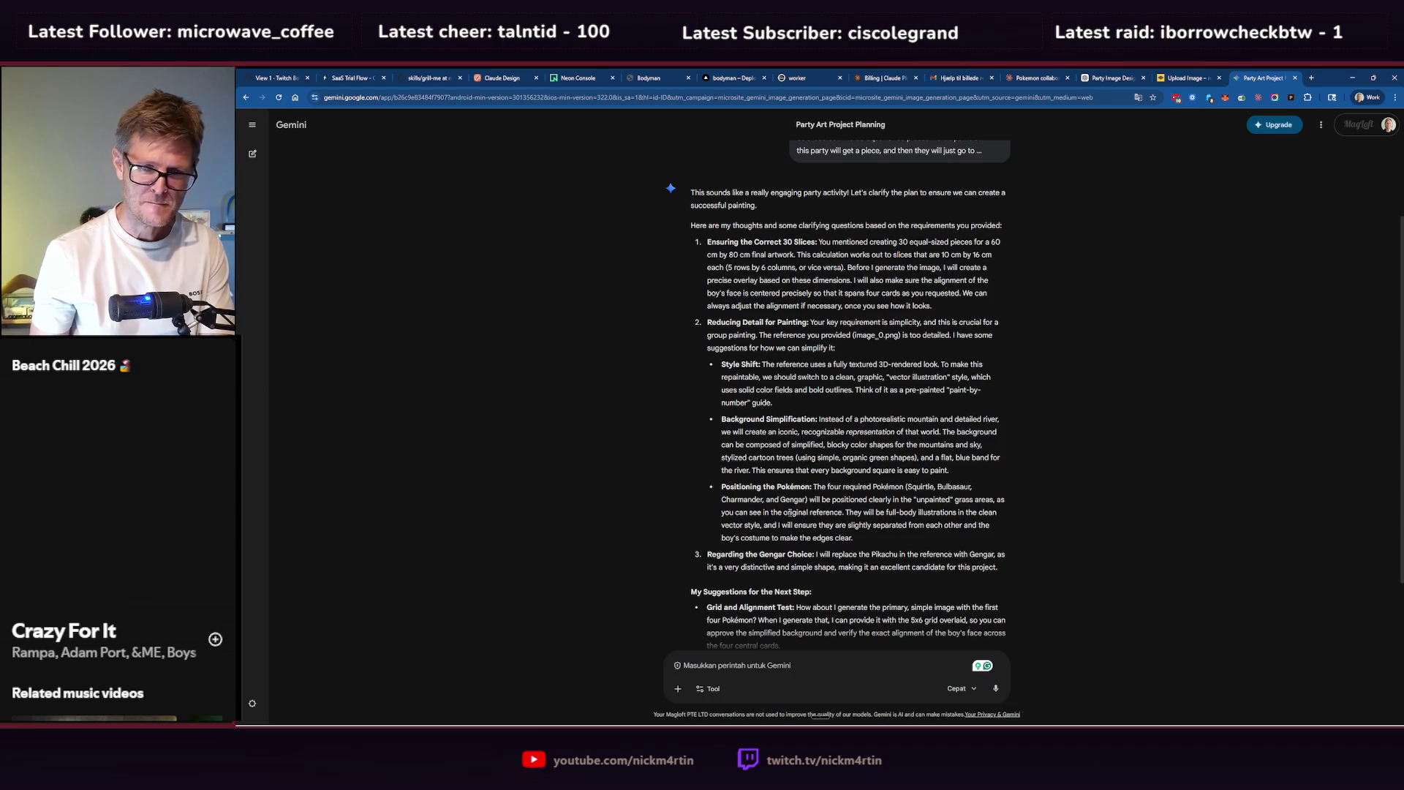
scroll(872, 572, down, 3)
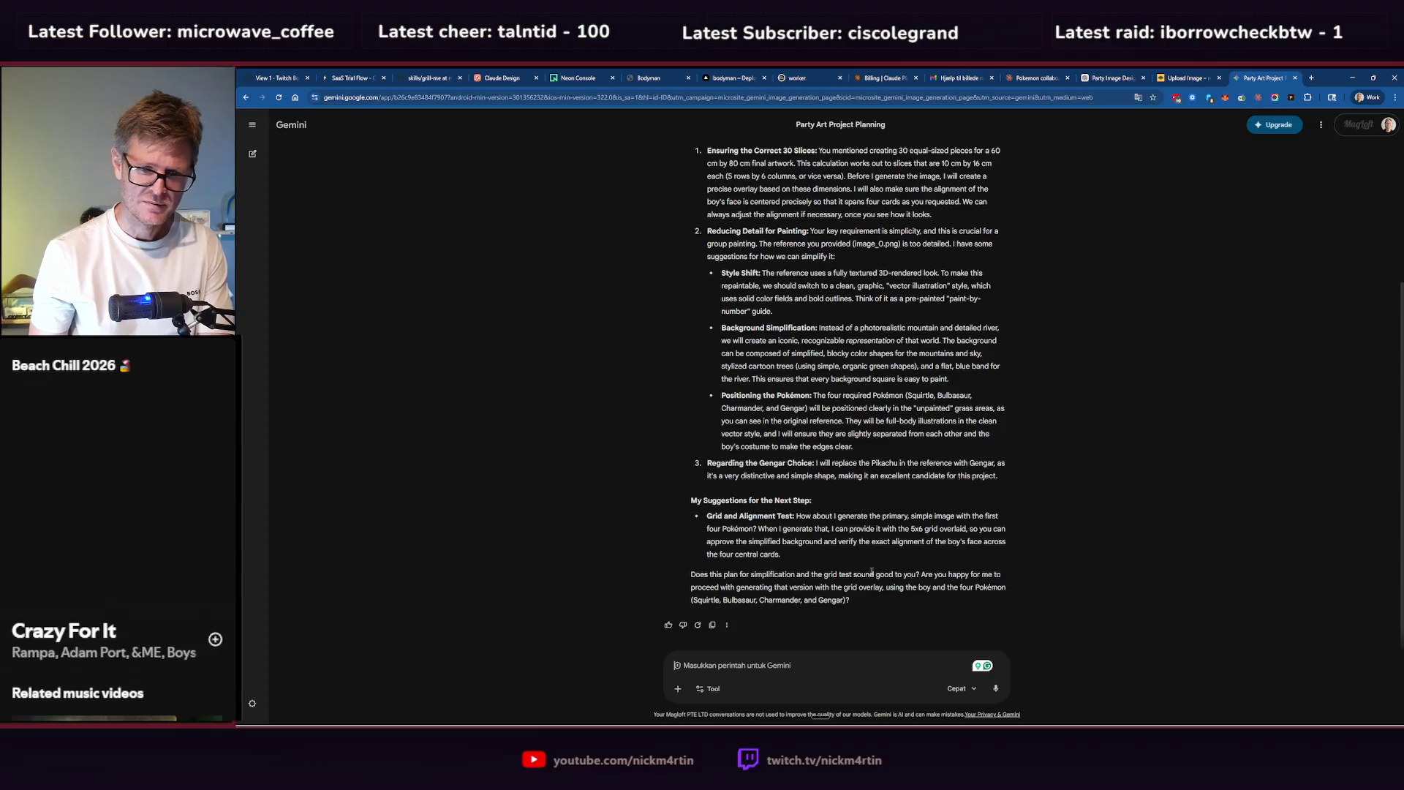
text(go)
key(Return)
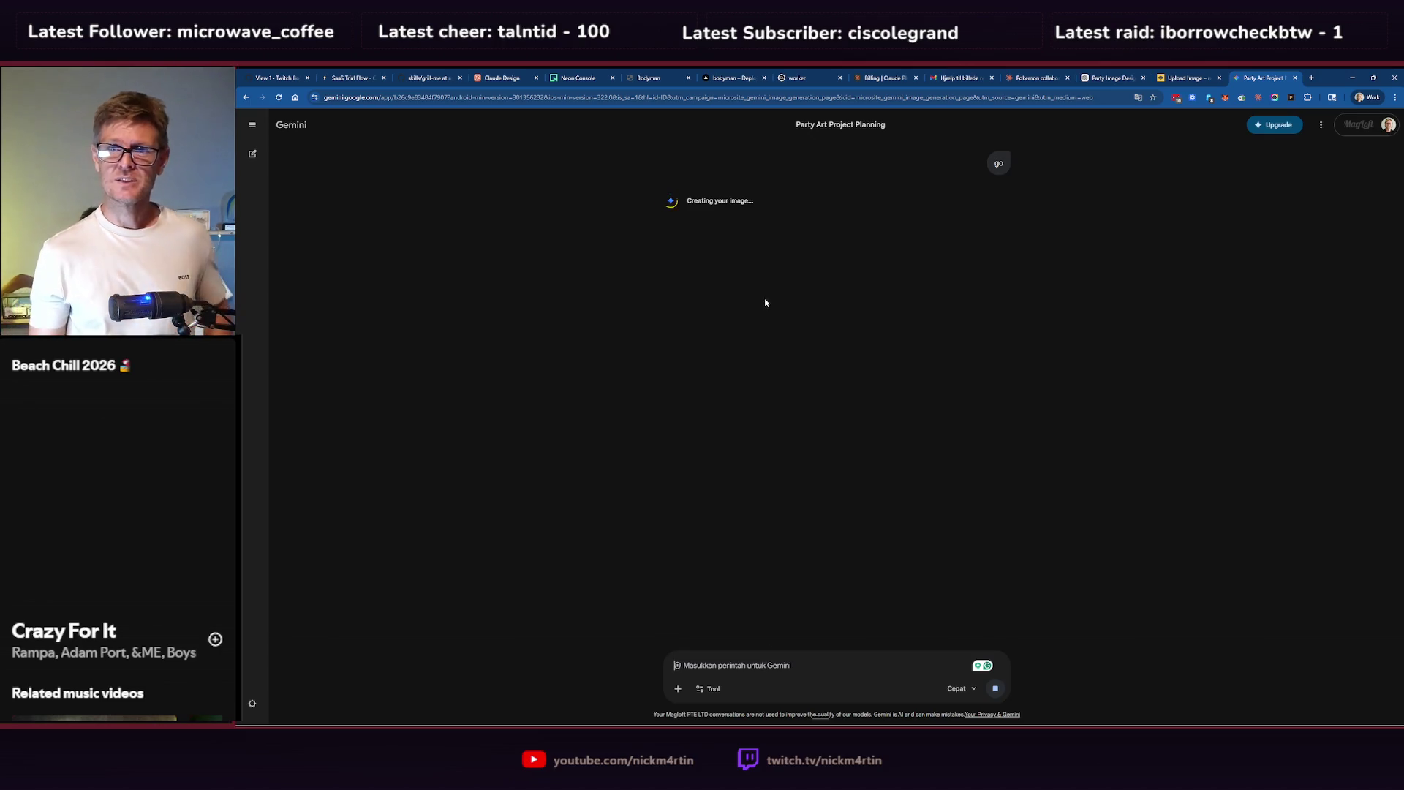
Step: Review the ChatGPT copyright discussion, then return to the Gemini Party Art Project Planning chat
click(1101, 77)
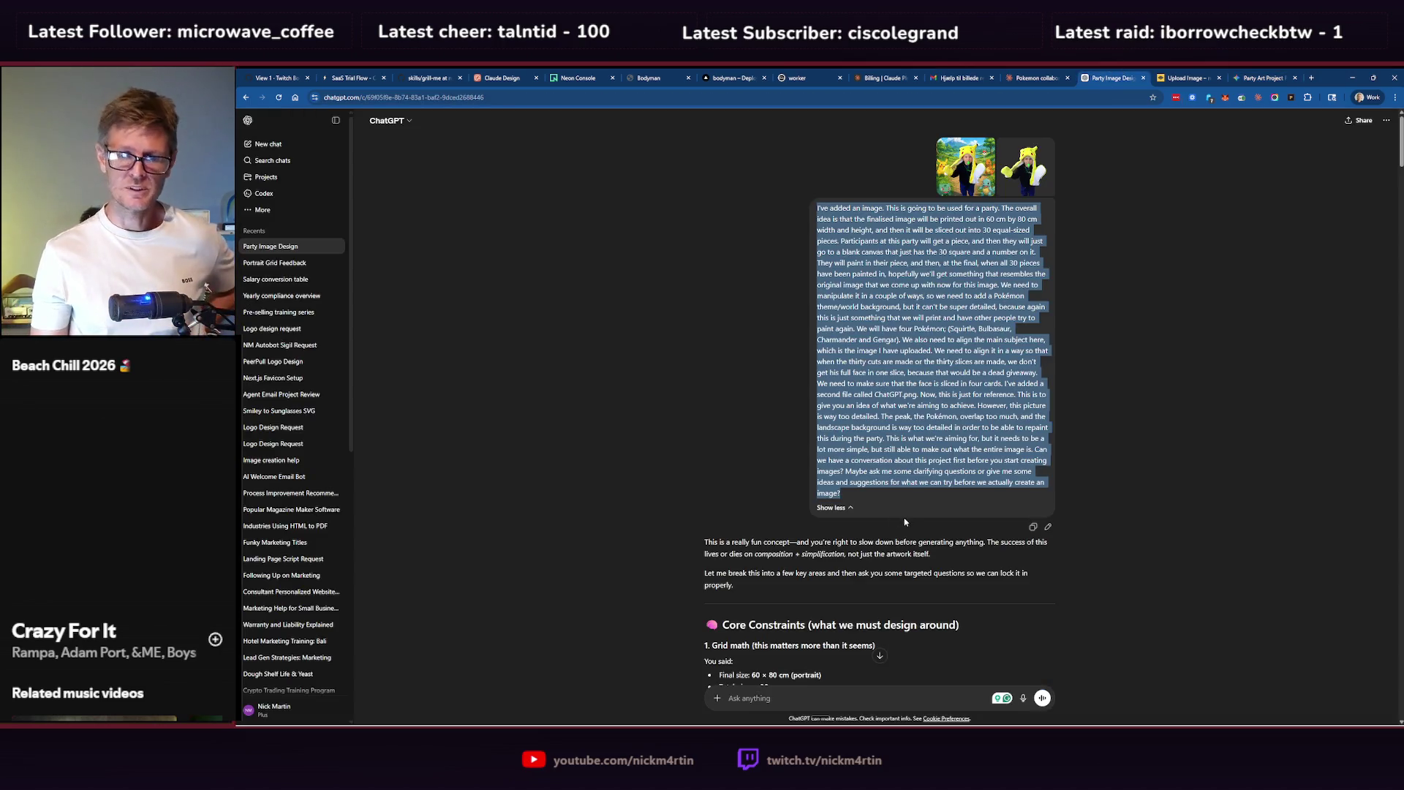
scroll(1343, 503, down, 15)
scroll(1343, 503, down, 10)
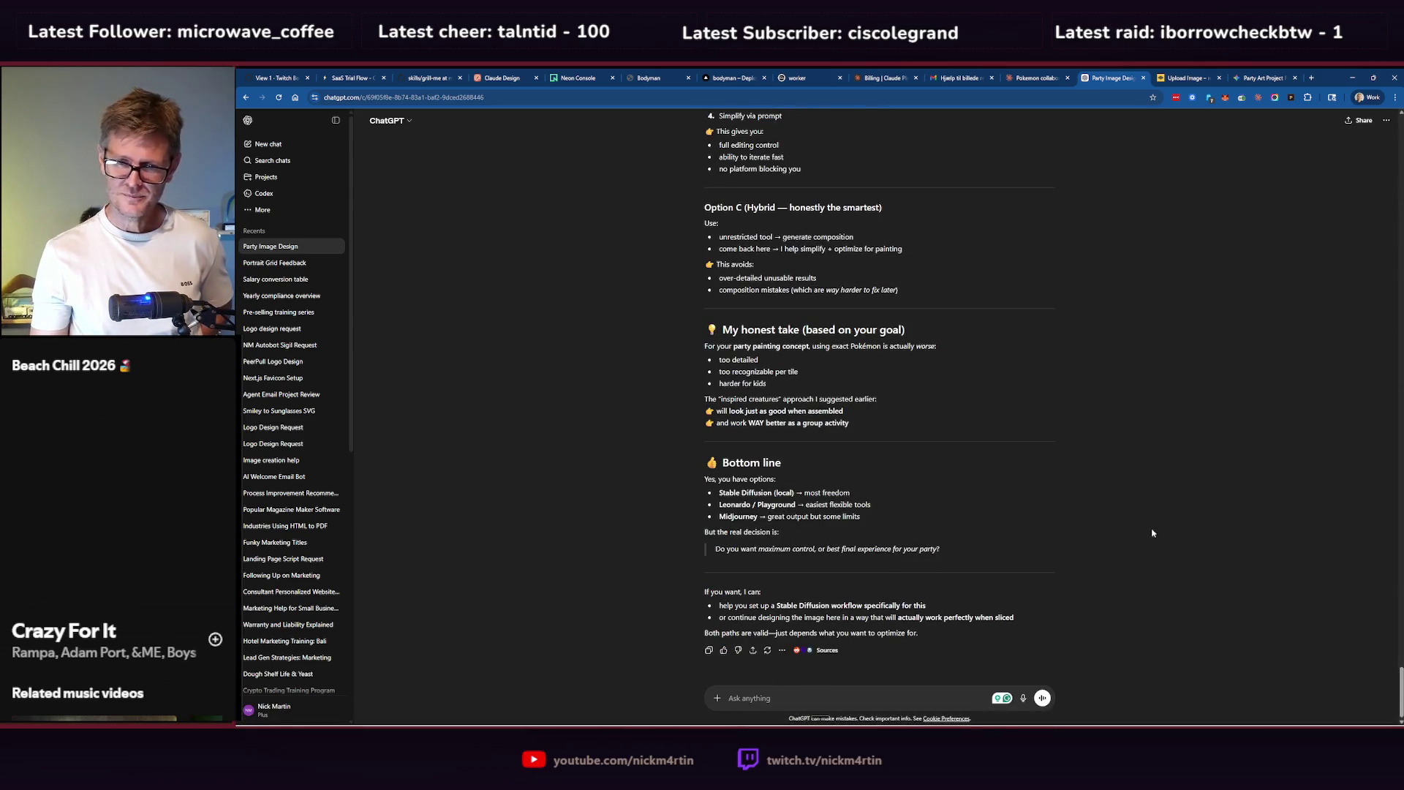
scroll(916, 542, up, 12)
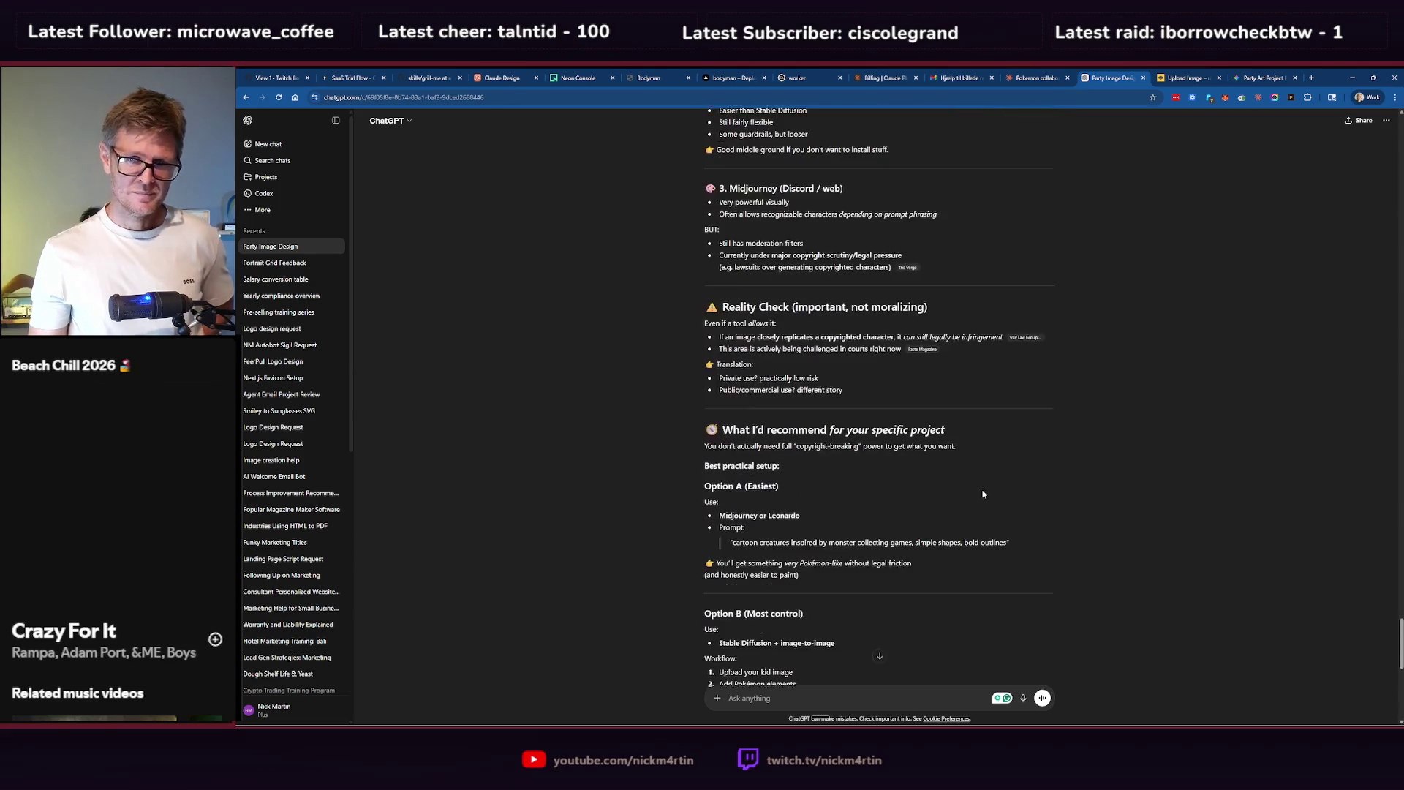
scroll(981, 490, up, 7)
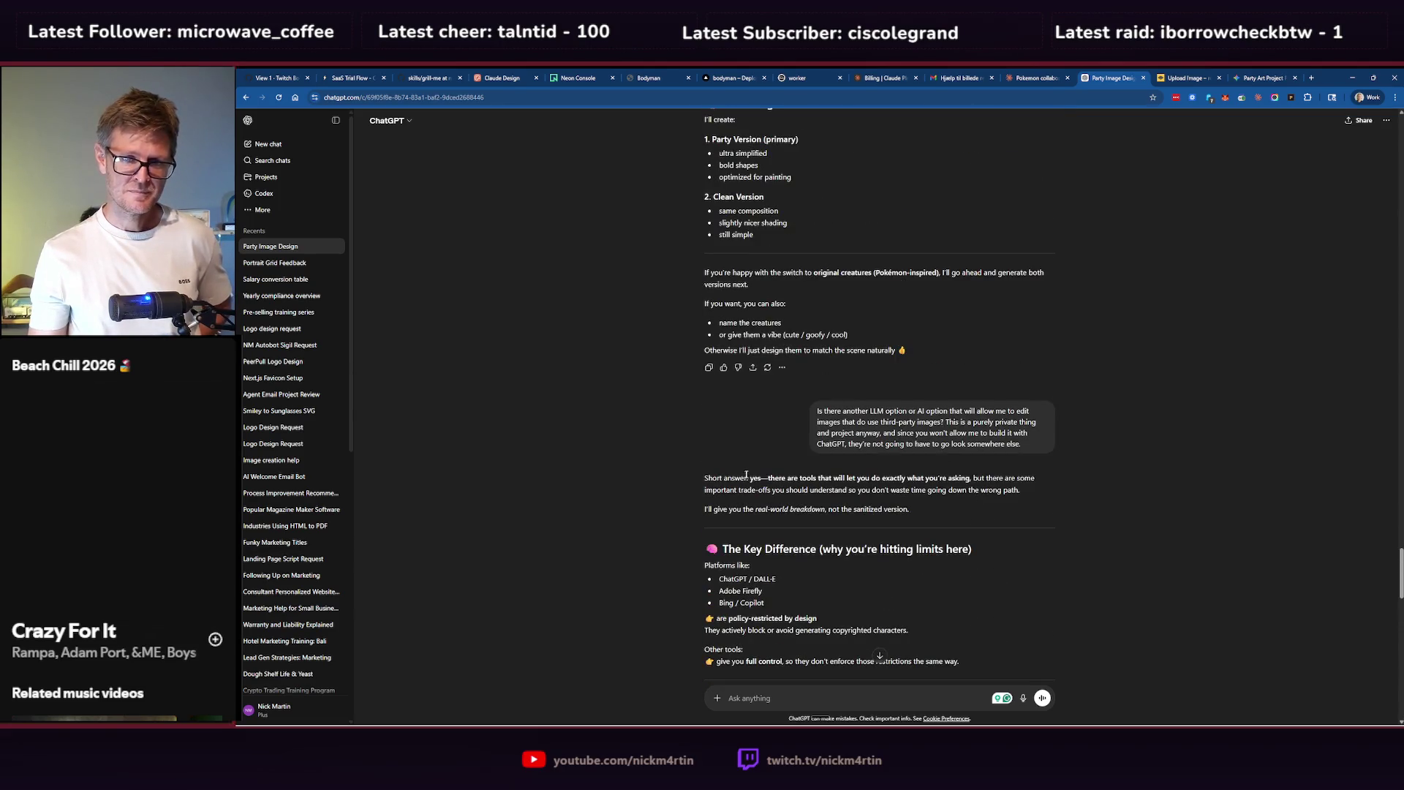
scroll(819, 330, up, 15)
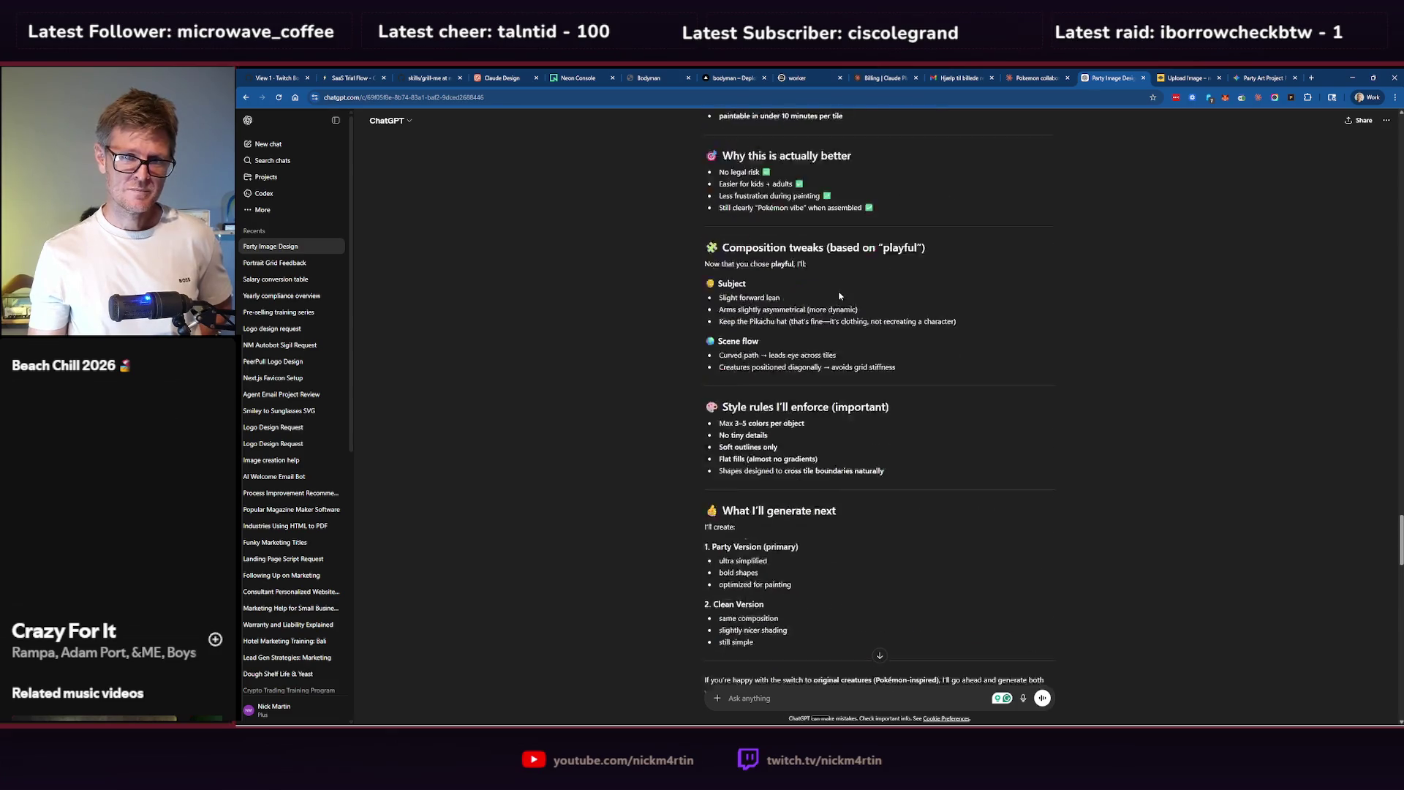
scroll(813, 300, up, 2)
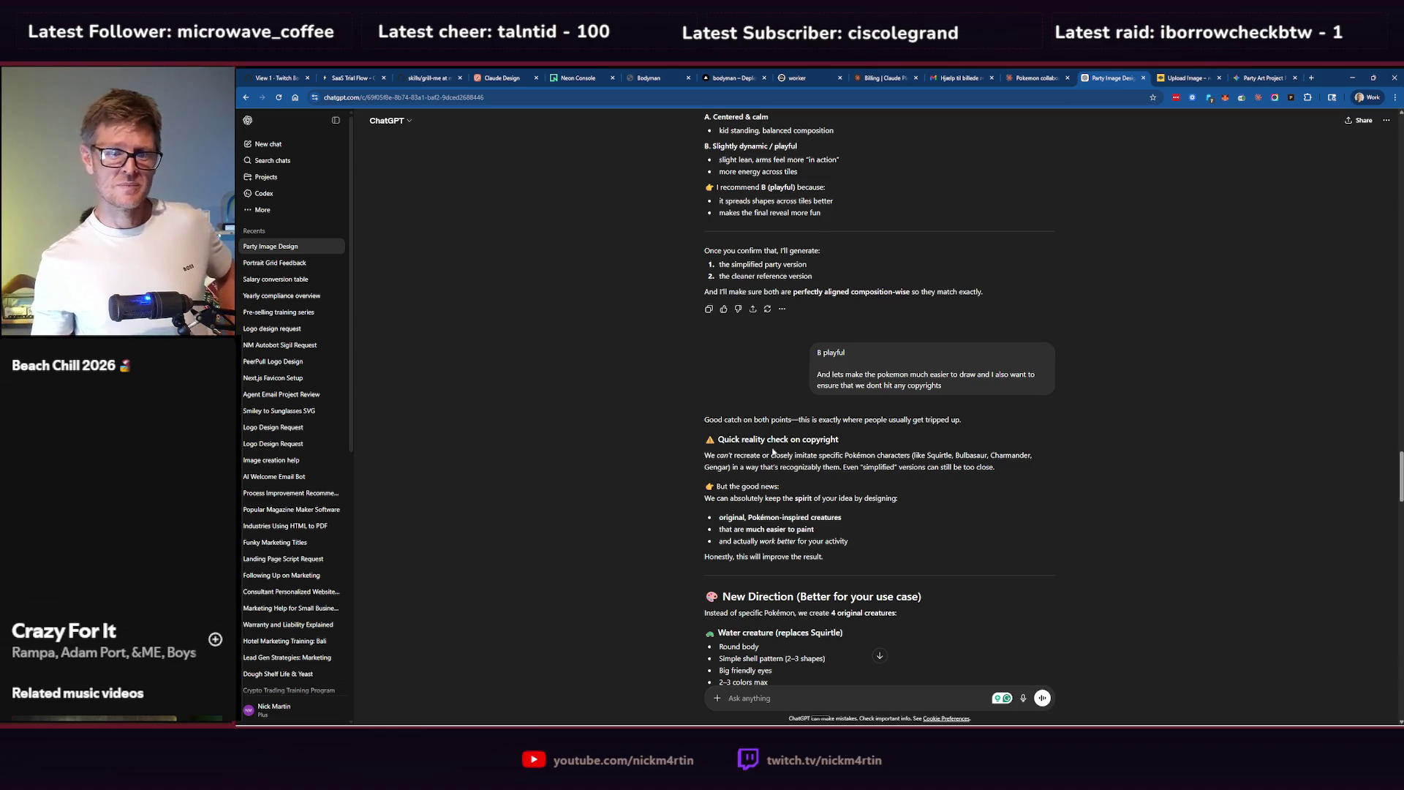
scroll(773, 450, down, 3)
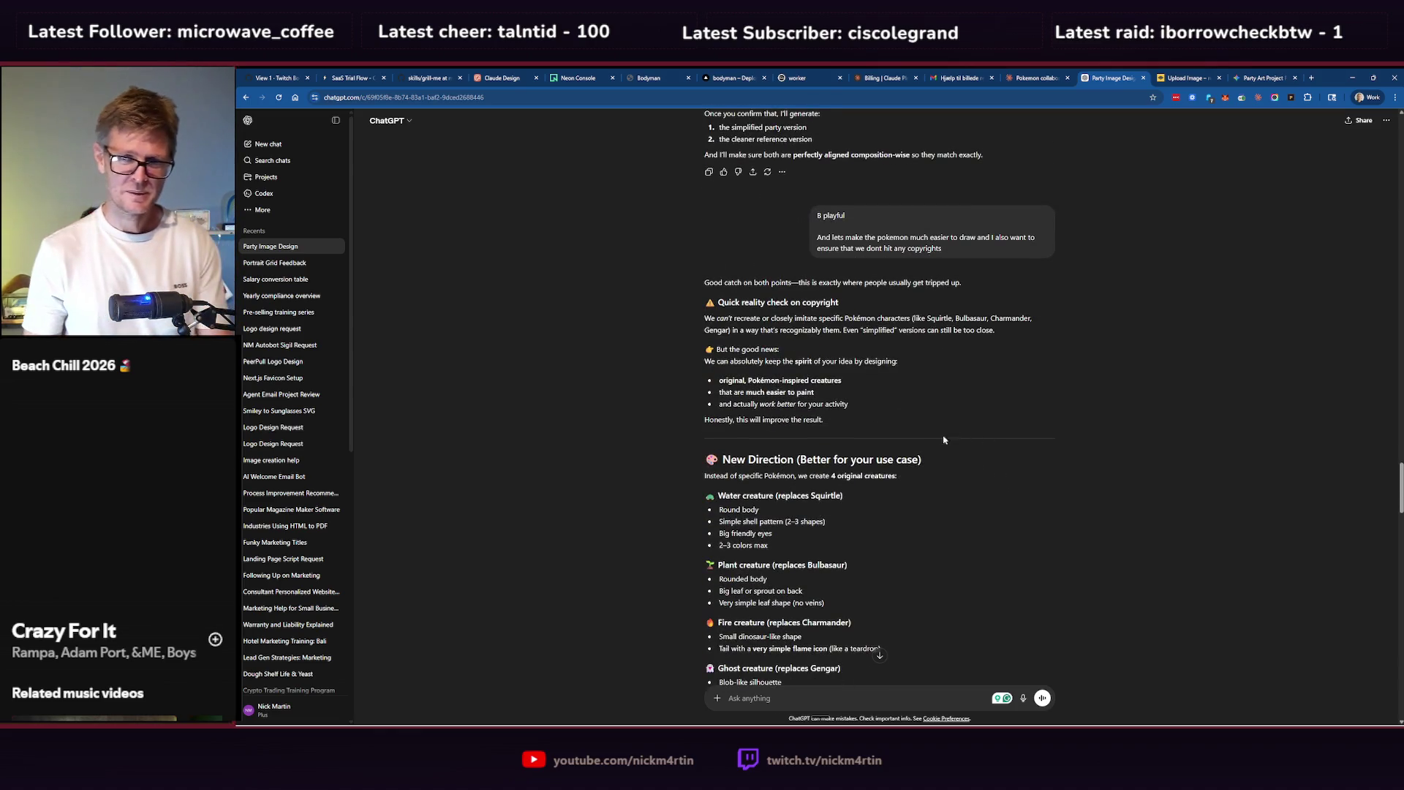
scroll(993, 442, down, 5)
click(1251, 80)
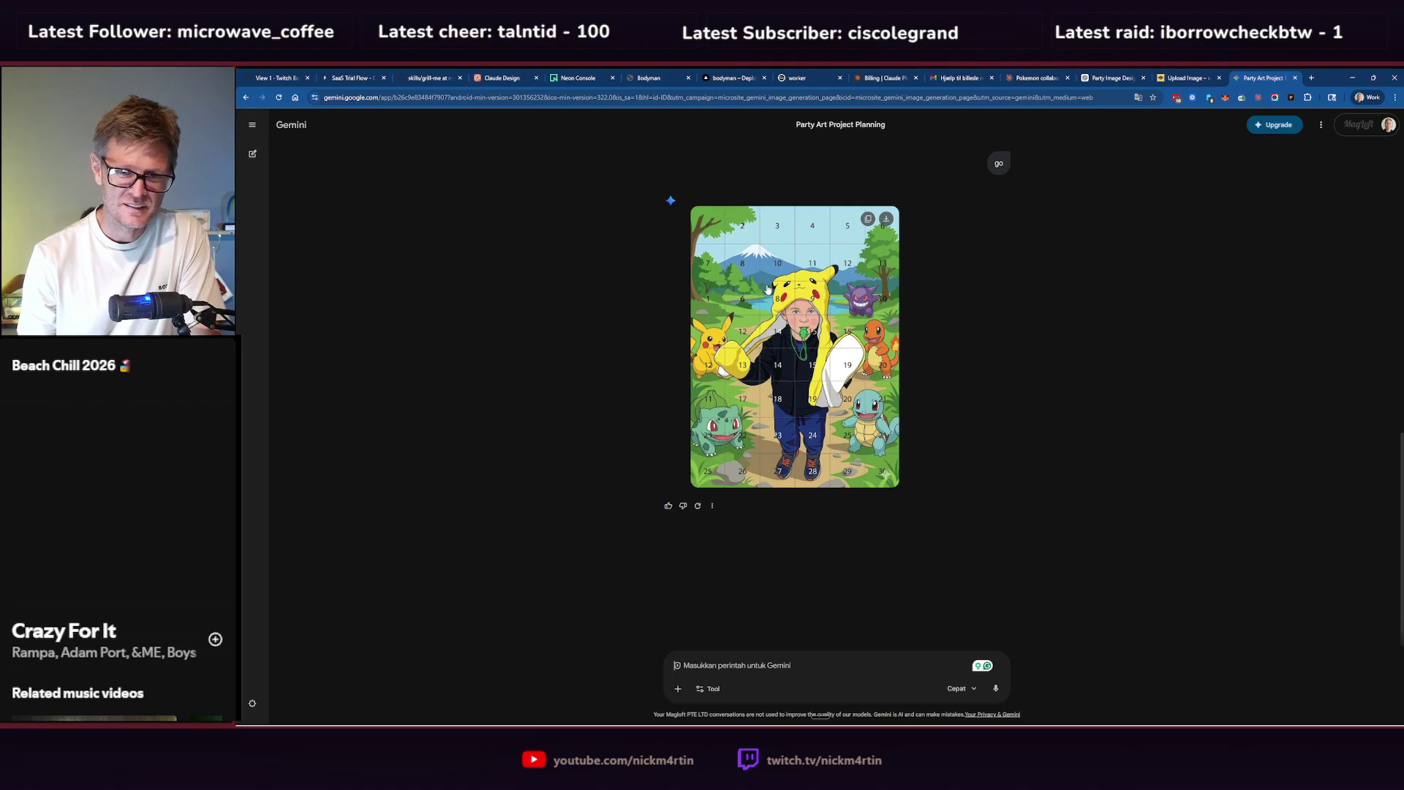
click(803, 274)
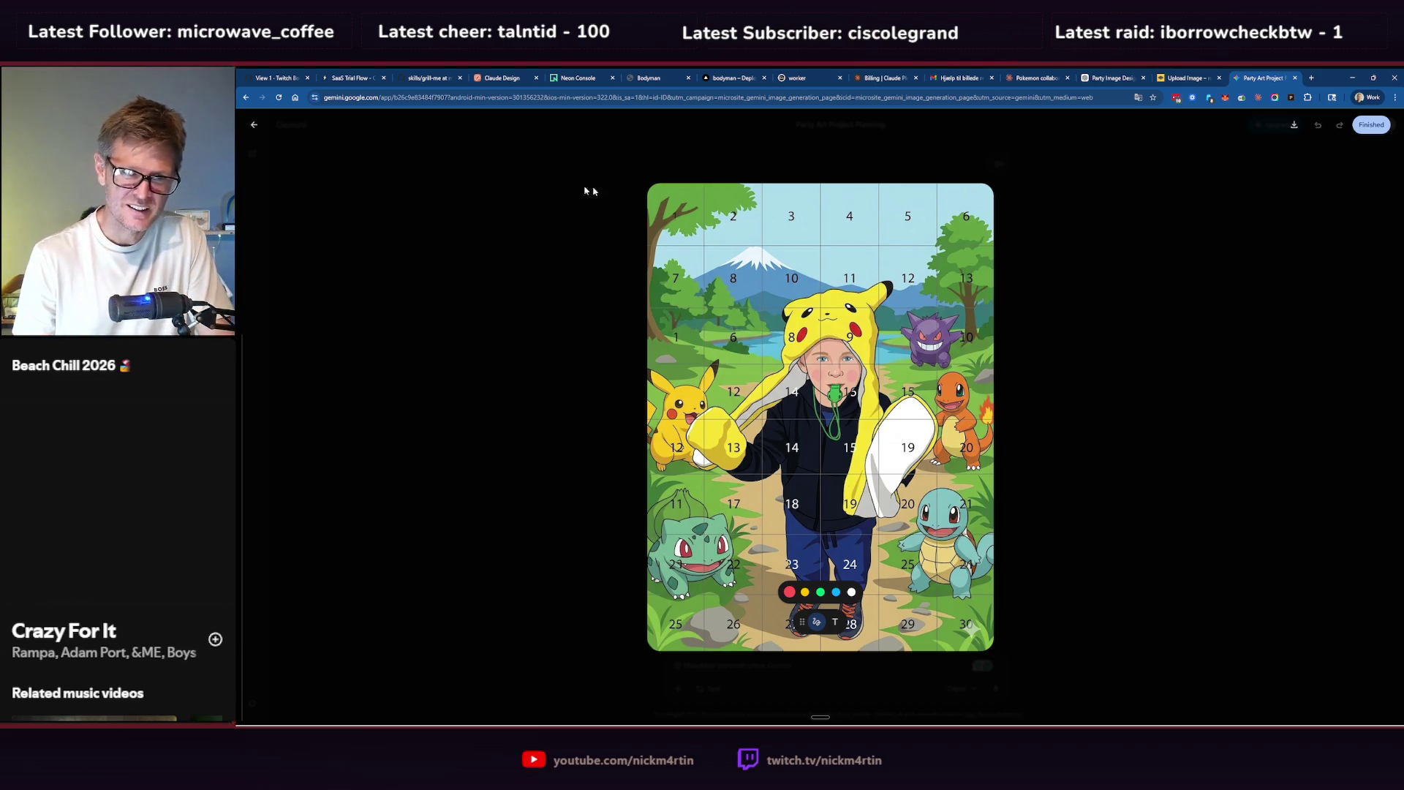
click(253, 125)
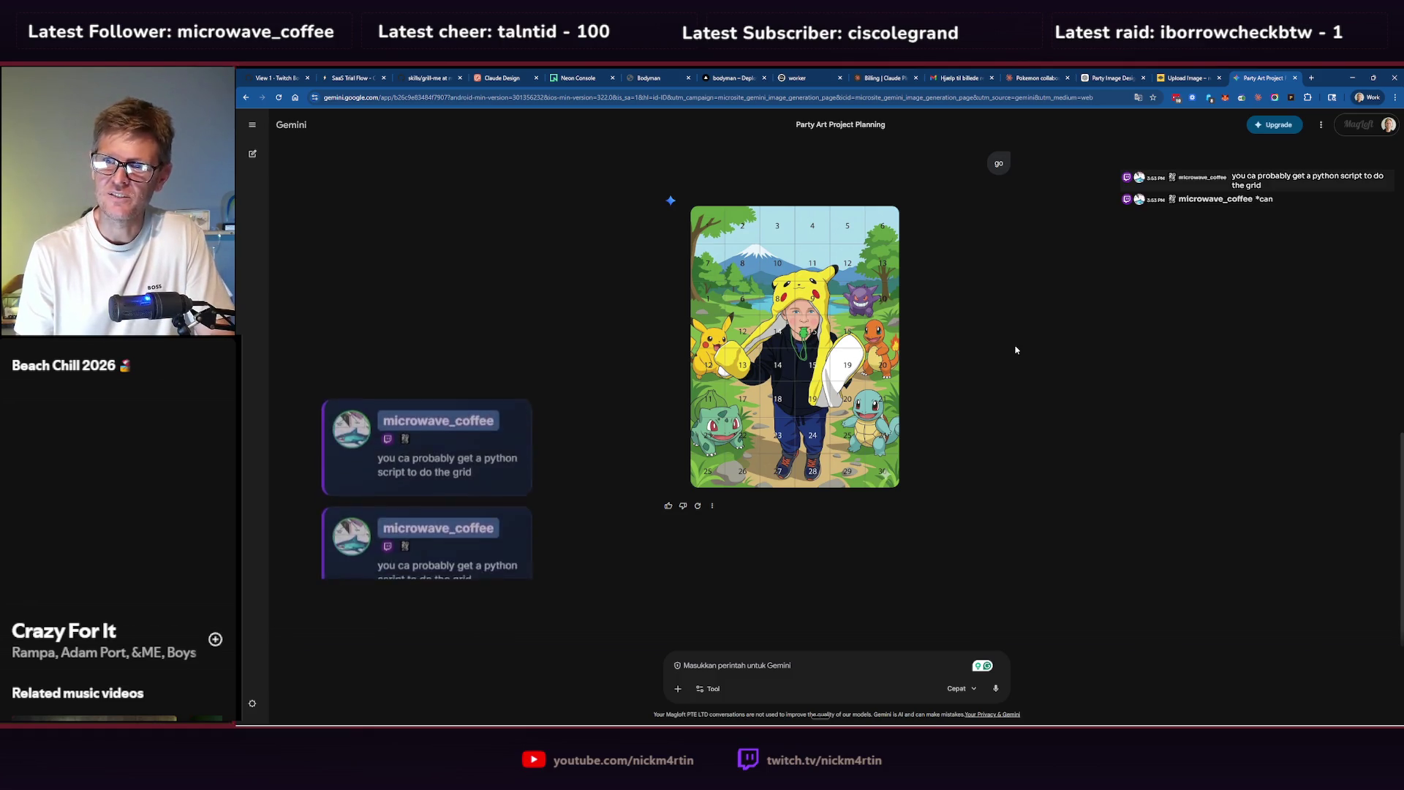
scroll(914, 351, up, 10)
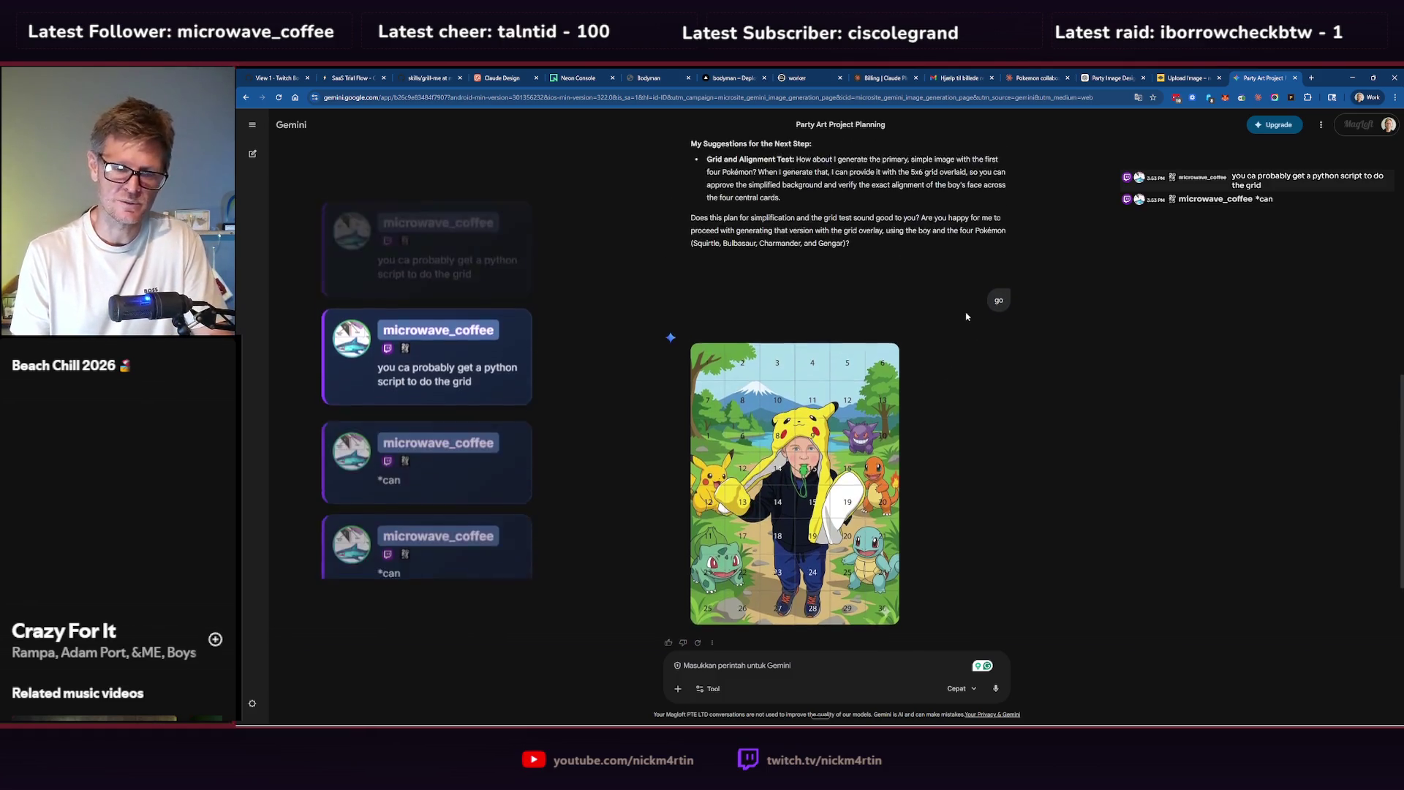
scroll(865, 375, up, 2)
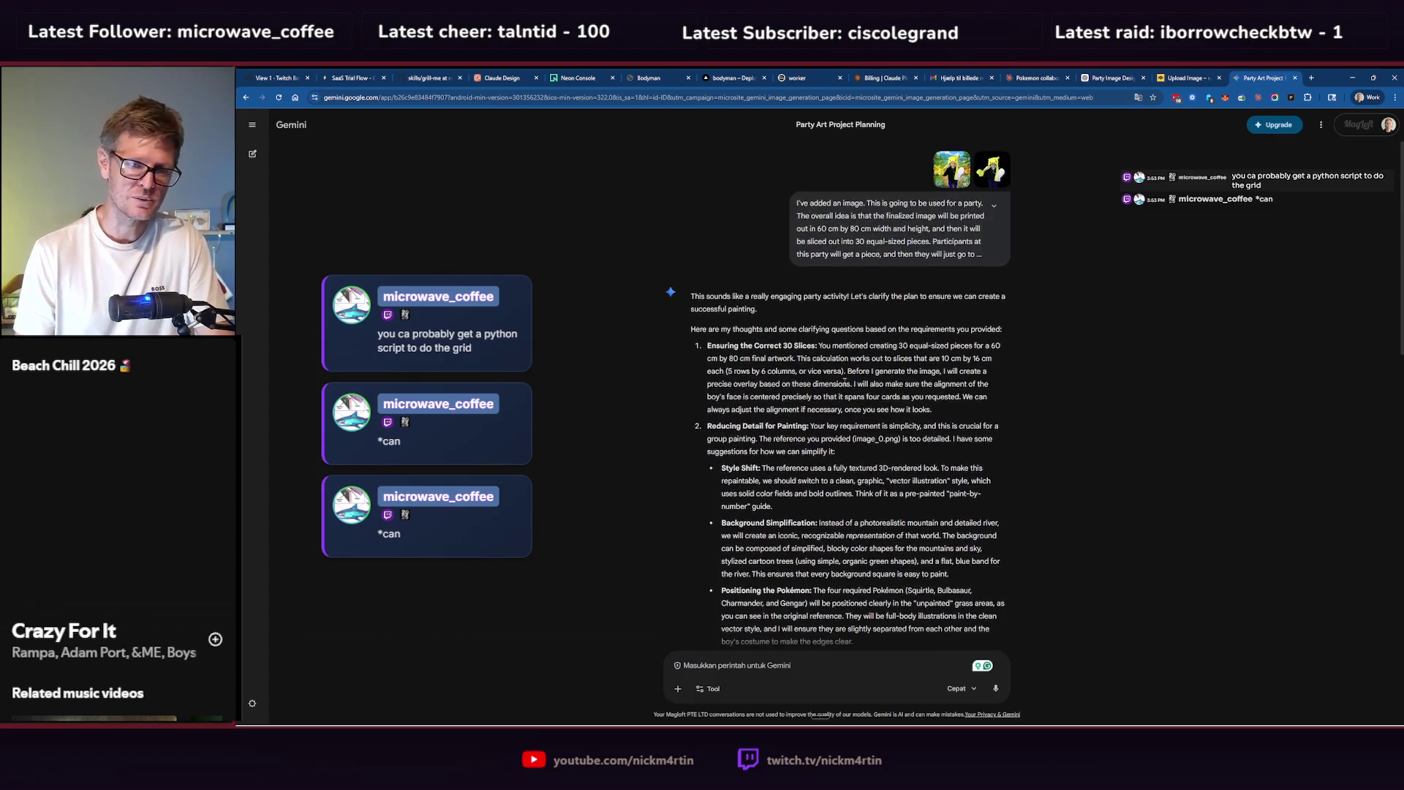
scroll(957, 292, down, 5)
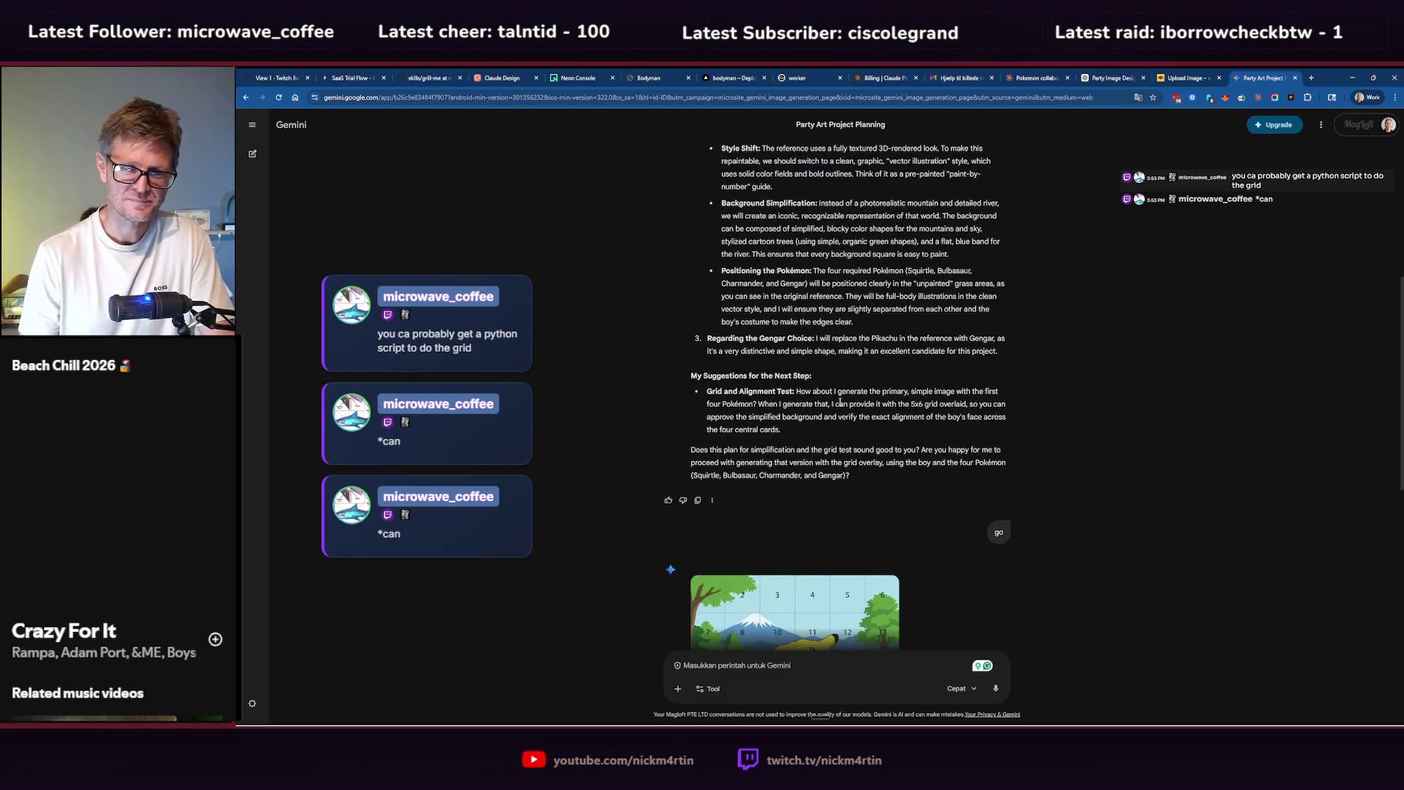
scroll(825, 393, up, 4)
scroll(824, 393, down, 10)
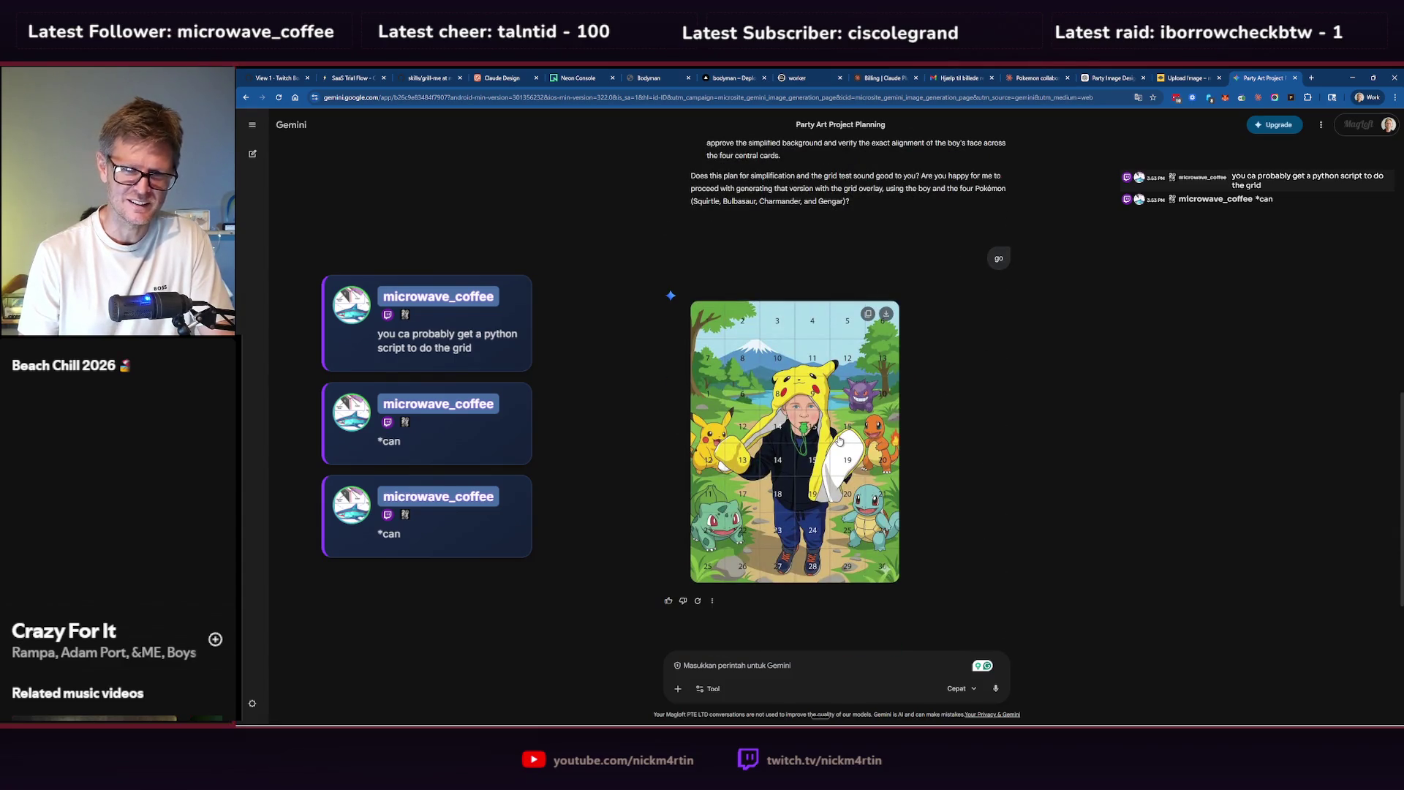
scroll(795, 472, down, 2)
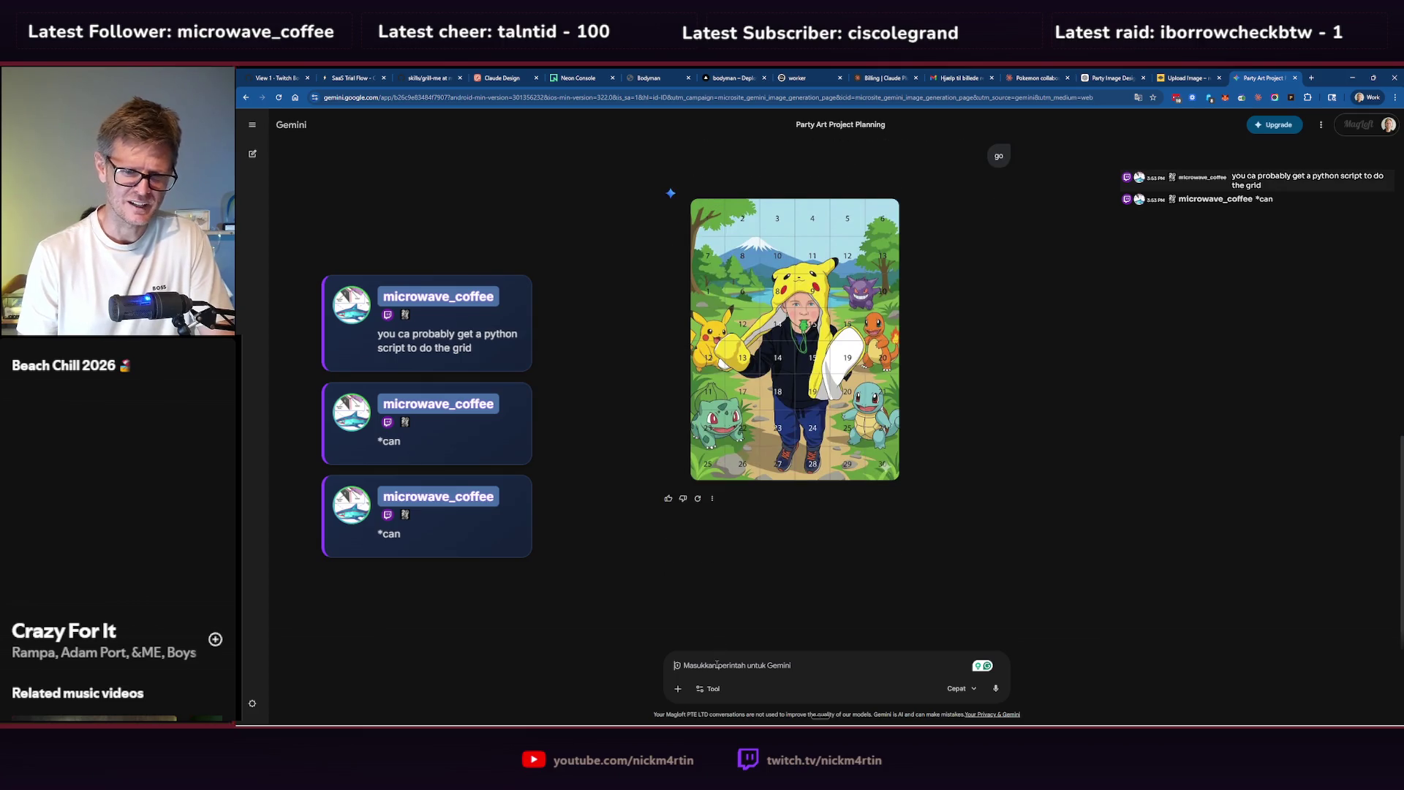
text(Can)
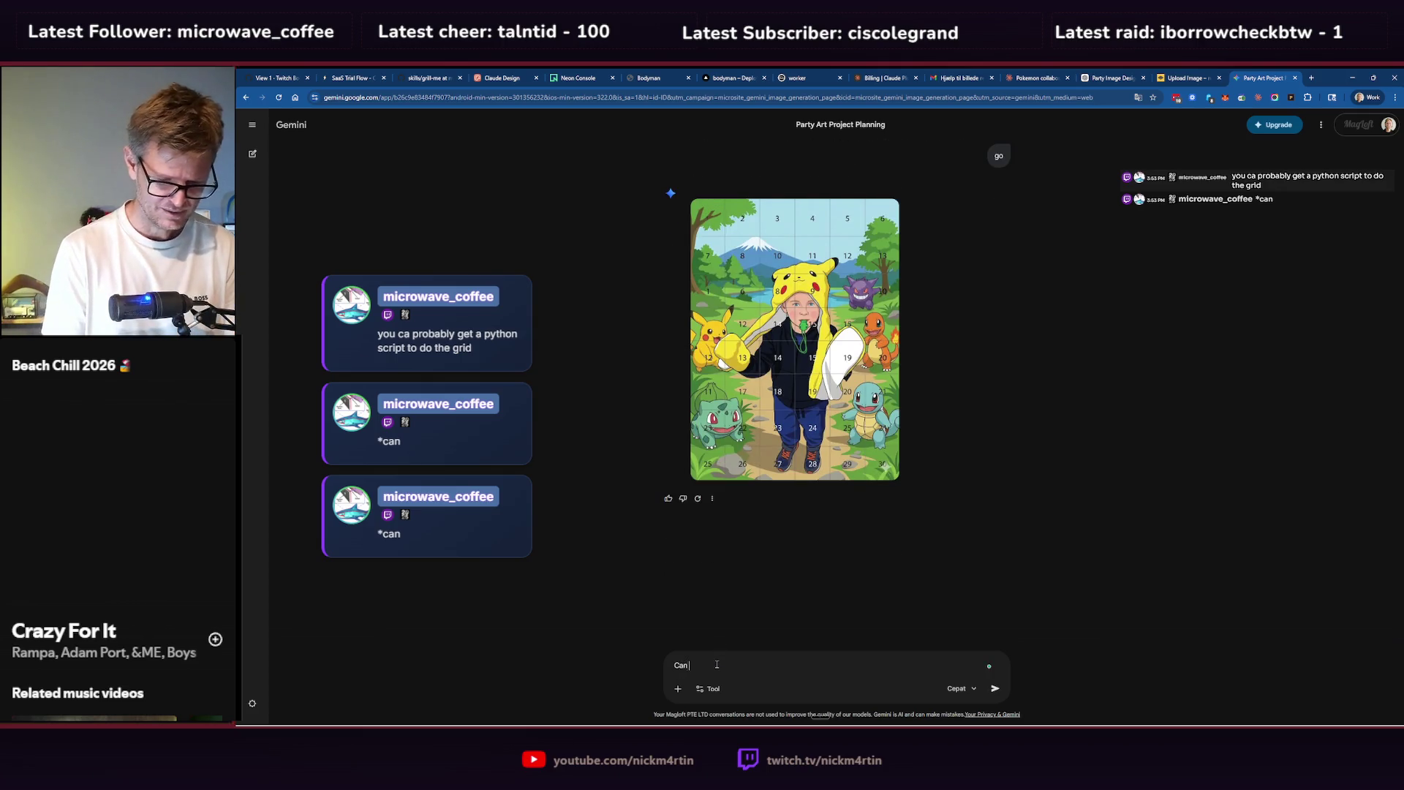
text( you get rid o)
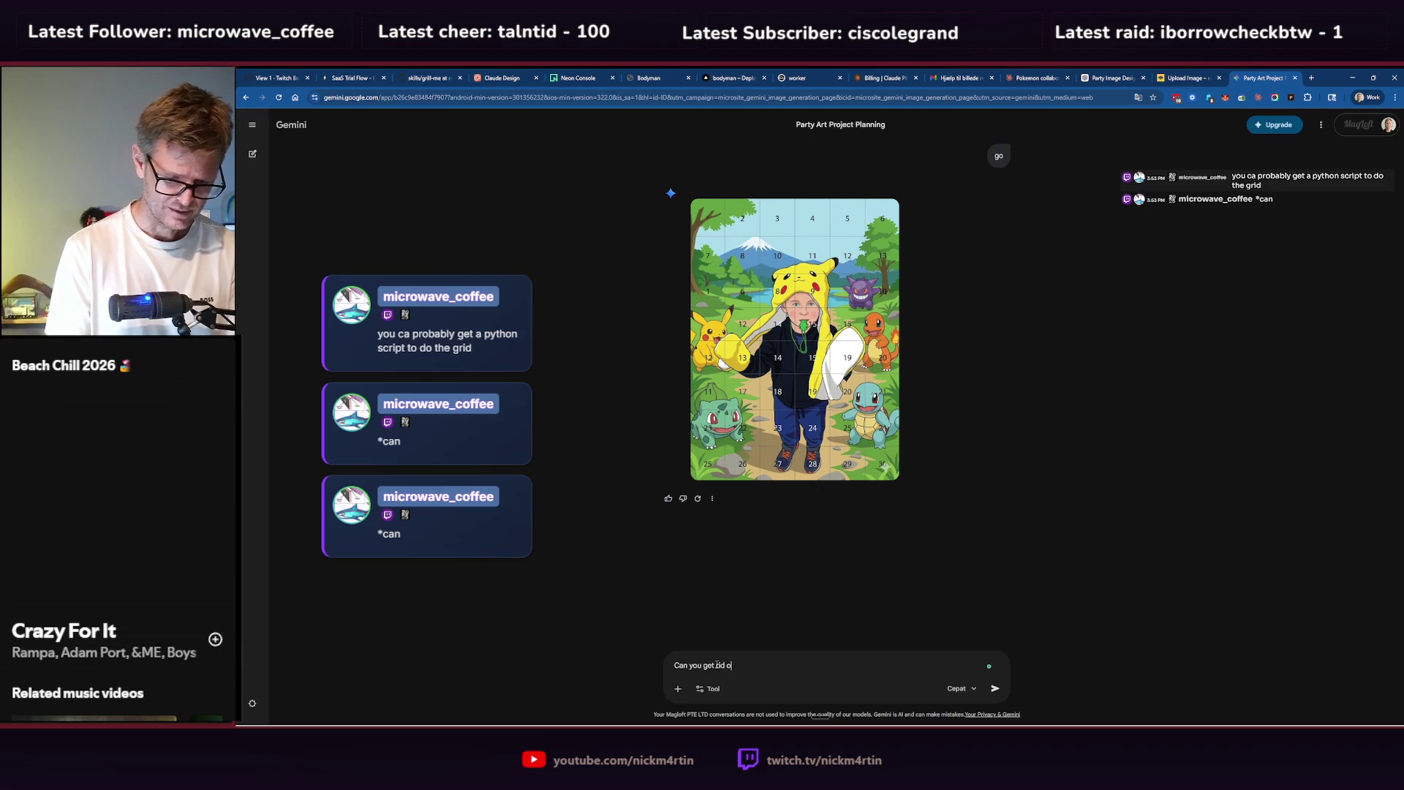
text(f all the grids)
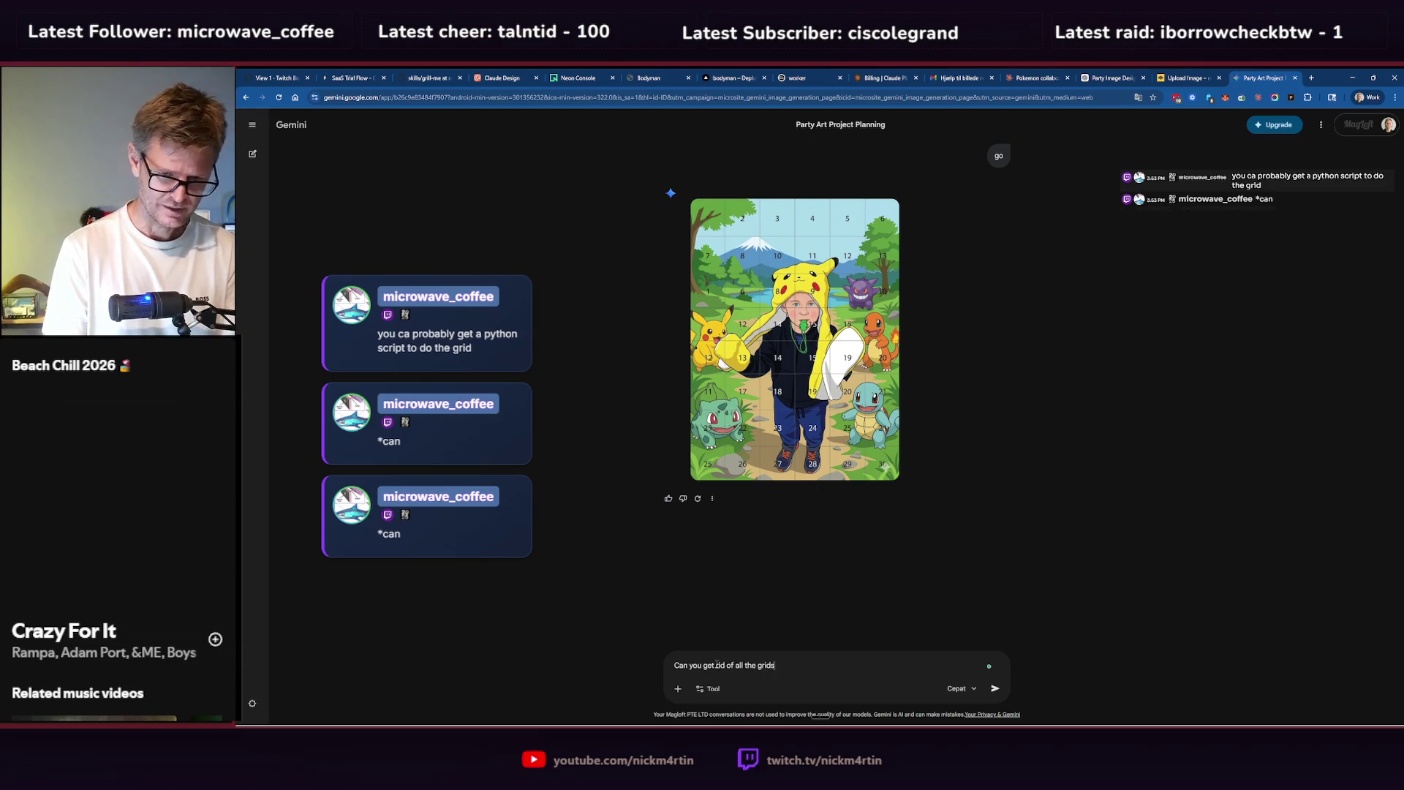
text( and numbering?)
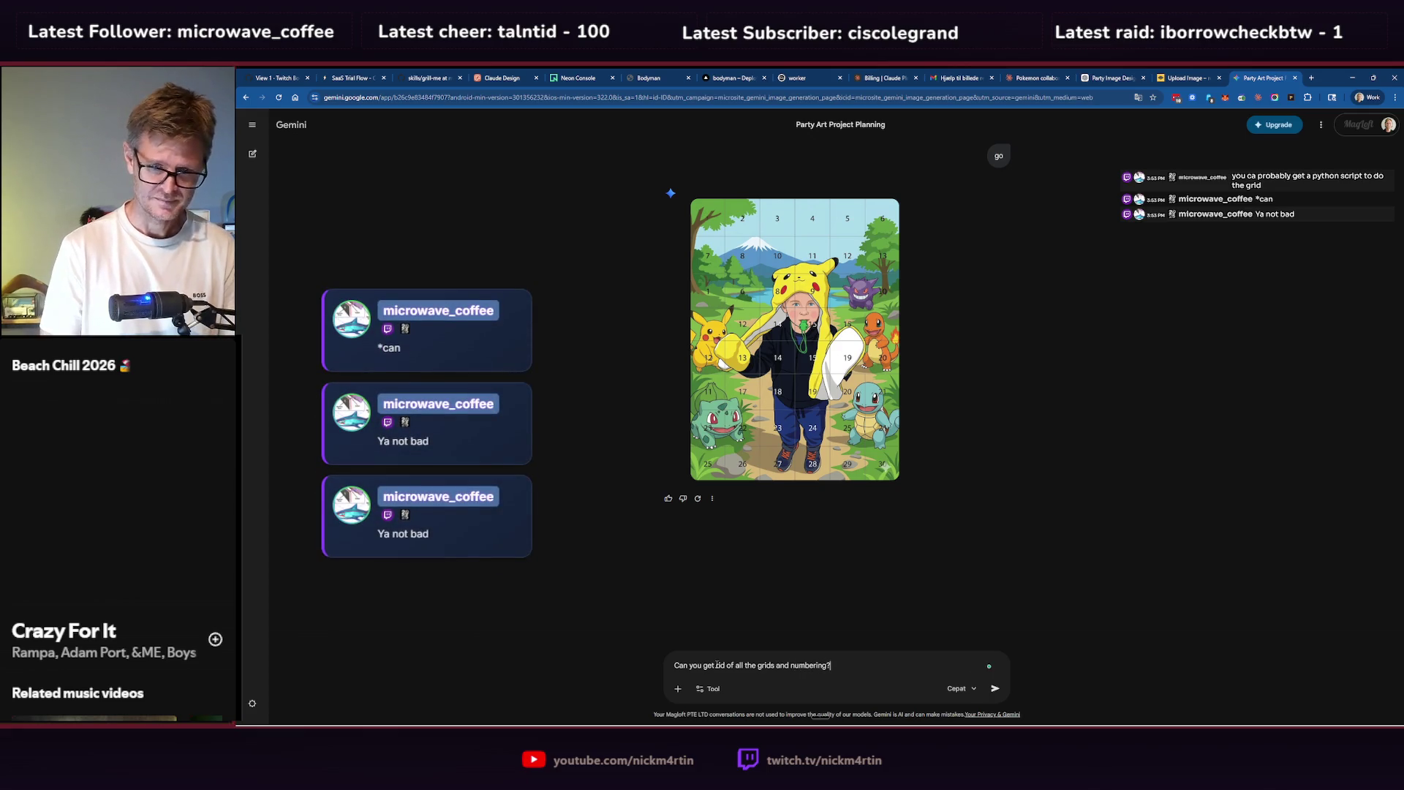
Step: Send Gemini the request 'Can you get rid of all the grids and numbering?'
key(Return)
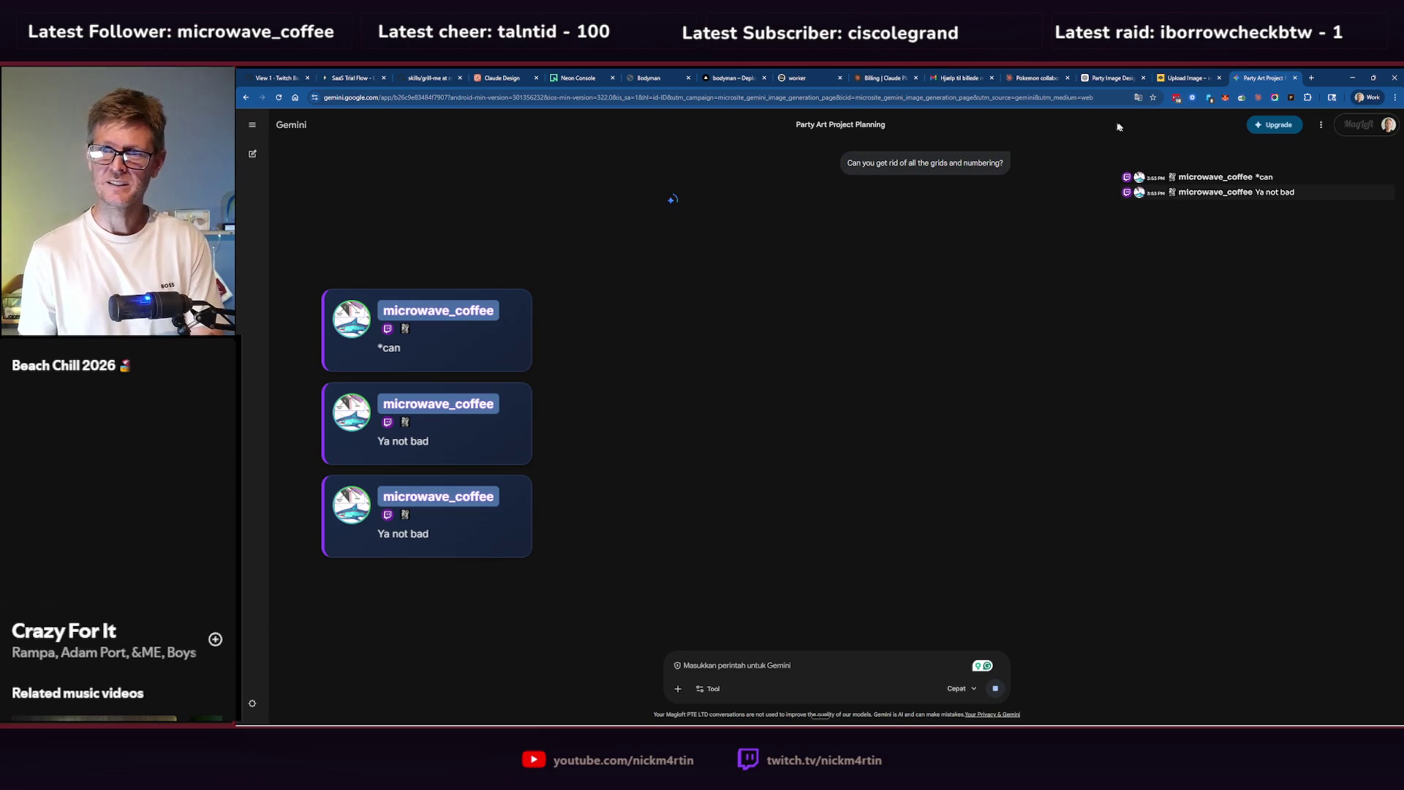
key(alt+Tab)
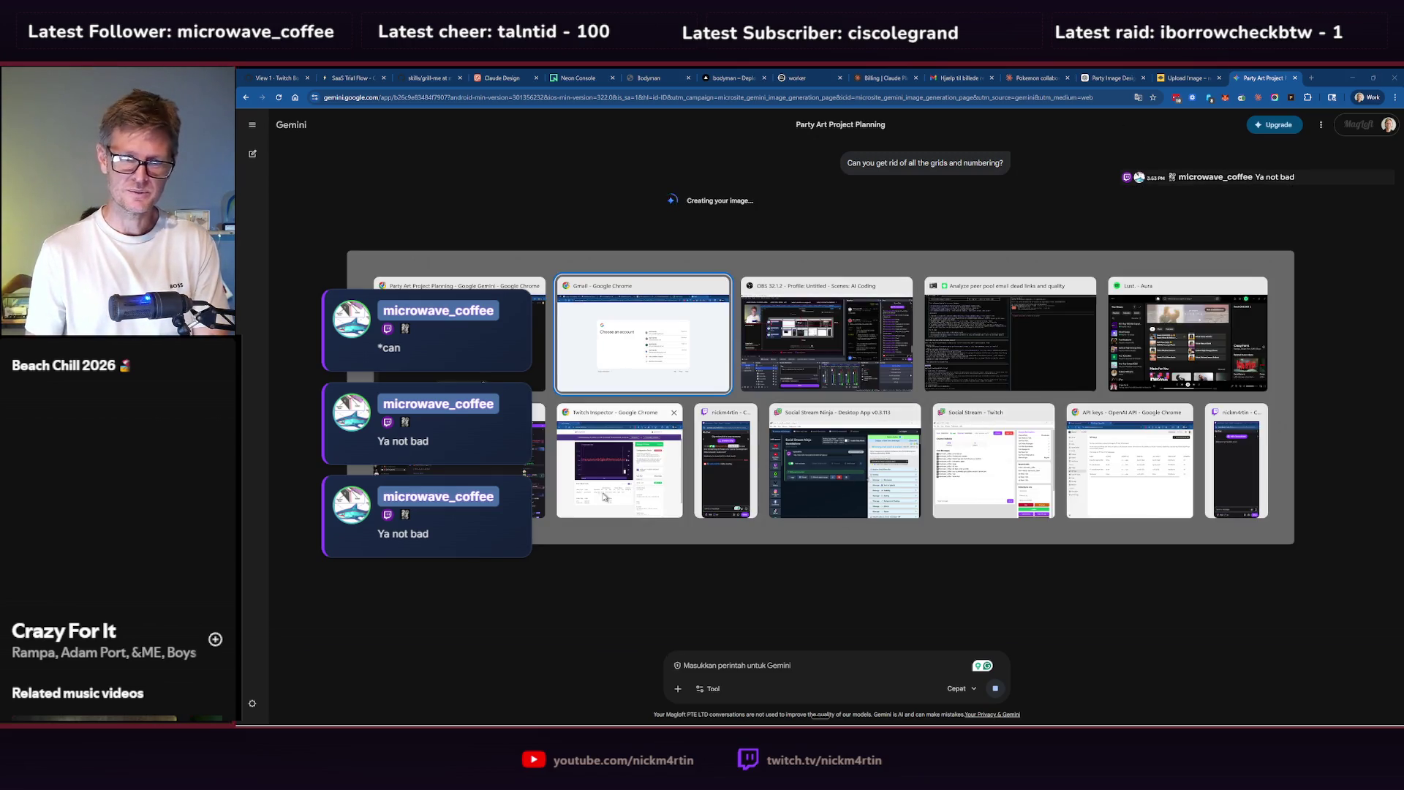
Step: Stay on Gemini and preview the regenerated grid-free image enlarged
key(Escape)
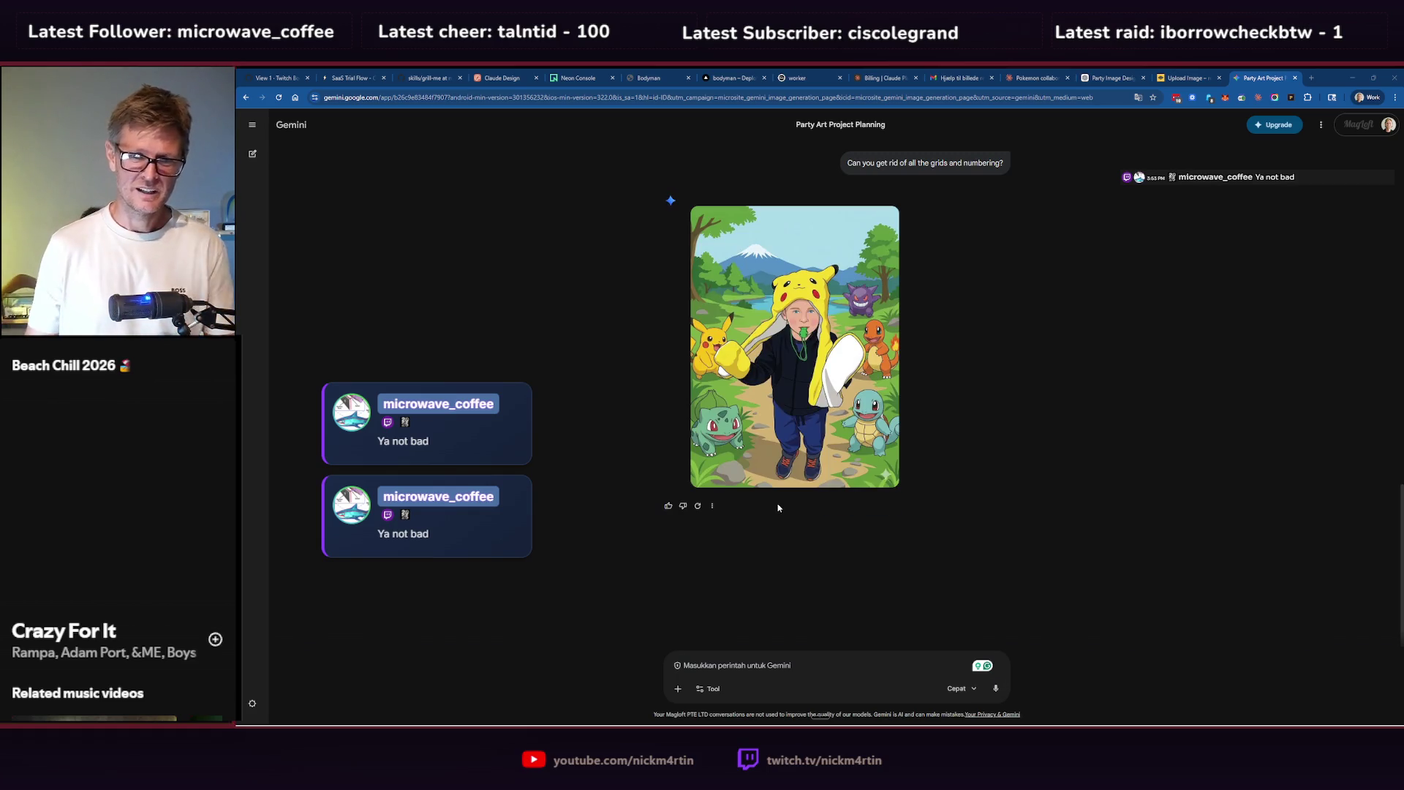
click(730, 256)
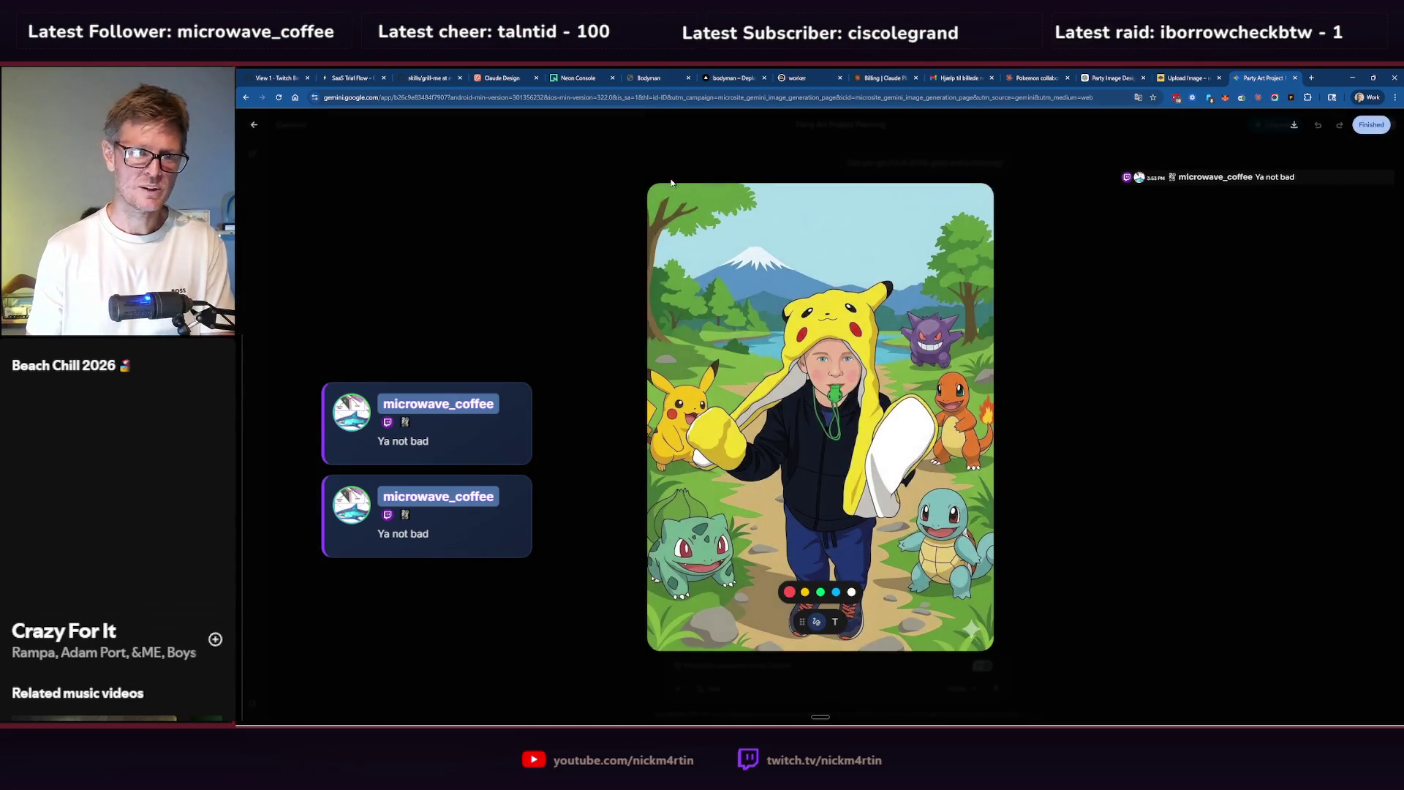
click(594, 294)
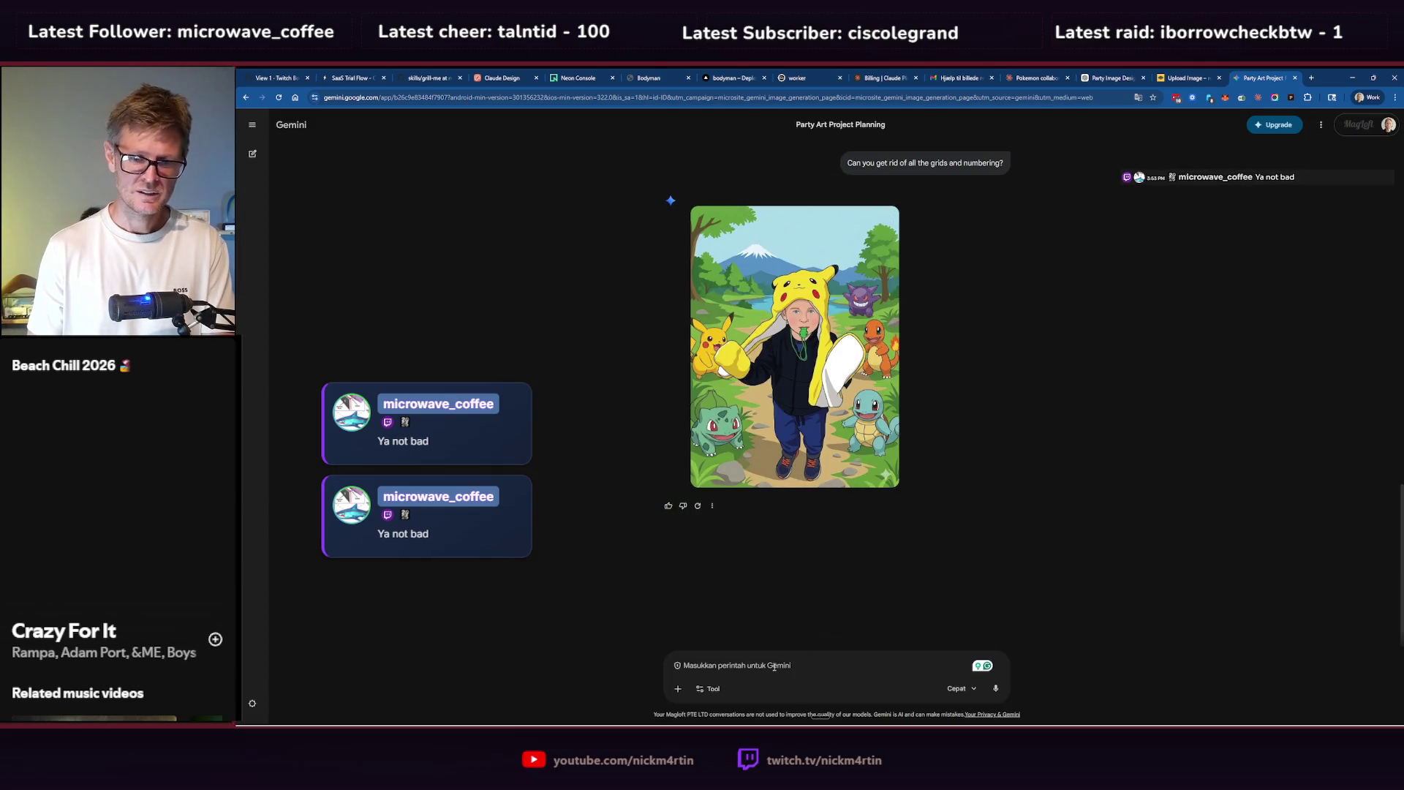
Step: Ask Gemini to remove Pikachu, keep four Pokémon, avoid rounded corners, and simplify the background
text(ok)
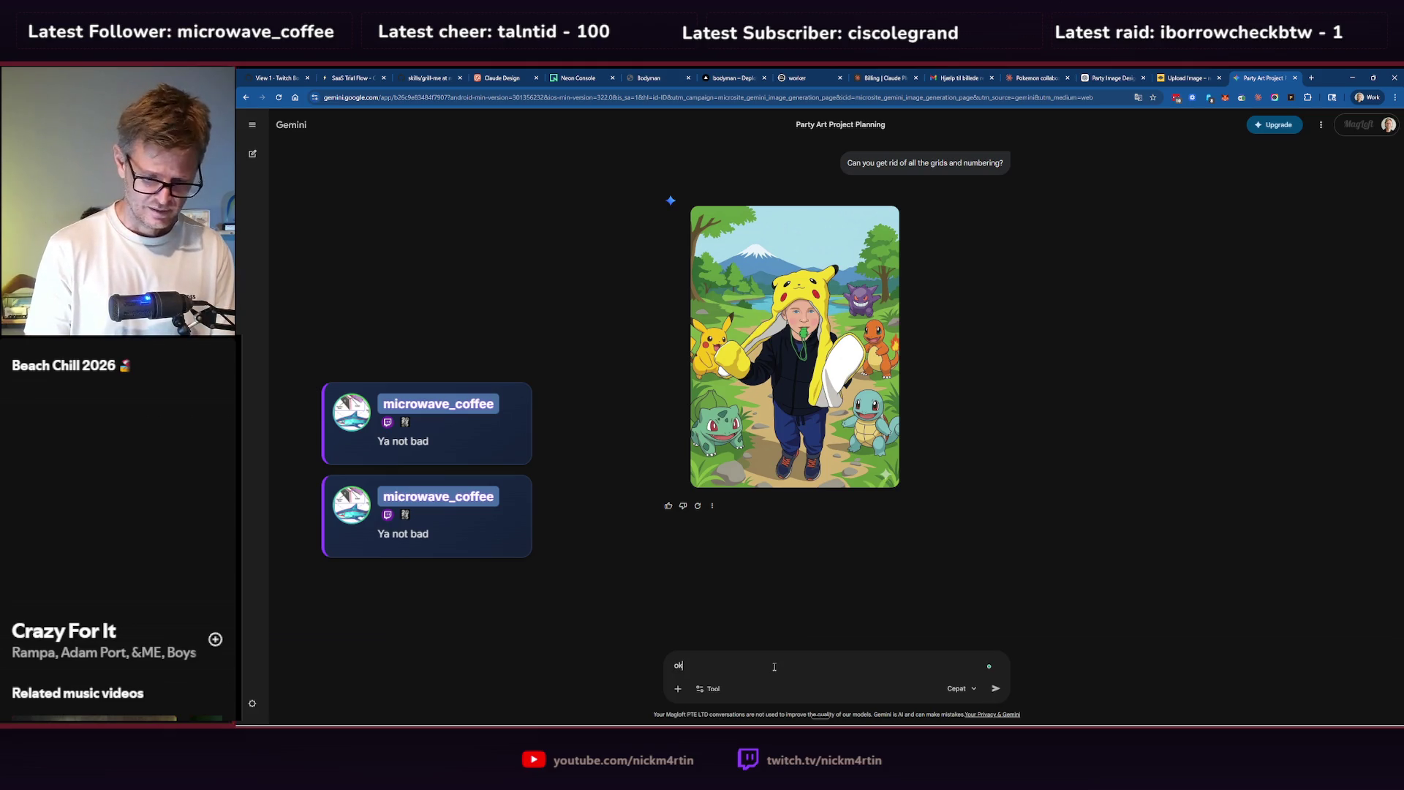
text(ay great)
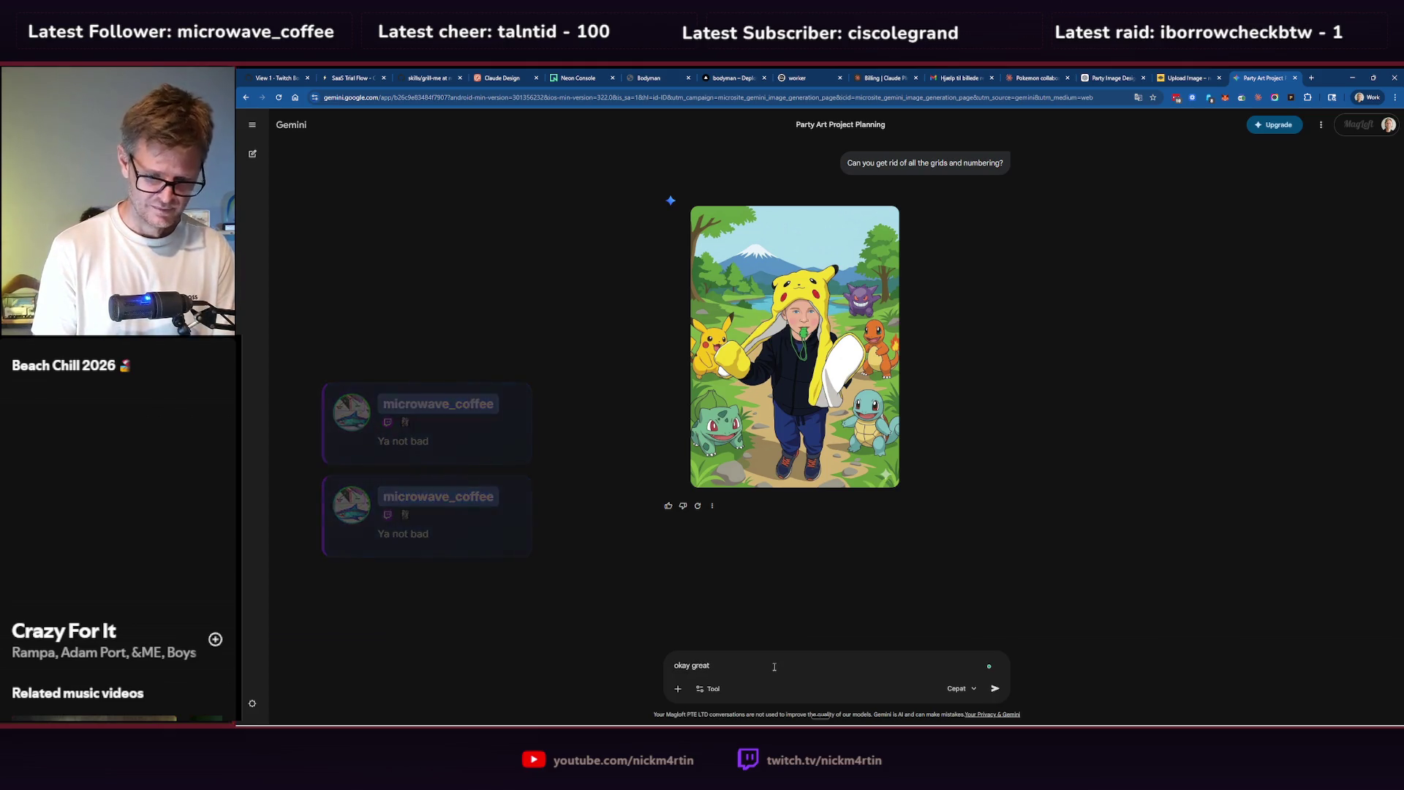
text(, remove p)
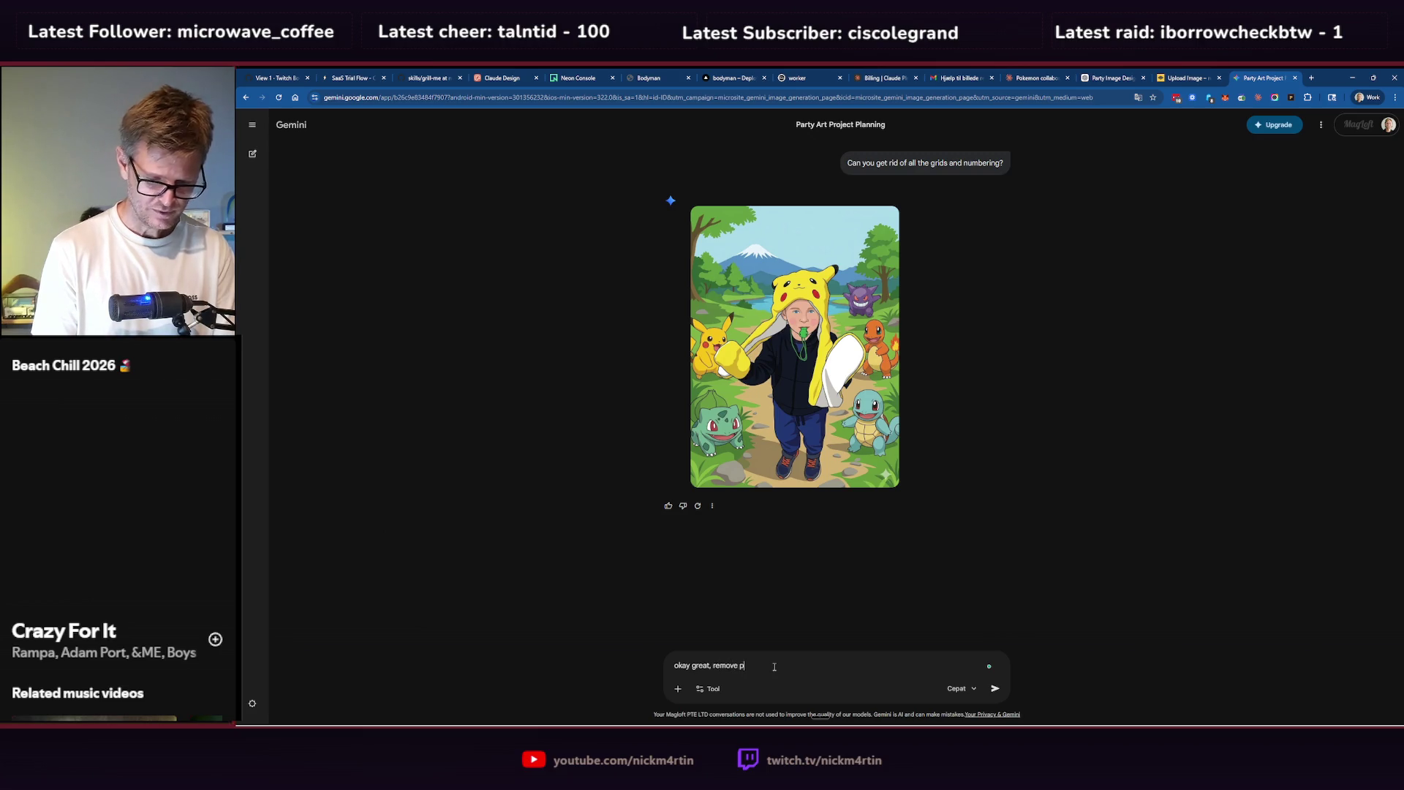
text(ikachu)
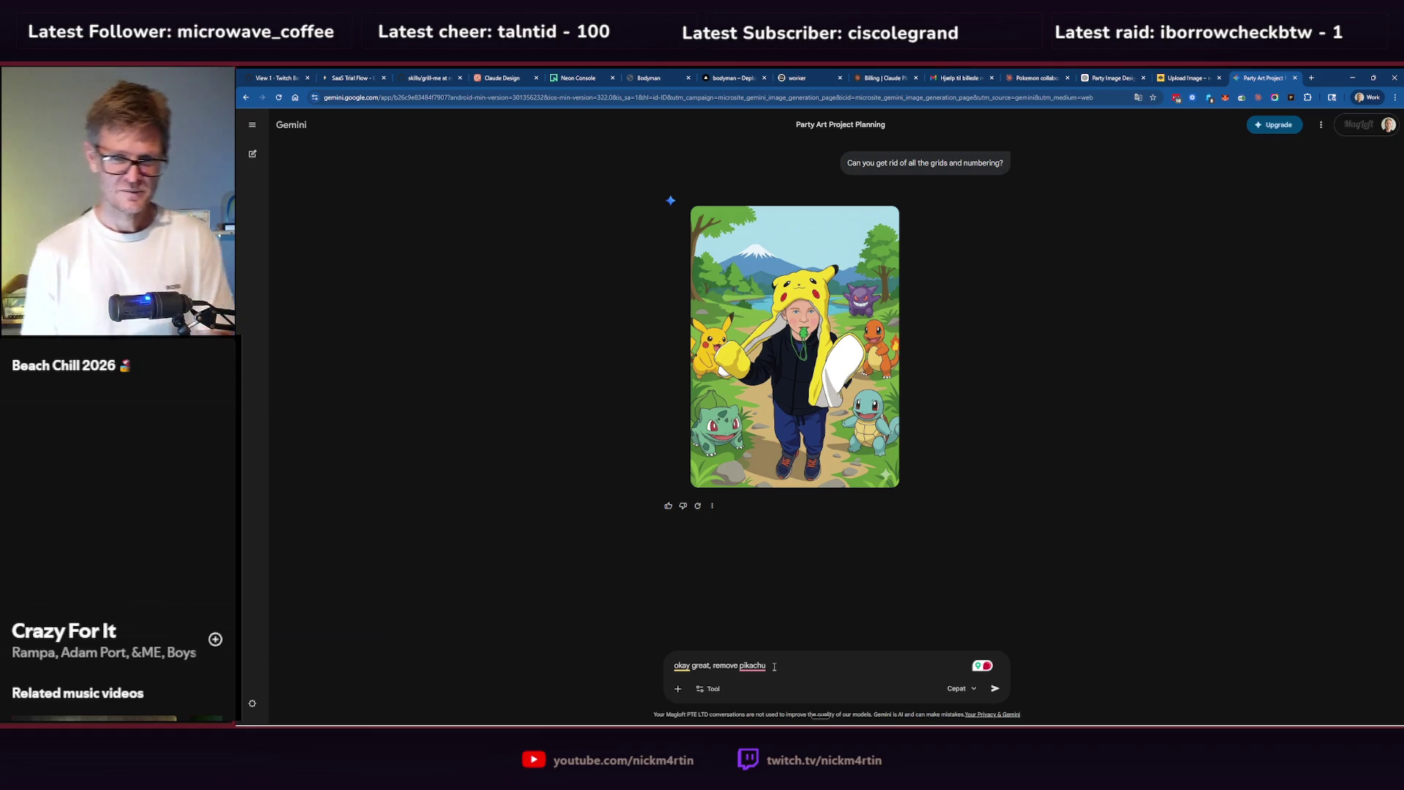
text( from the ima)
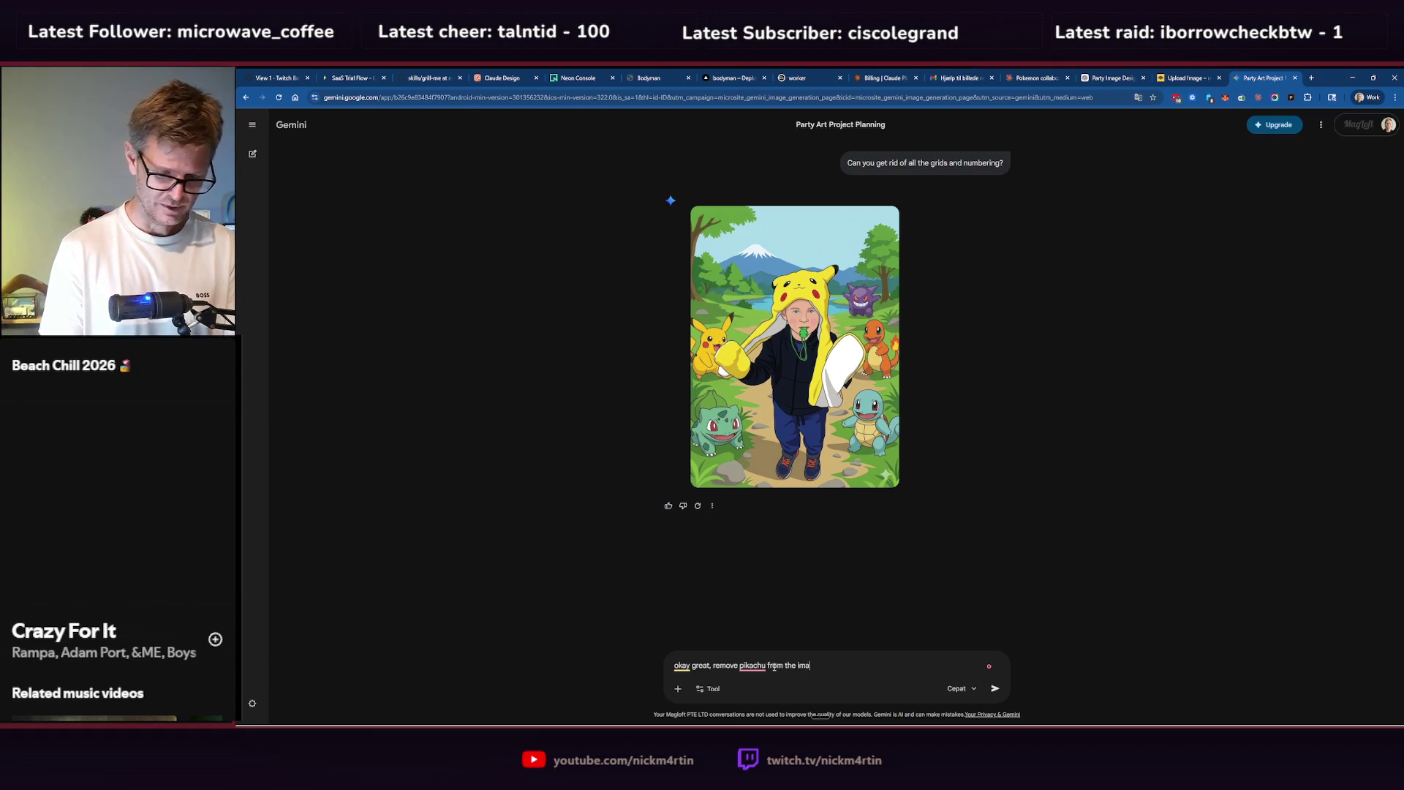
text(ge we should only have 4)
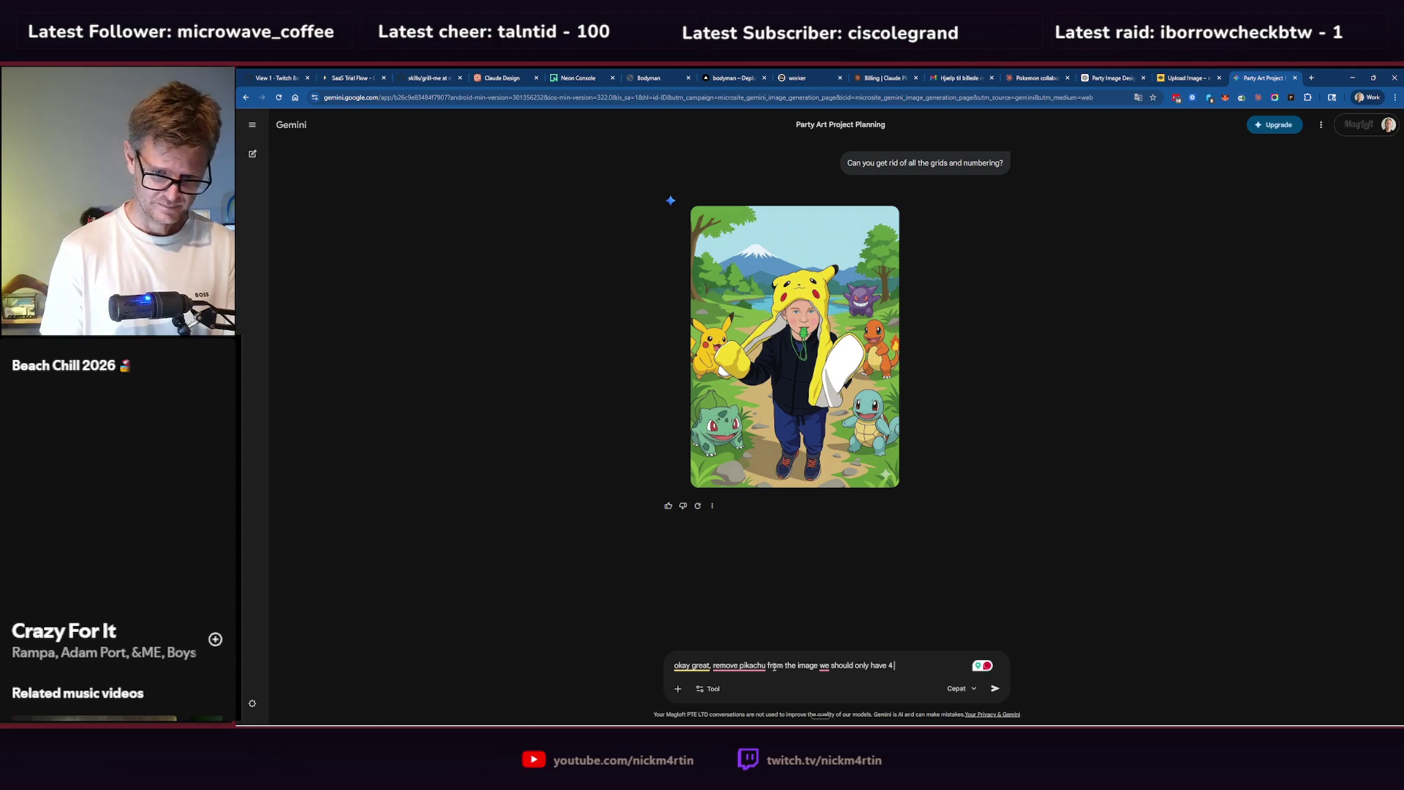
text(. Also ensure the)
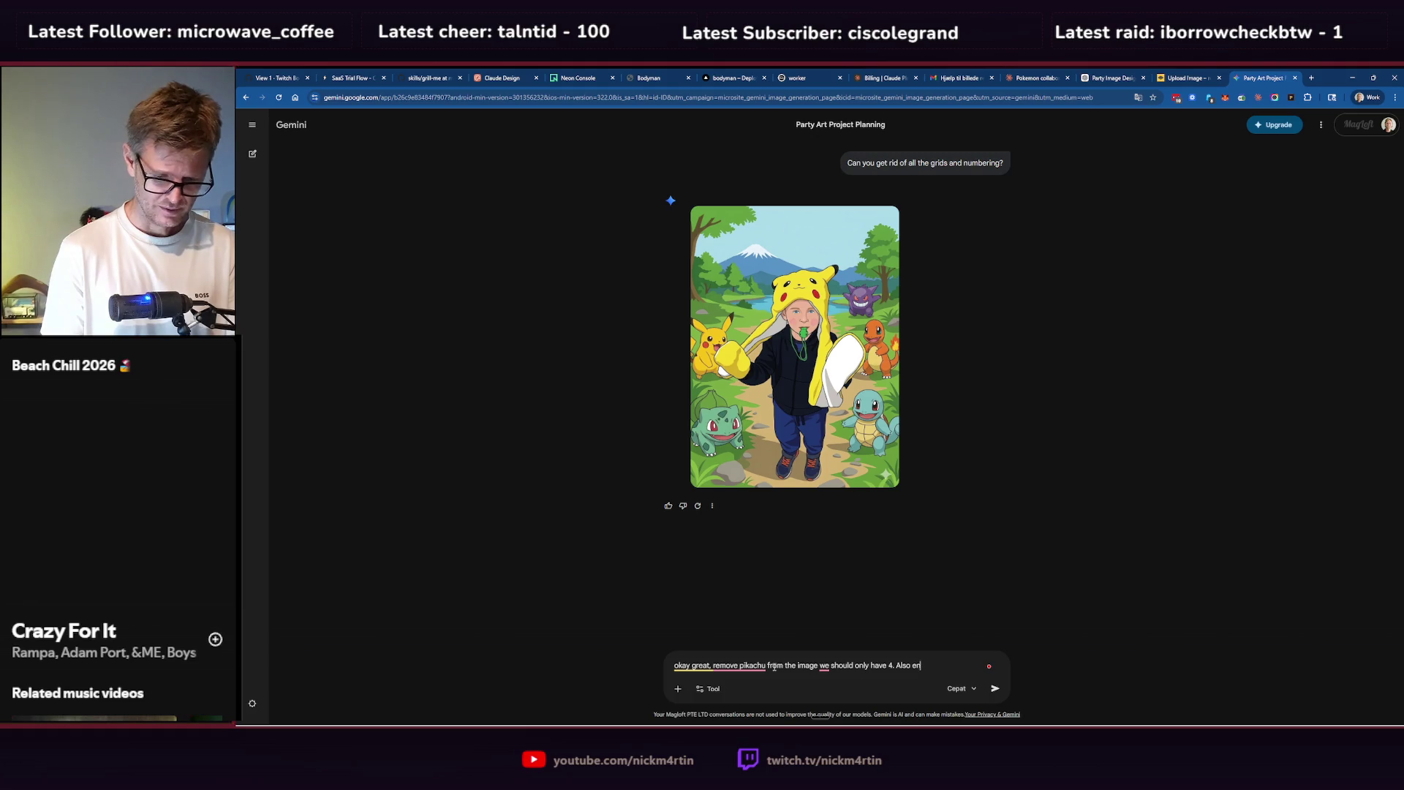
text( imag)
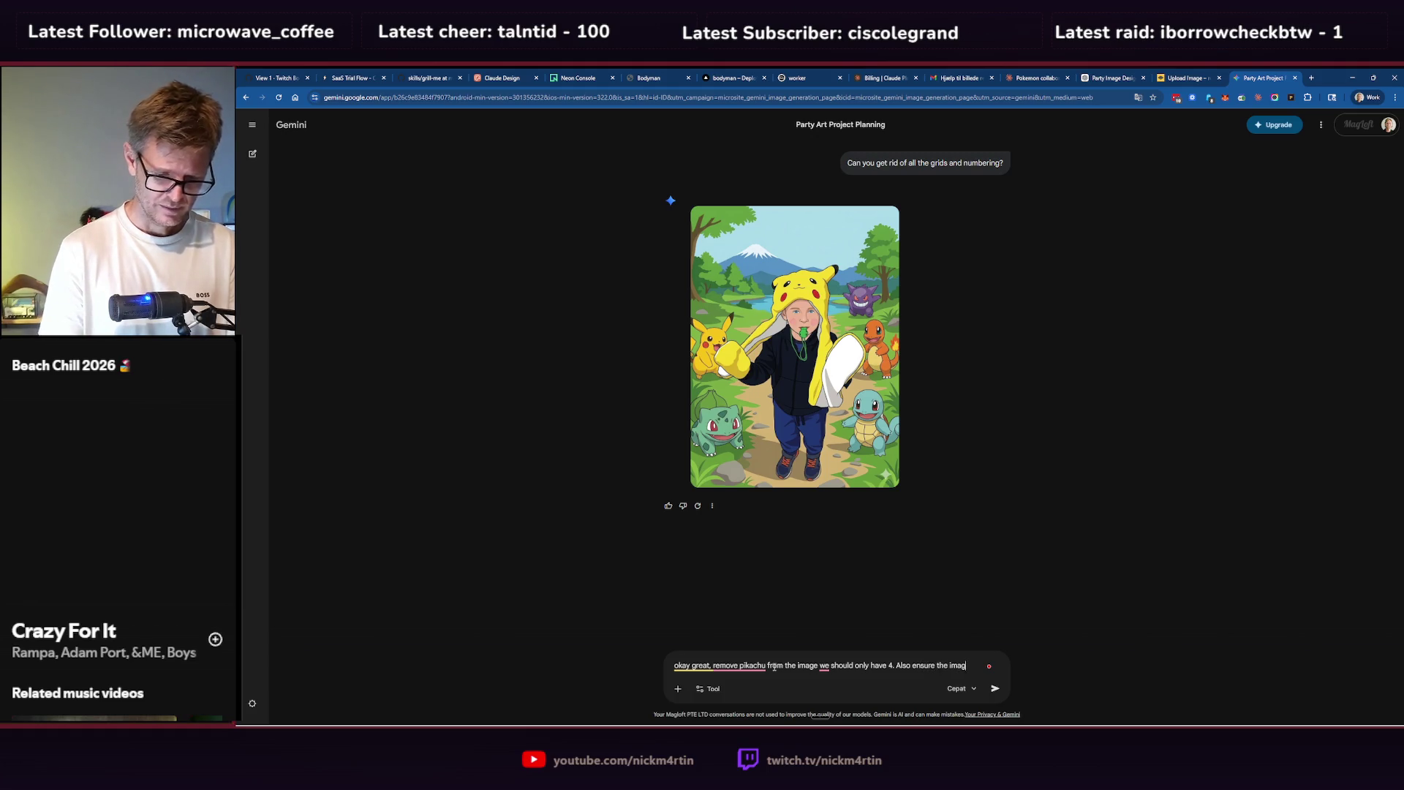
text(e doesnt have)
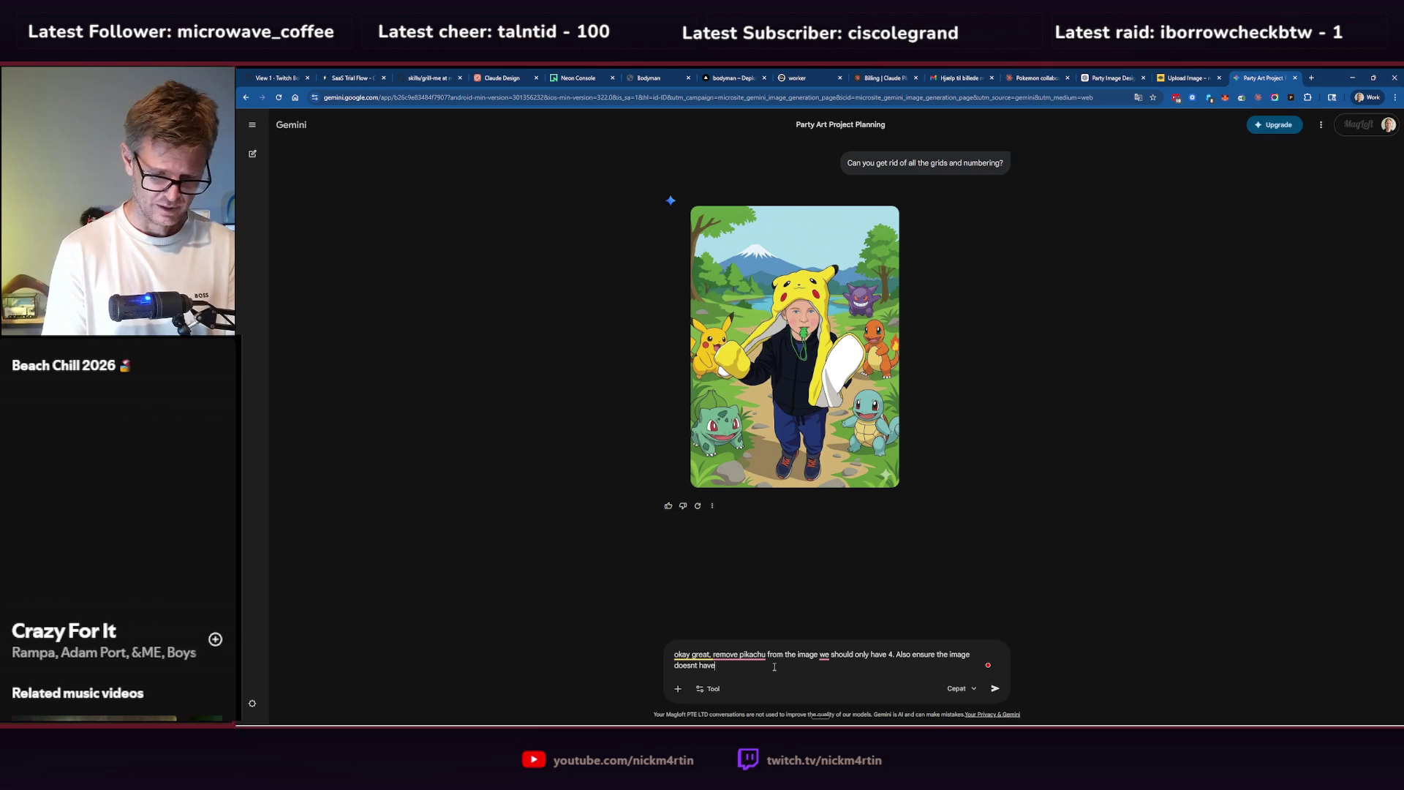
key(BackSpace)
key(BackSpace)
key(BackSpace)
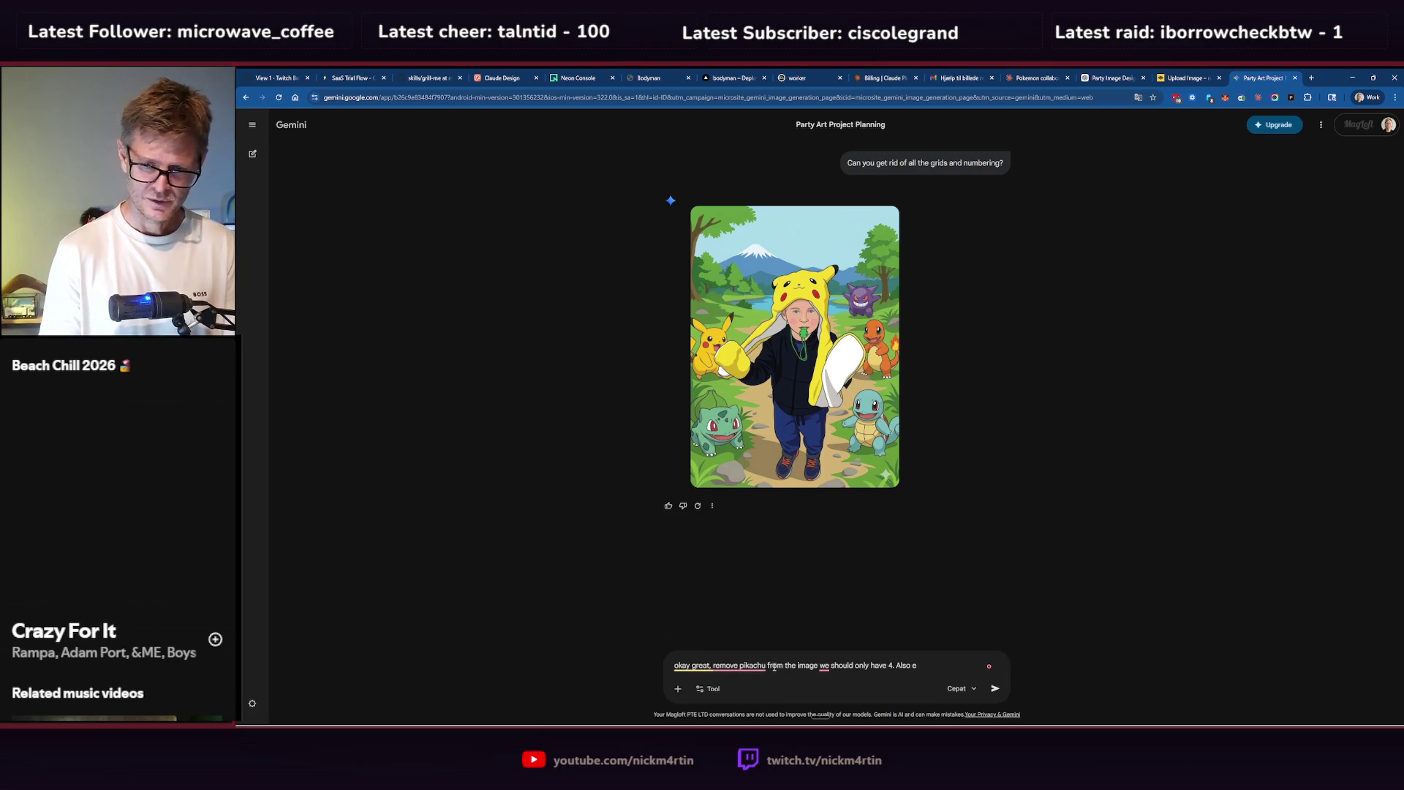
text(N)
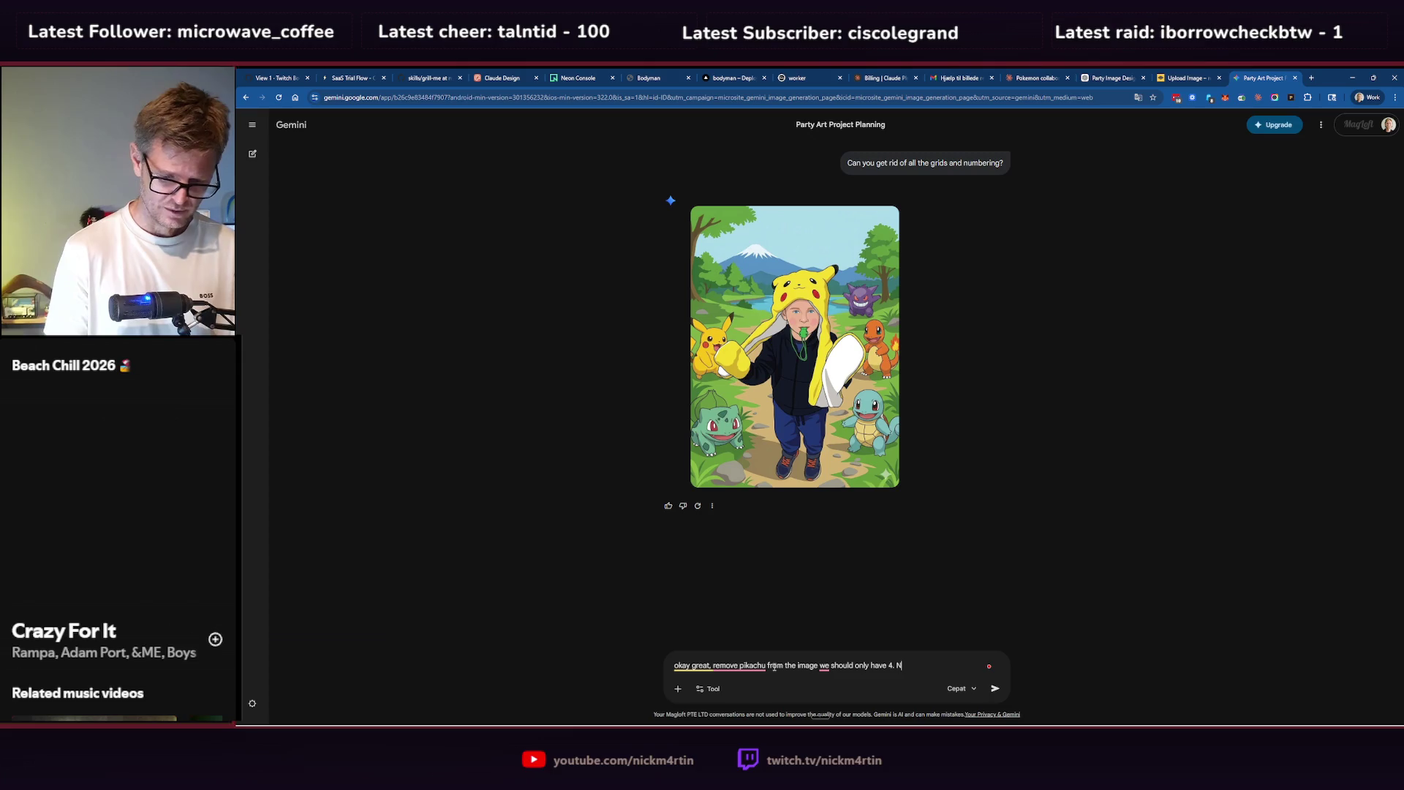
text(o rounded cor)
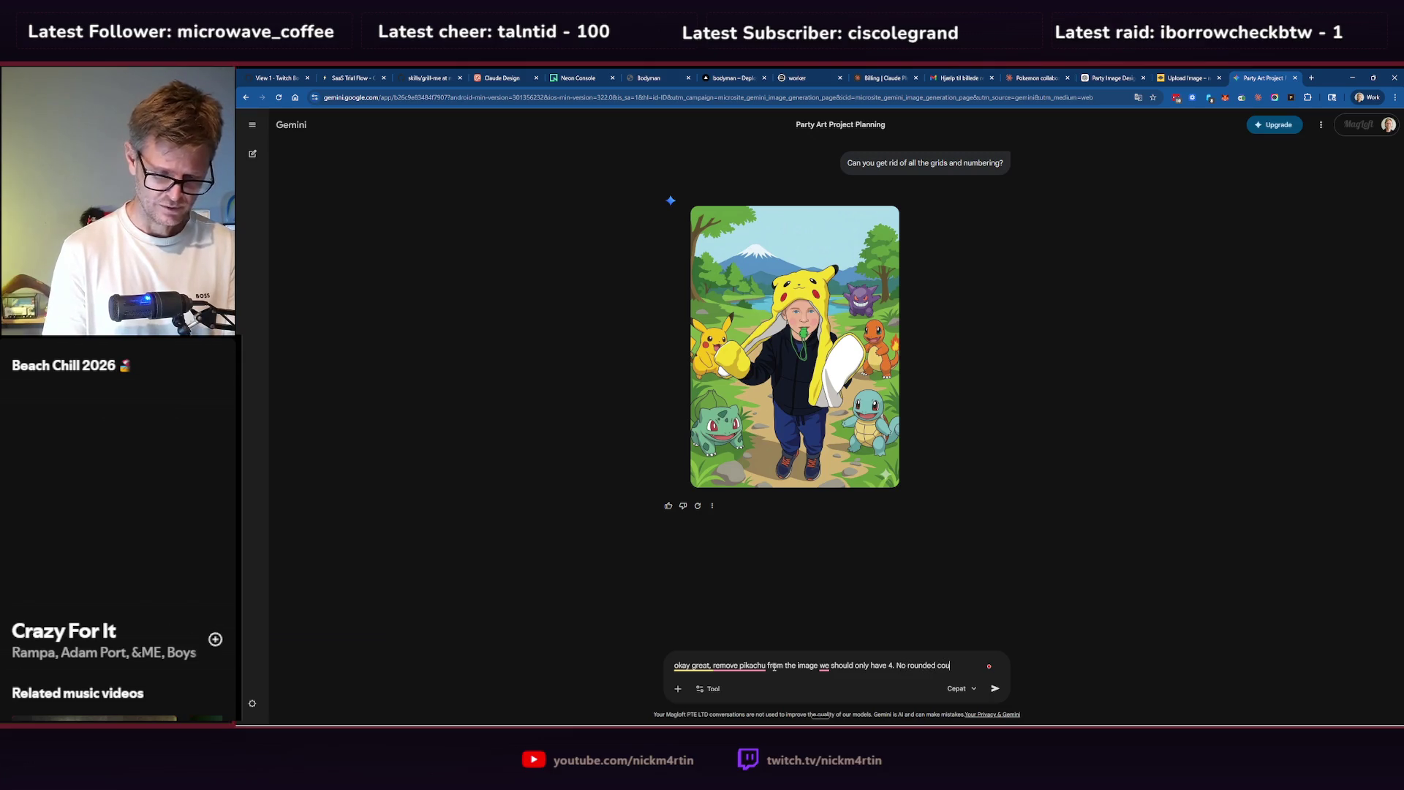
text(ners!)
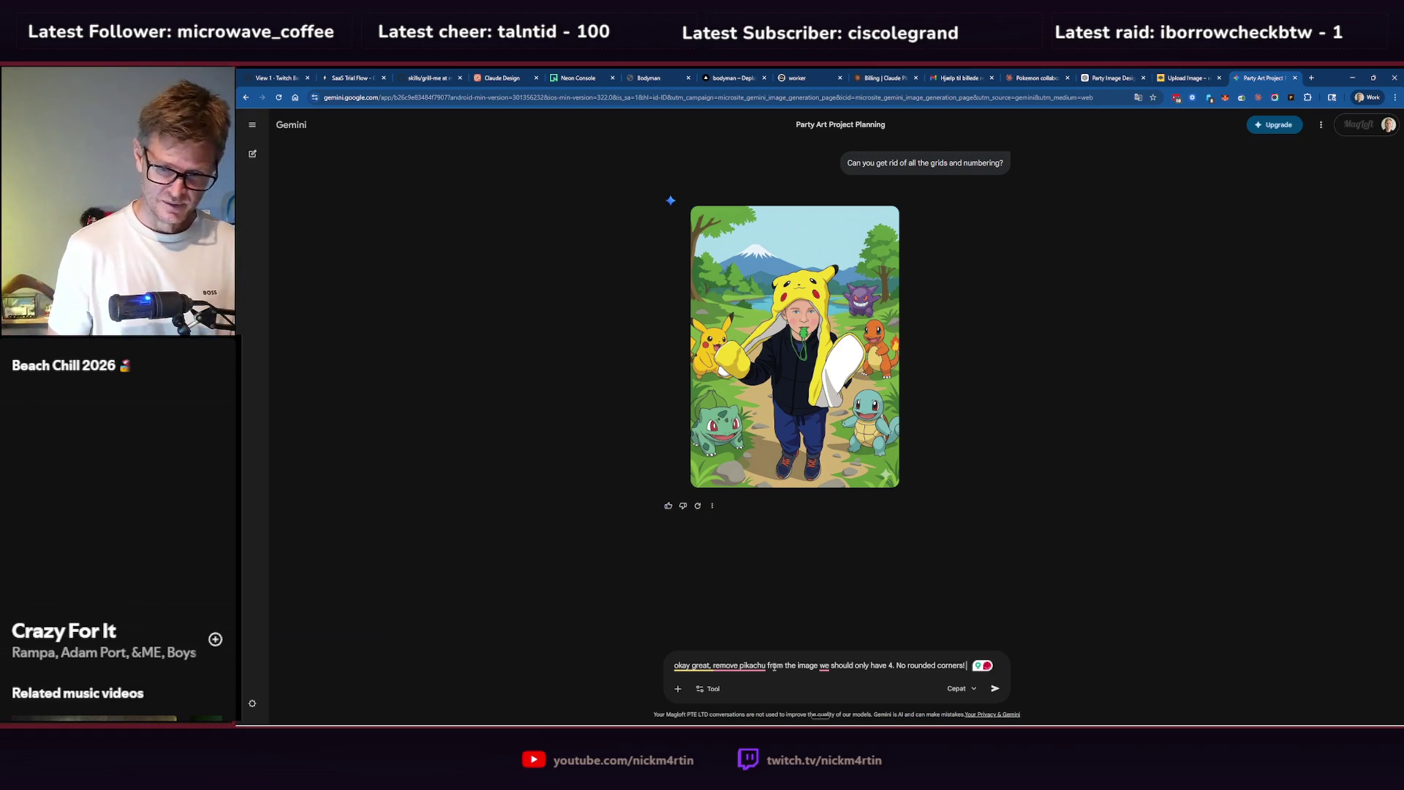
text( Make the ba)
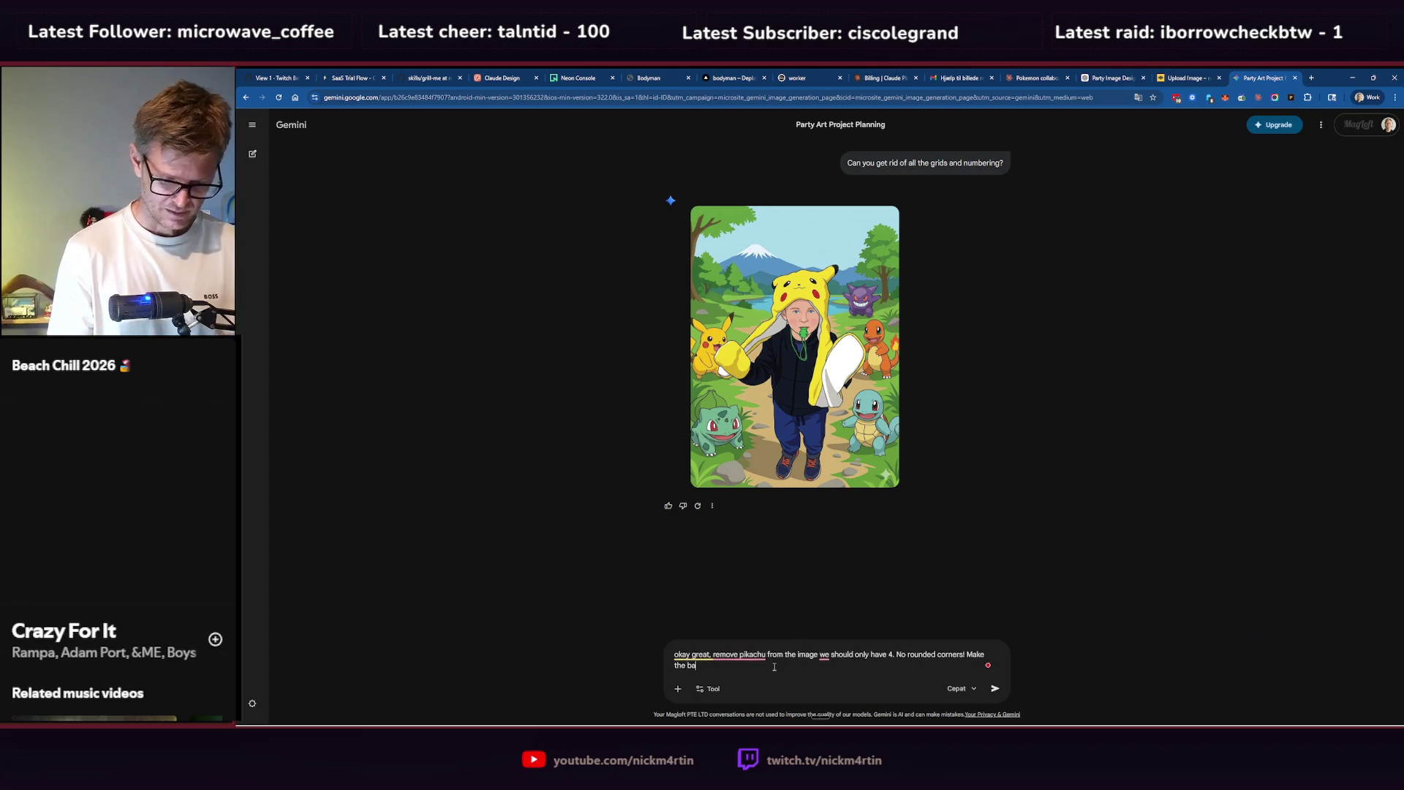
text(ckground easier to paint (s)
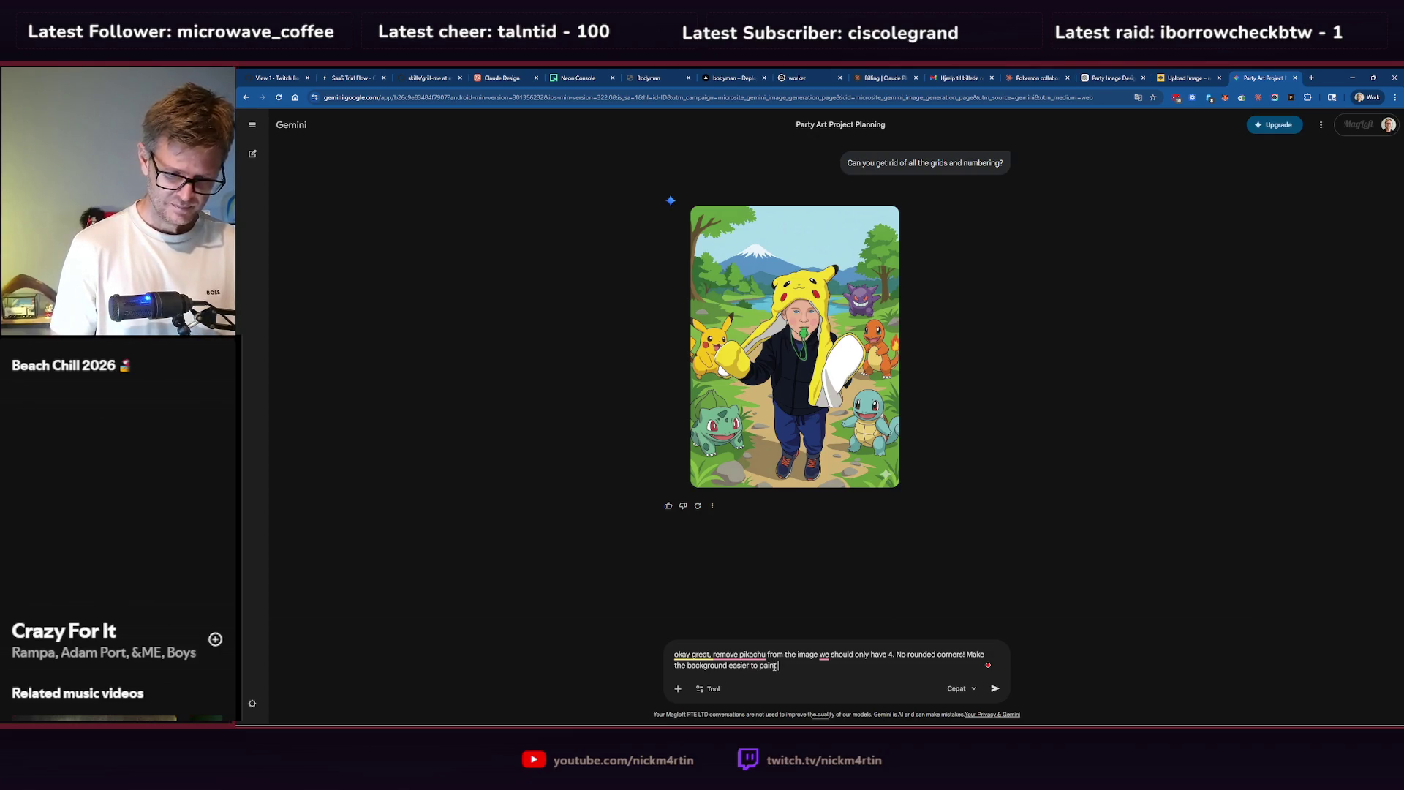
text(impler, le)
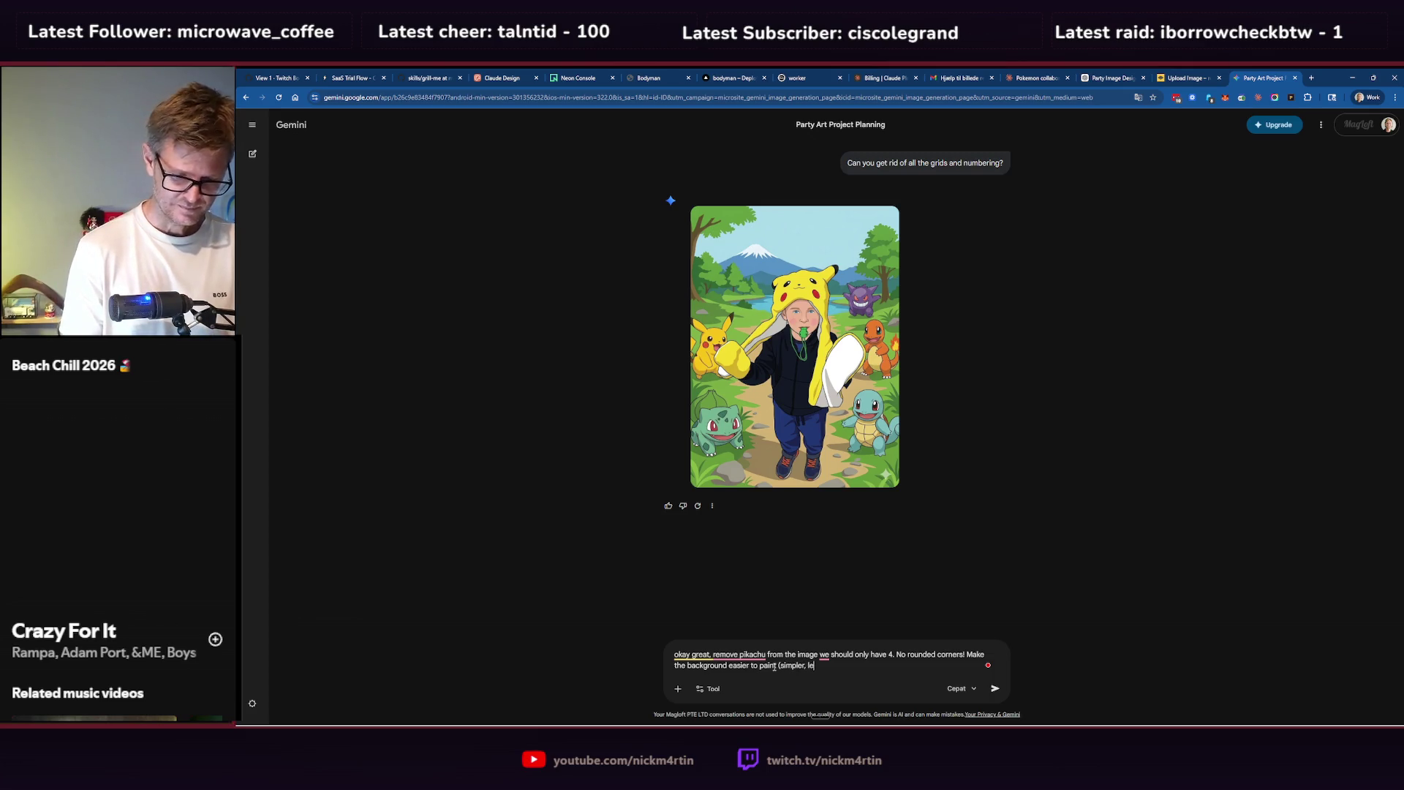
text(ss detail)
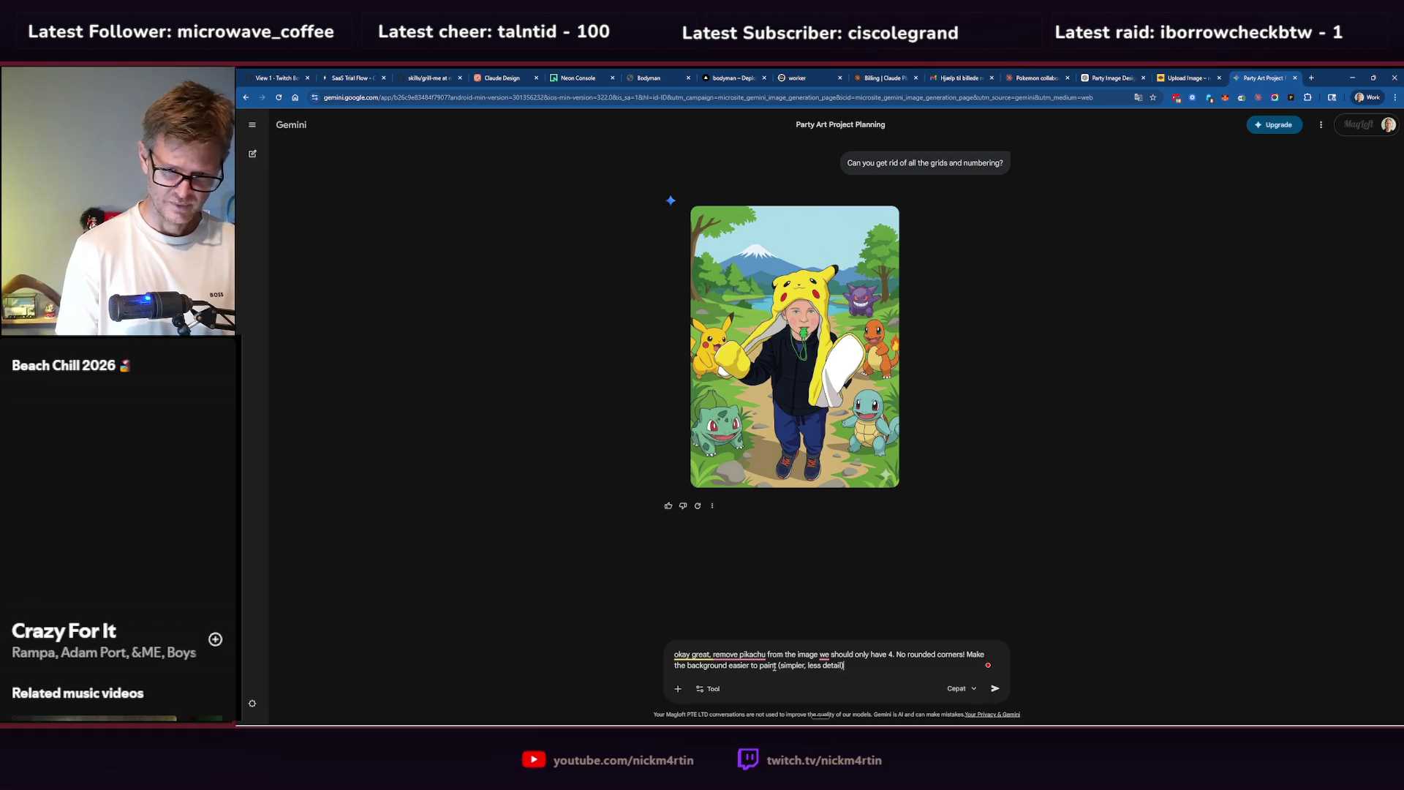
key(Return)
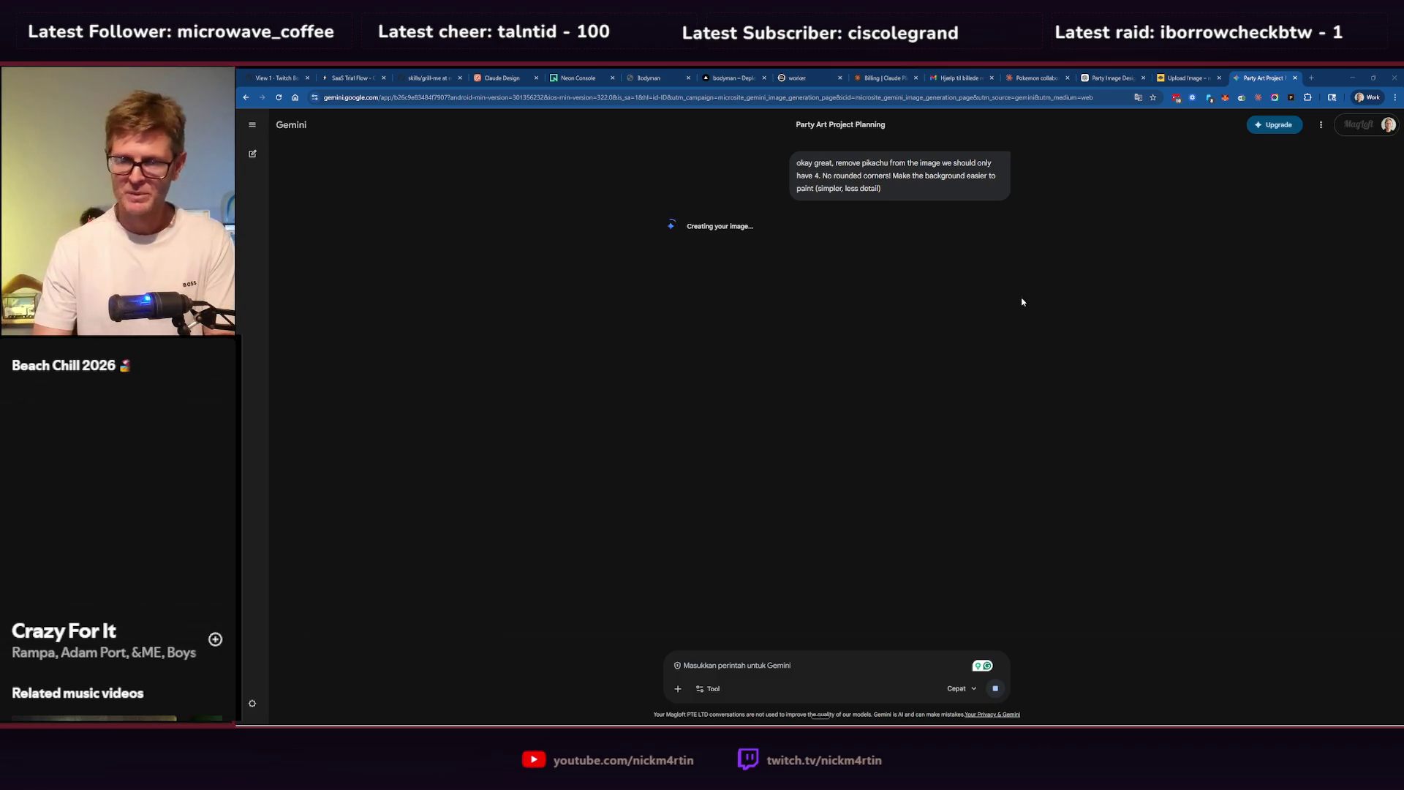
key(alt+Tab)
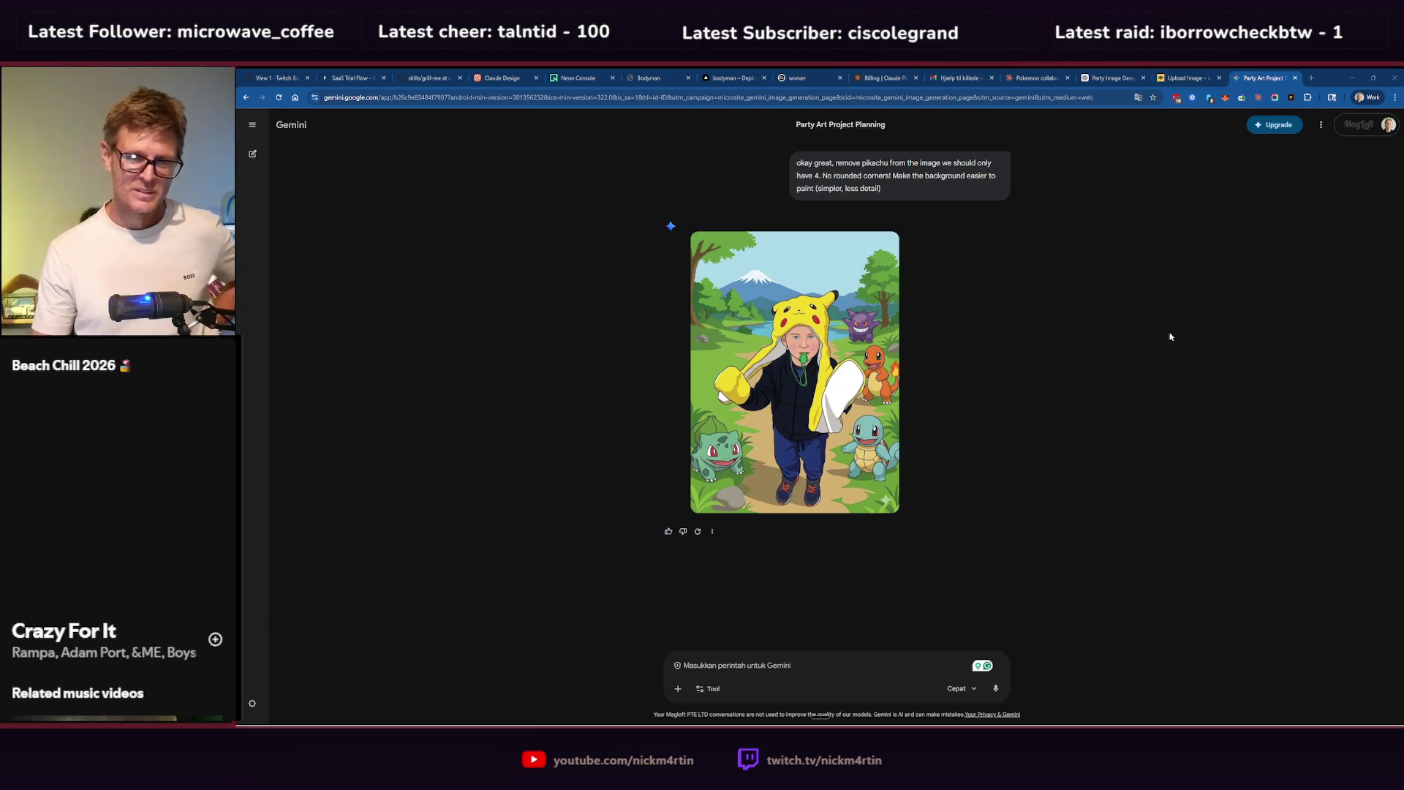
Step: Scroll between the new Bulbasaur, Squirtle, Charmander and Gengar image and the previous version to compare them
scroll(1032, 351, up, 1)
scroll(1032, 352, up, 4)
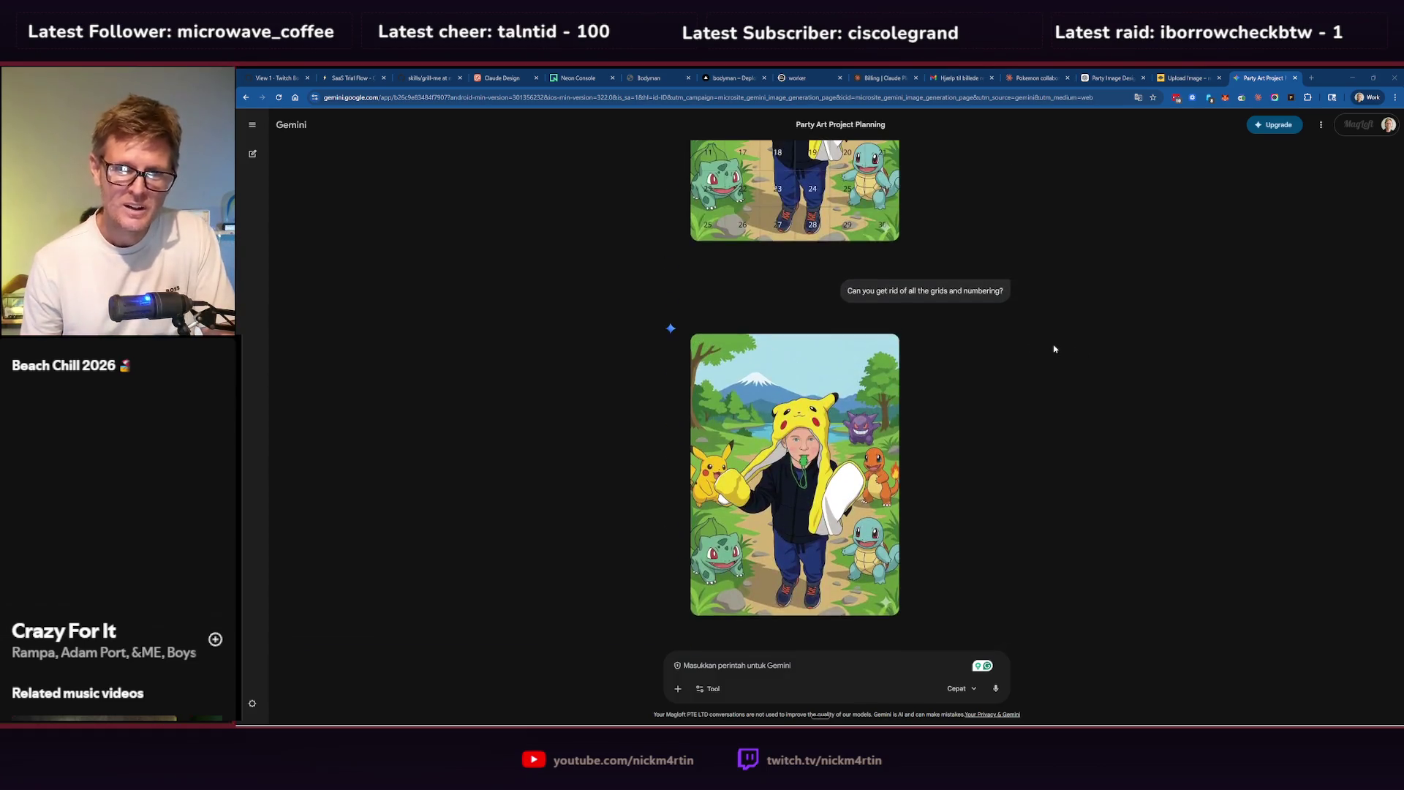
scroll(1053, 348, down, 3)
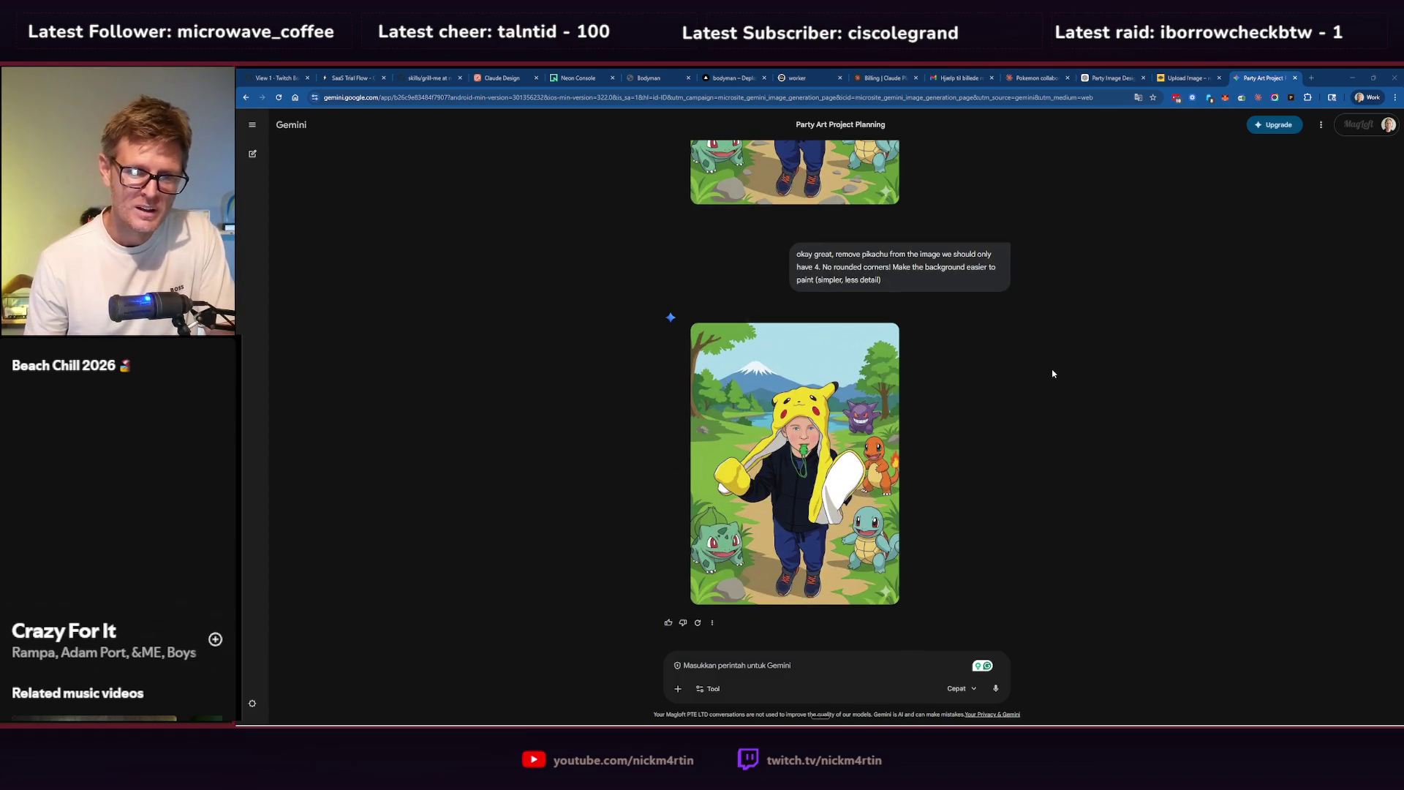
scroll(1053, 373, up, 3)
scroll(1054, 370, down, 2)
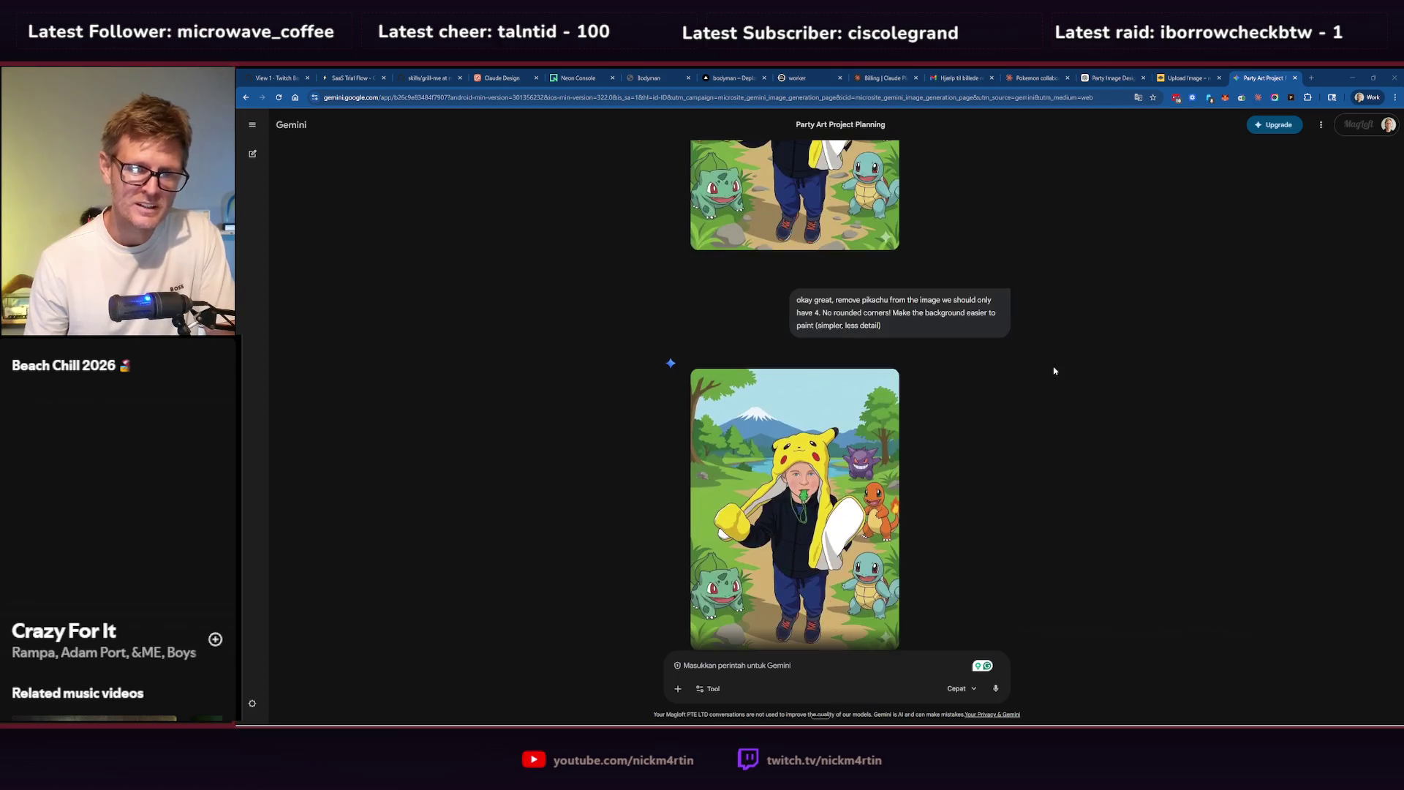
scroll(1054, 371, up, 1)
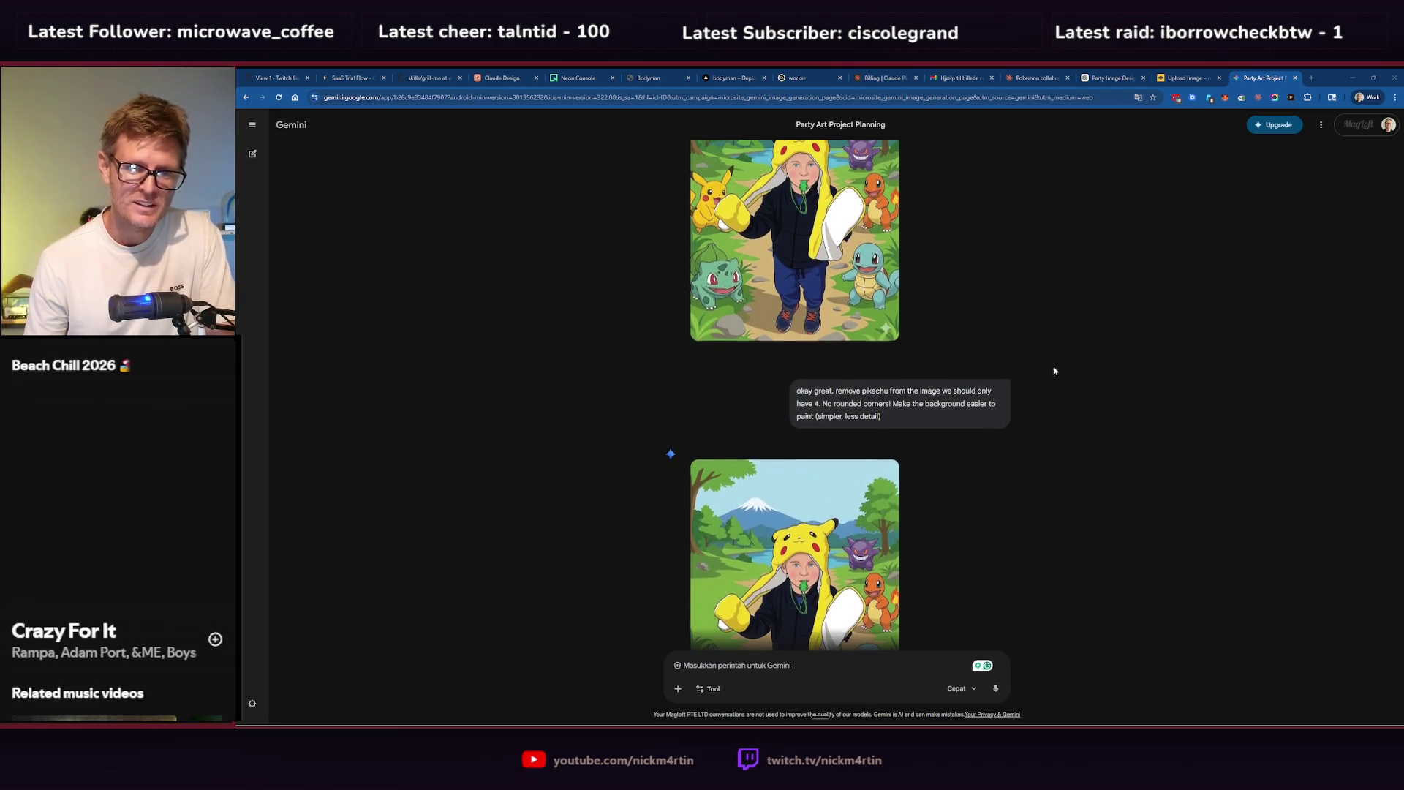
scroll(1054, 371, down, 2)
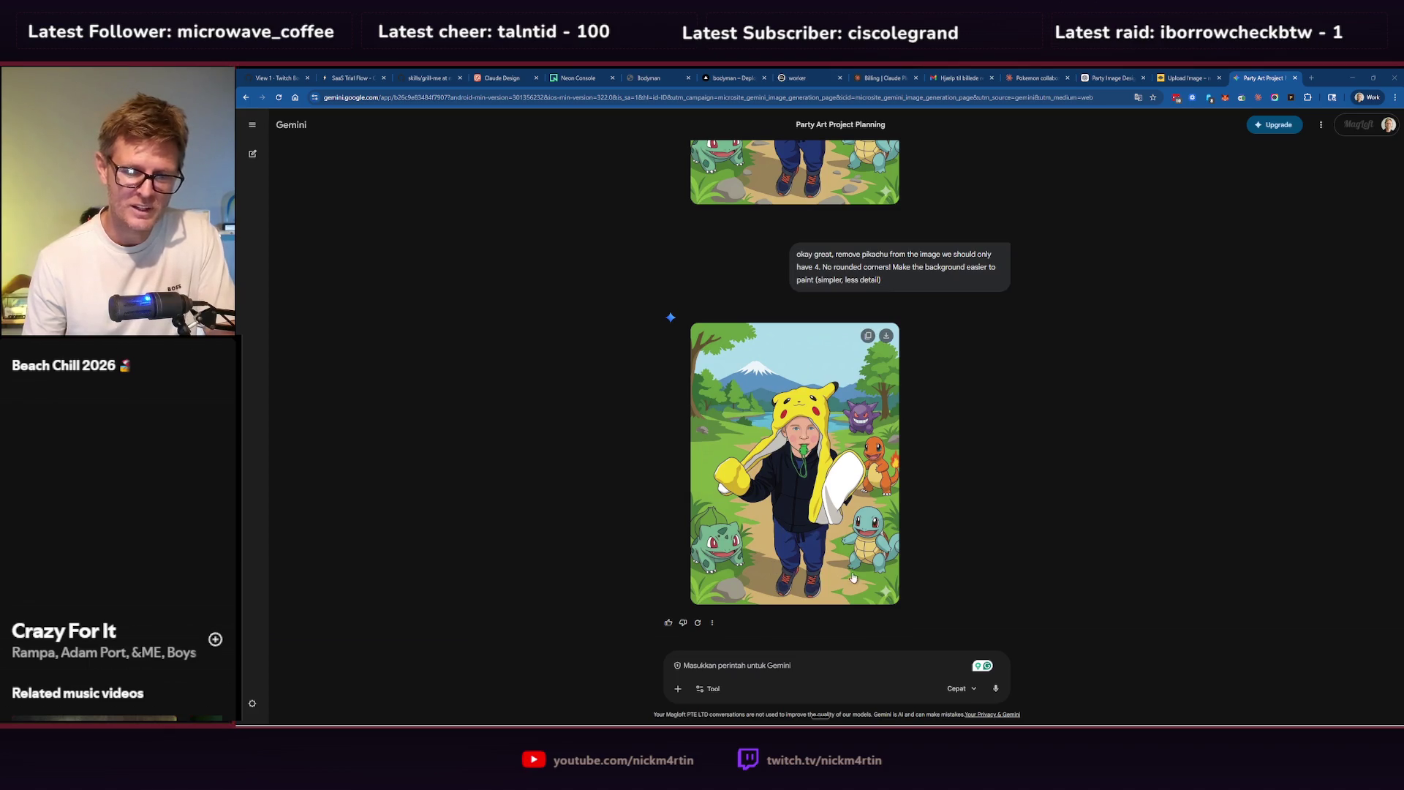
scroll(951, 442, up, 2)
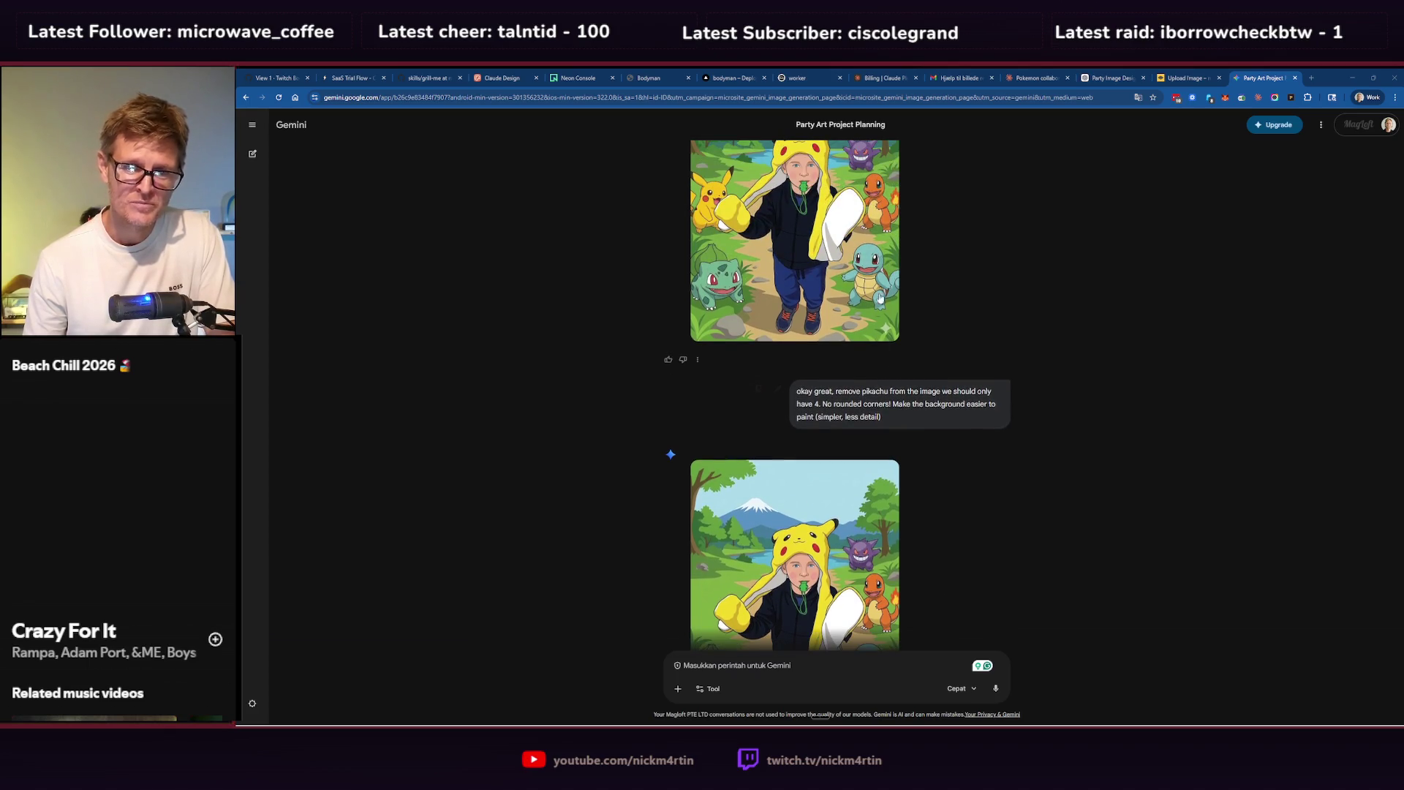
scroll(879, 306, up, 2)
scroll(853, 322, down, 3)
scroll(849, 339, down, 2)
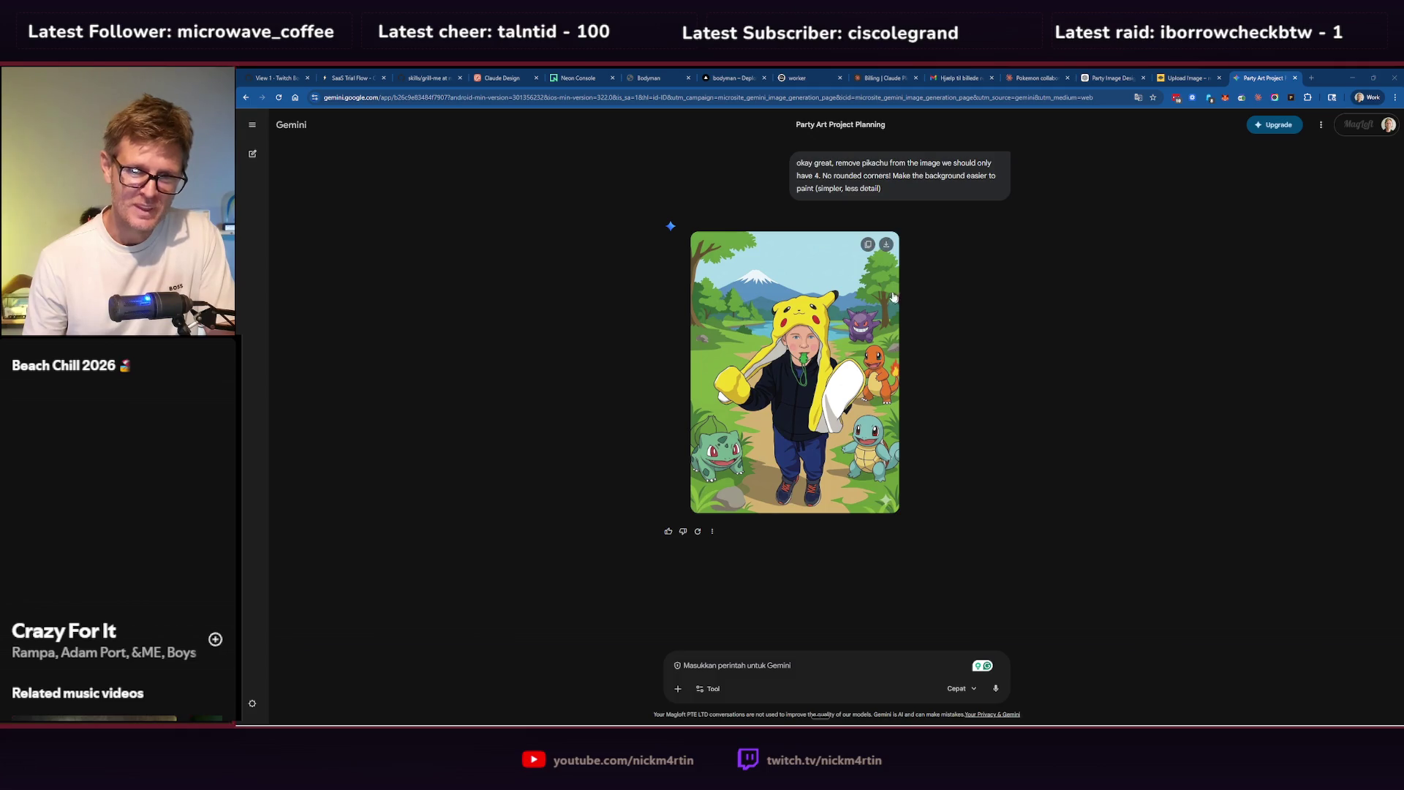
scroll(871, 318, up, 9)
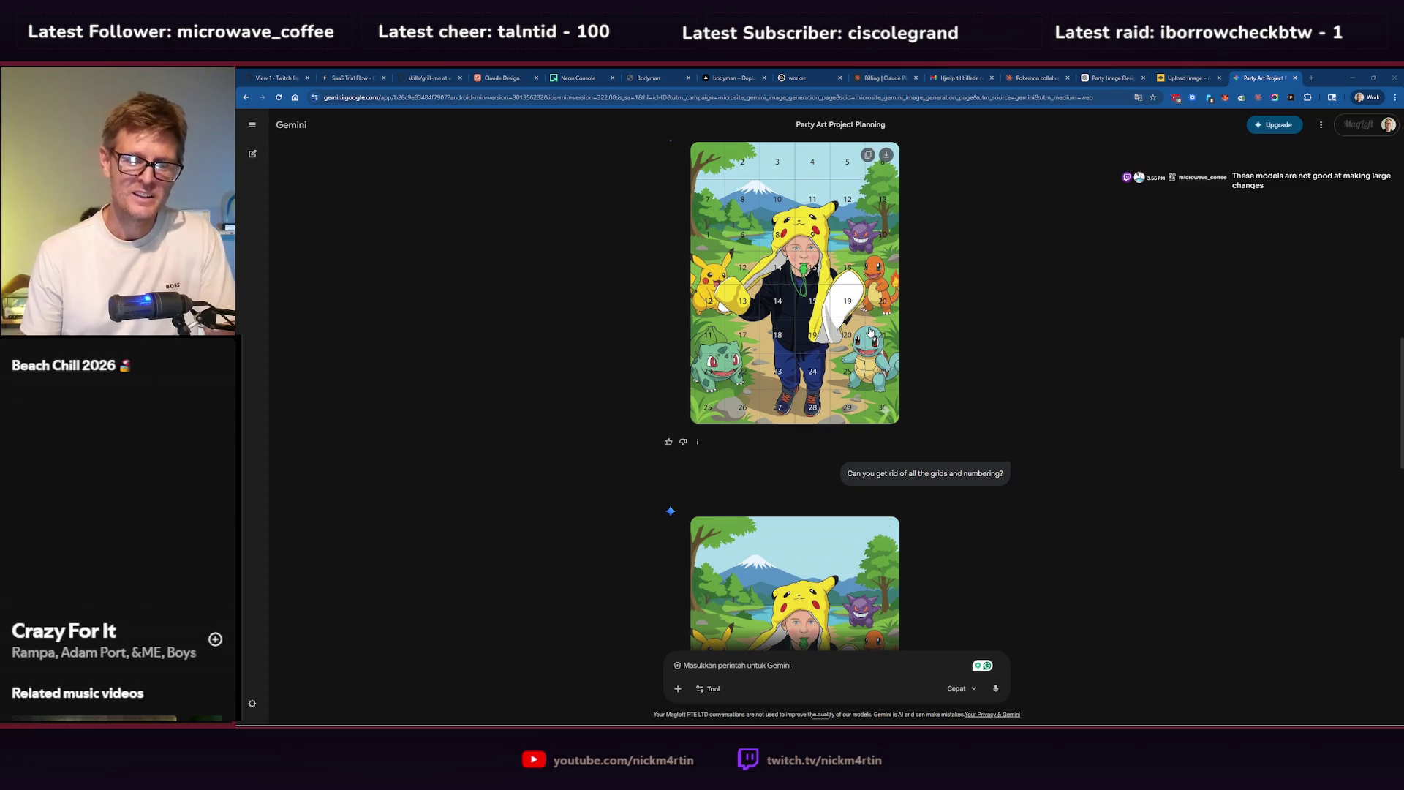
scroll(870, 333, down, 4)
scroll(868, 334, down, 5)
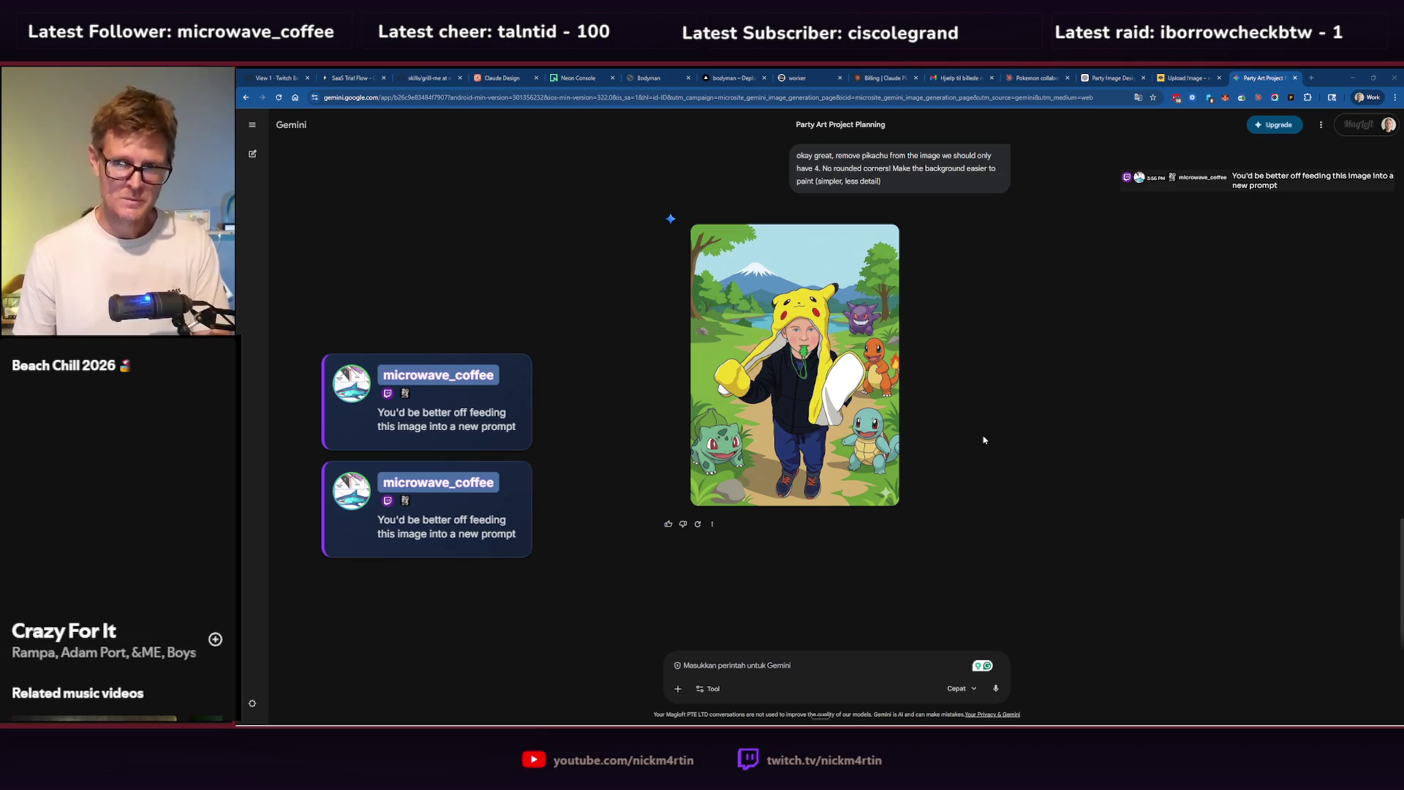
Step: Download the new four-Pokémon image at full size and save it as gemini_1.png
mouse_move(746, 452)
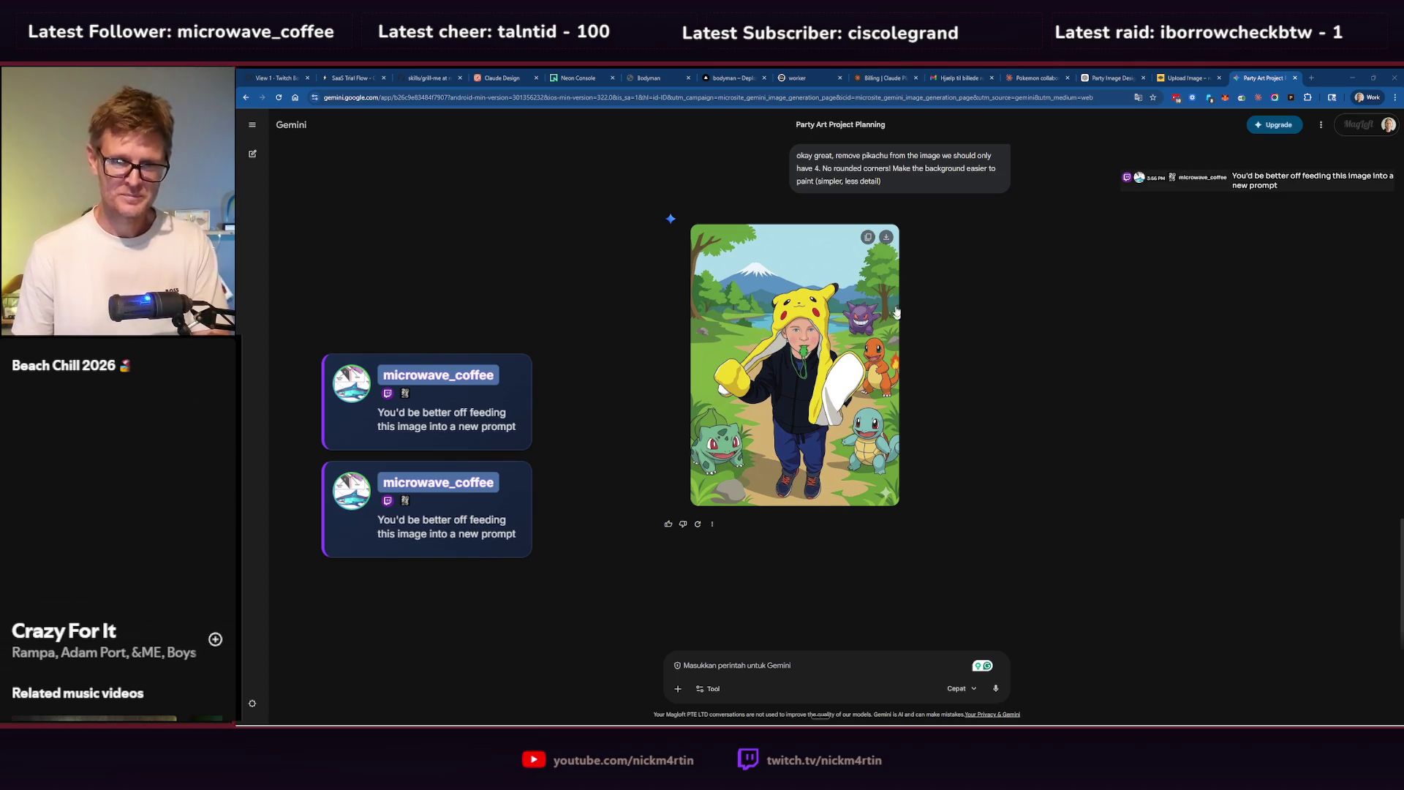
click(887, 238)
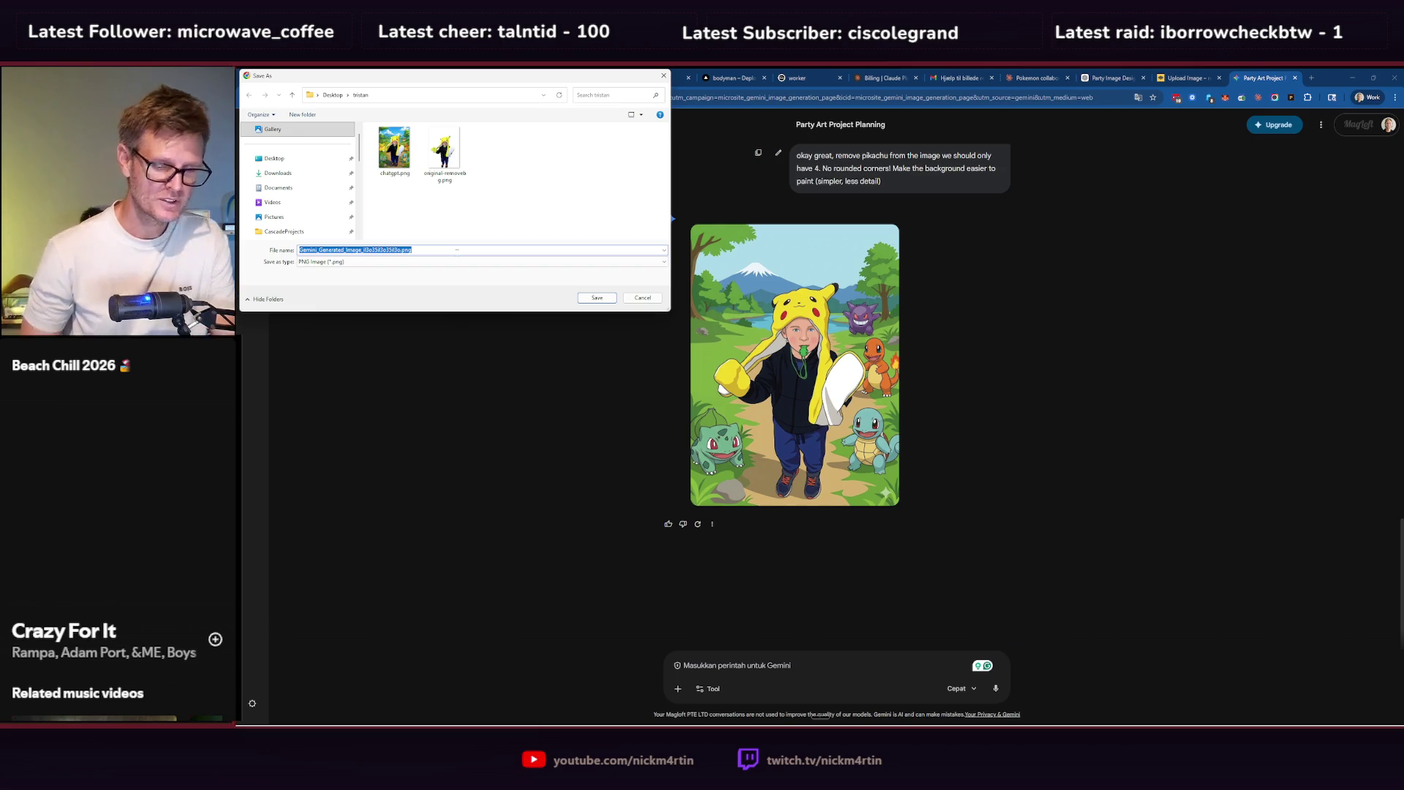
text(gemini_o)
key(BackSpace)
text(1)
key(Return)
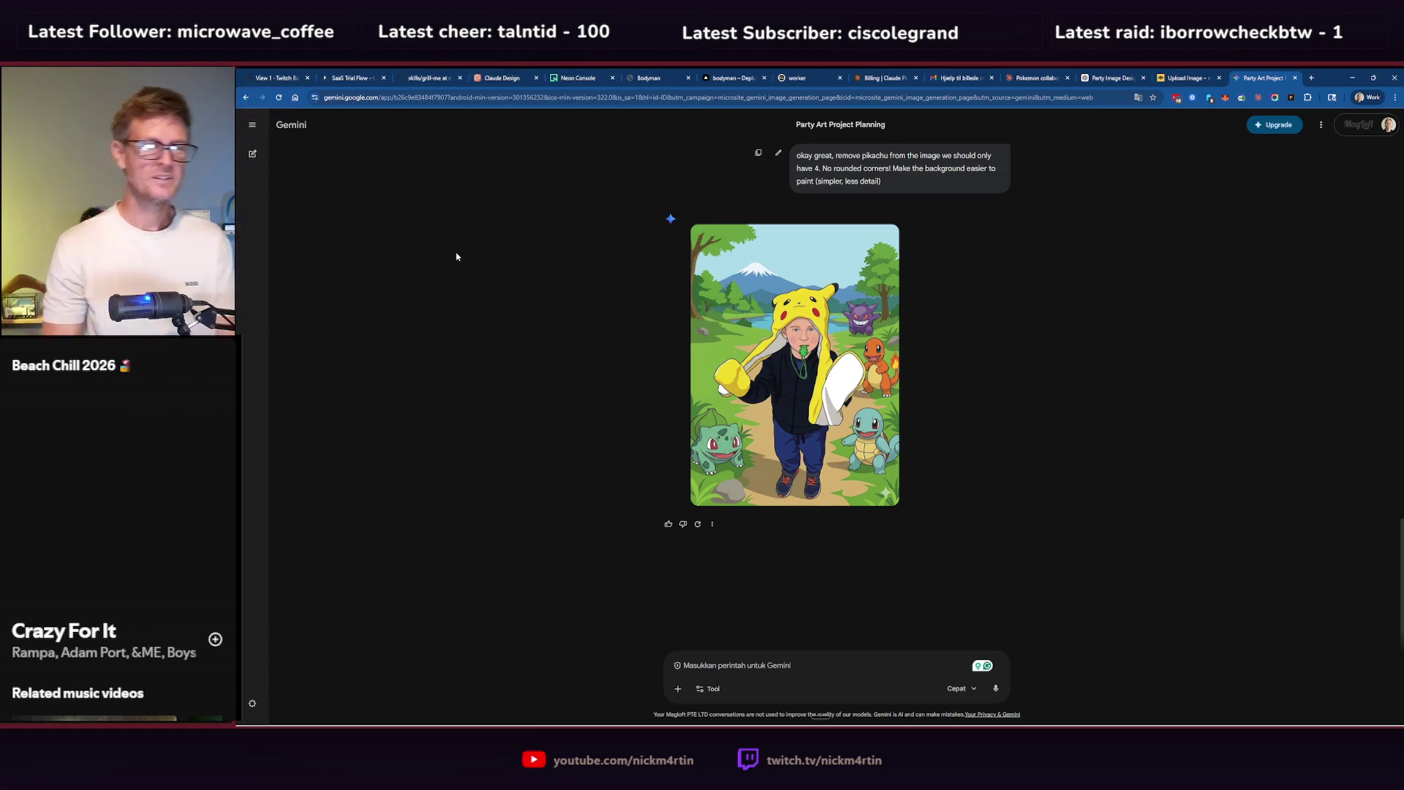
click(1246, 121)
scroll(913, 281, down, 10)
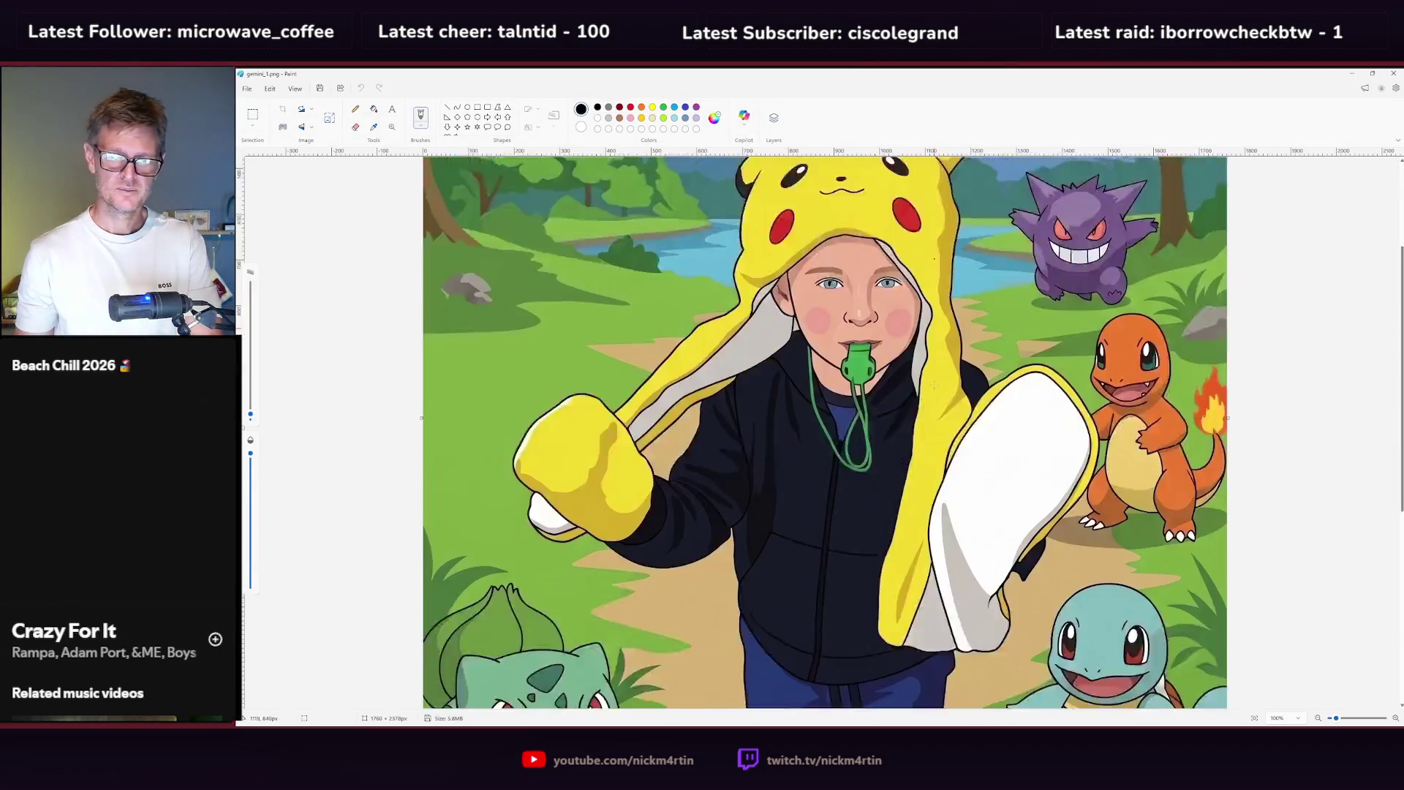
scroll(935, 634, up, 7)
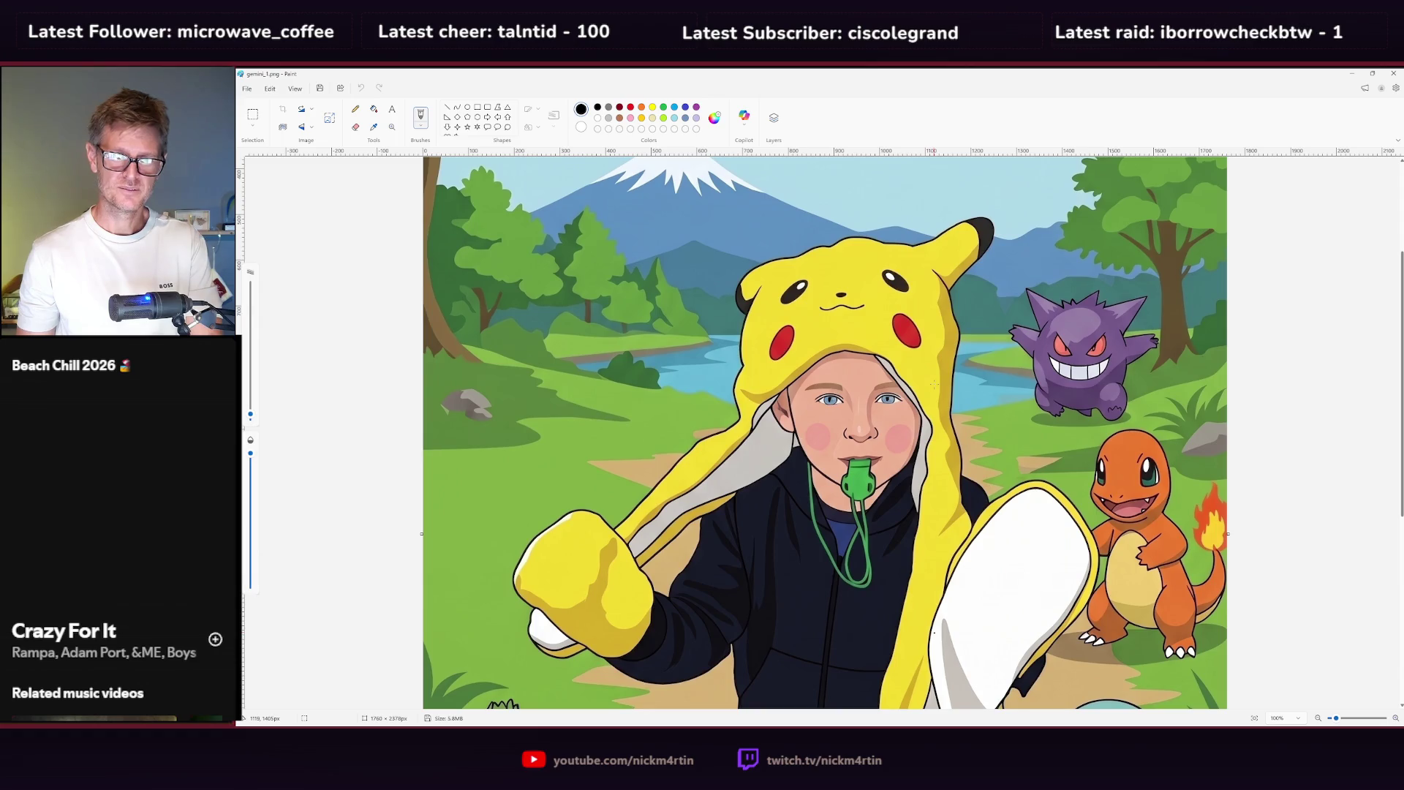
scroll(935, 385, down, 5)
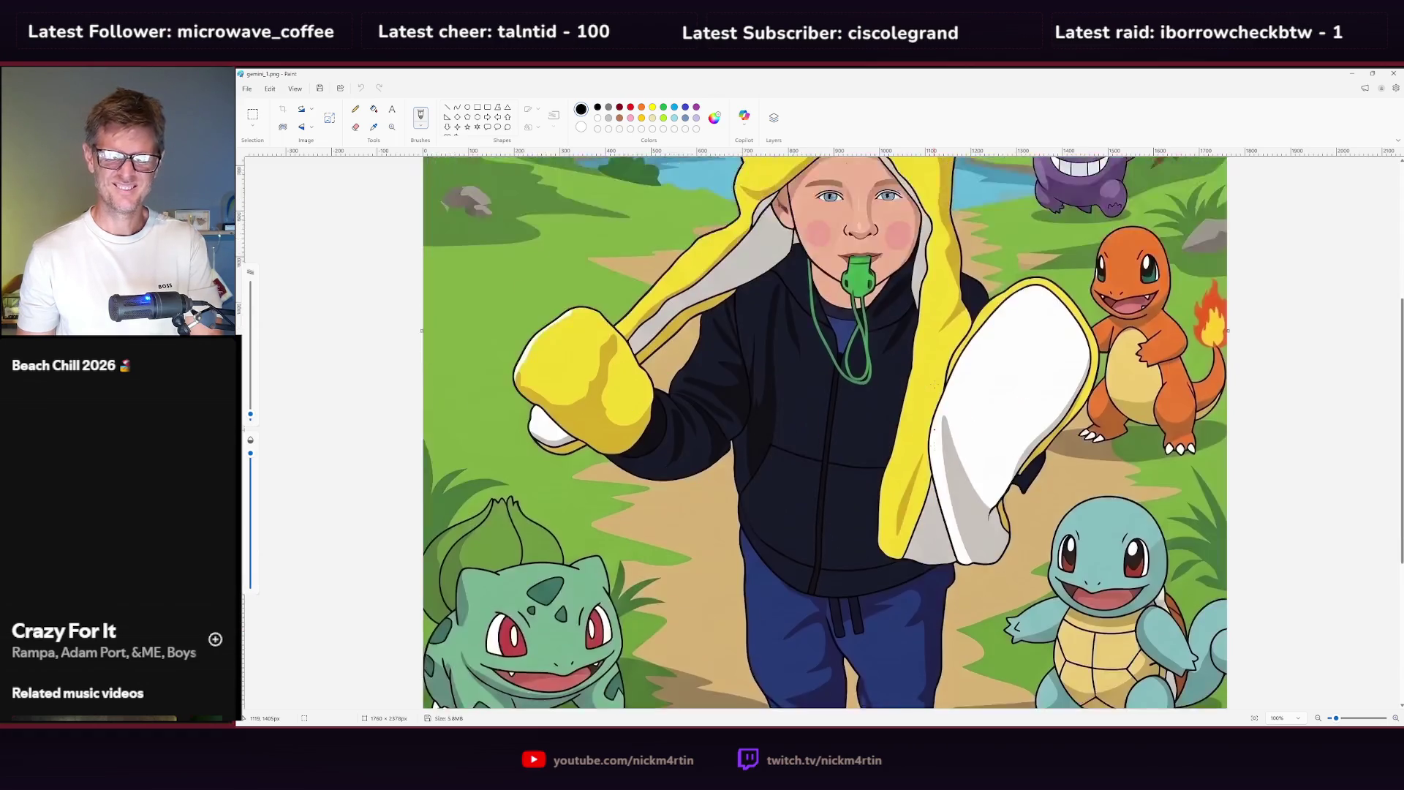
scroll(934, 385, up, 8)
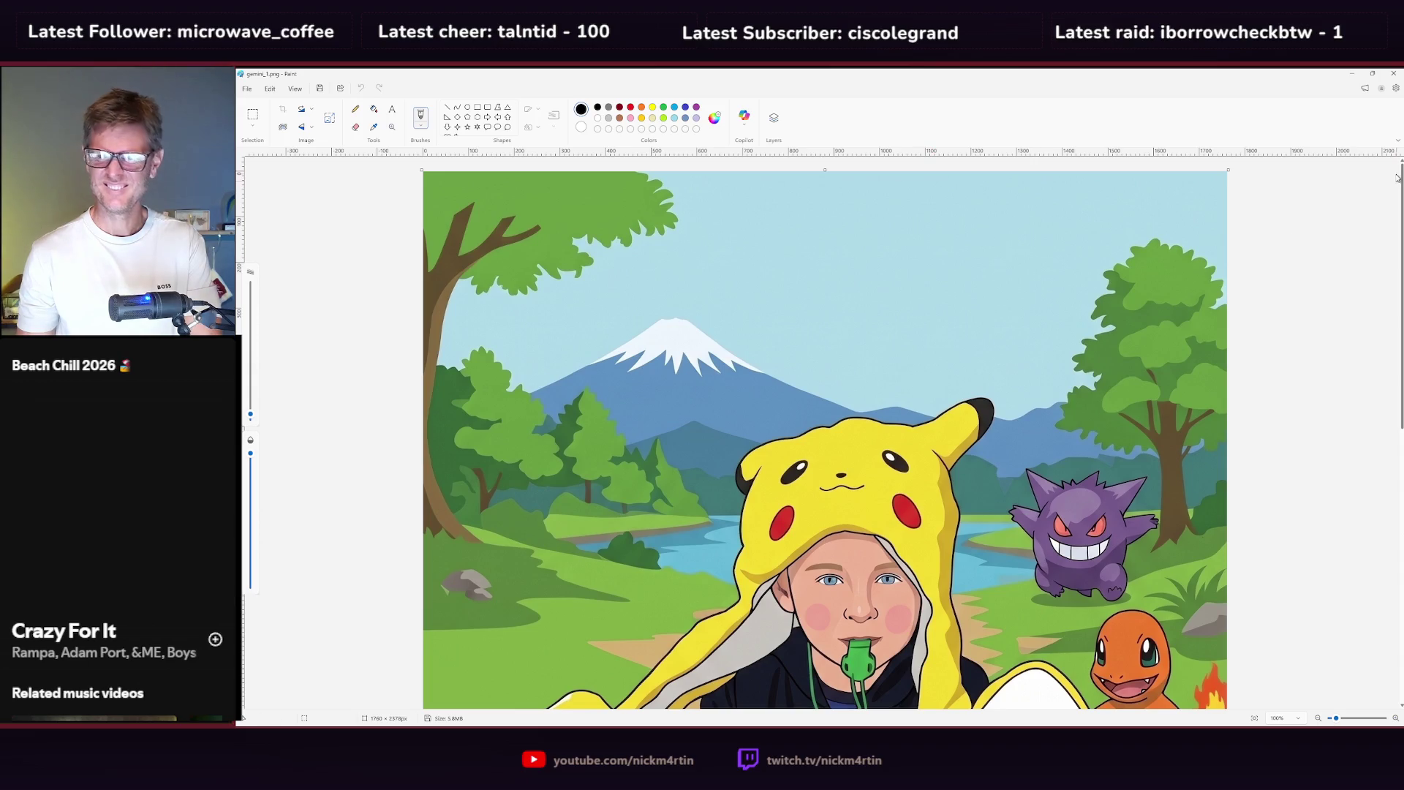
click(1394, 73)
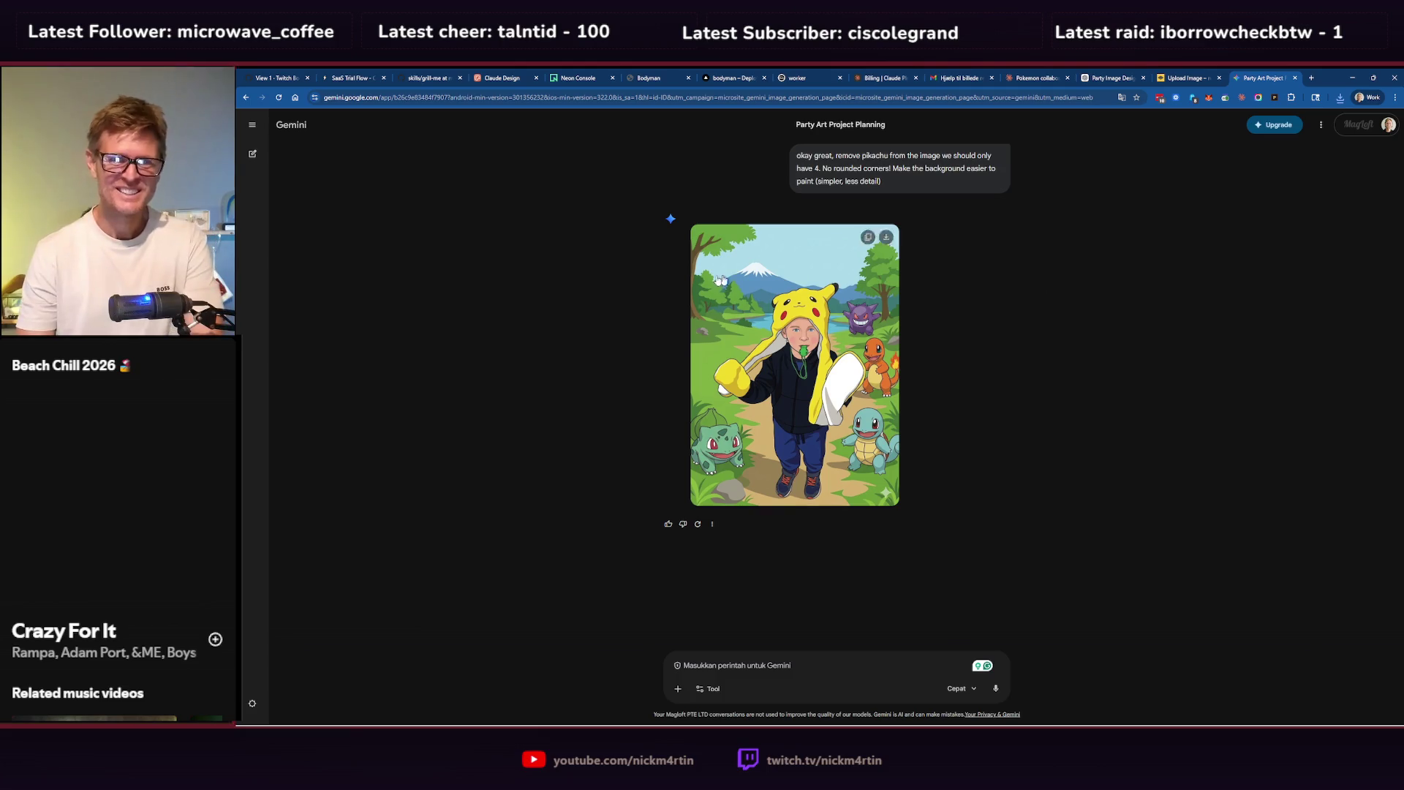
Step: Open, then dismiss, the extra options on Gemini's planning reply
scroll(639, 318, up, 15)
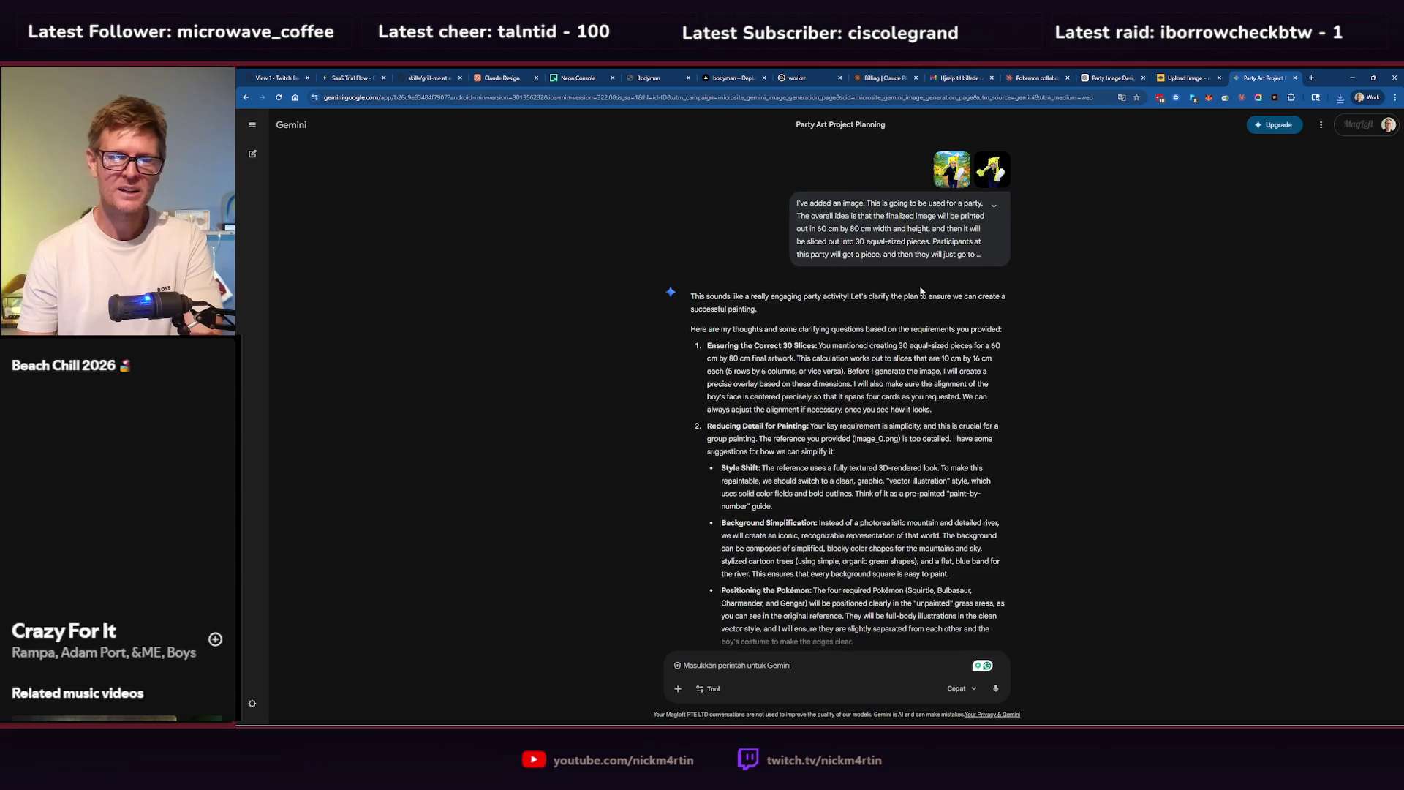
scroll(924, 290, down, 5)
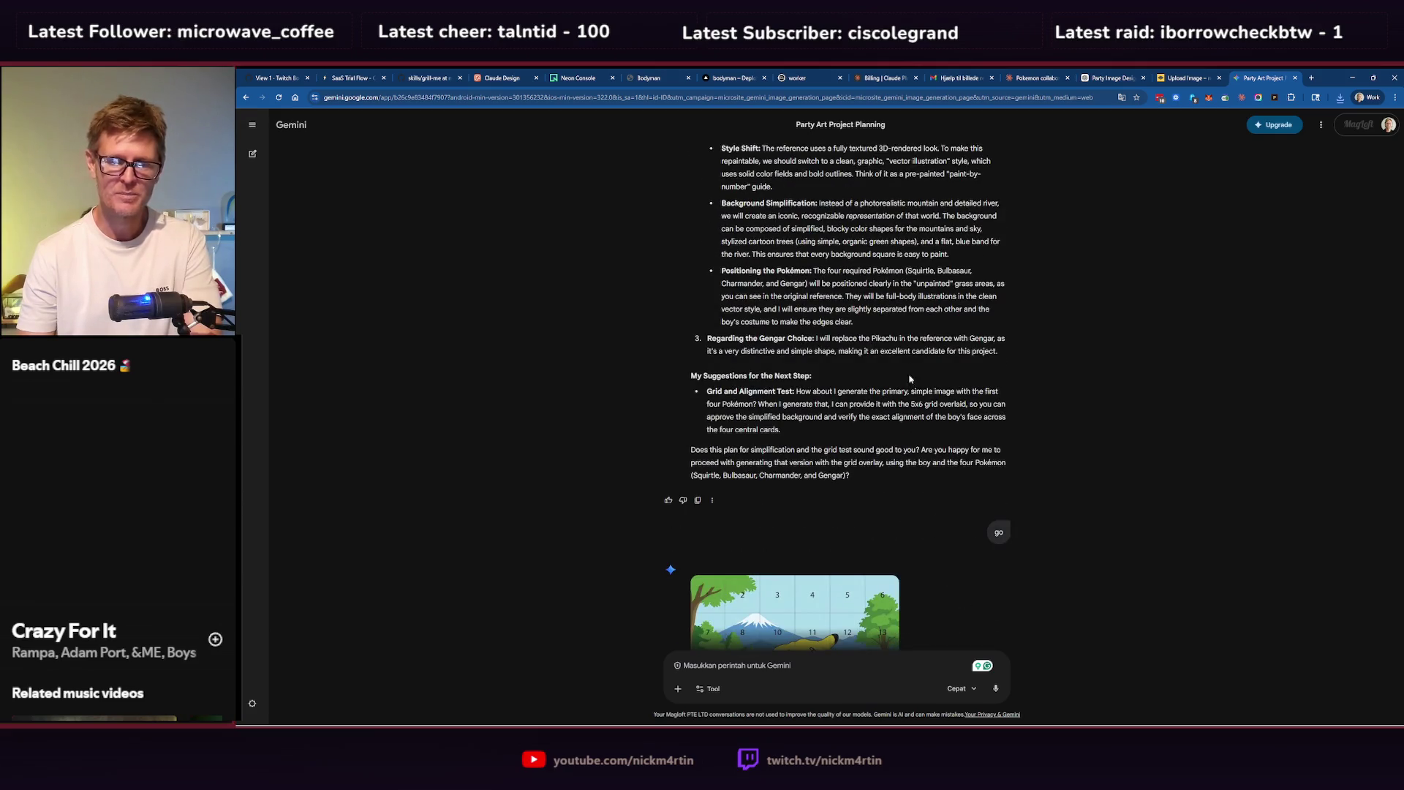
click(713, 500)
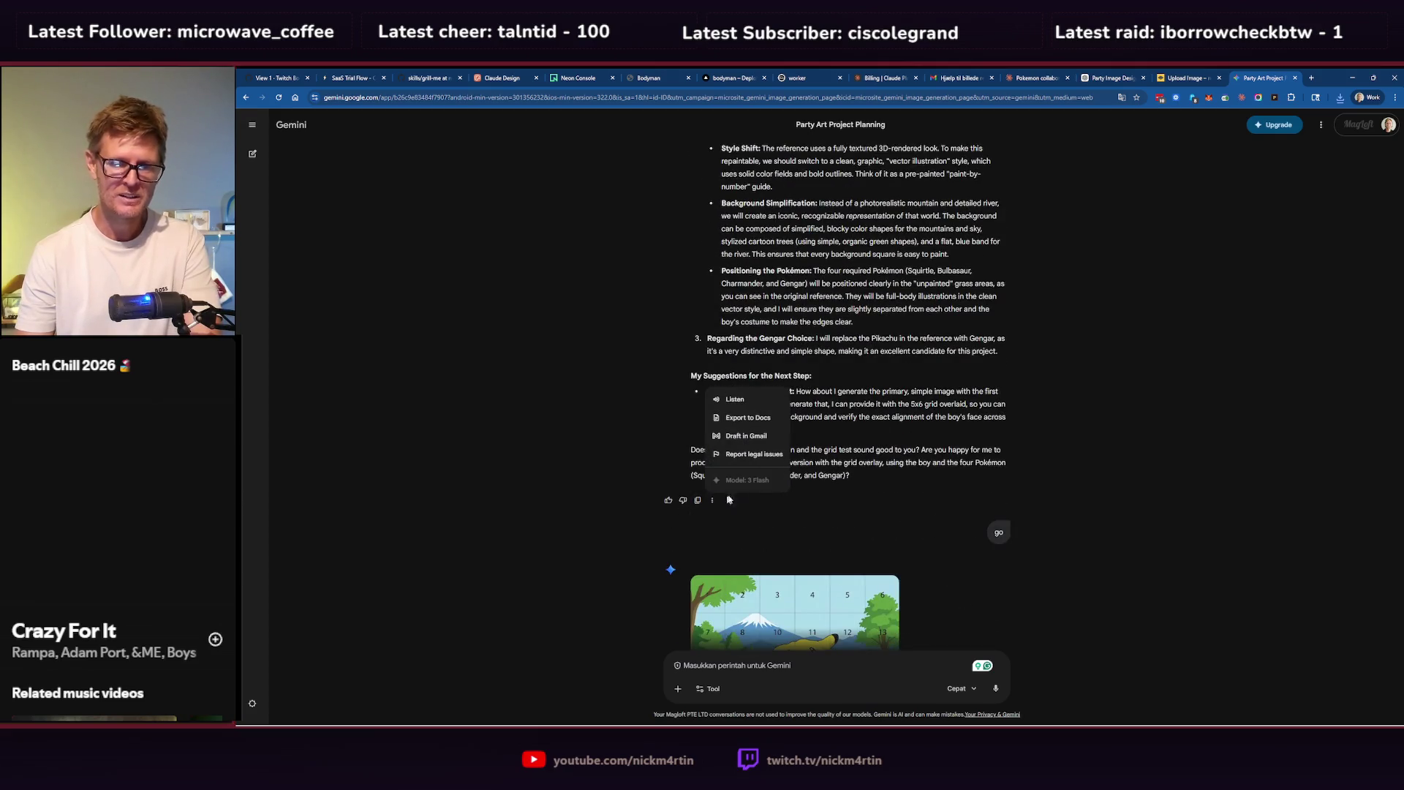
click(1163, 400)
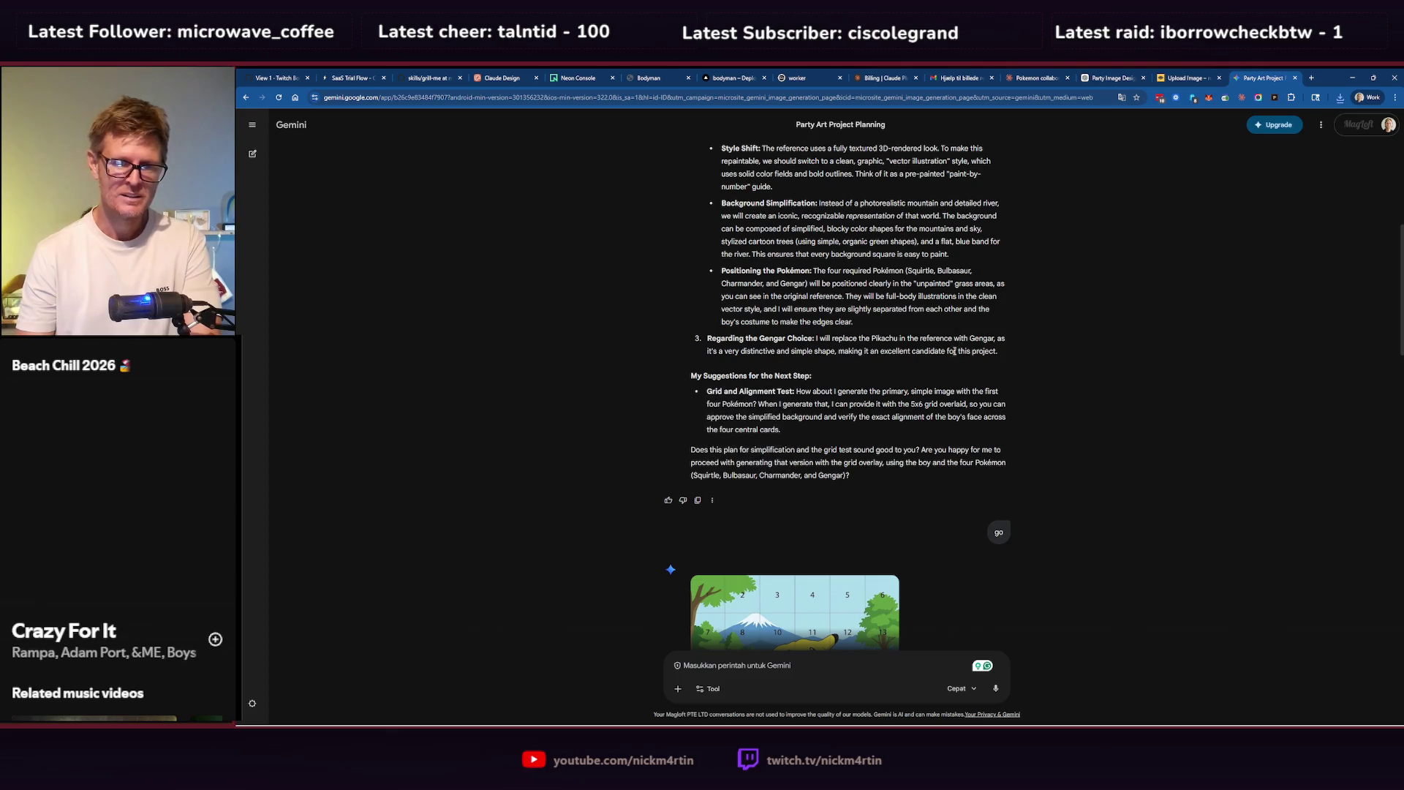
Step: Expand the earlier 60 × 80 cm party-painting prompt and select its full text
scroll(958, 351, up, 5)
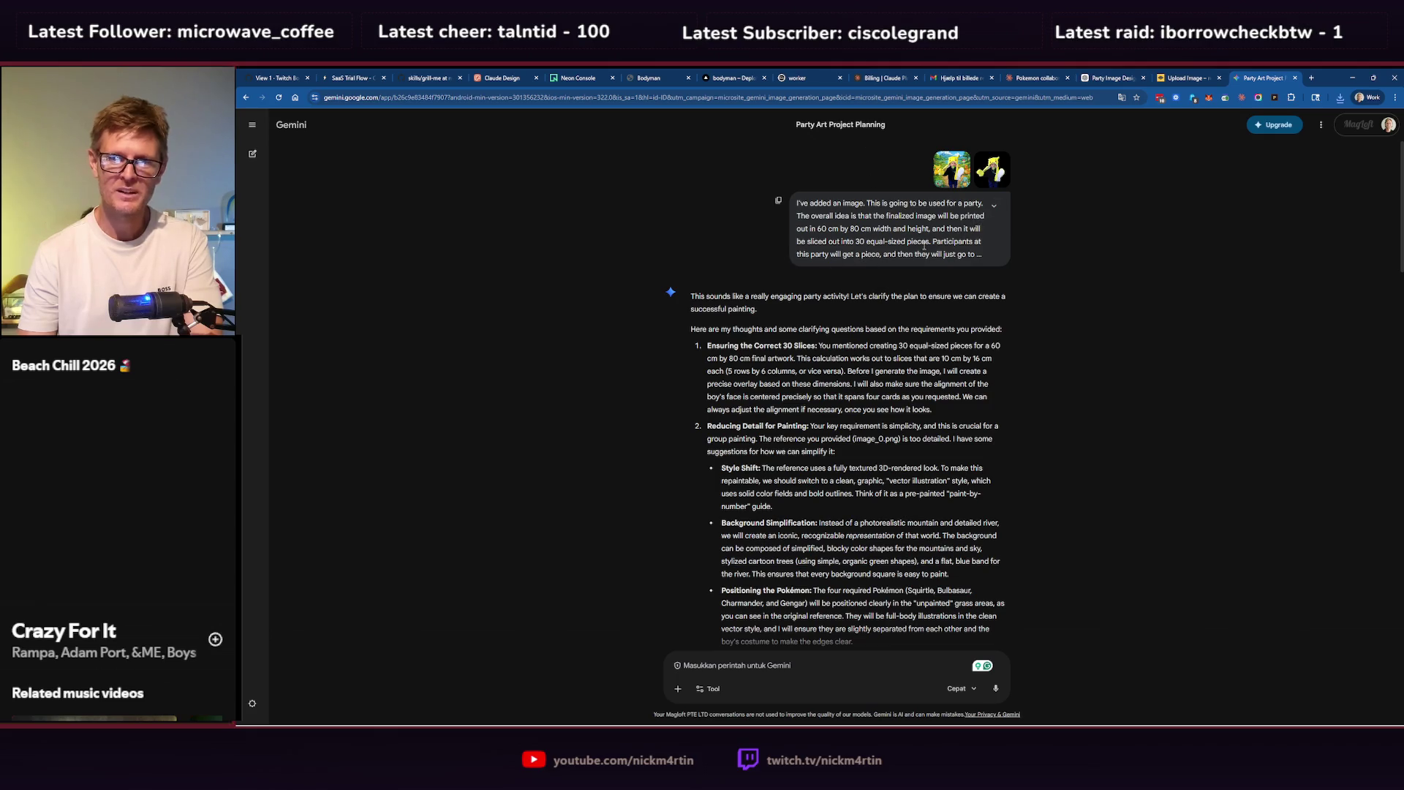
click(994, 206)
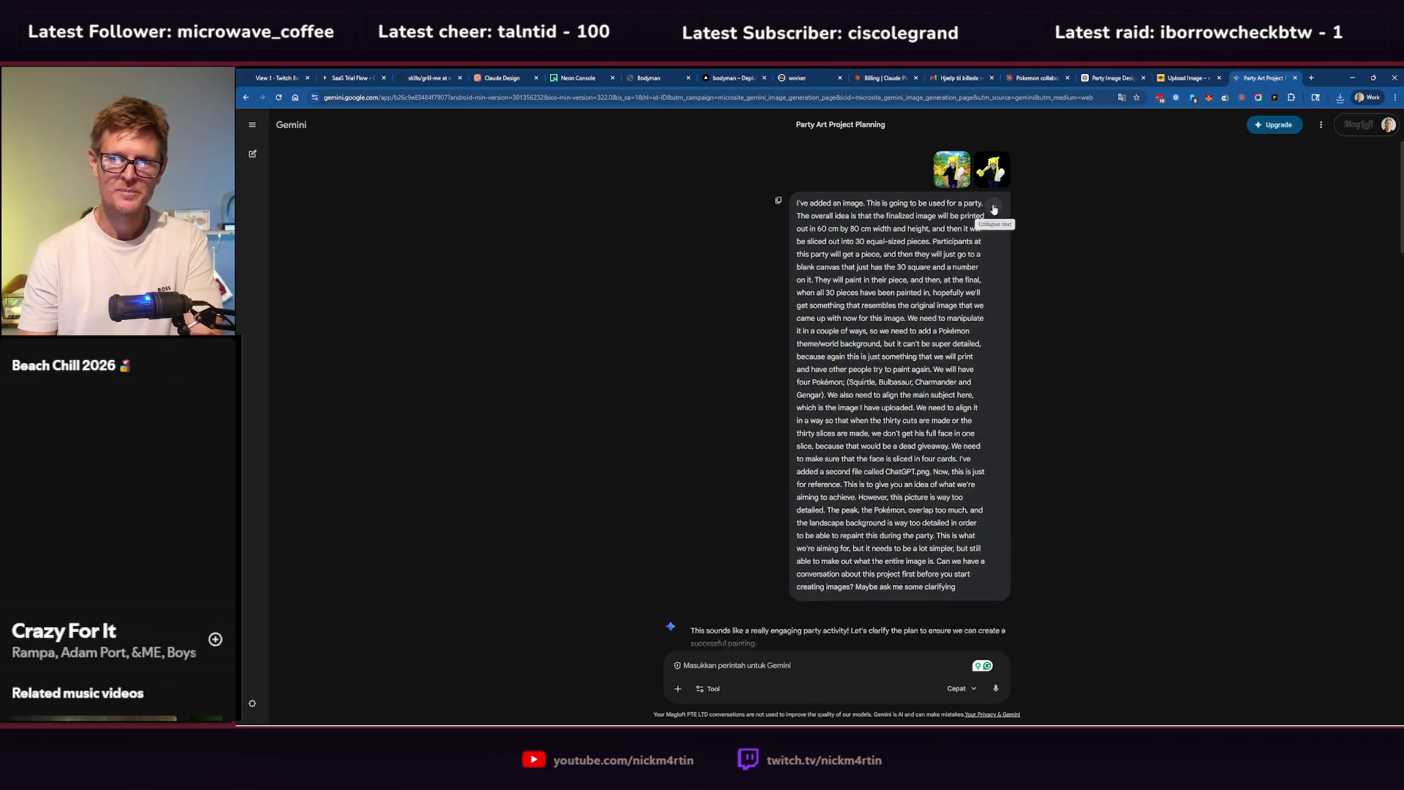
scroll(940, 508, down, 3)
scroll(958, 511, up, 1)
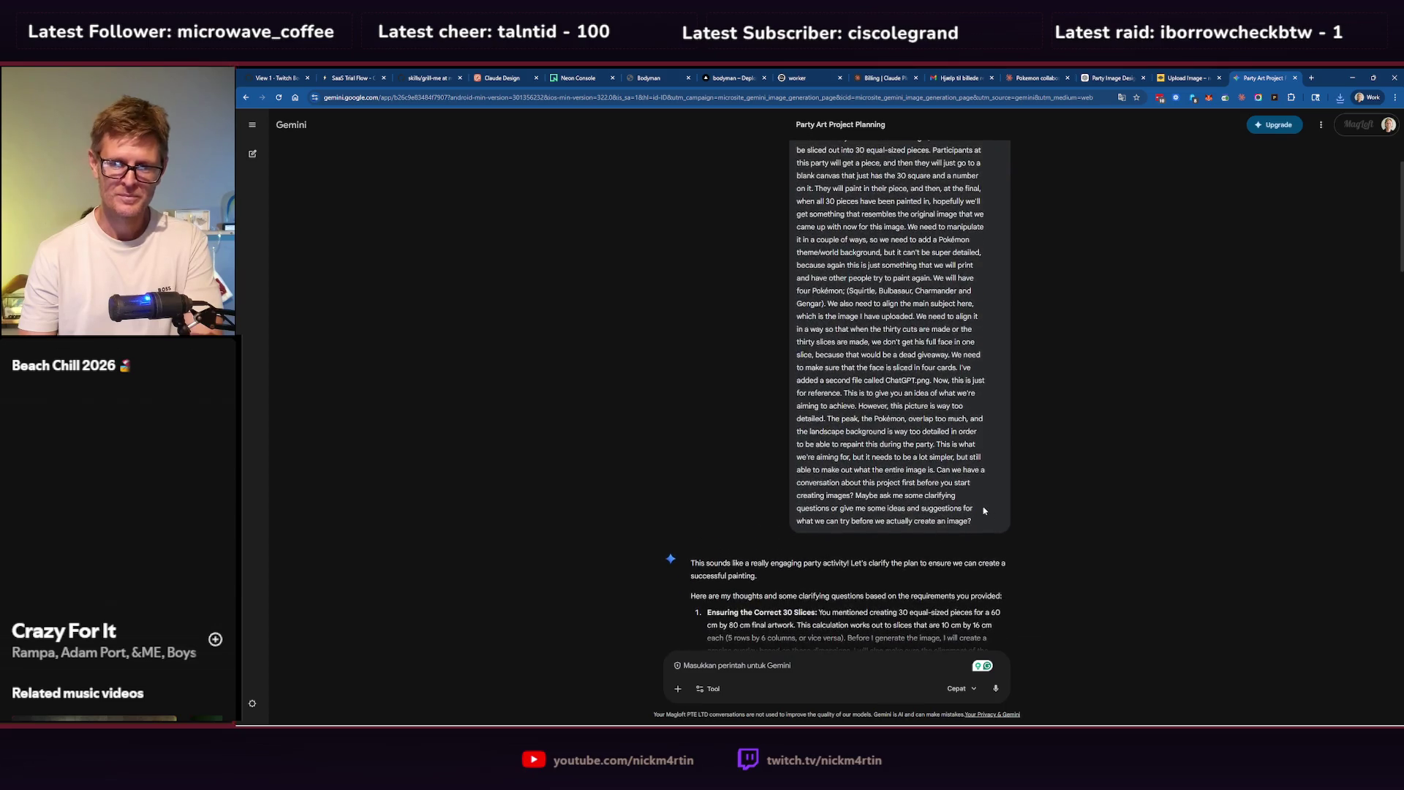
mouse_move(990, 522)
mouse_down()
mouse_move(804, 449)
mouse_move(799, 170)
mouse_move(794, 212)
mouse_up()
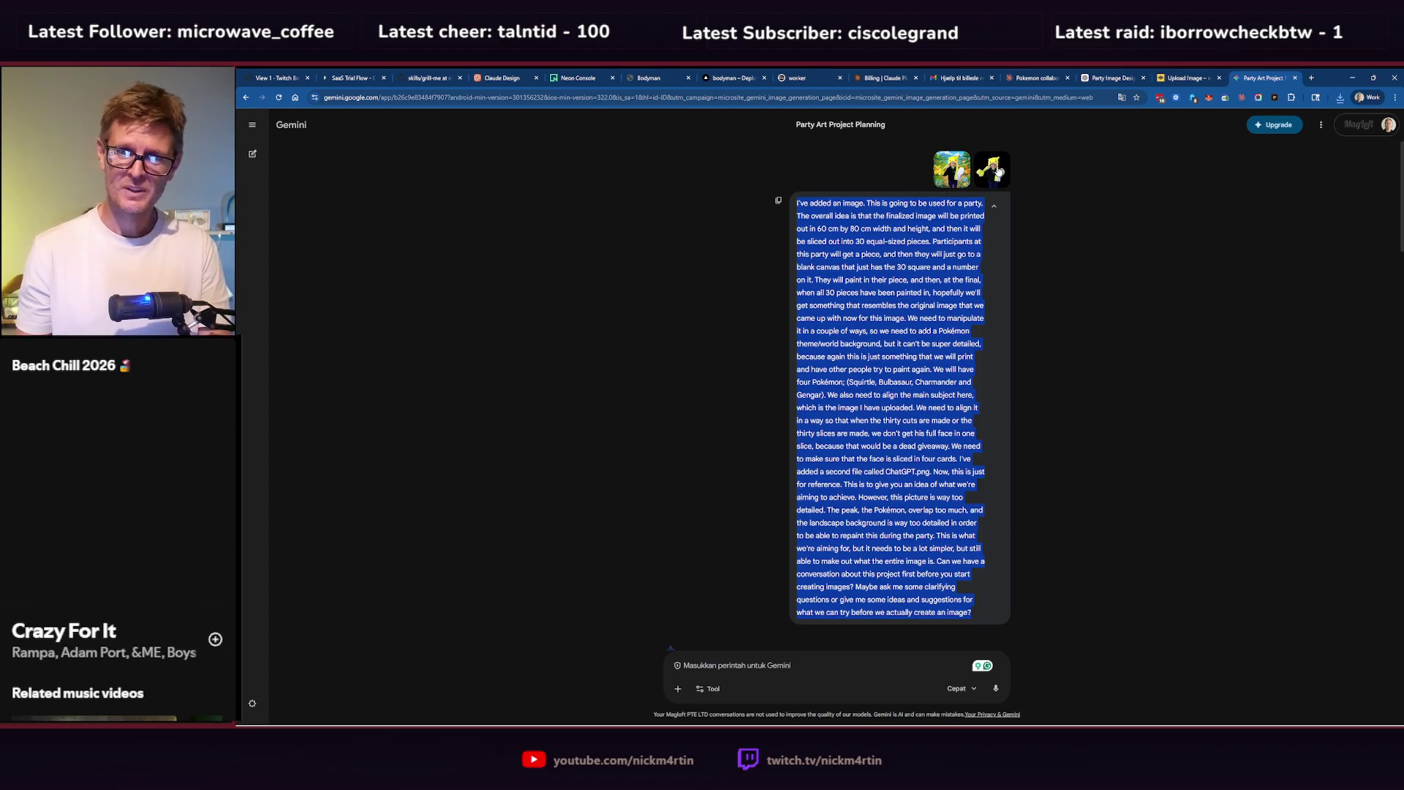
click(956, 171)
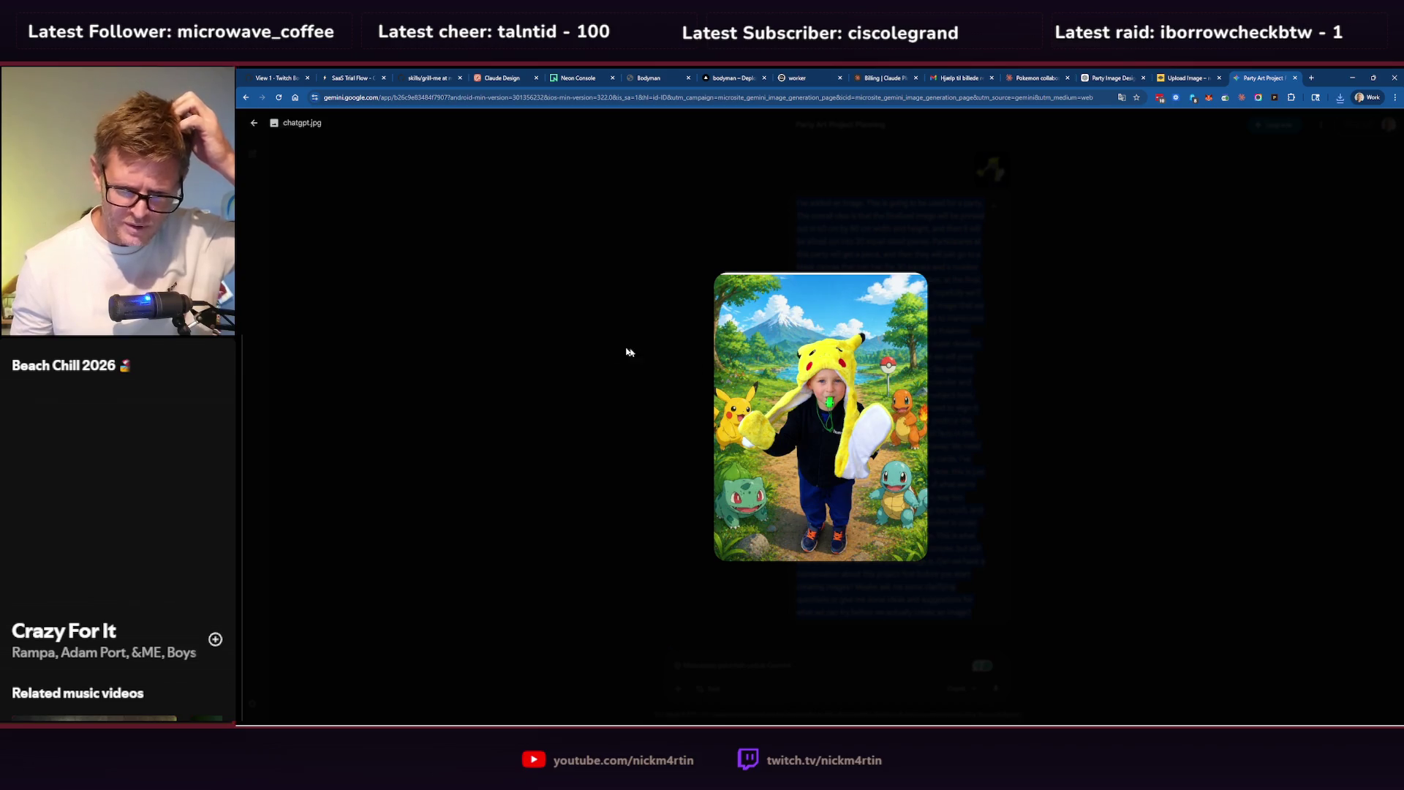
click(570, 335)
click(988, 174)
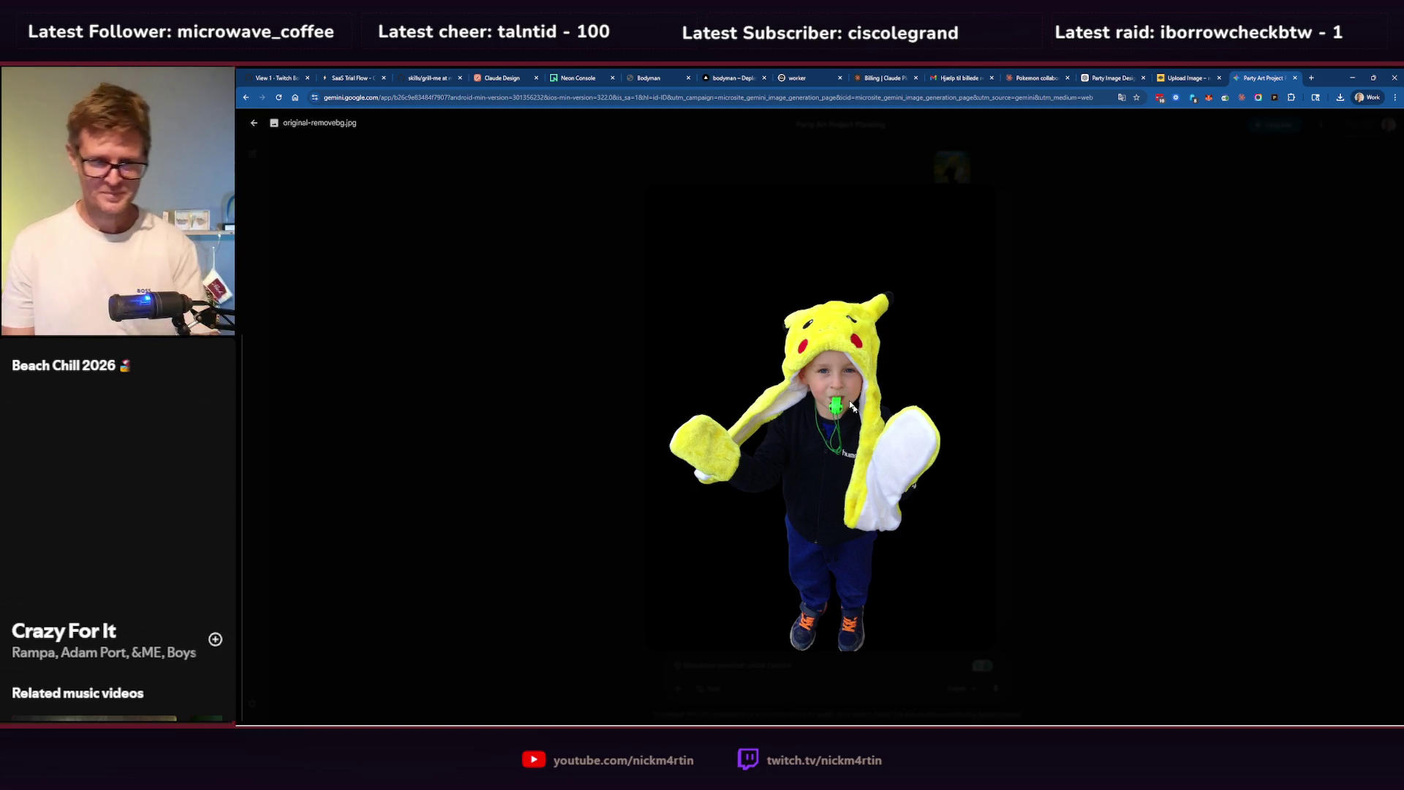
click(1033, 265)
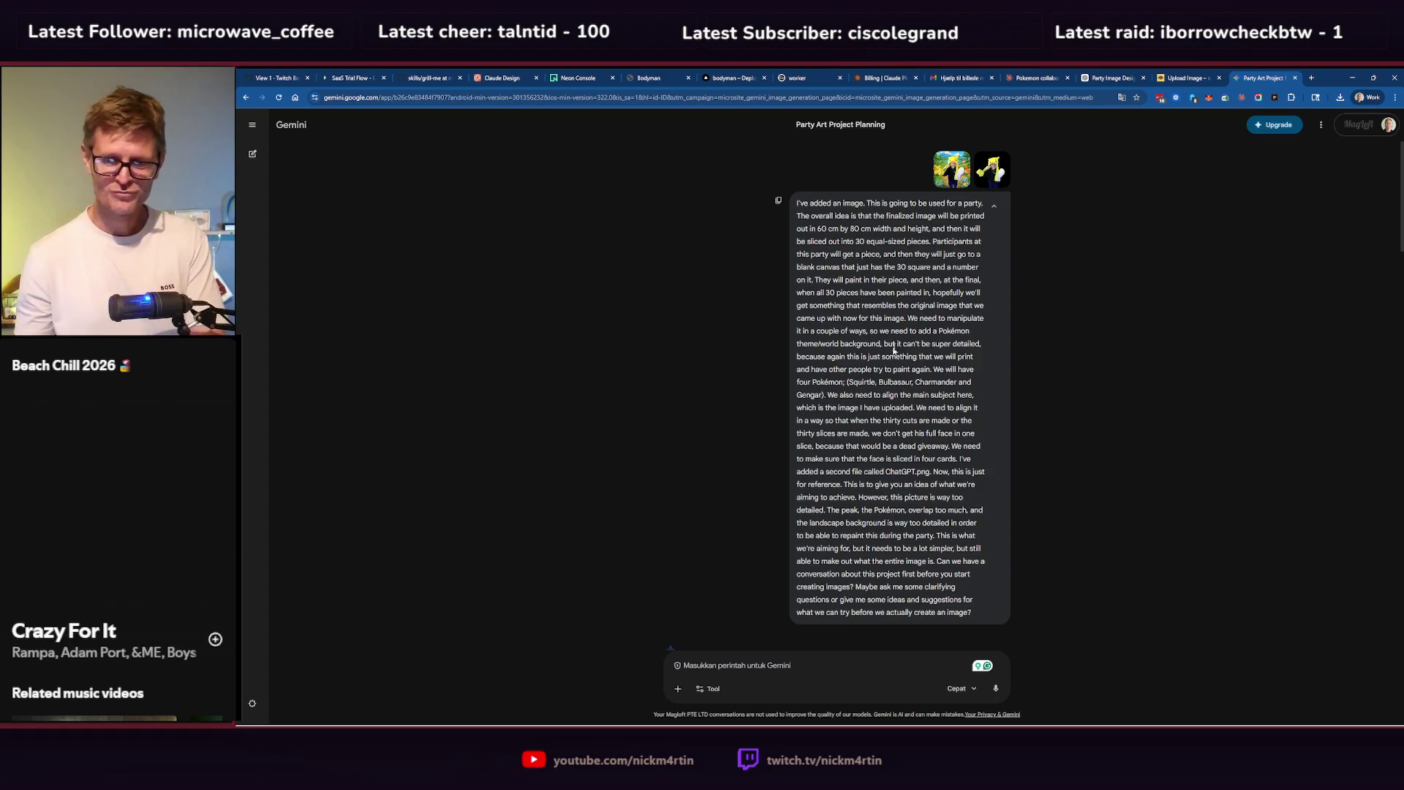
click(778, 200)
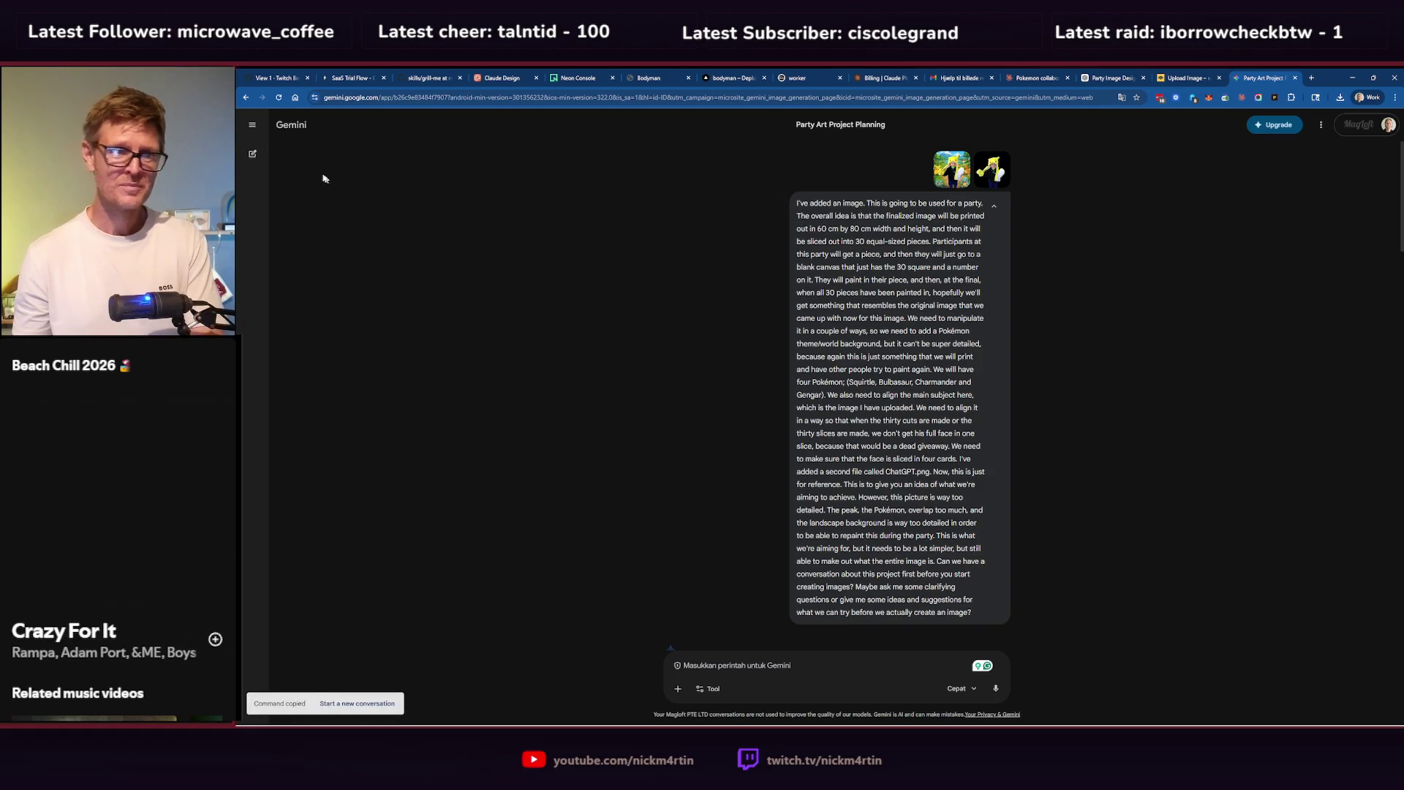
Step: Start a new conversation and paste the copied party-painting prompt into it
click(250, 152)
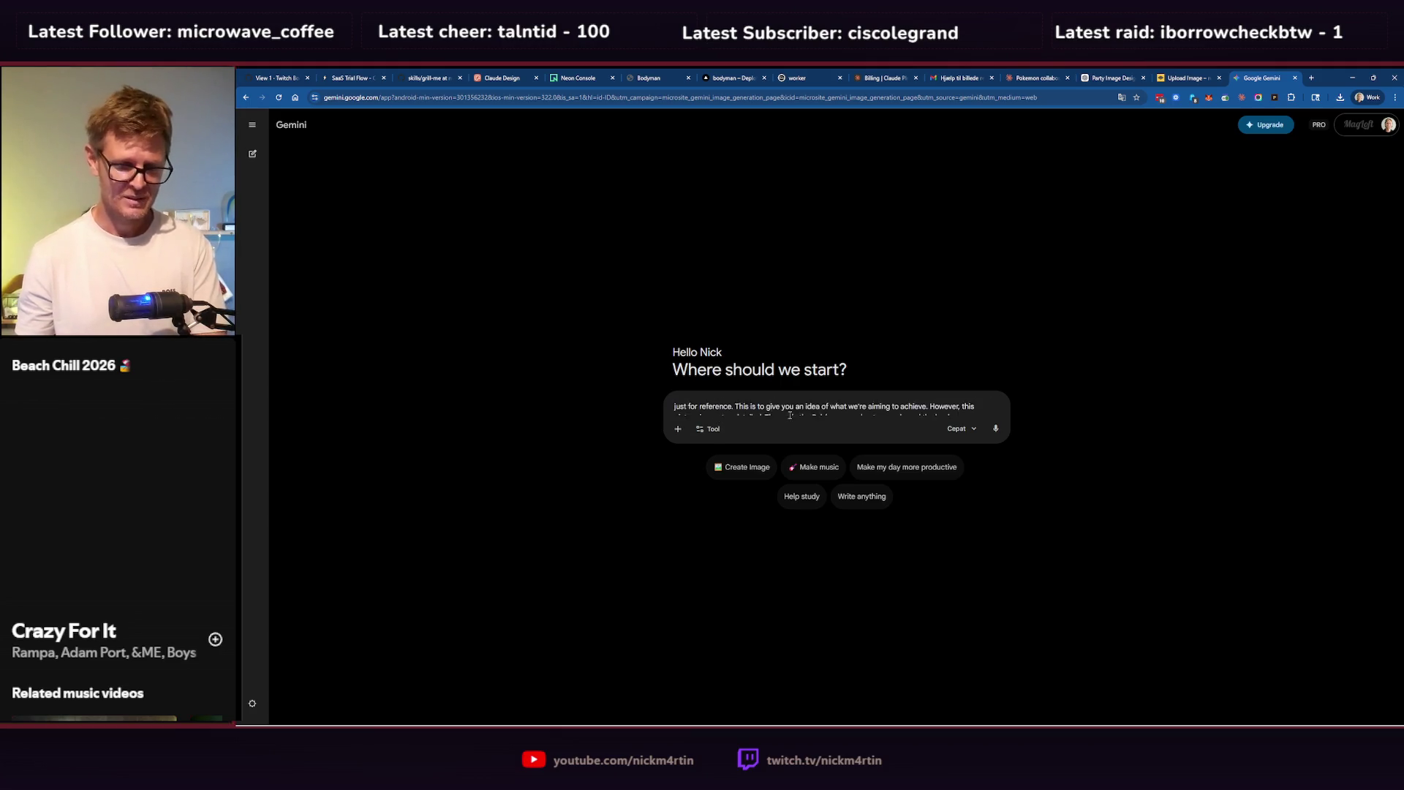
key(ctrl+v)
scroll(893, 400, up, 5)
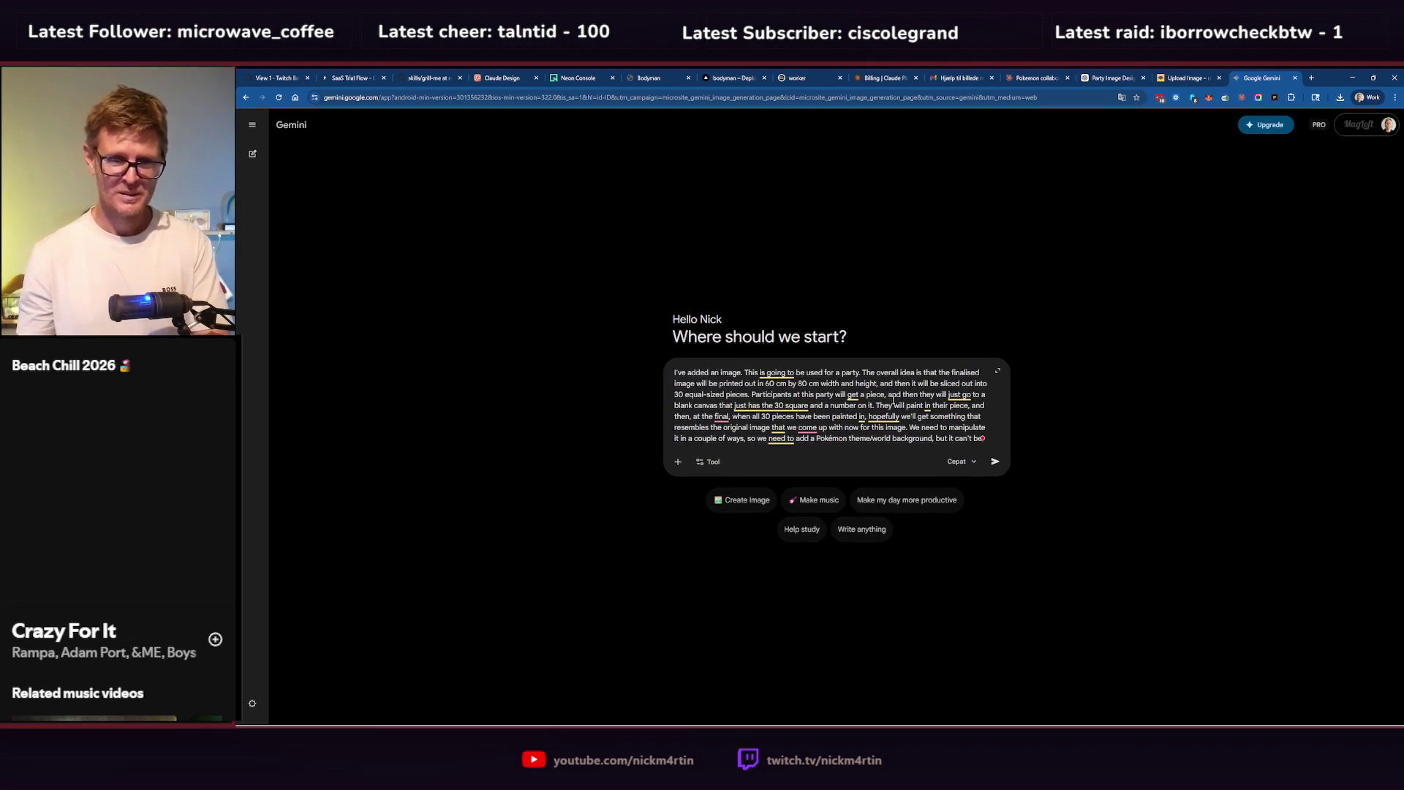
Step: Attach original-removebg.png and gemini_1.png, and add blank lines below the prompt
click(678, 462)
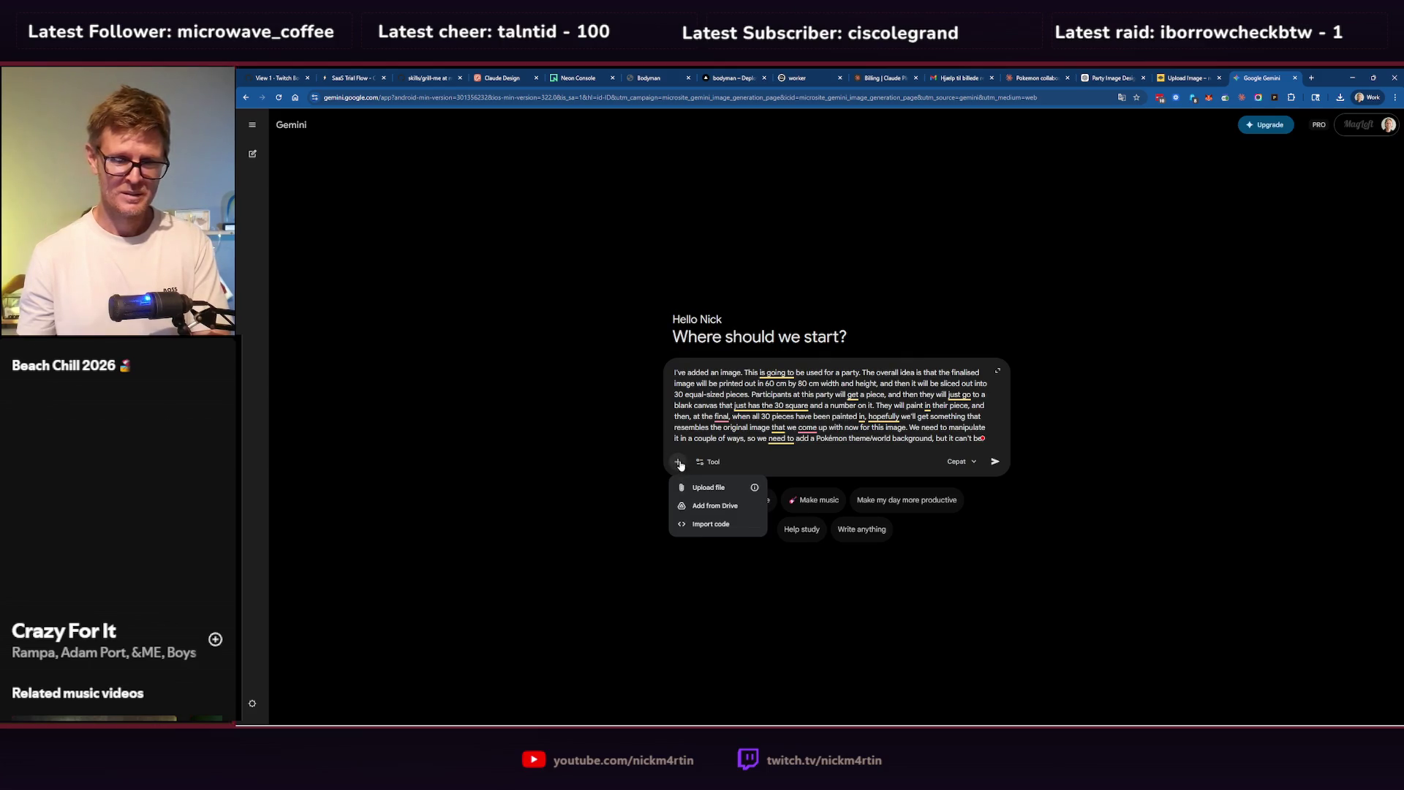
click(719, 489)
click(389, 210)
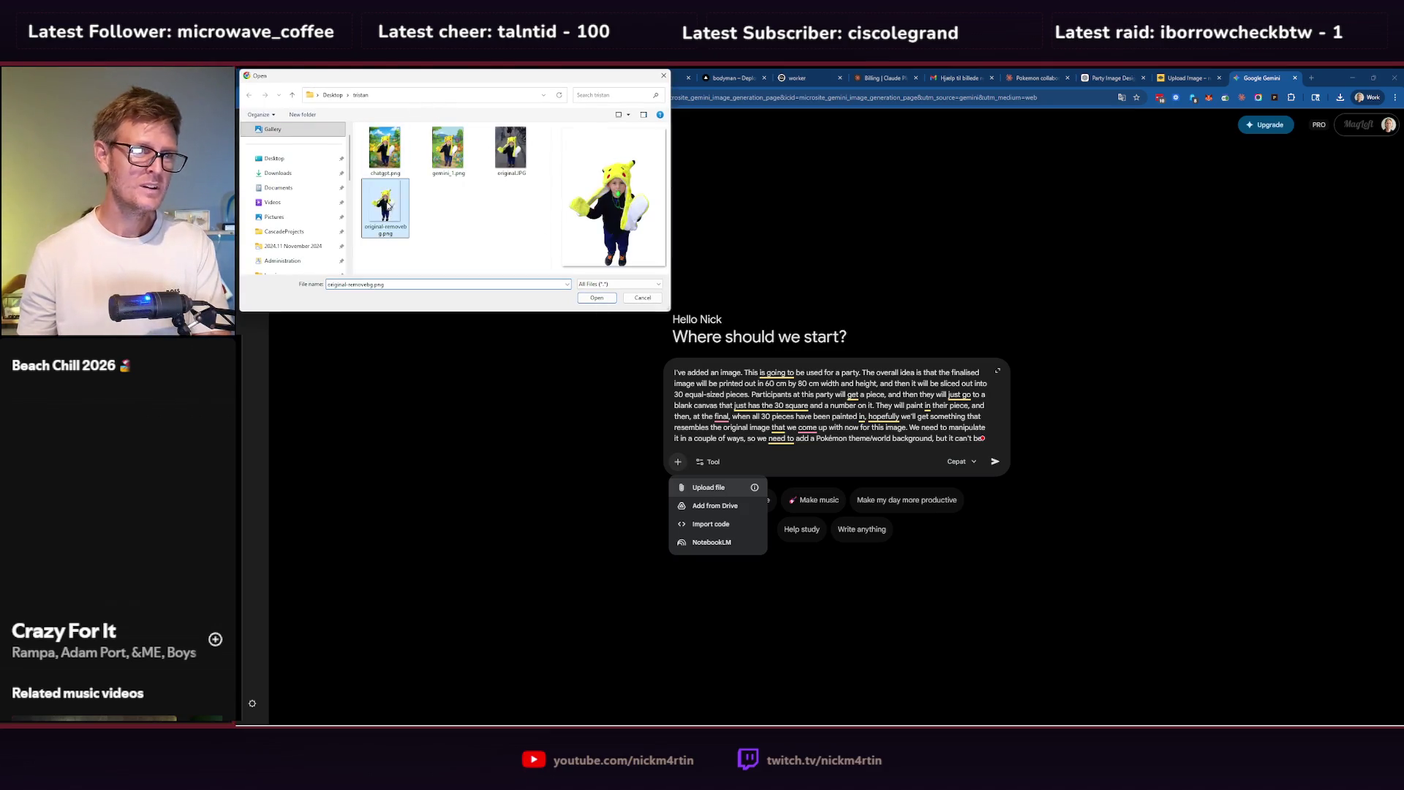
ctrl+click(454, 149)
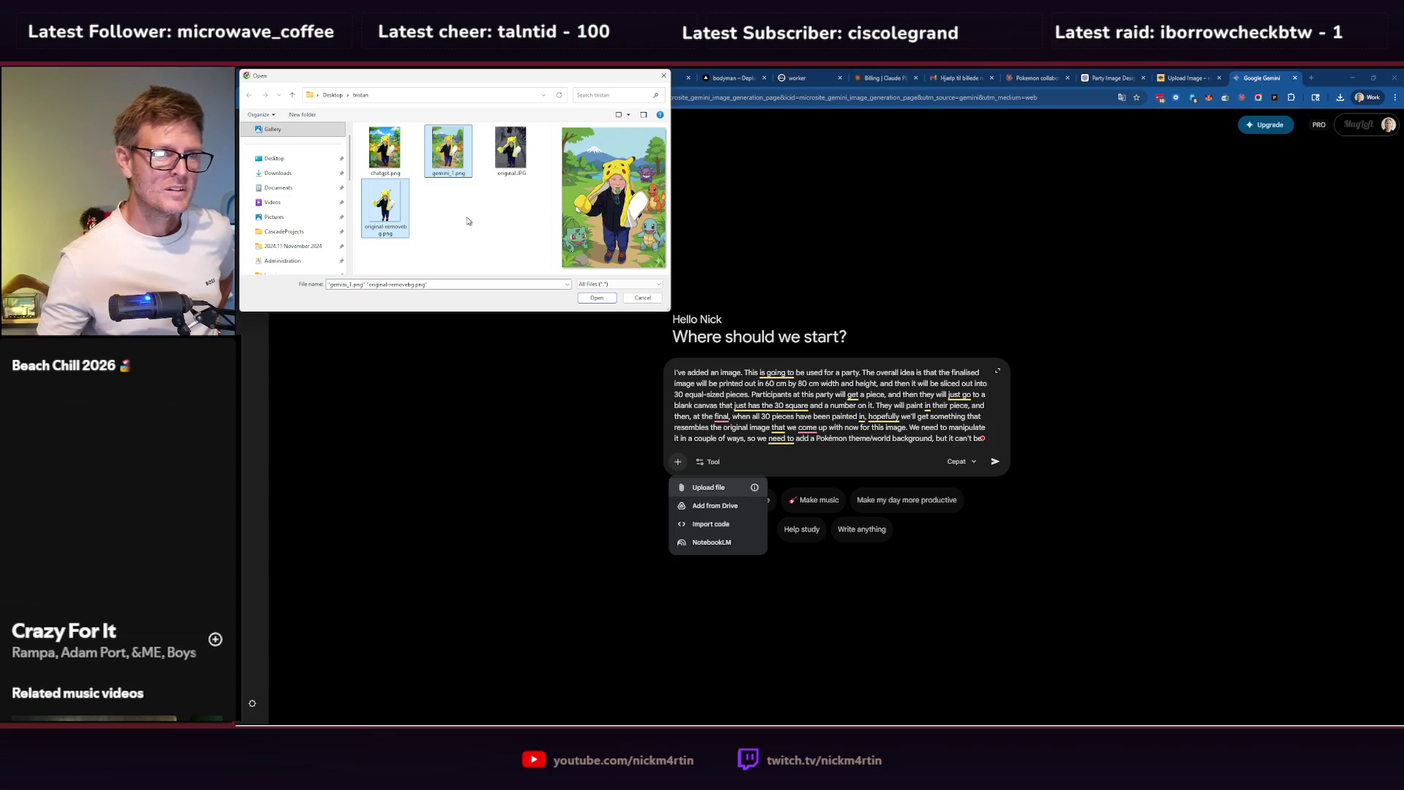
click(585, 298)
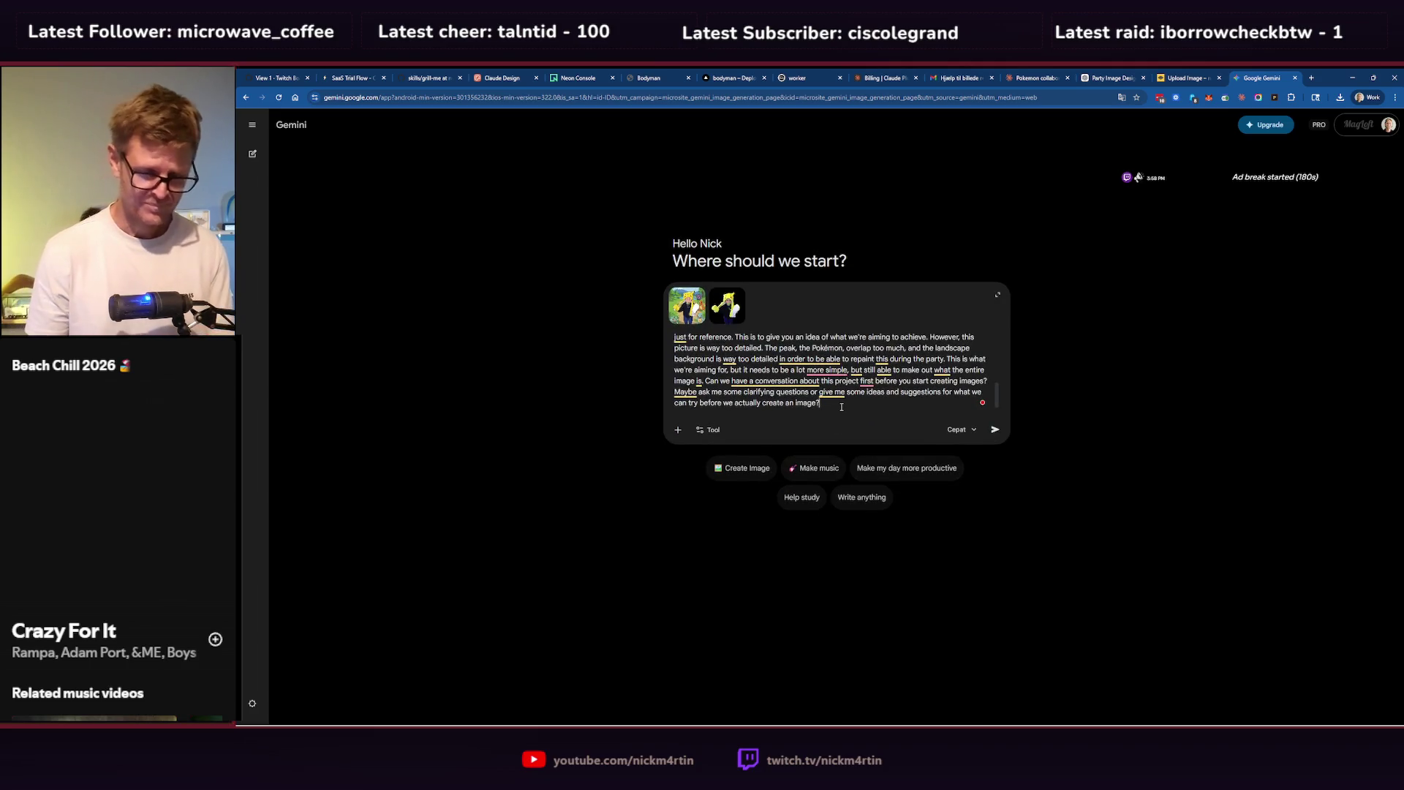
key(shift+Return)
key(shift+Return)
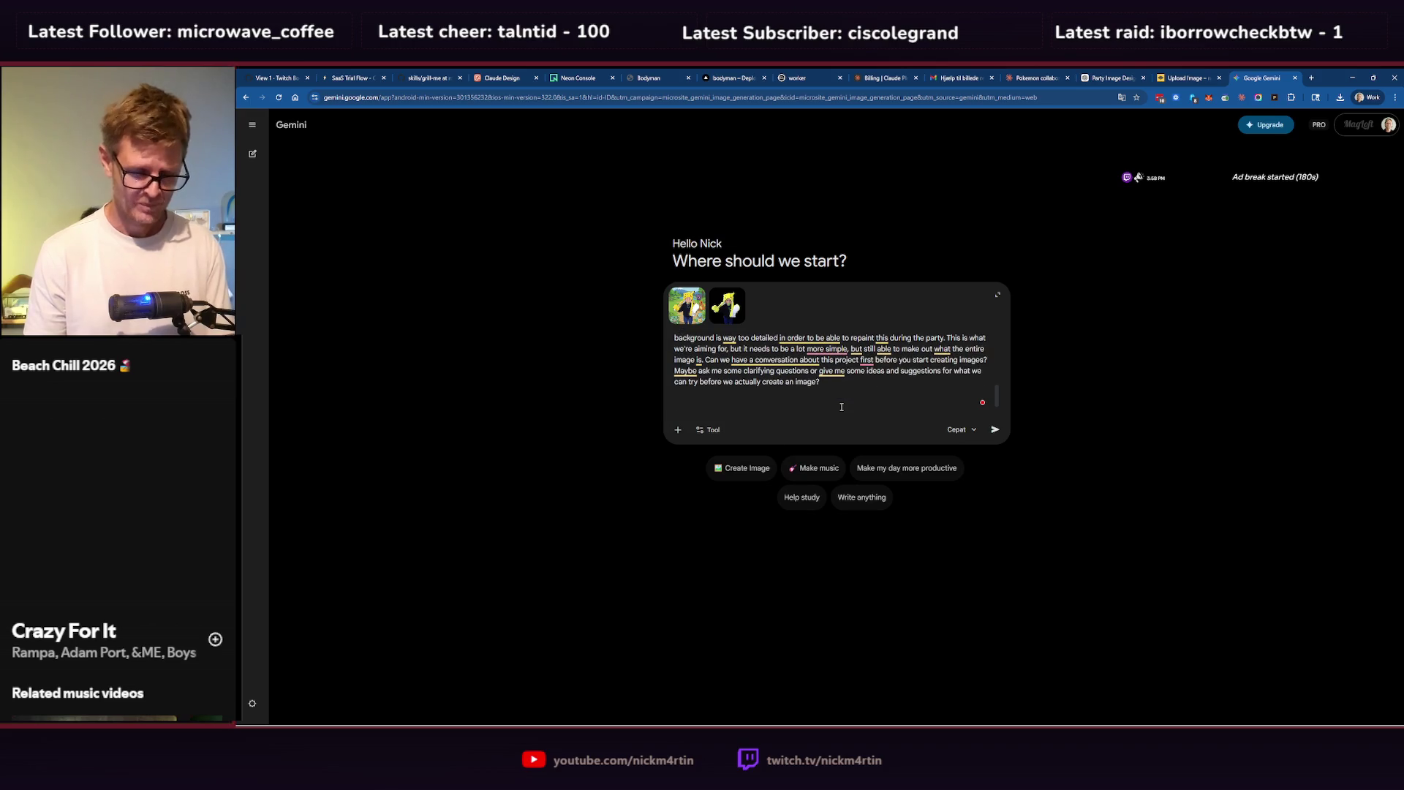
Step: Dictate requests for corner Pokémon, an extremely simple background and a realistic face, then send
key(ctrl+super)
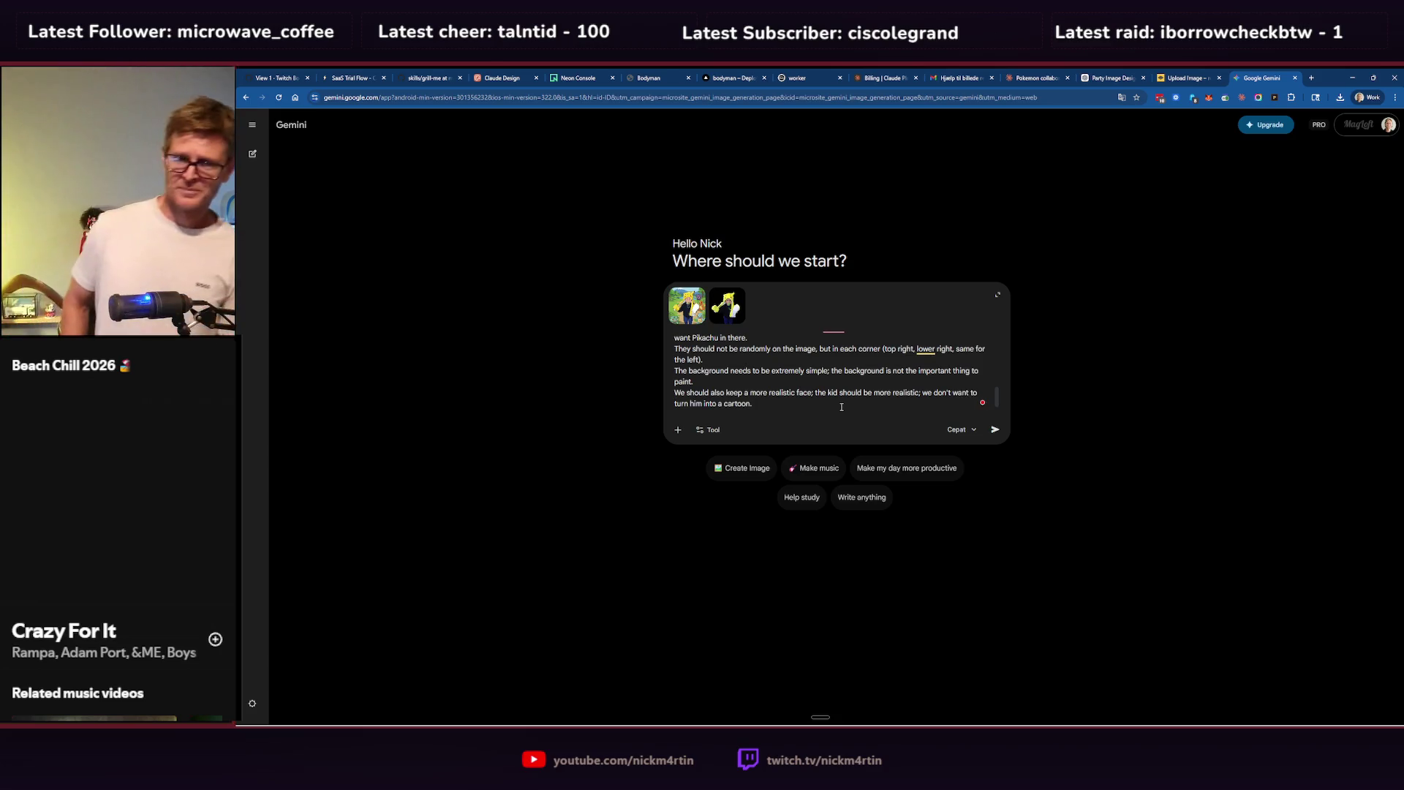
key(Return)
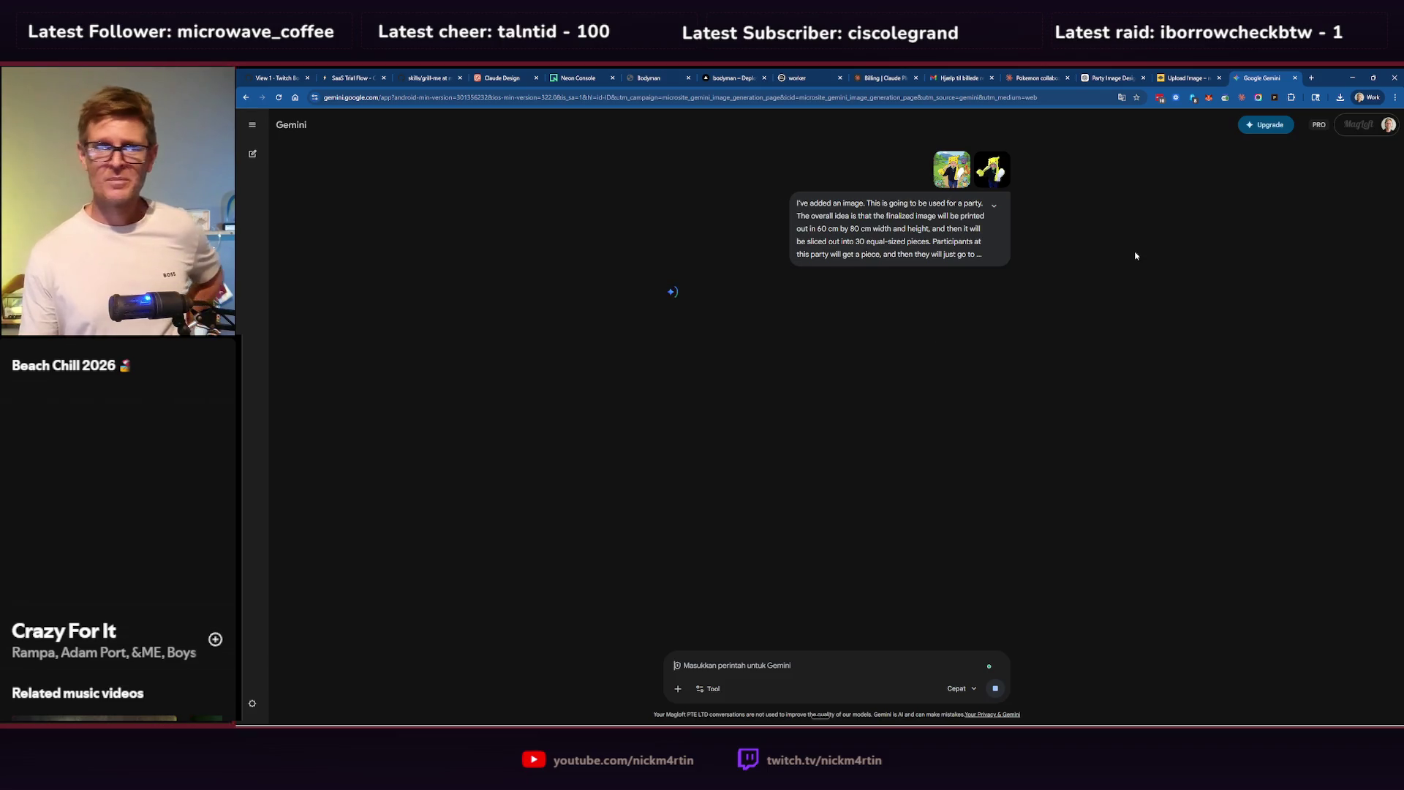
Step: Reopen the Party Art Project Planning chat and open its generated image in the editor
click(252, 124)
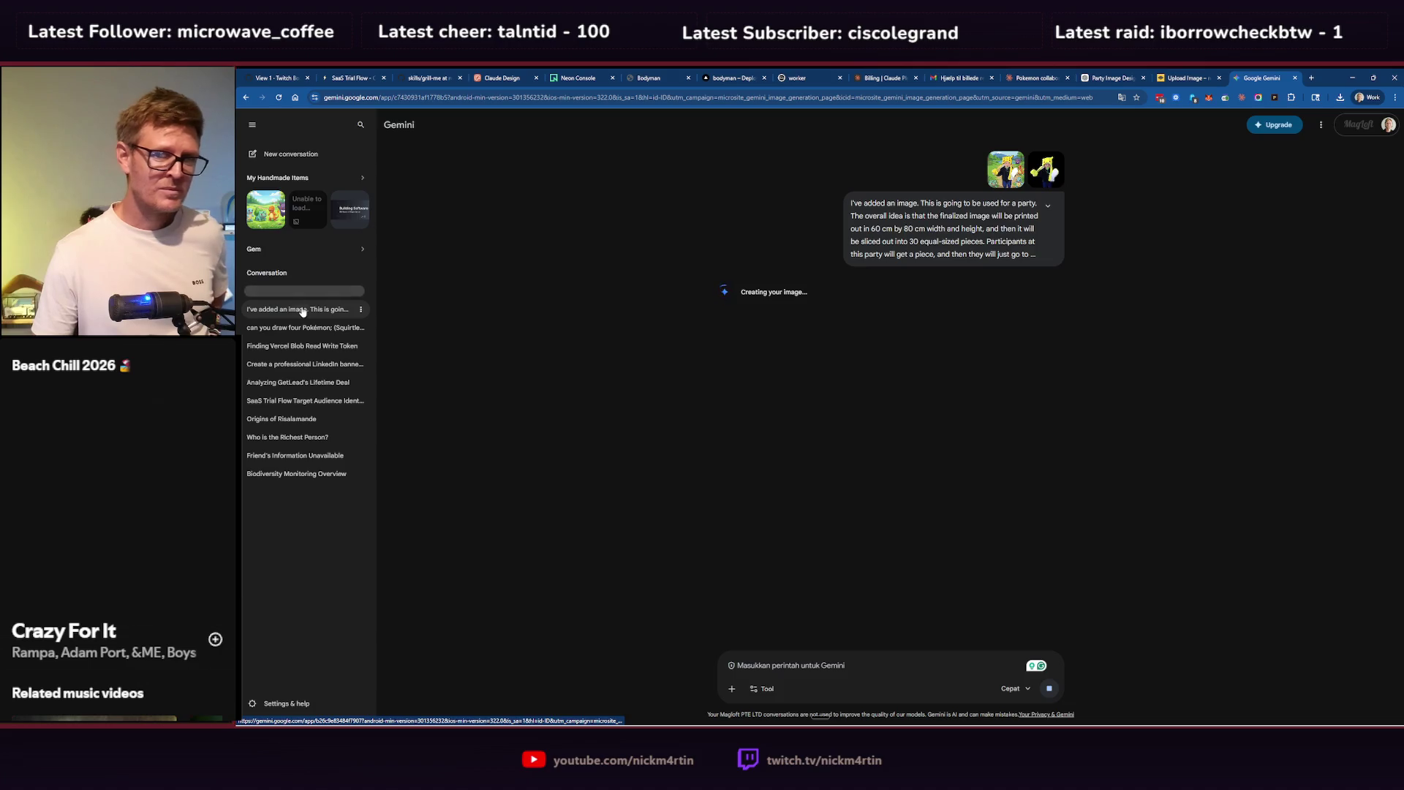
click(302, 310)
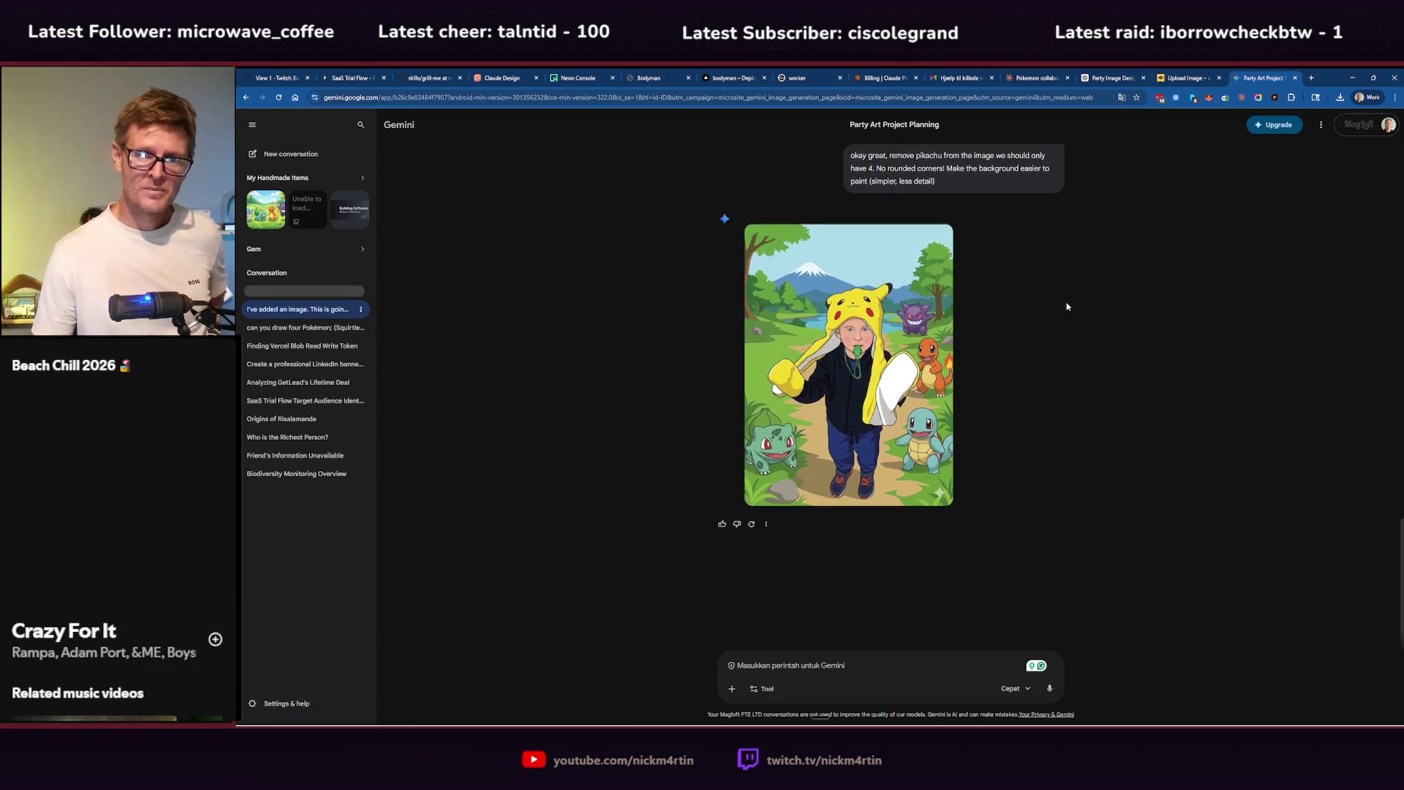
mouse_move(853, 378)
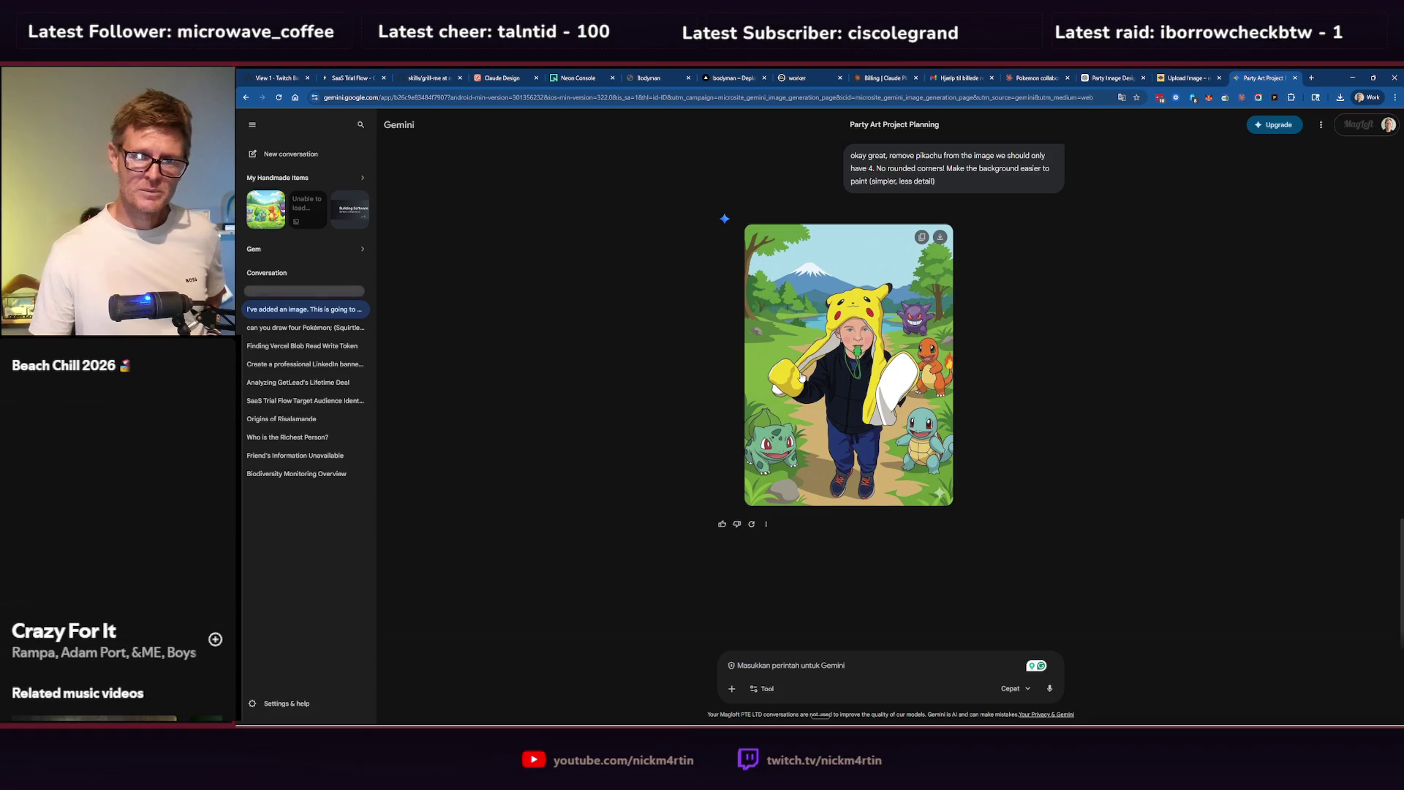
click(892, 373)
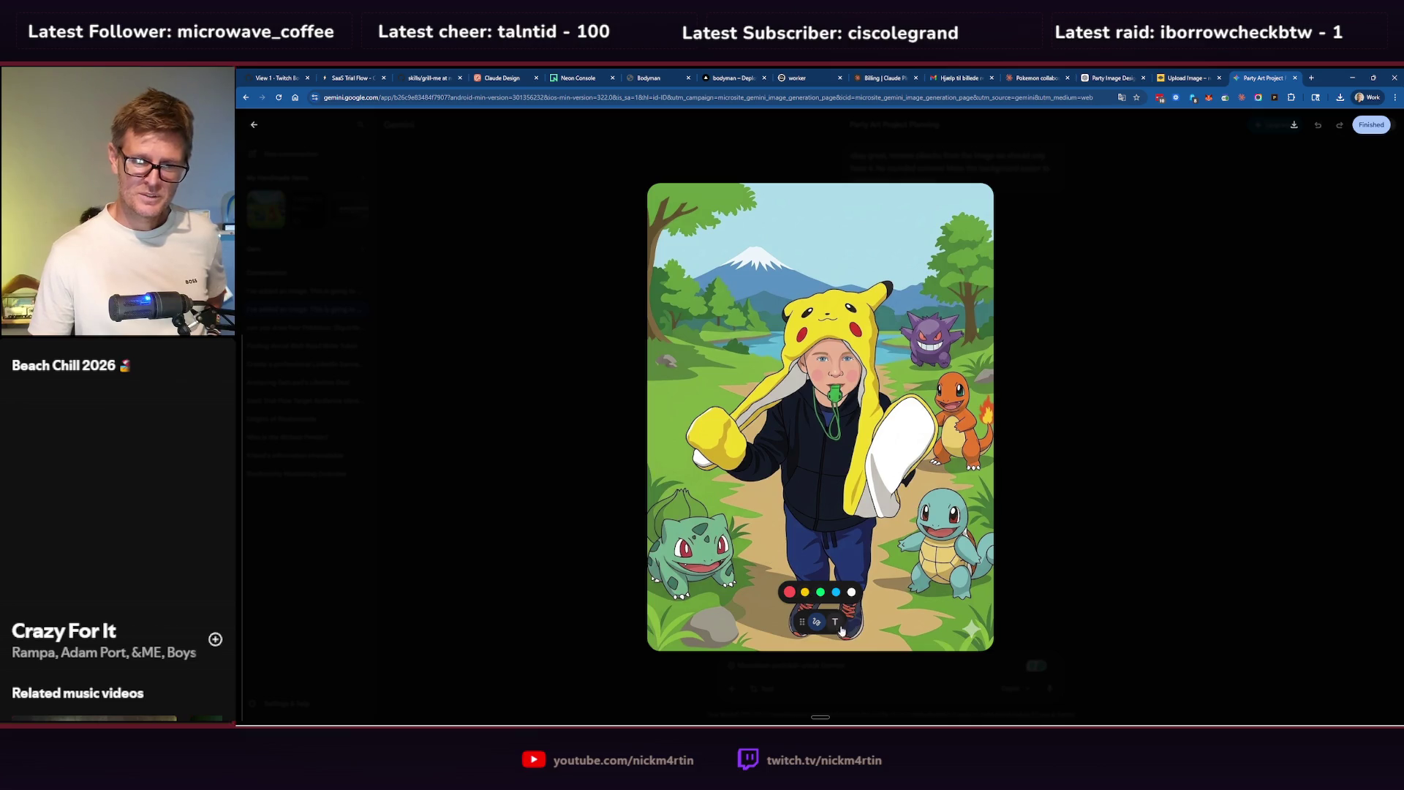
Step: Reopen the image editor, pick yellow as drawing colour, then close it without changes
key(Escape)
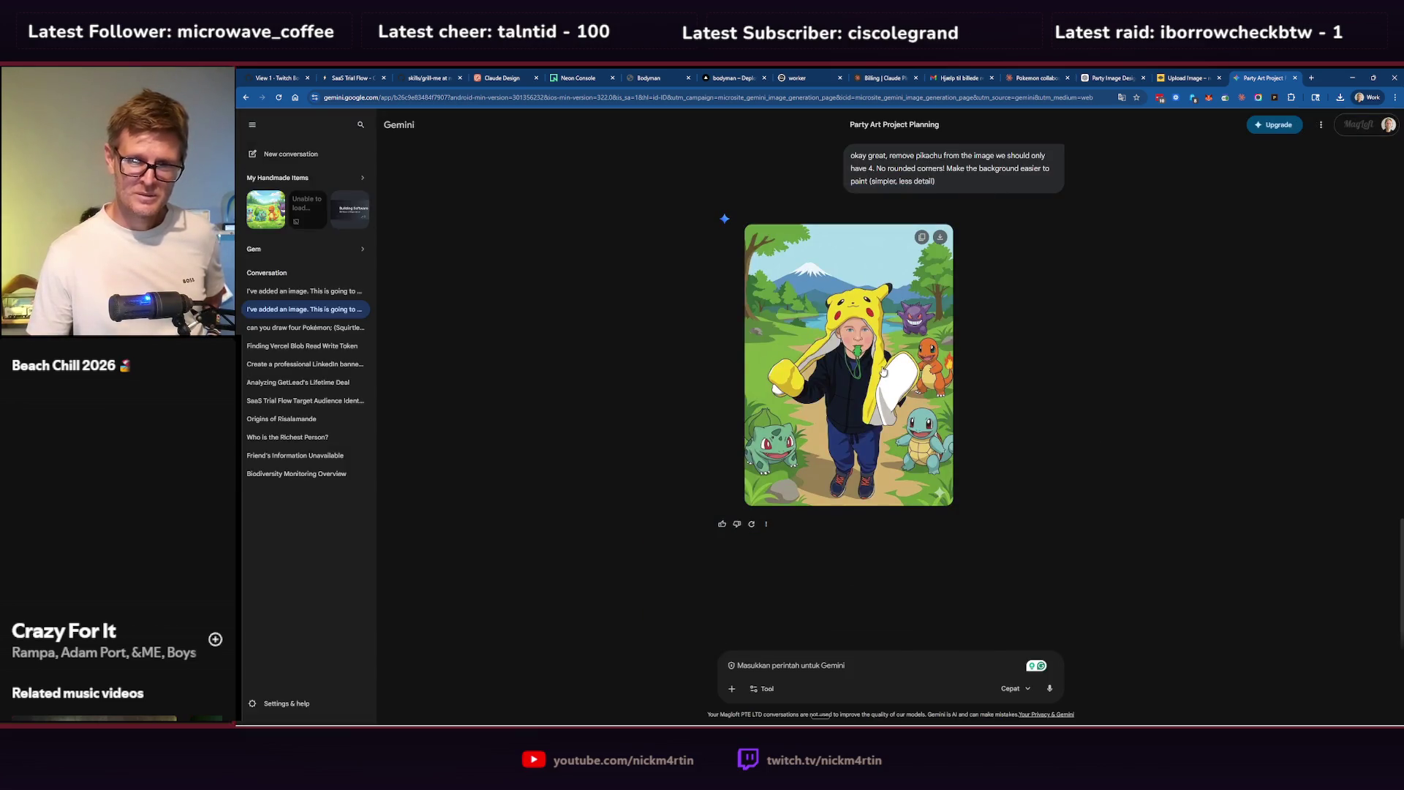
click(888, 375)
click(806, 596)
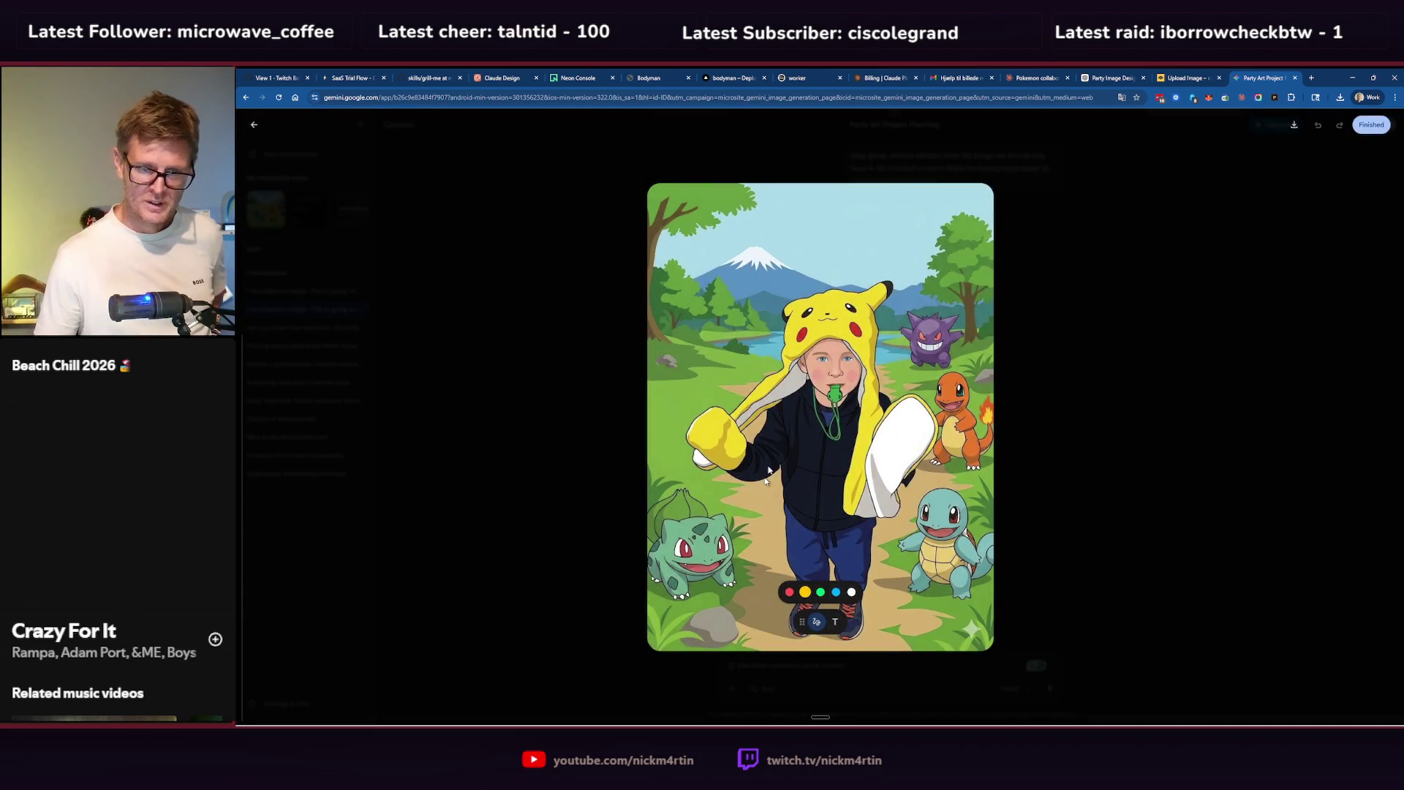
click(1103, 468)
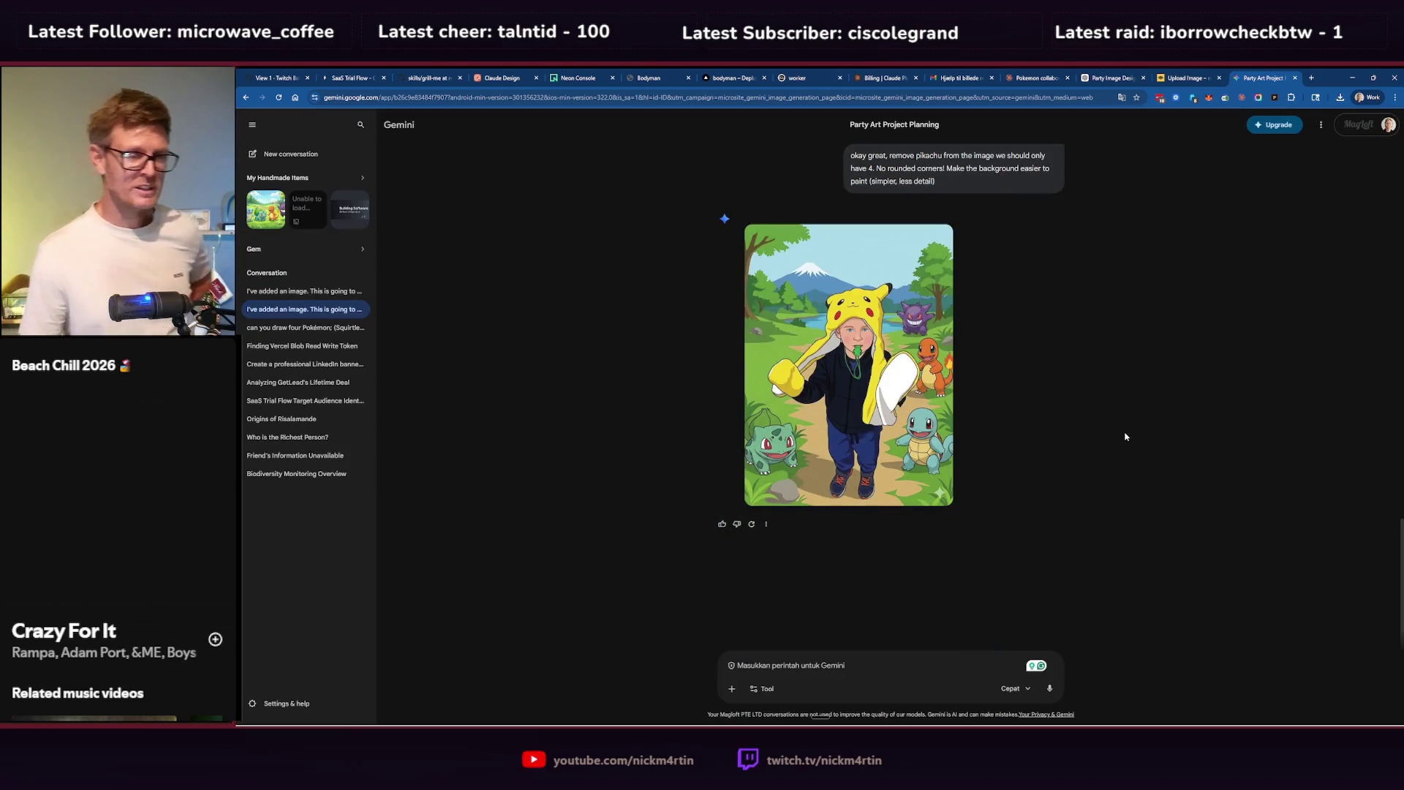
scroll(1126, 437, up, 1)
scroll(1125, 436, up, 3)
scroll(1126, 437, down, 4)
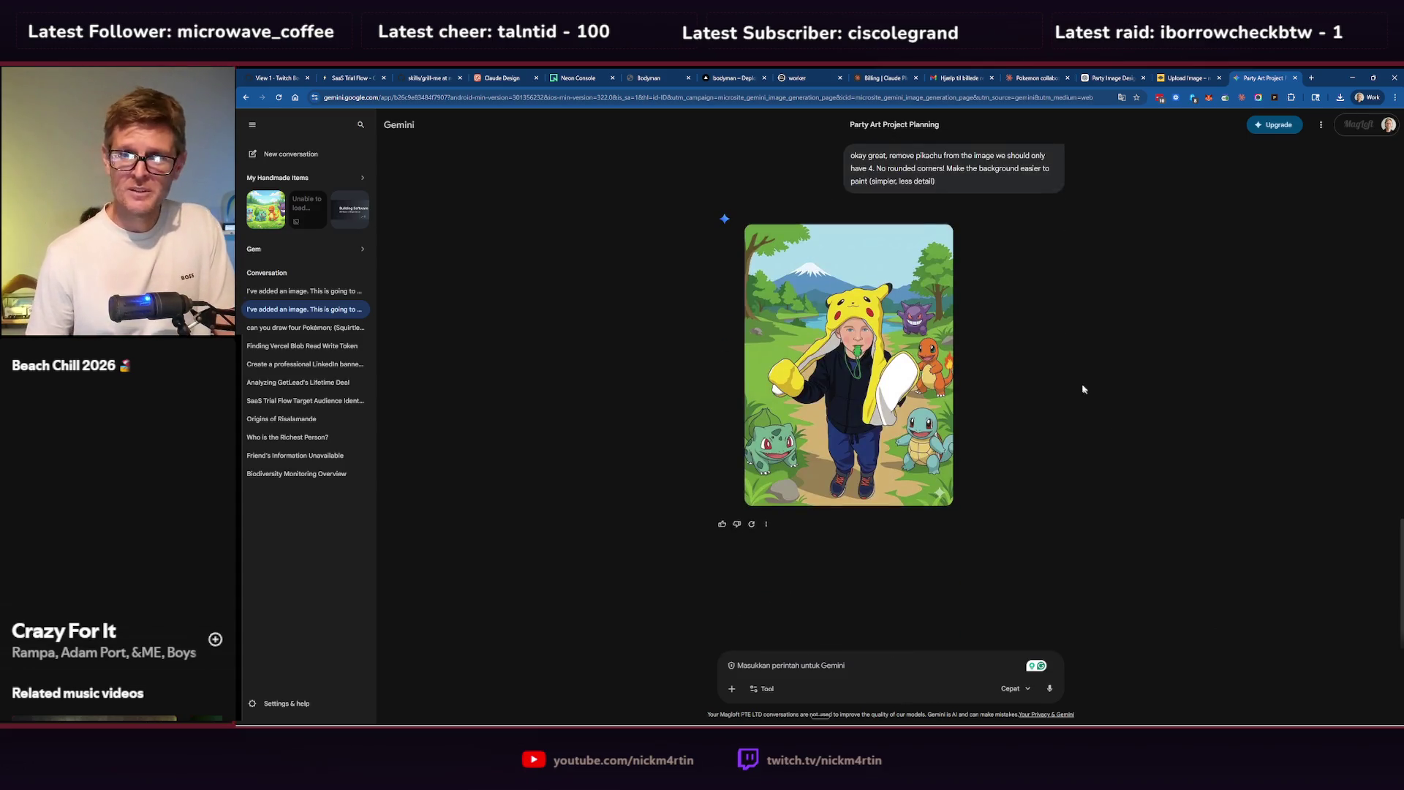
click(285, 291)
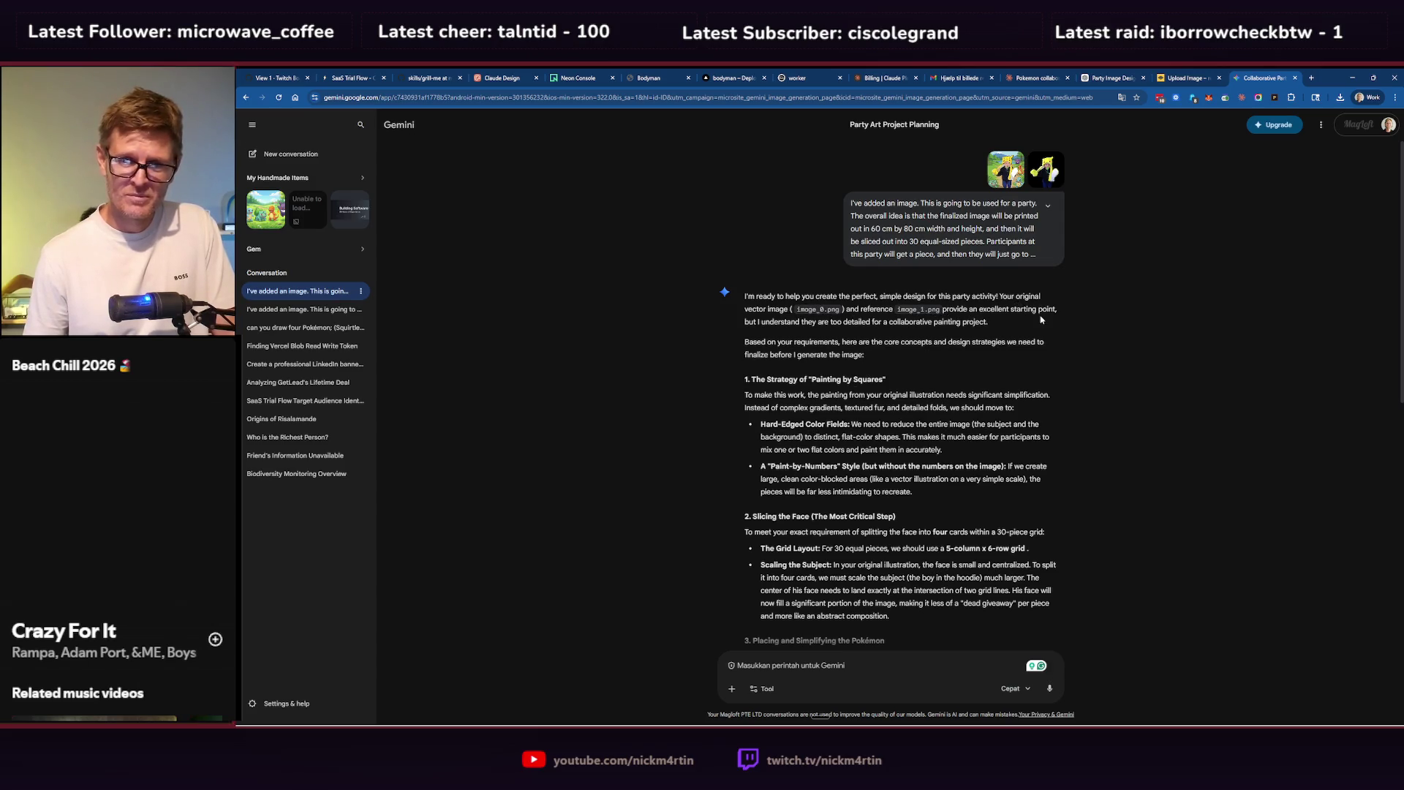
scroll(837, 330, down, 1)
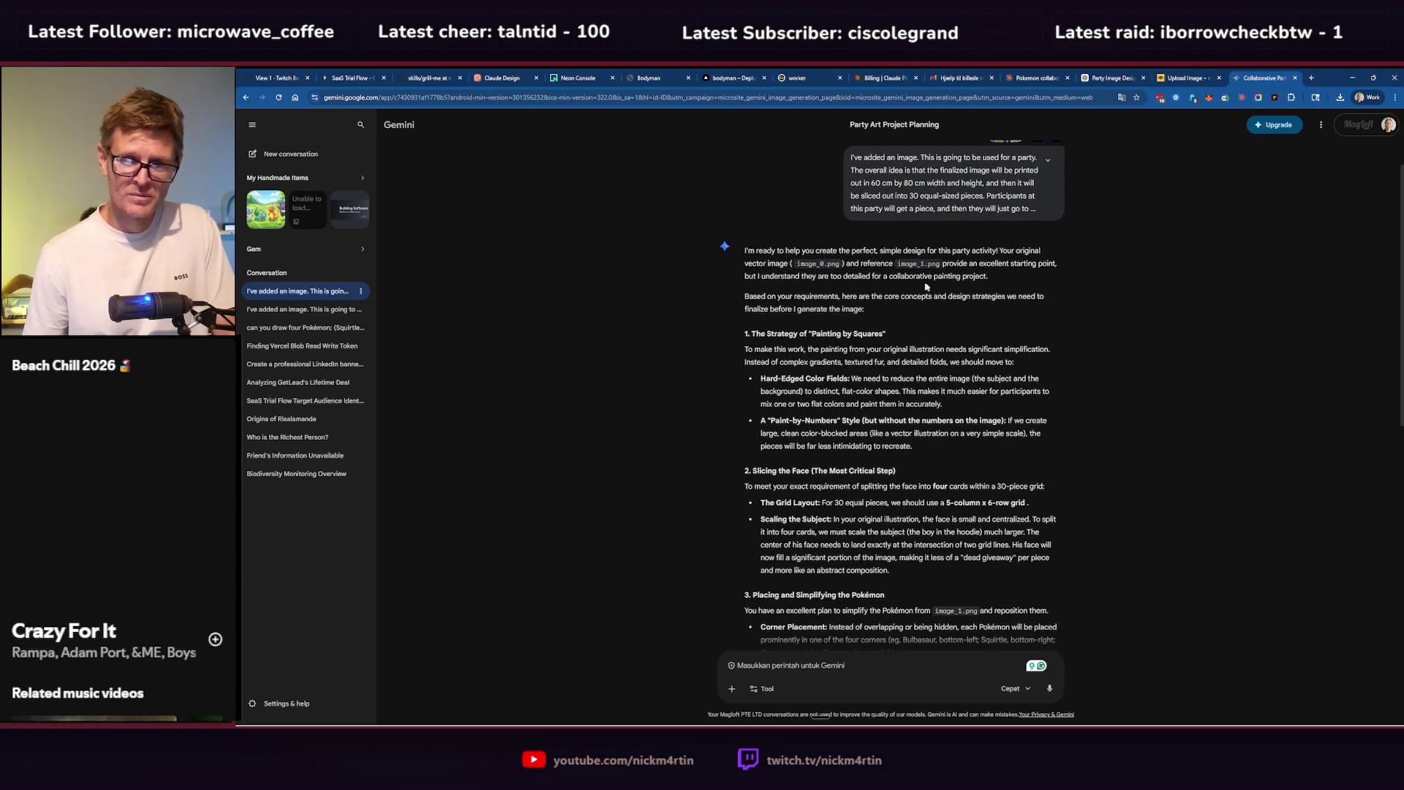
scroll(854, 239, down, 2)
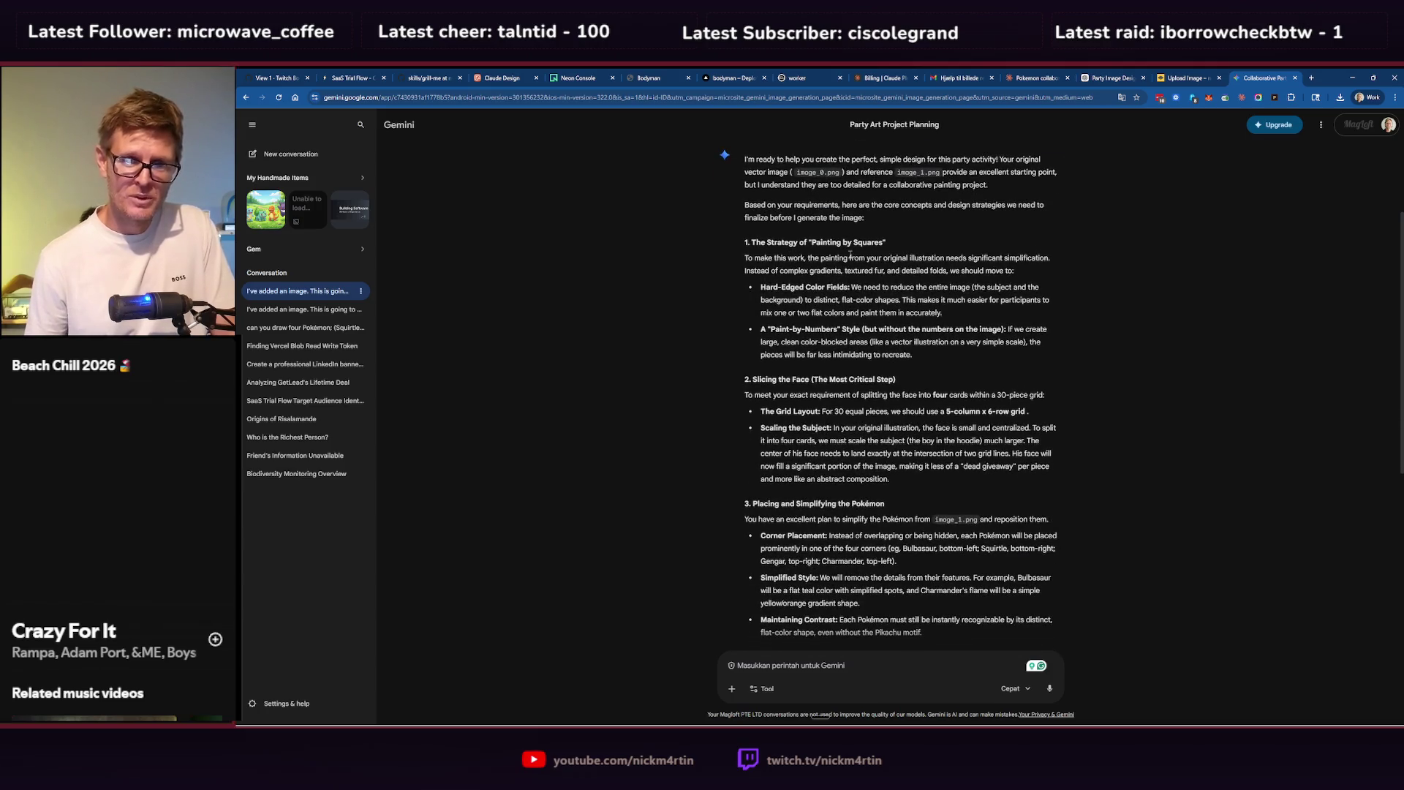
scroll(854, 239, down, 2)
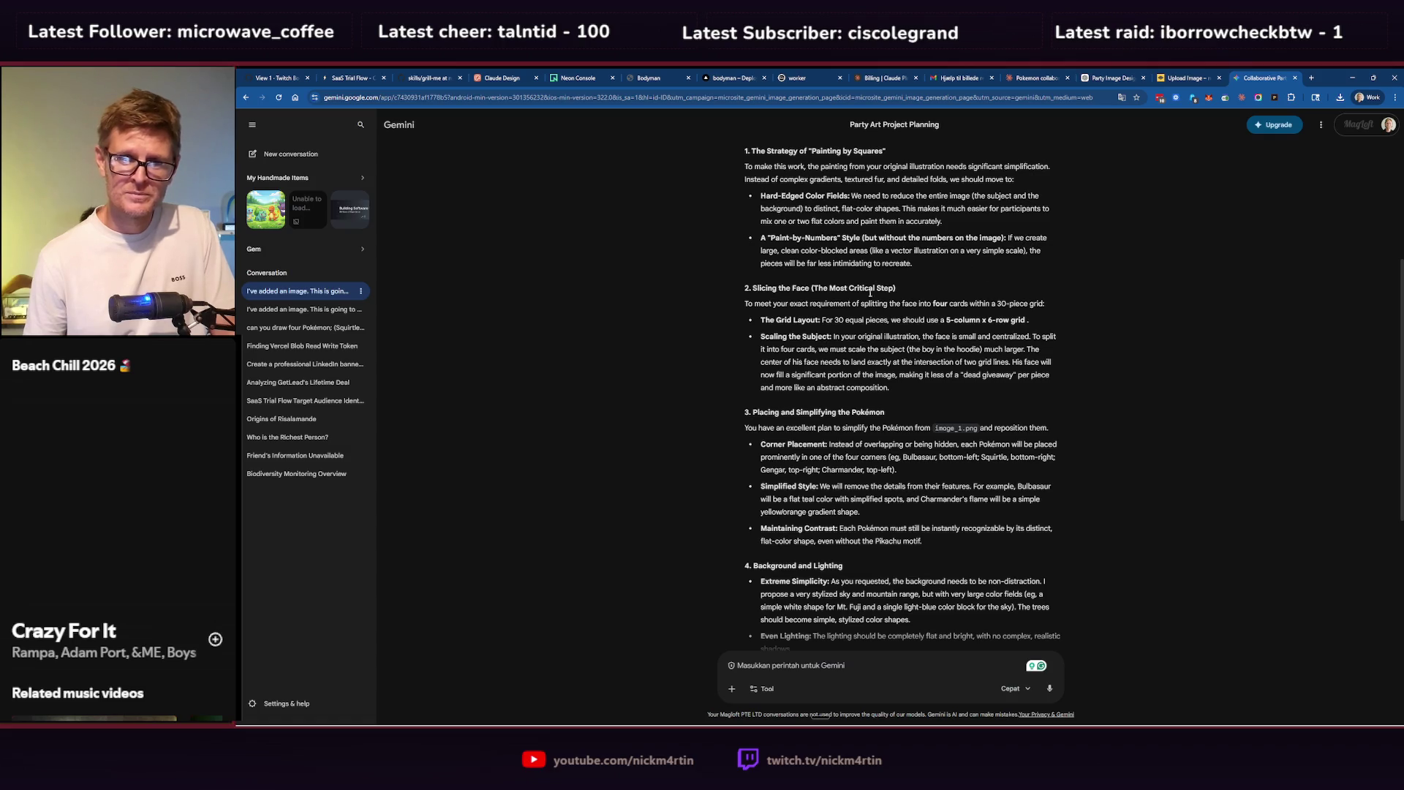
scroll(937, 317, down, 2)
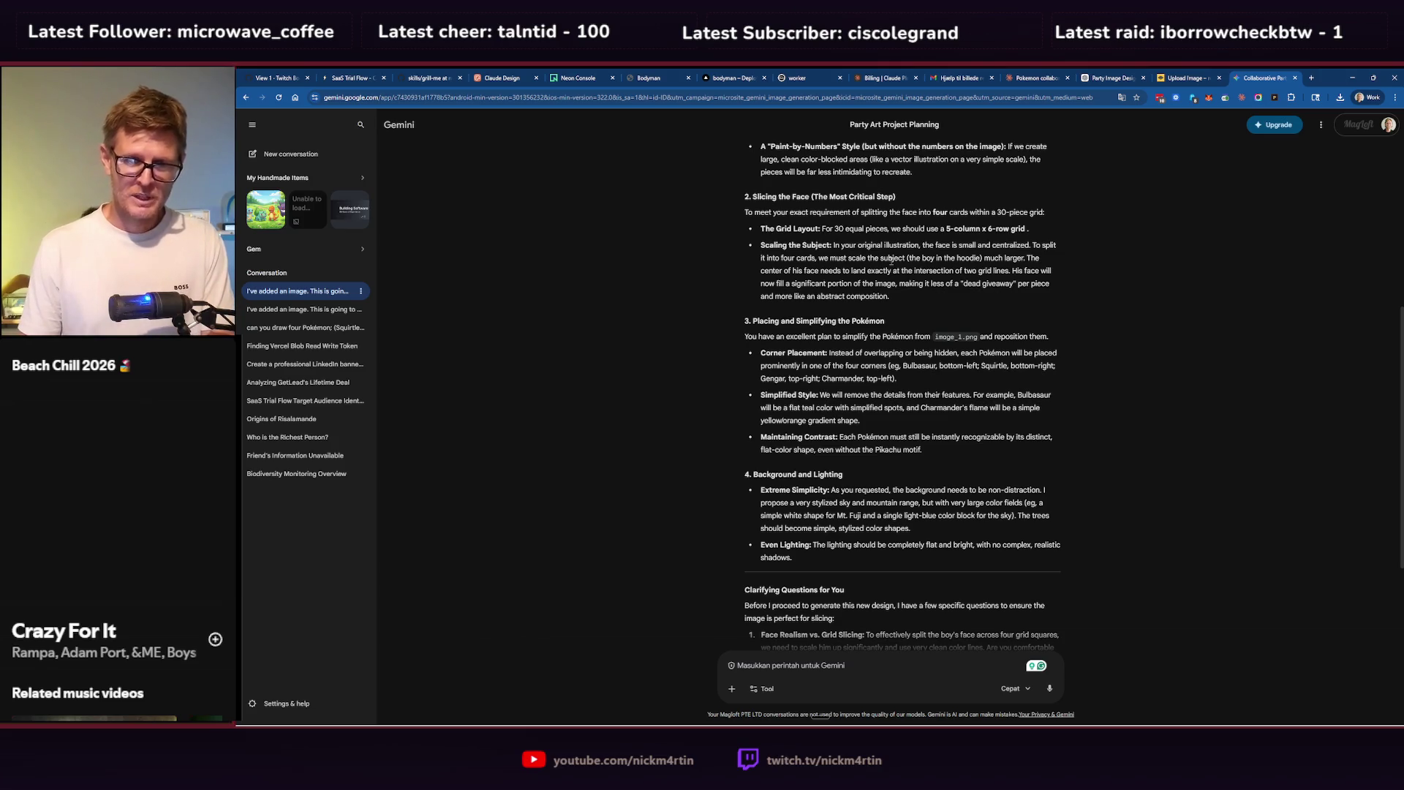
scroll(892, 261, down, 2)
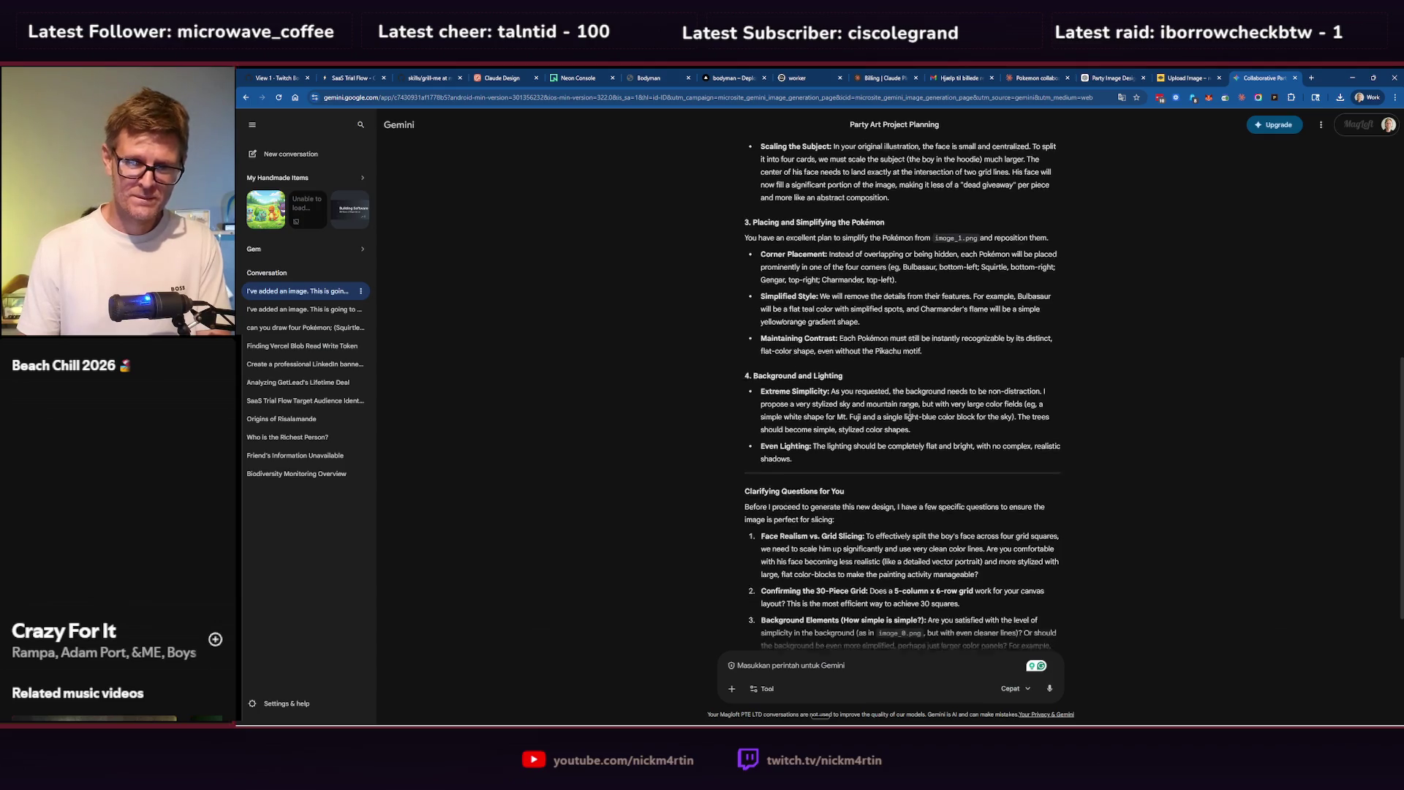
scroll(870, 403, down, 1)
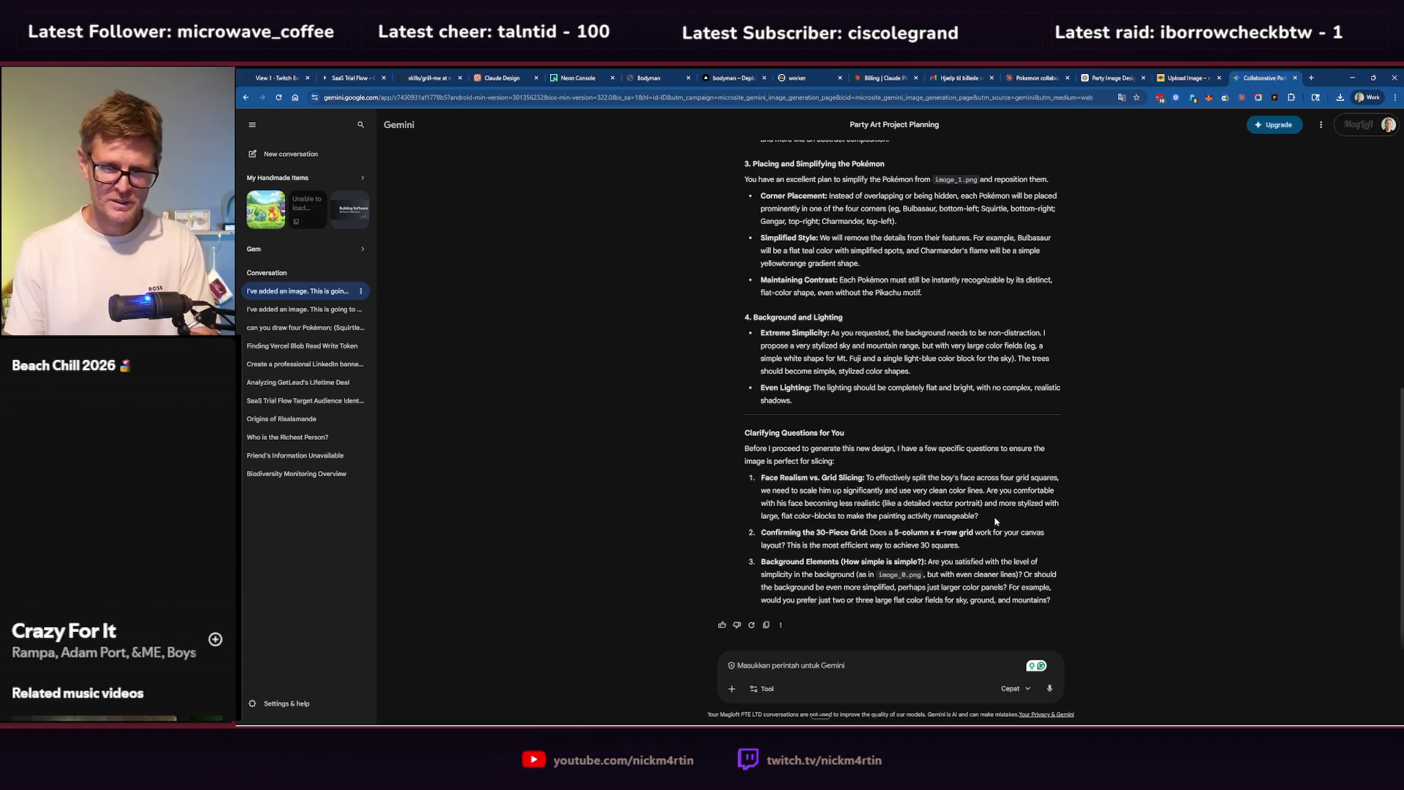
click(785, 666)
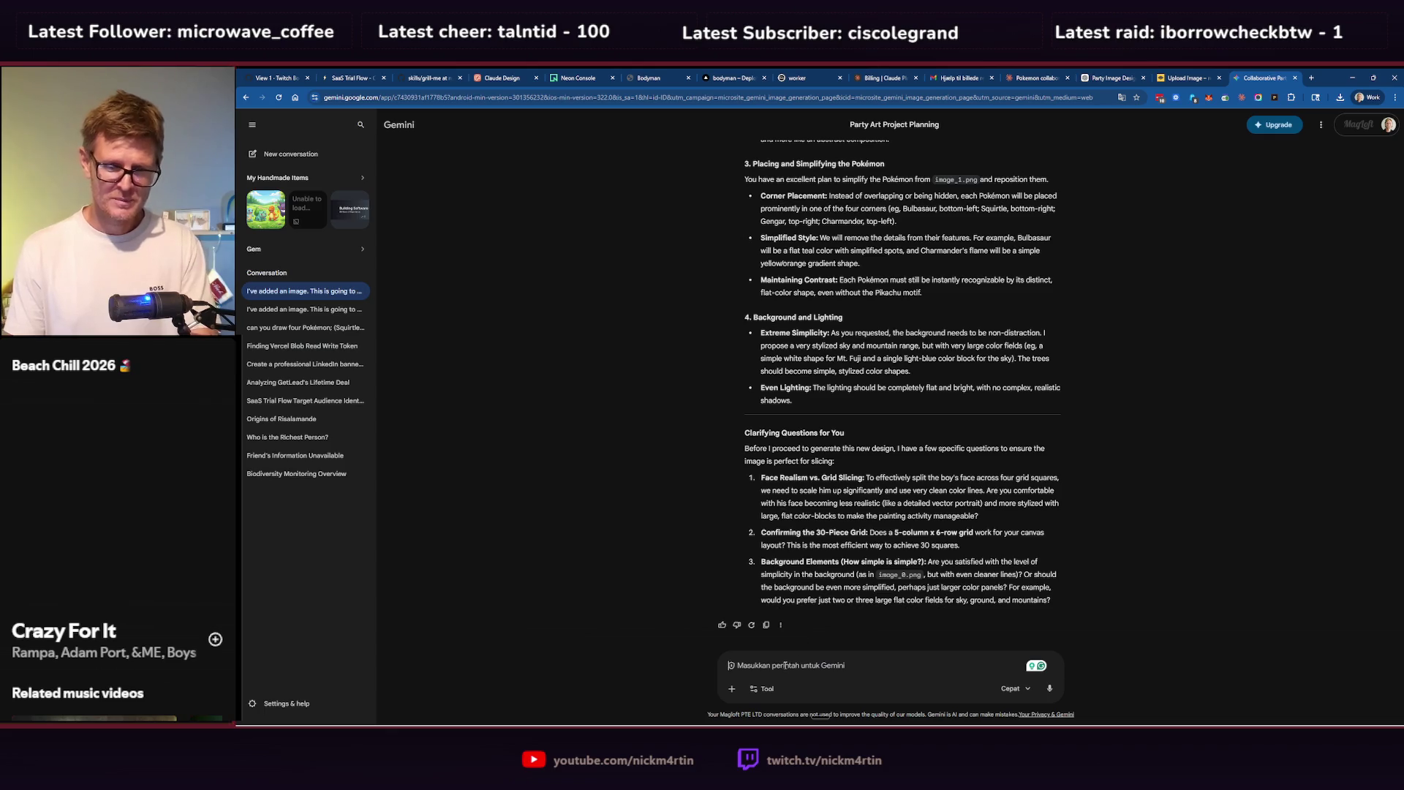
Step: Send numbered feedback: keep the realism, no gridlines or card numbering, even more simplified with fewer objects
text(1.)
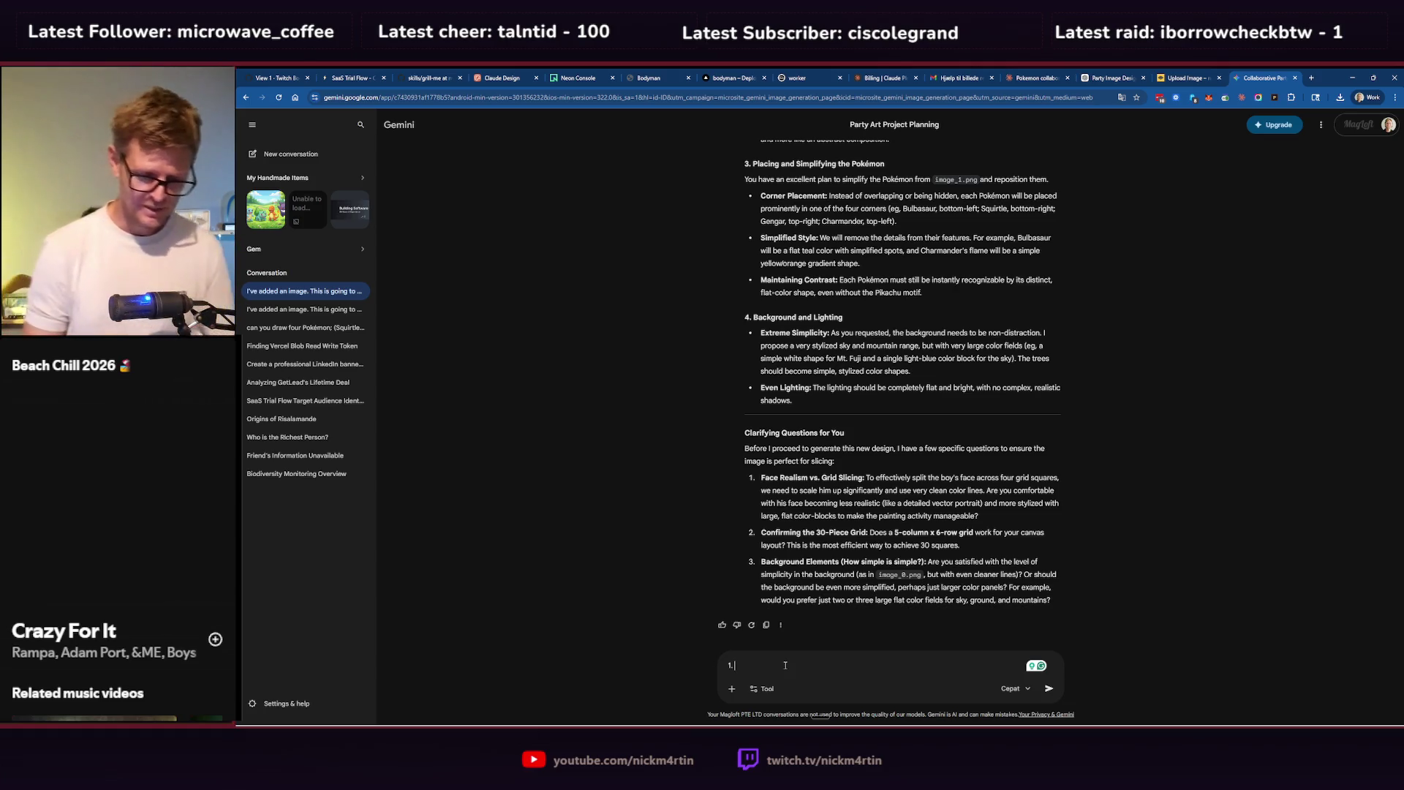
text(it doesn)
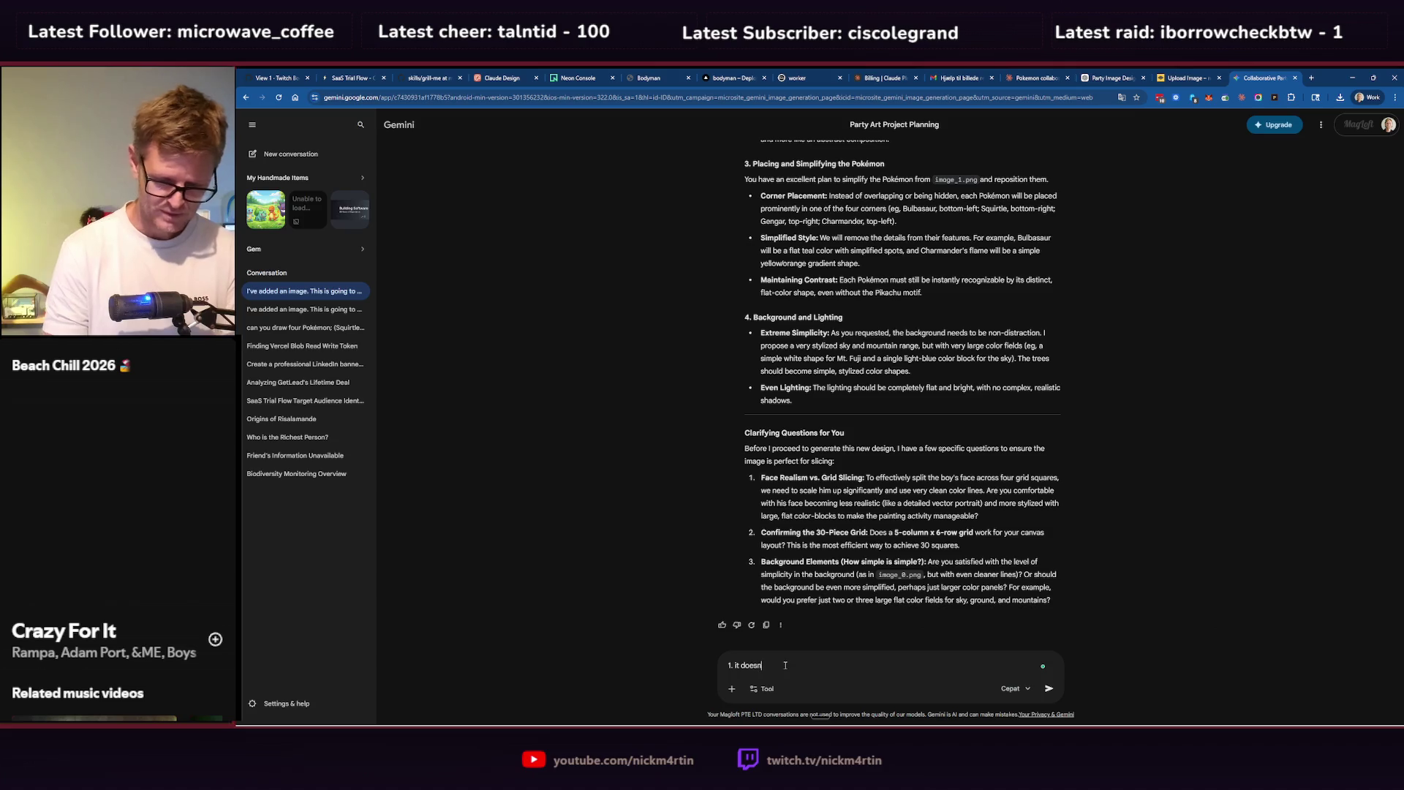
text('t need to be s)
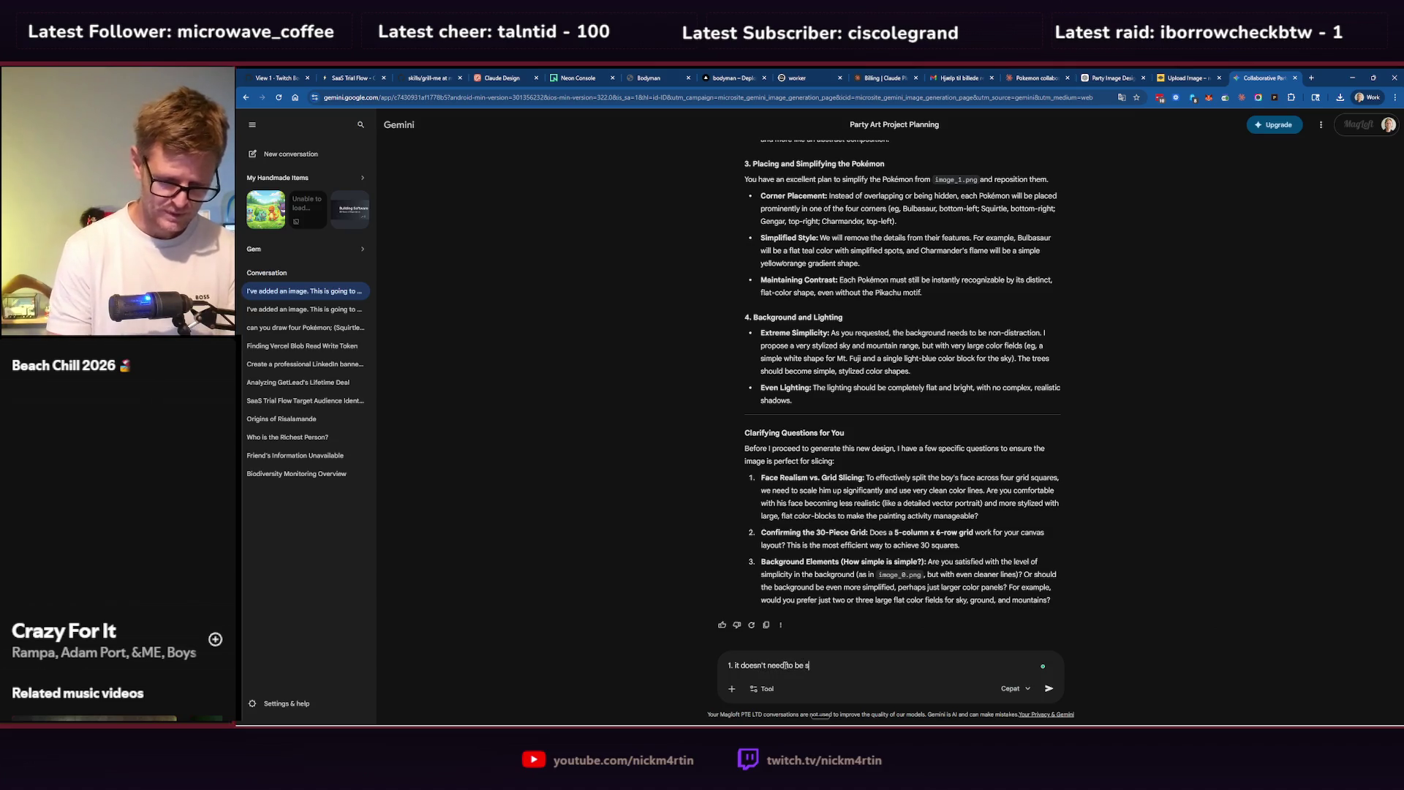
text(plit perfectly across 4)
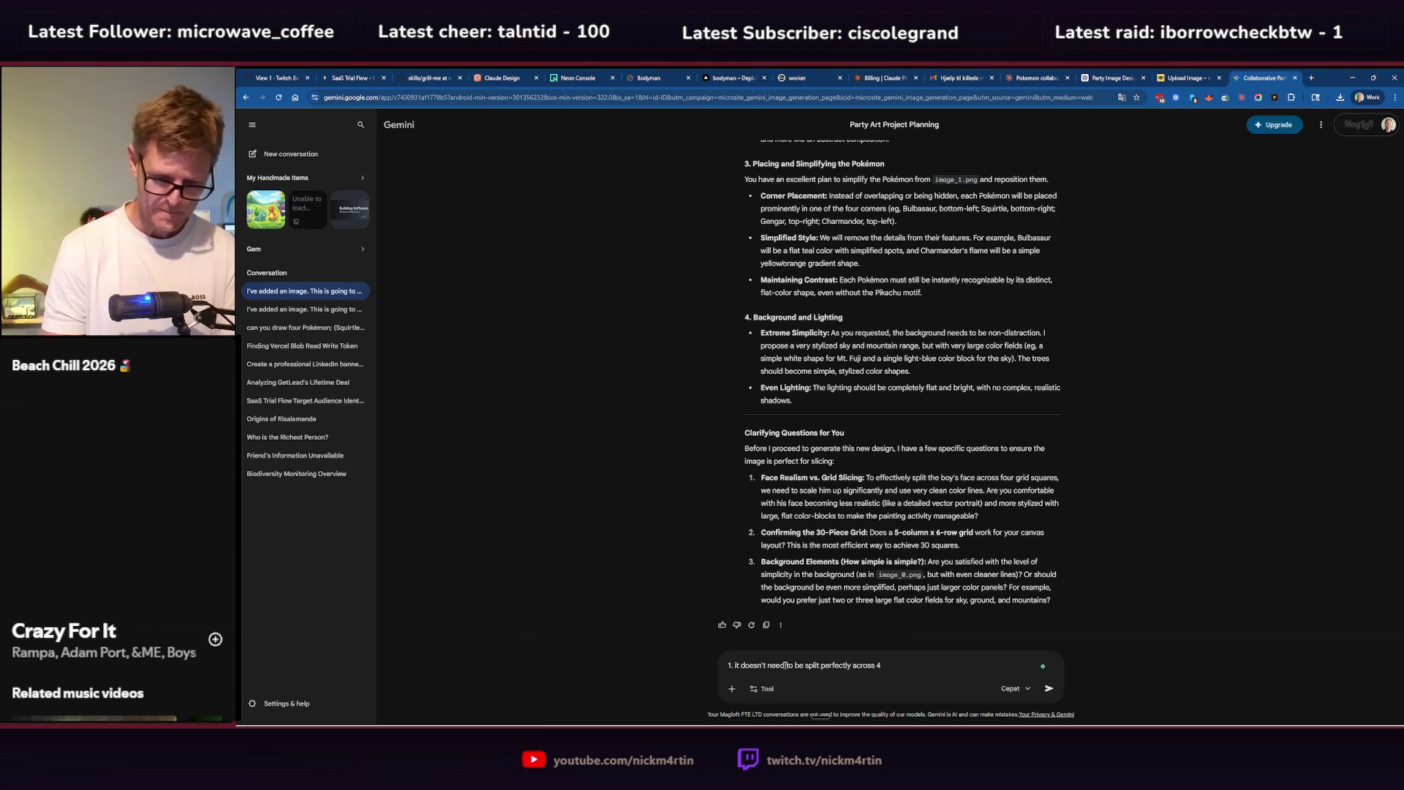
text( and I would like to keep t)
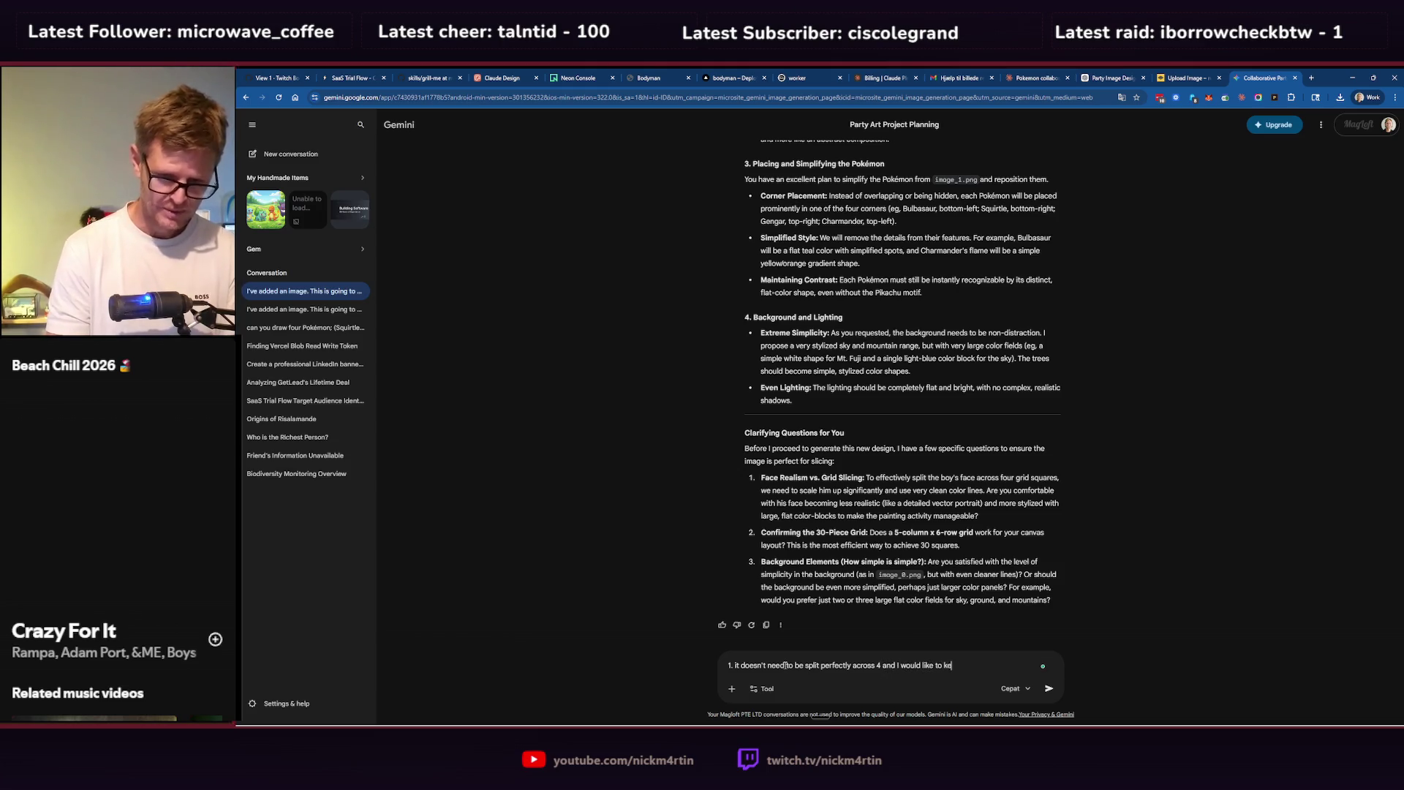
text(he realism)
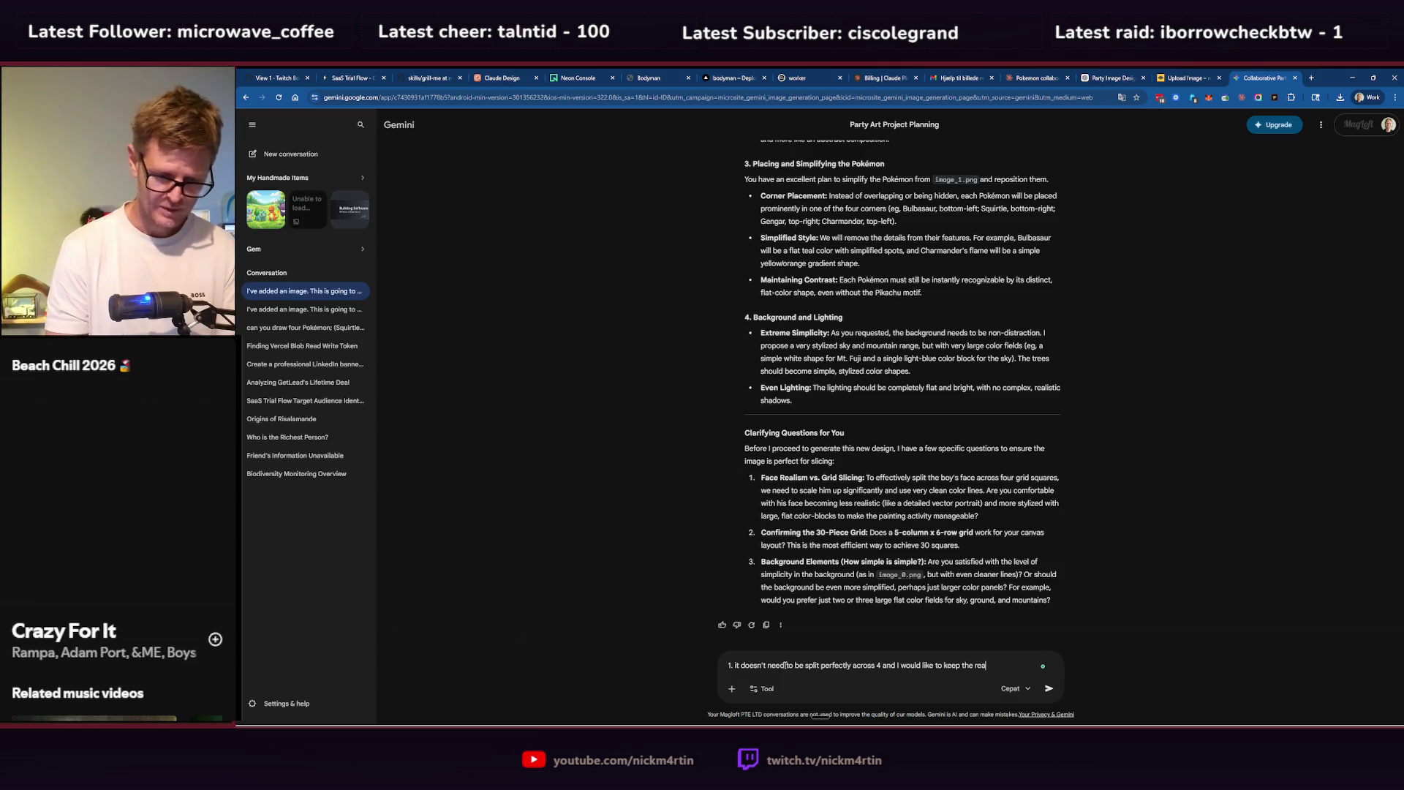
key(shift+Return)
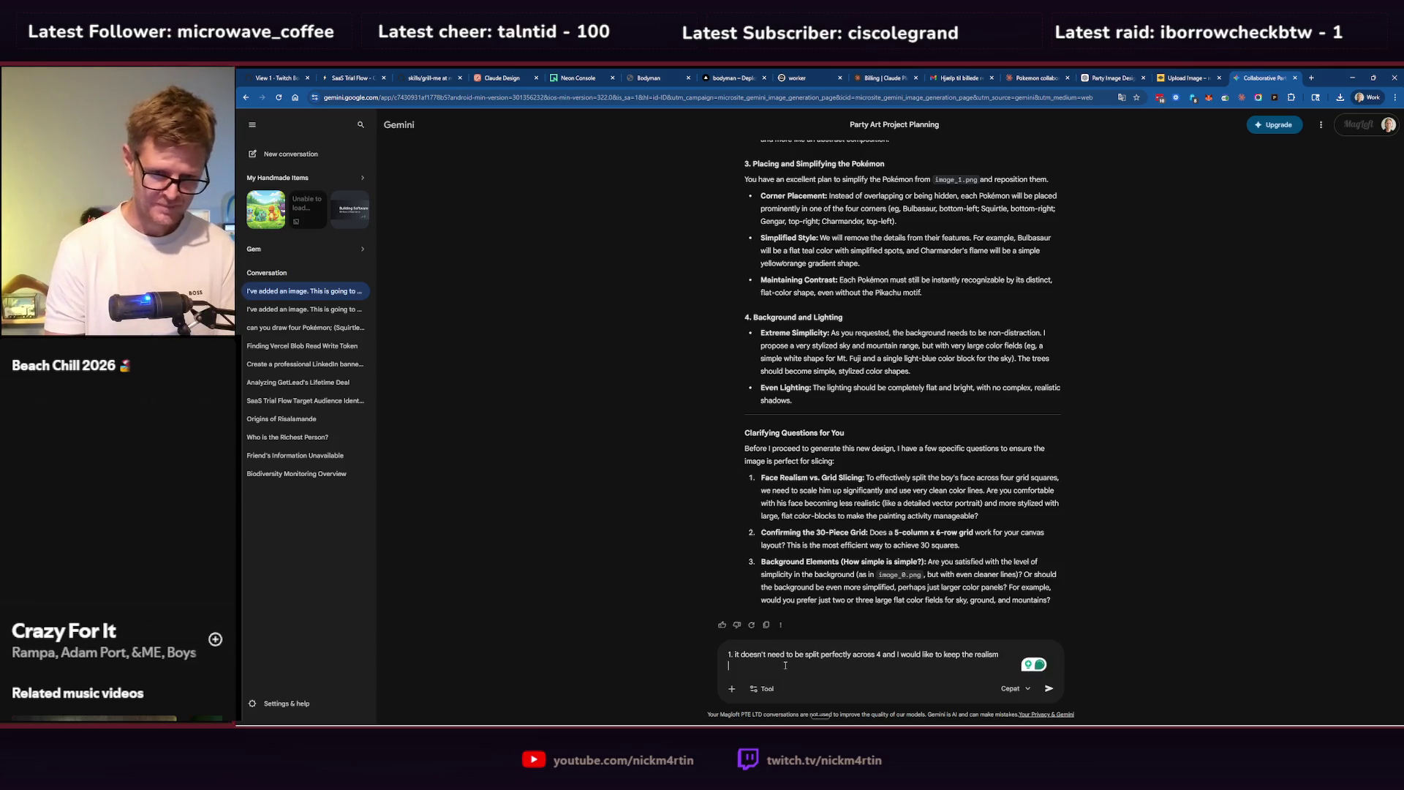
text(2. do not add any gr)
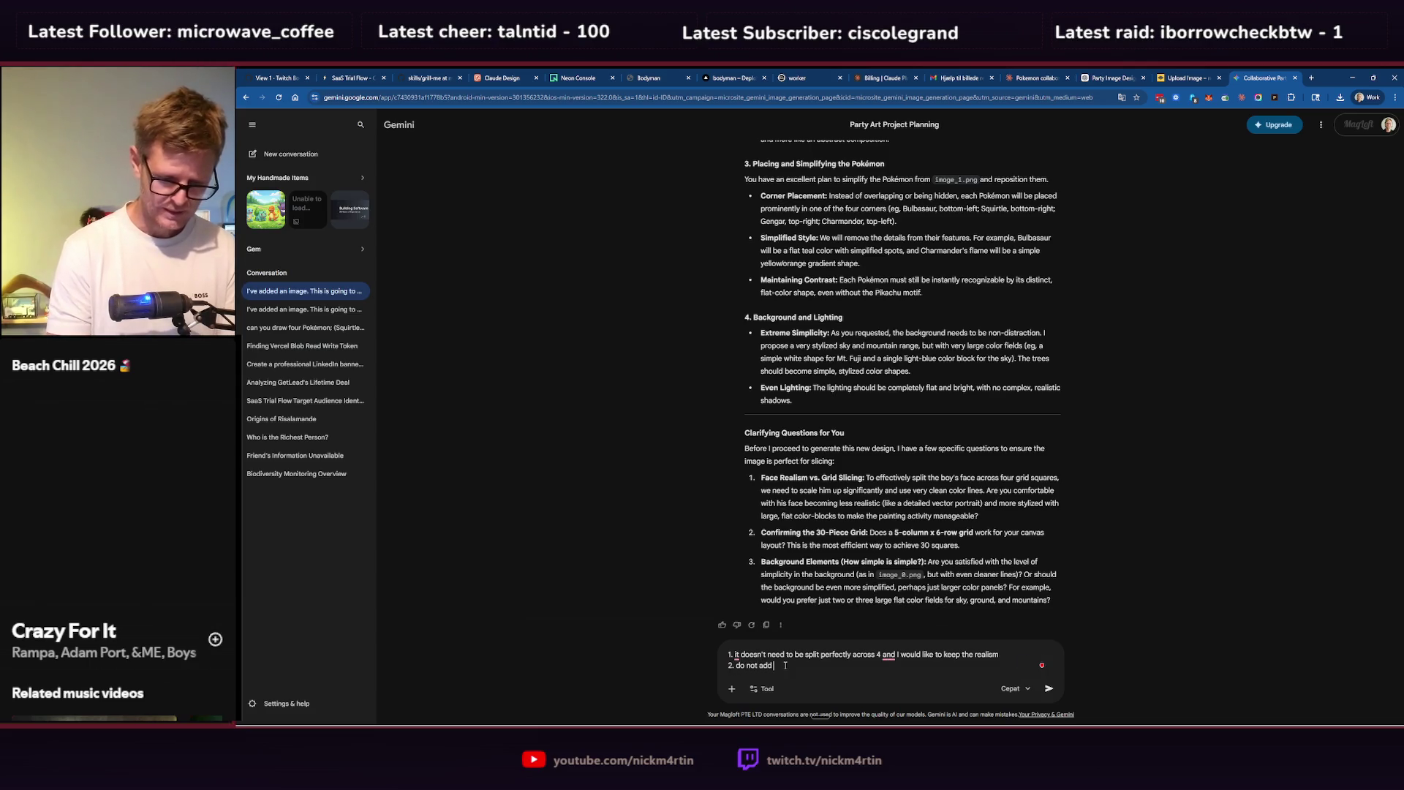
text(idl)
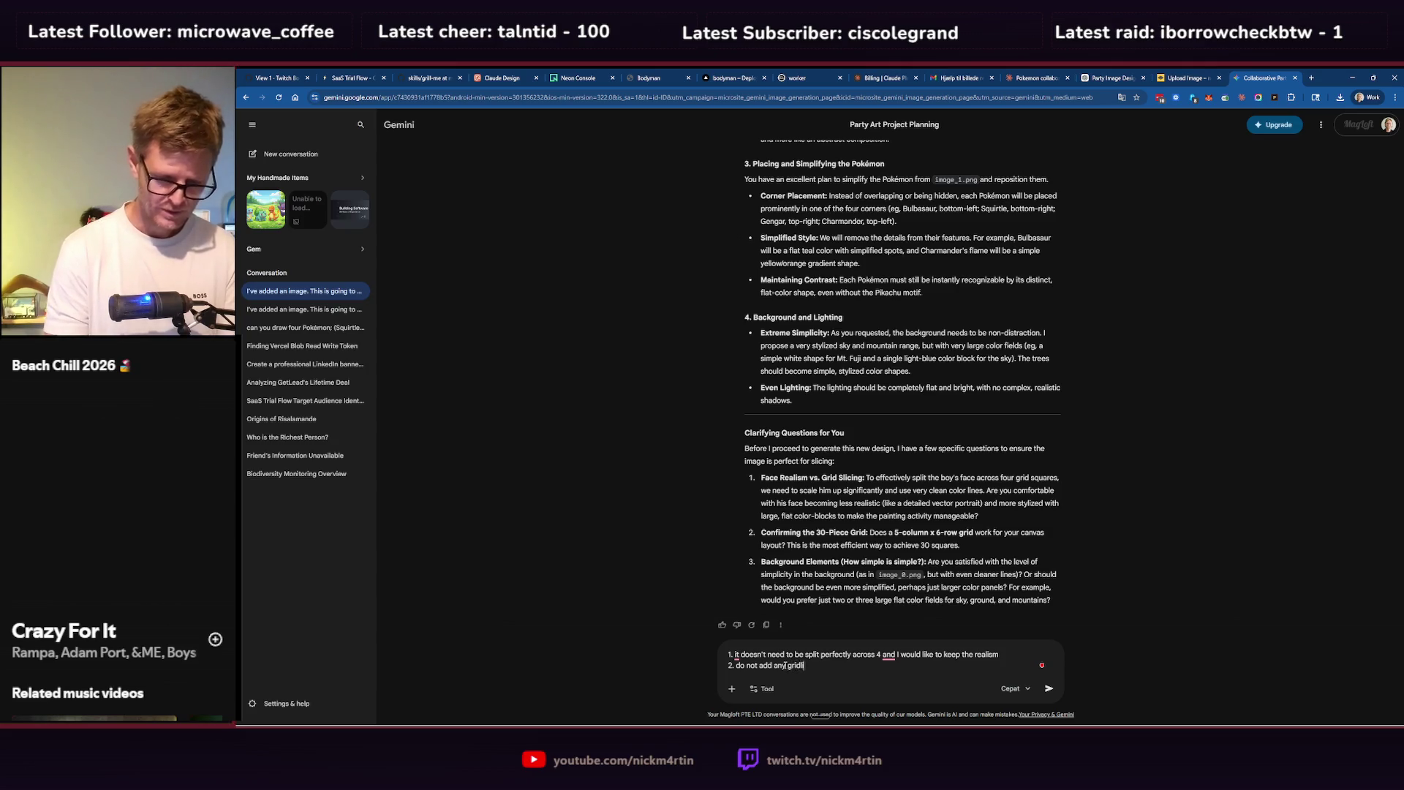
text(ines or )
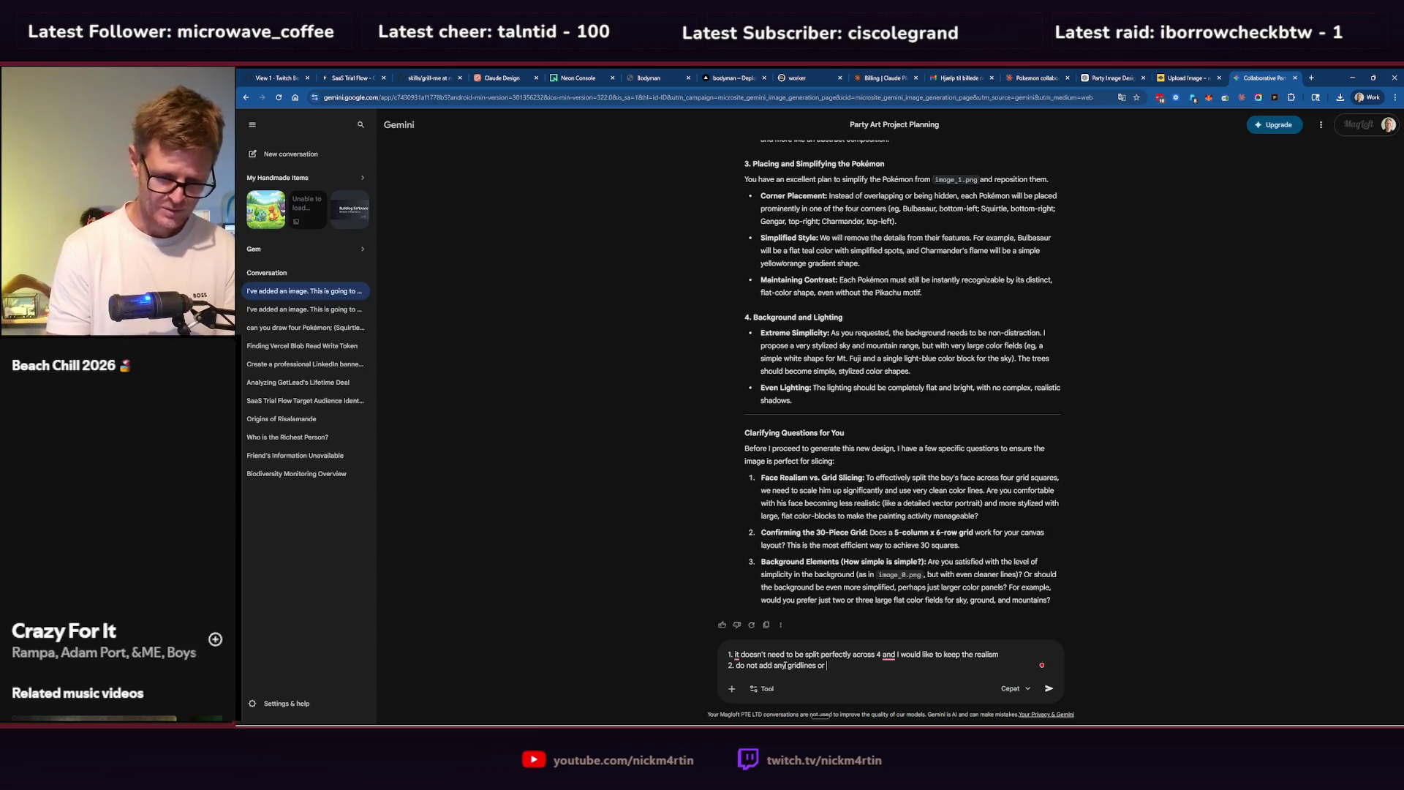
text(card numbering)
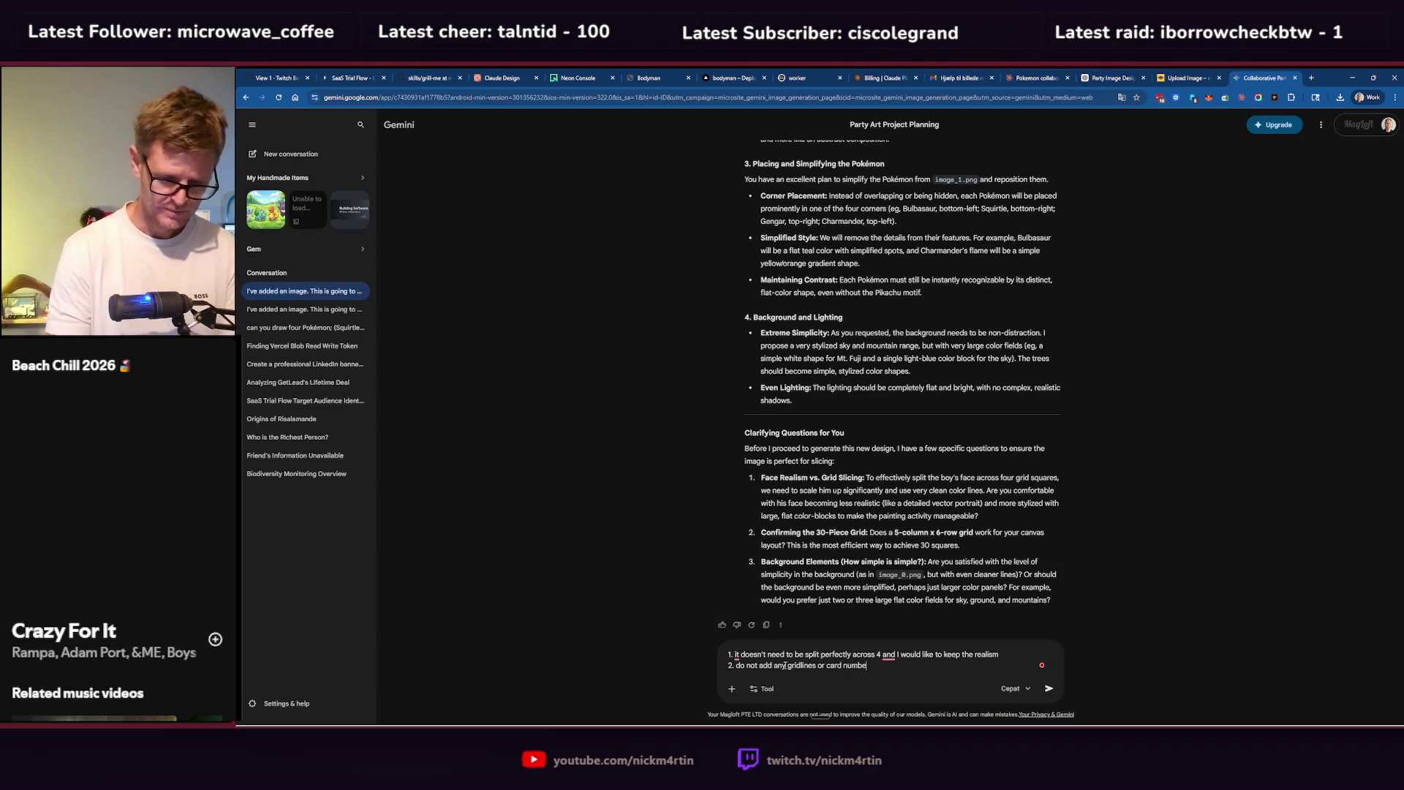
key(shift+Return)
text(3.)
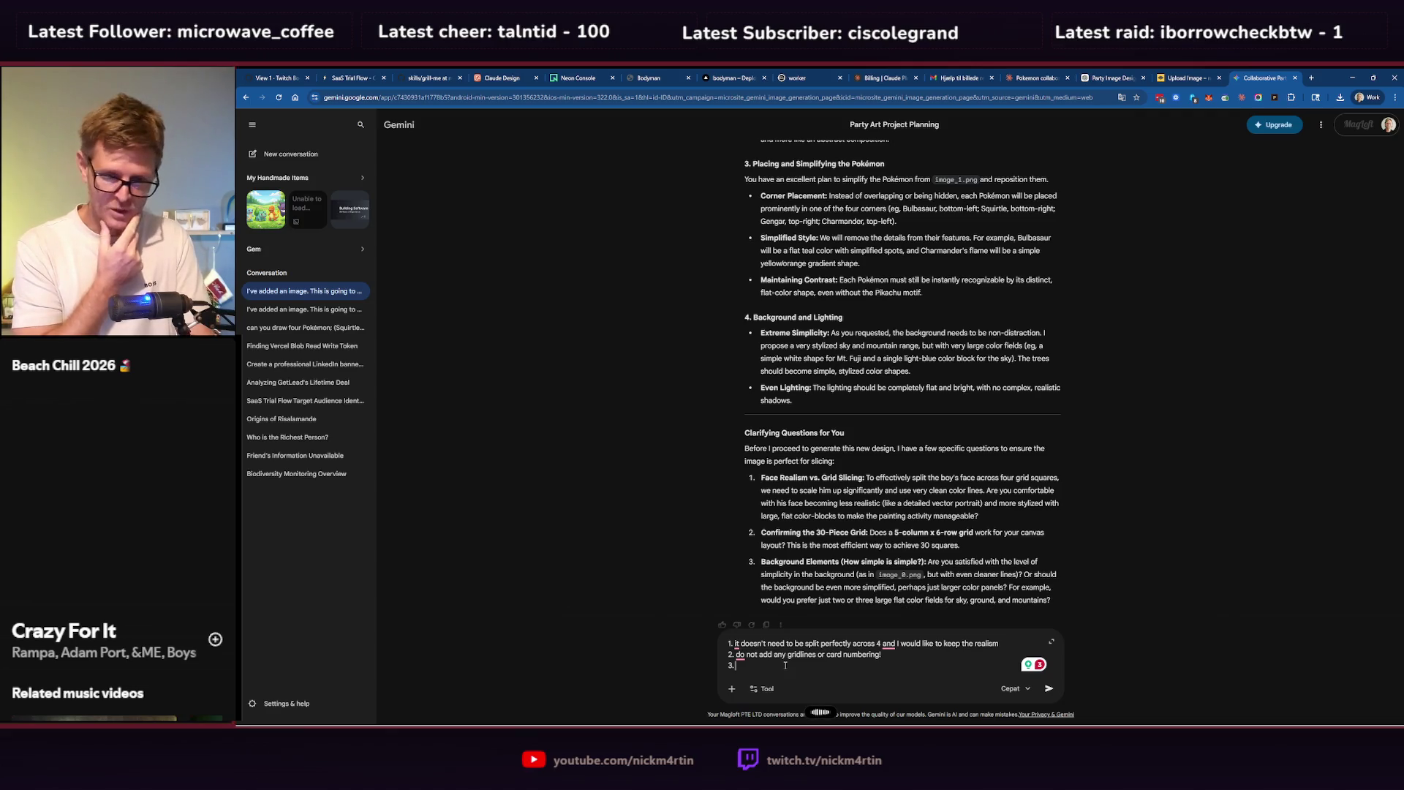
text(Even more simplified with fewer objects. I think image zero is a good start. Just too many objects.)
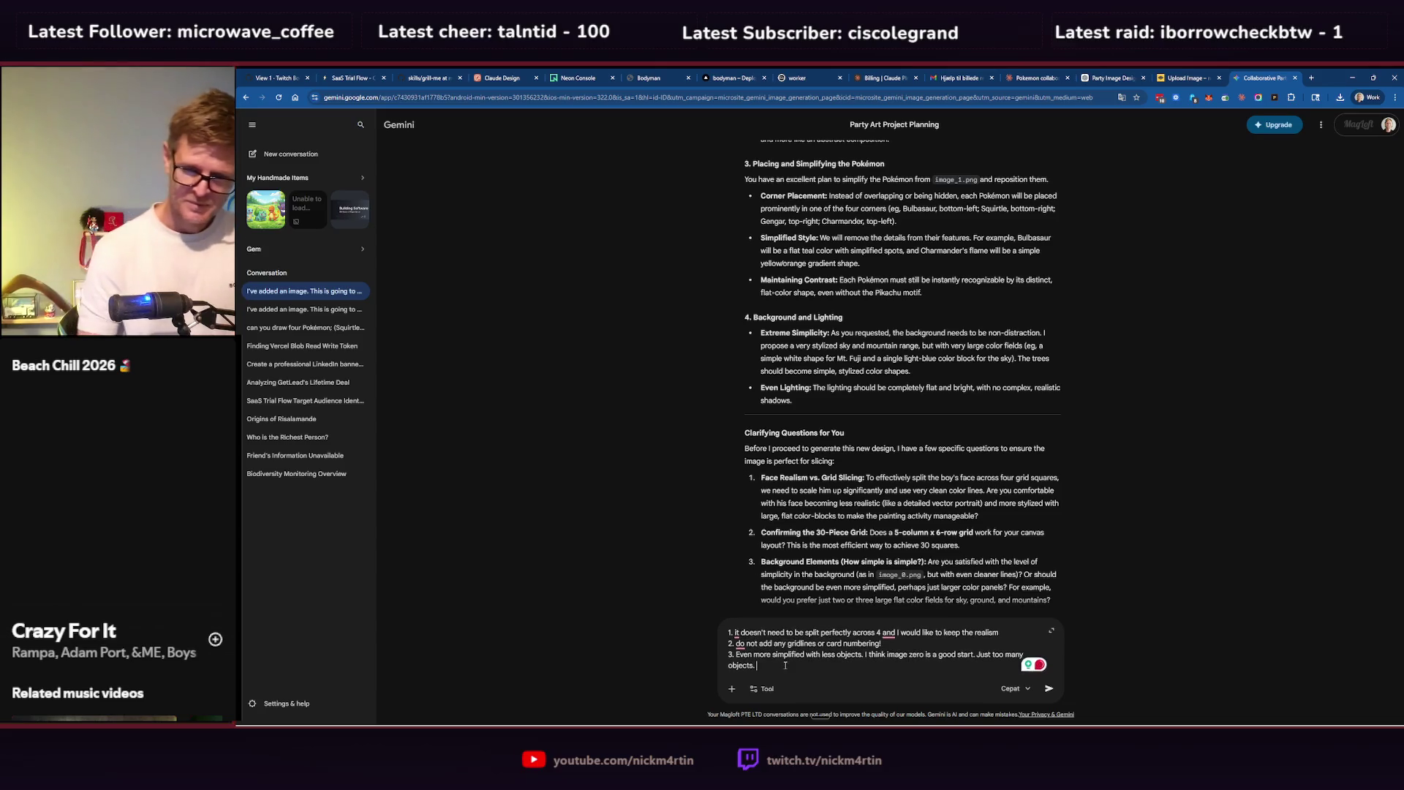
key(Return)
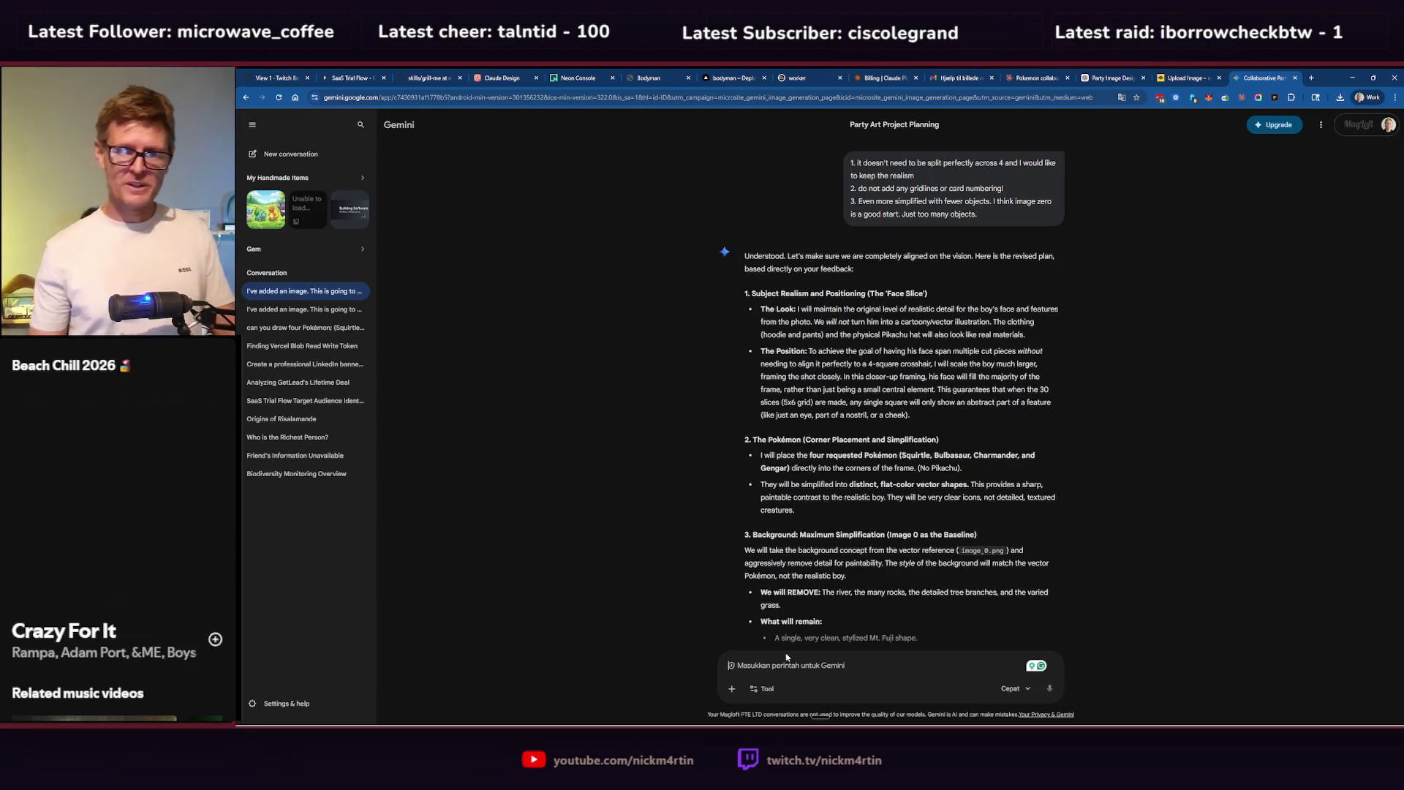
scroll(830, 516, down, 3)
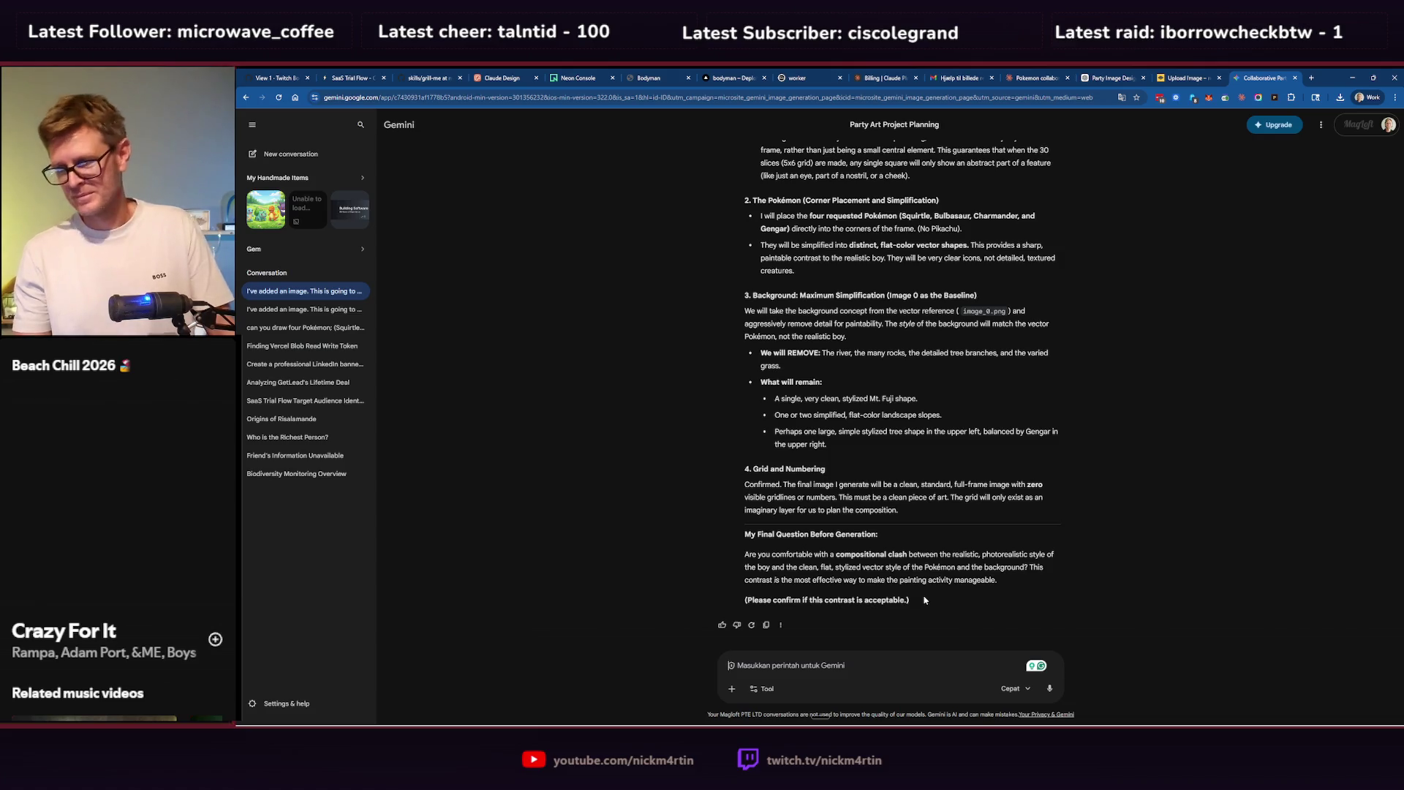
Step: Answer 'Acceptable' to the style-contrast question, then stop the image generation
text(Acceptable)
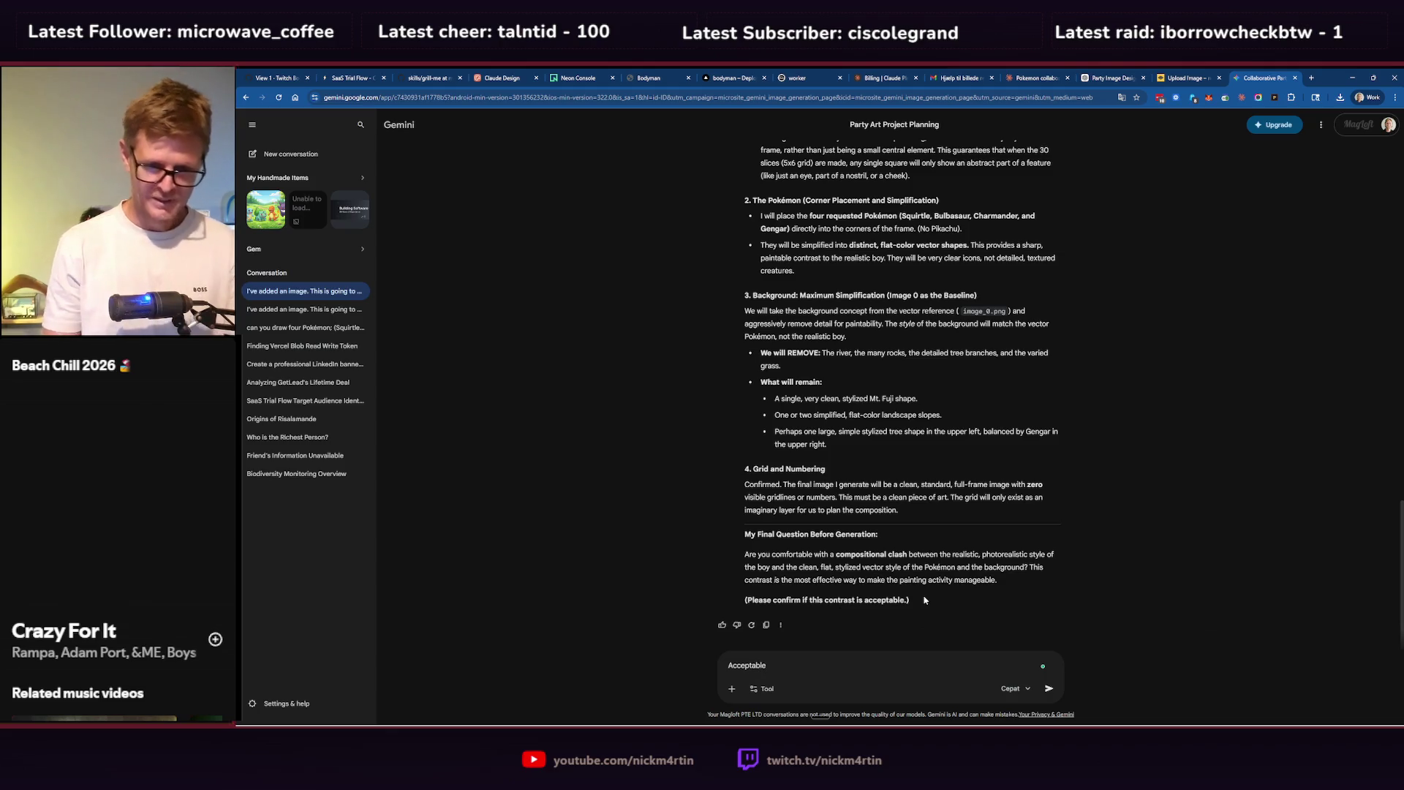
key(Return)
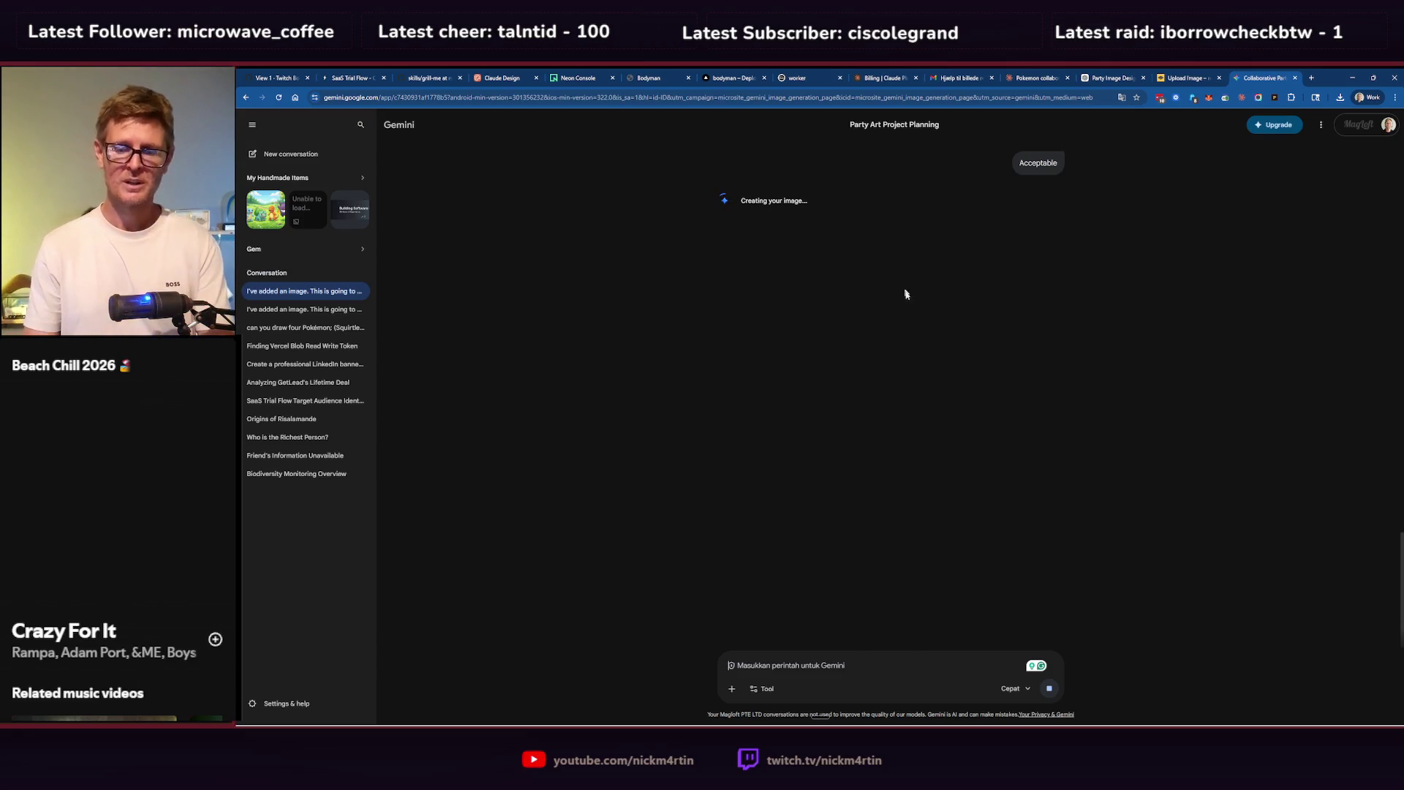
click(1049, 688)
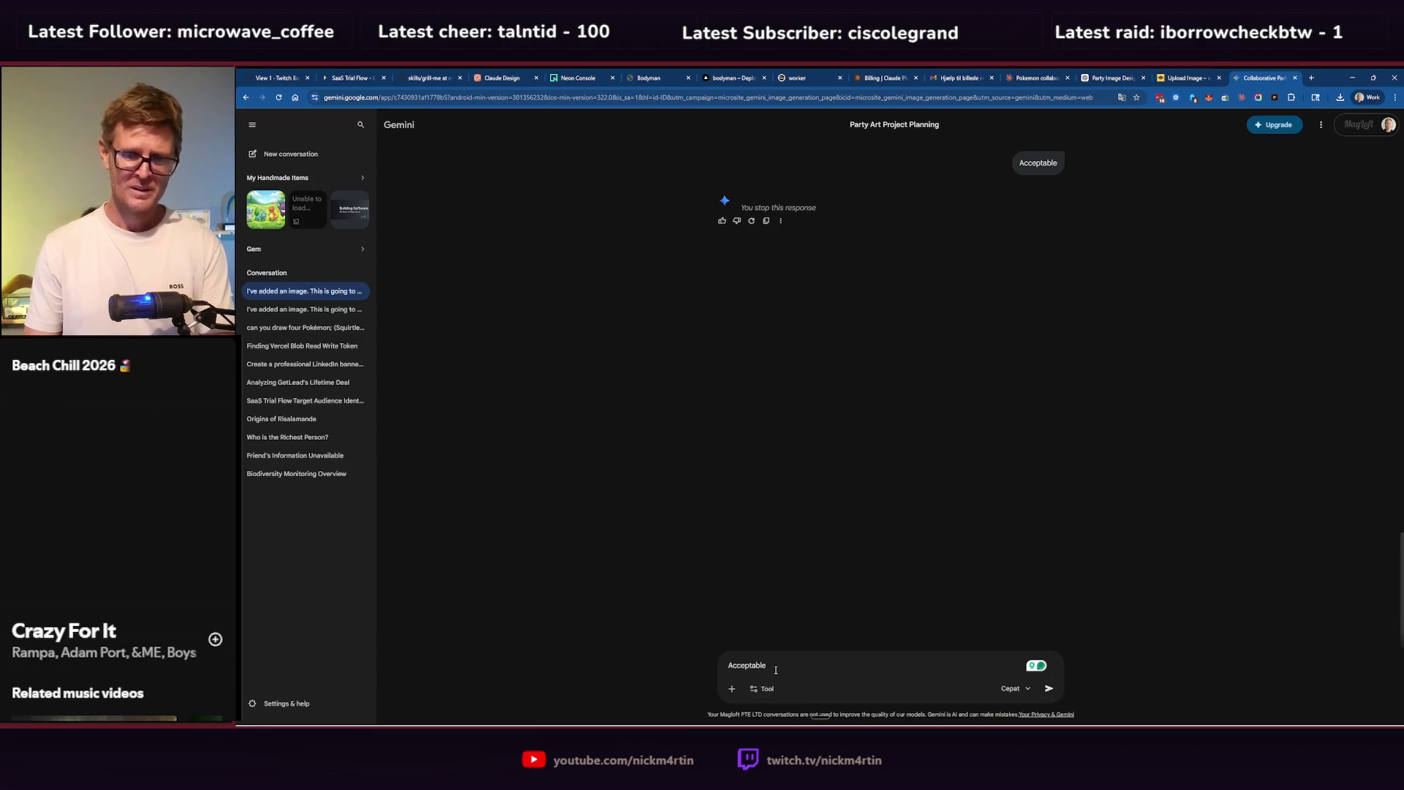
Step: Append a dictated request for two variations, one more cartoon and one with the realistic boy, and send
text(,)
key(ctrl+super)
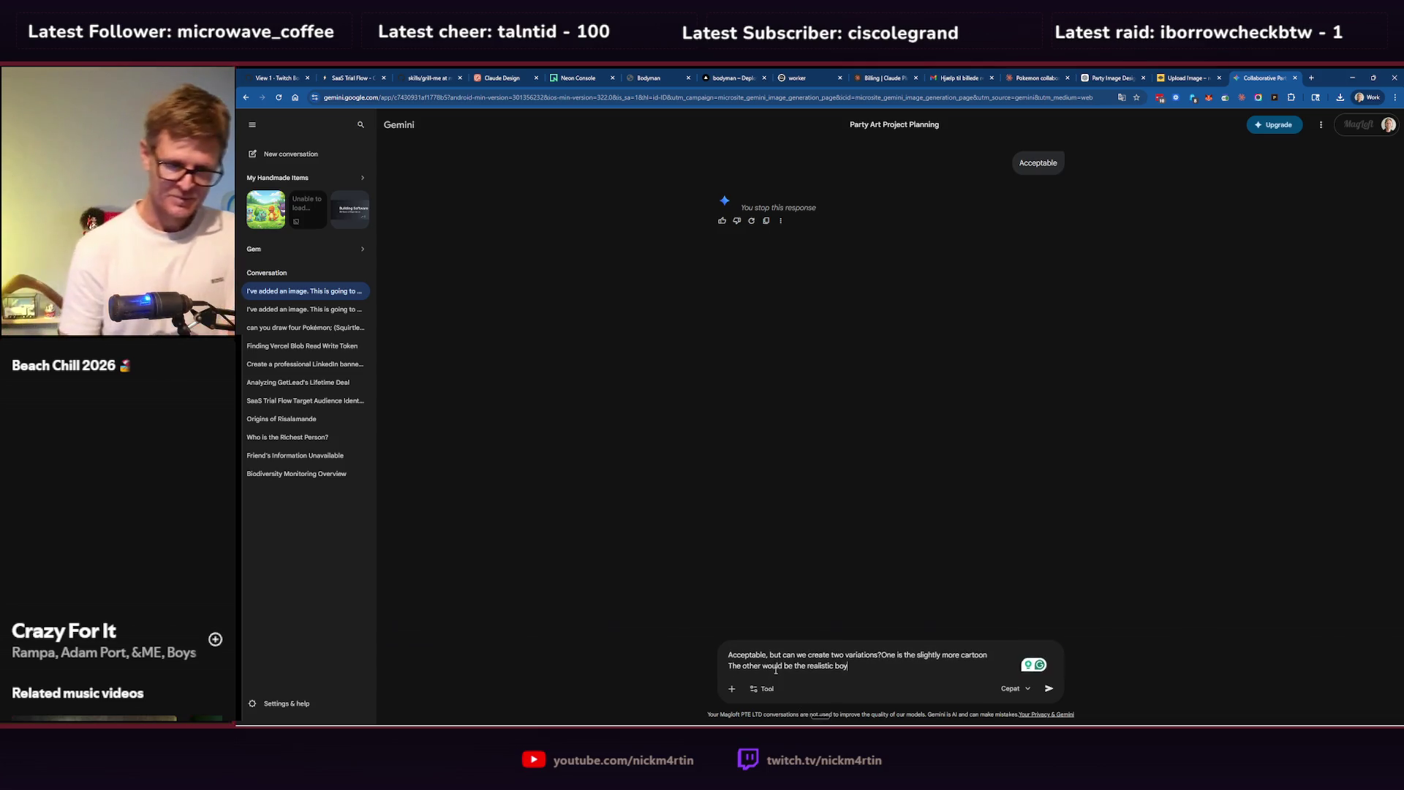
key(Return)
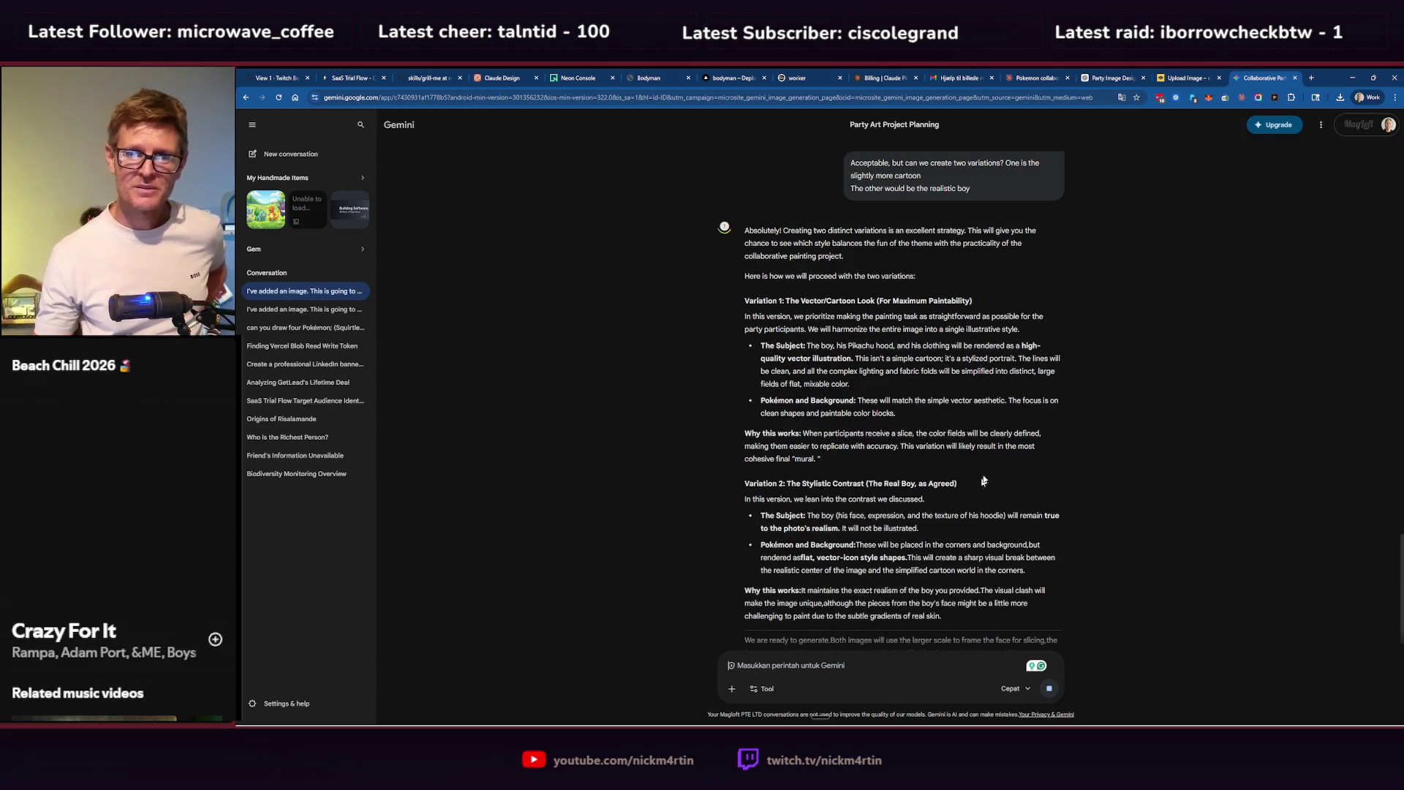
scroll(863, 322, down, 1)
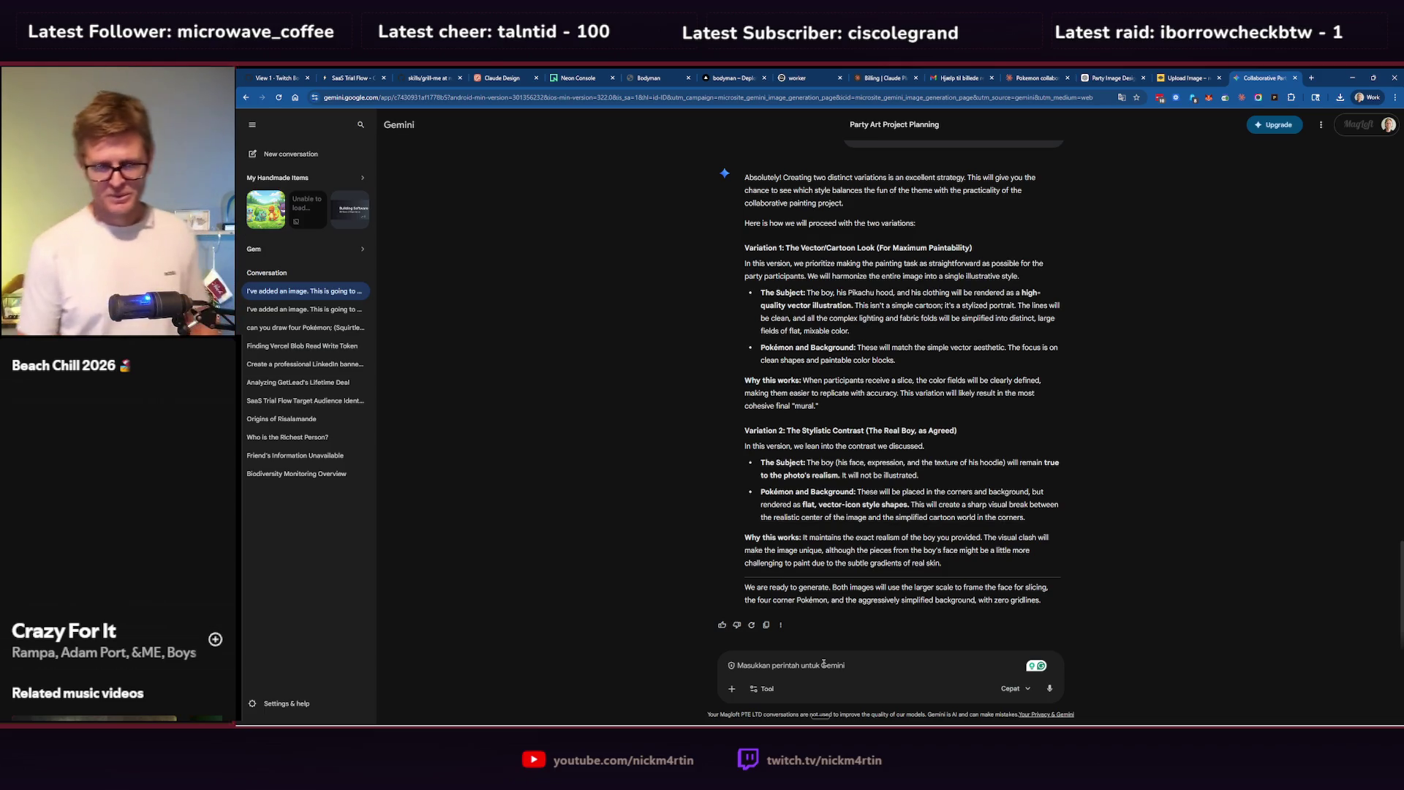
Step: Reply 'okay' so Gemini generates the image, then scroll down to it
text(okay)
key(Return)
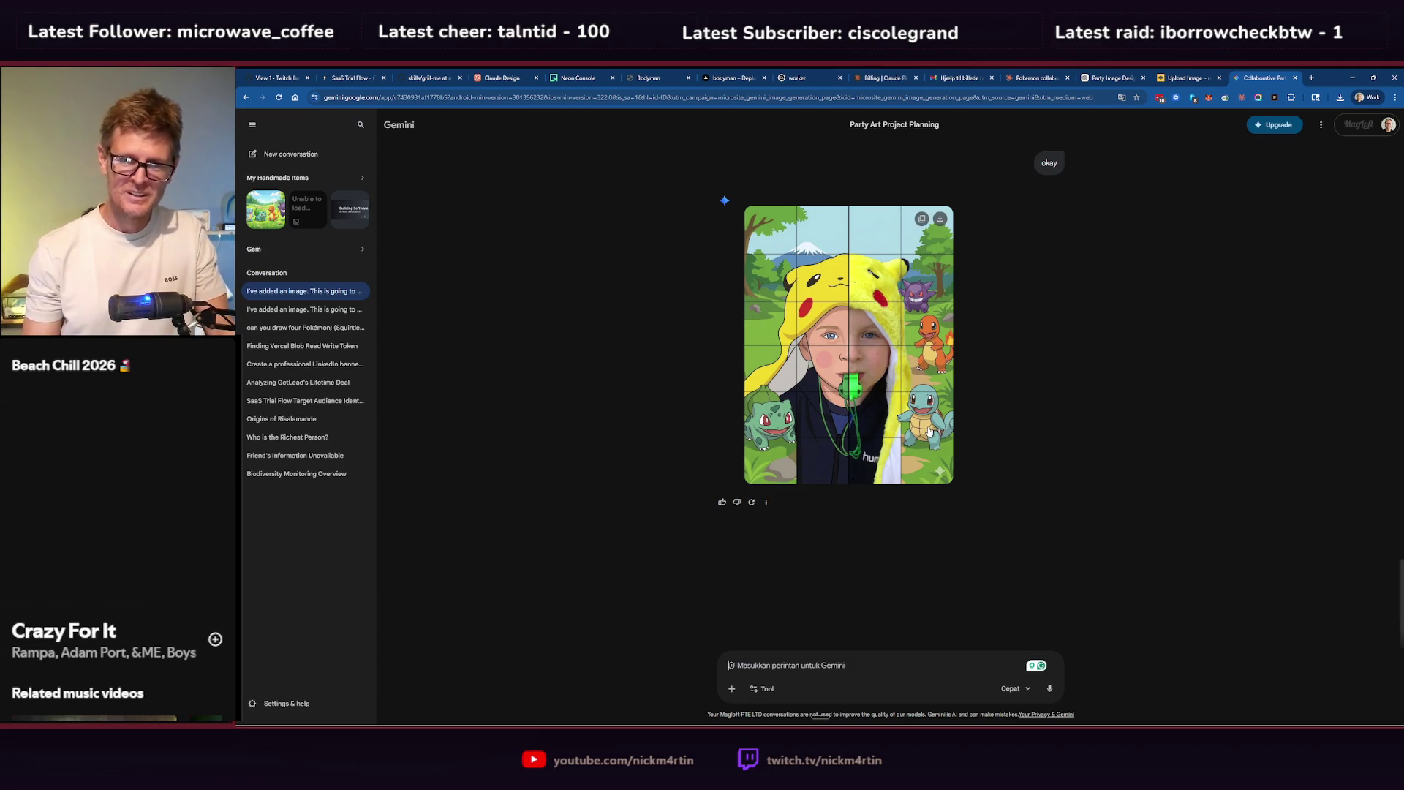
scroll(873, 423, down, 1)
scroll(873, 422, up, 4)
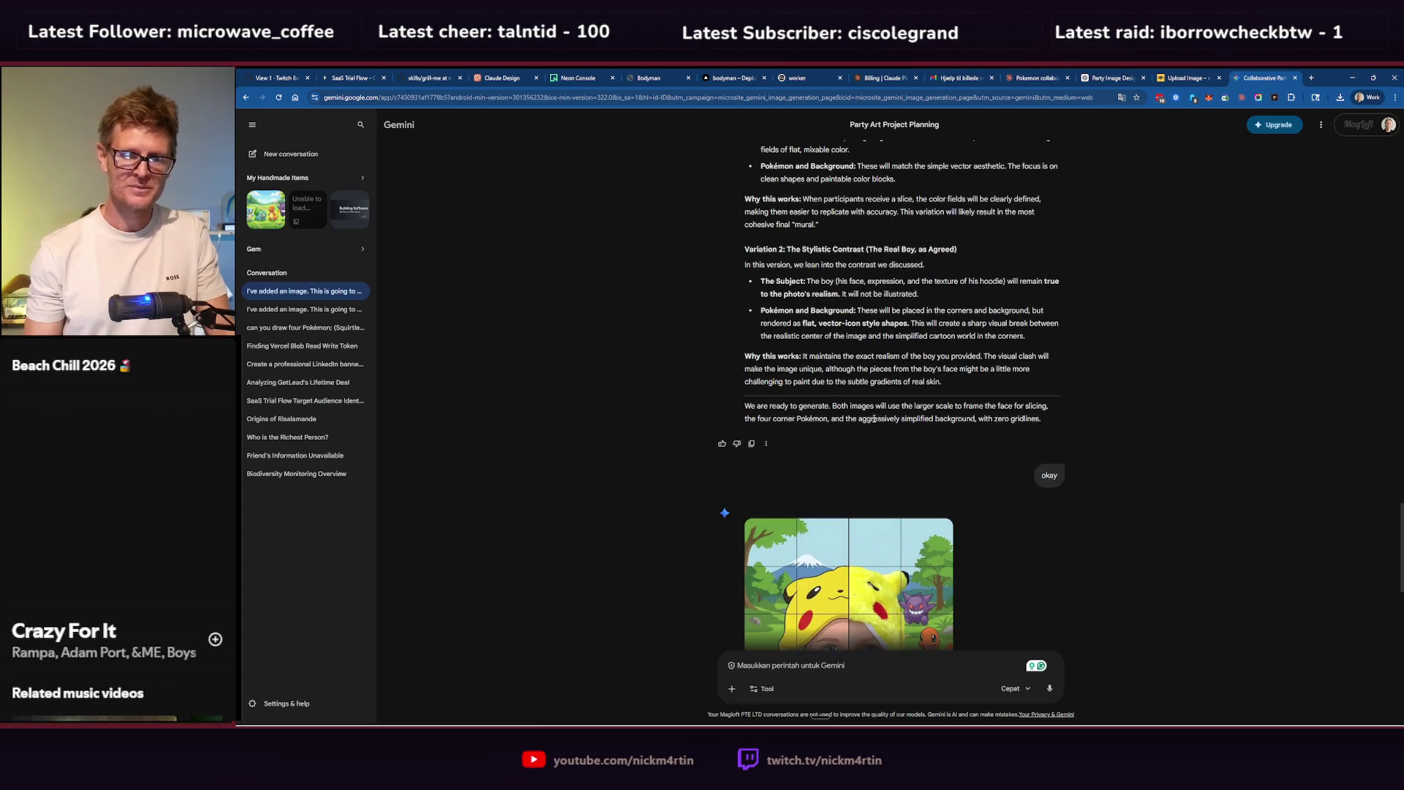
scroll(874, 415, up, 5)
scroll(874, 415, down, 4)
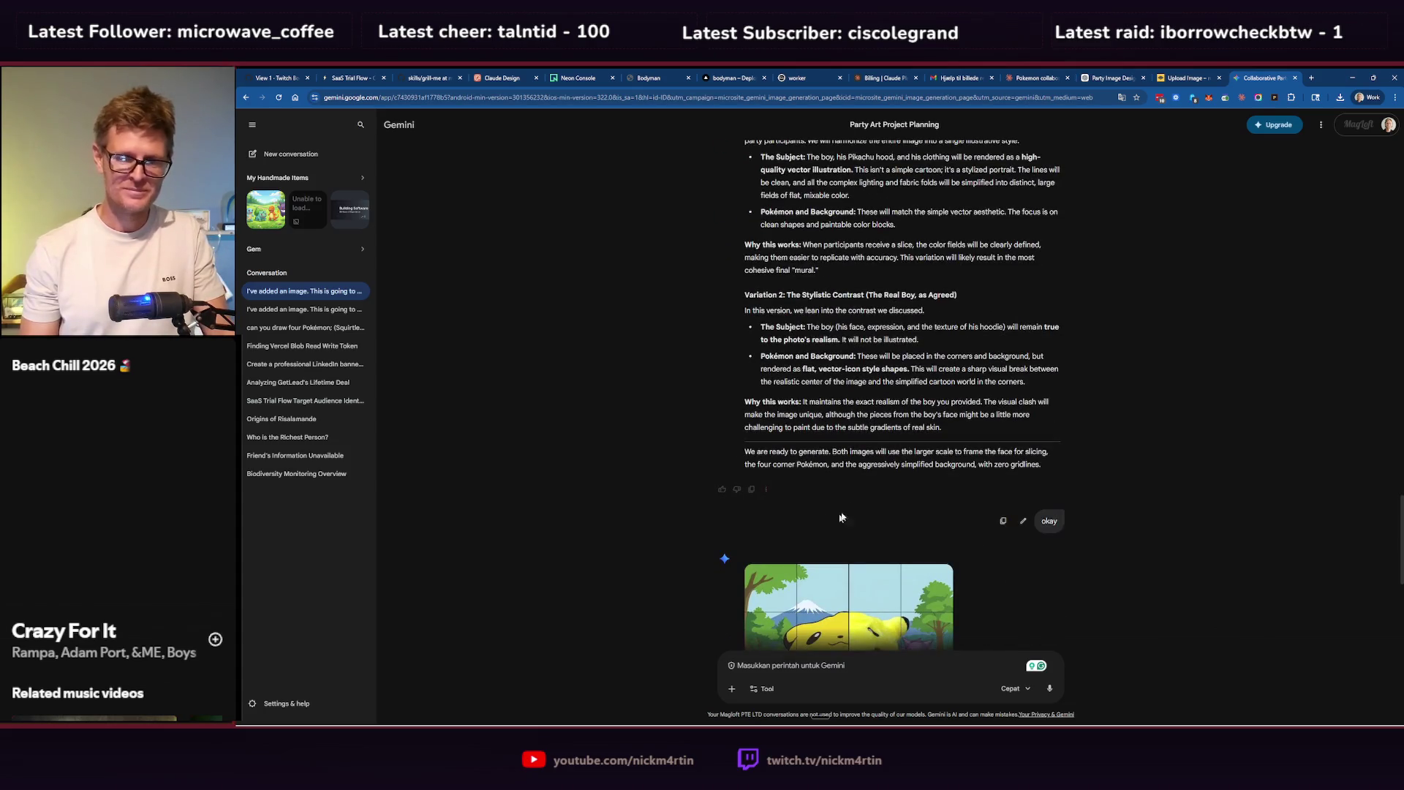
scroll(886, 497, down, 3)
scroll(886, 497, down, 2)
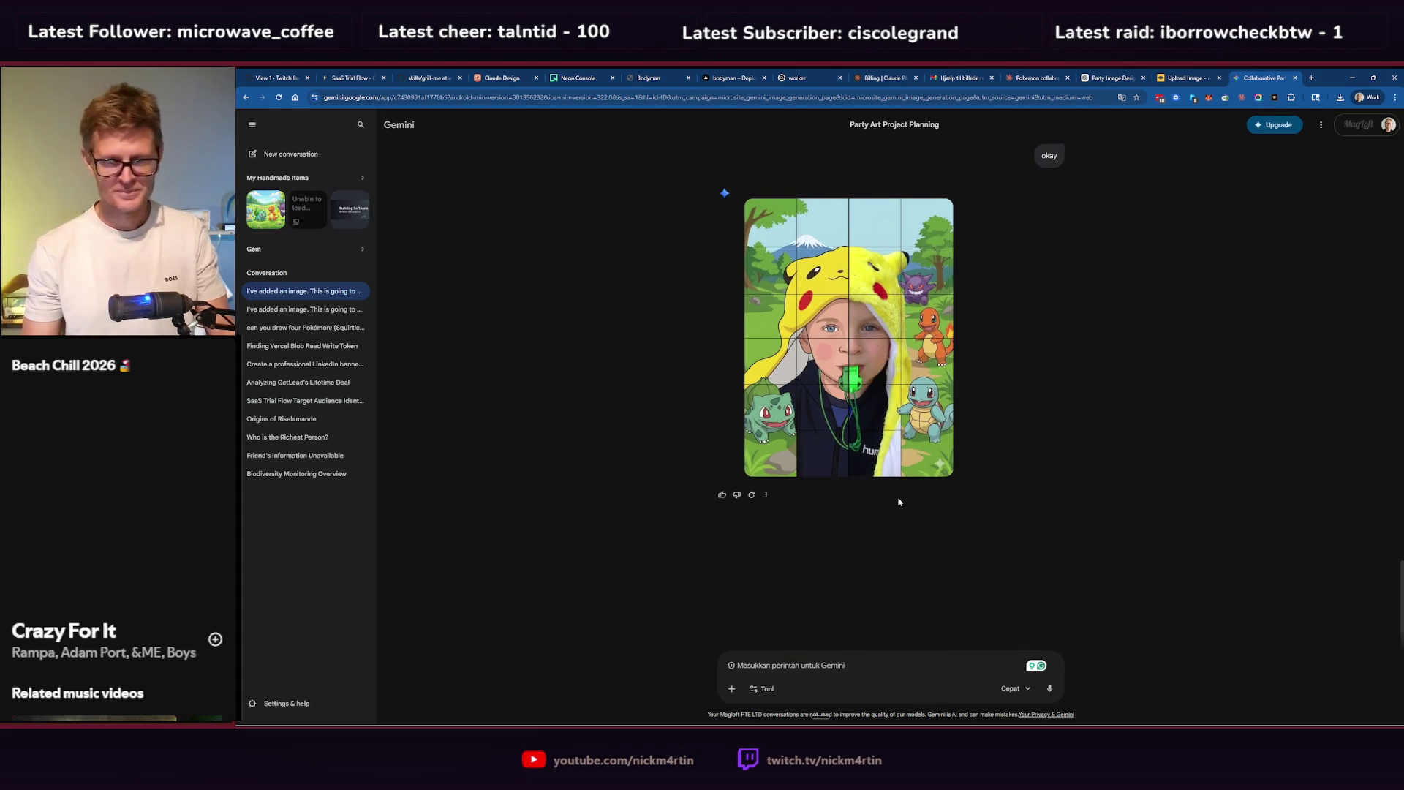
Step: View the new Pikachu-hood image with four Pokémon at full size, then scroll around it
click(859, 297)
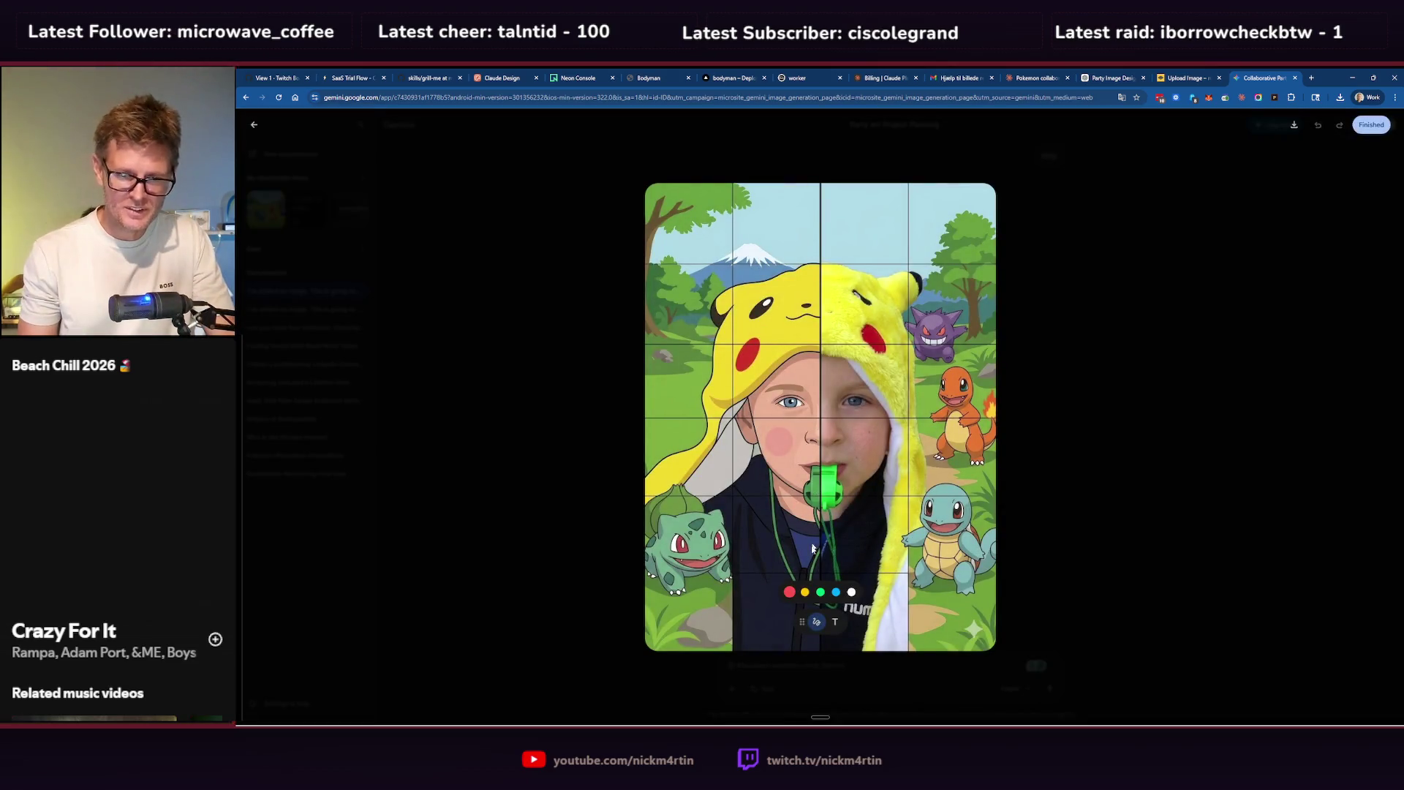
key(Escape)
scroll(1024, 439, up, 3)
scroll(1023, 438, down, 3)
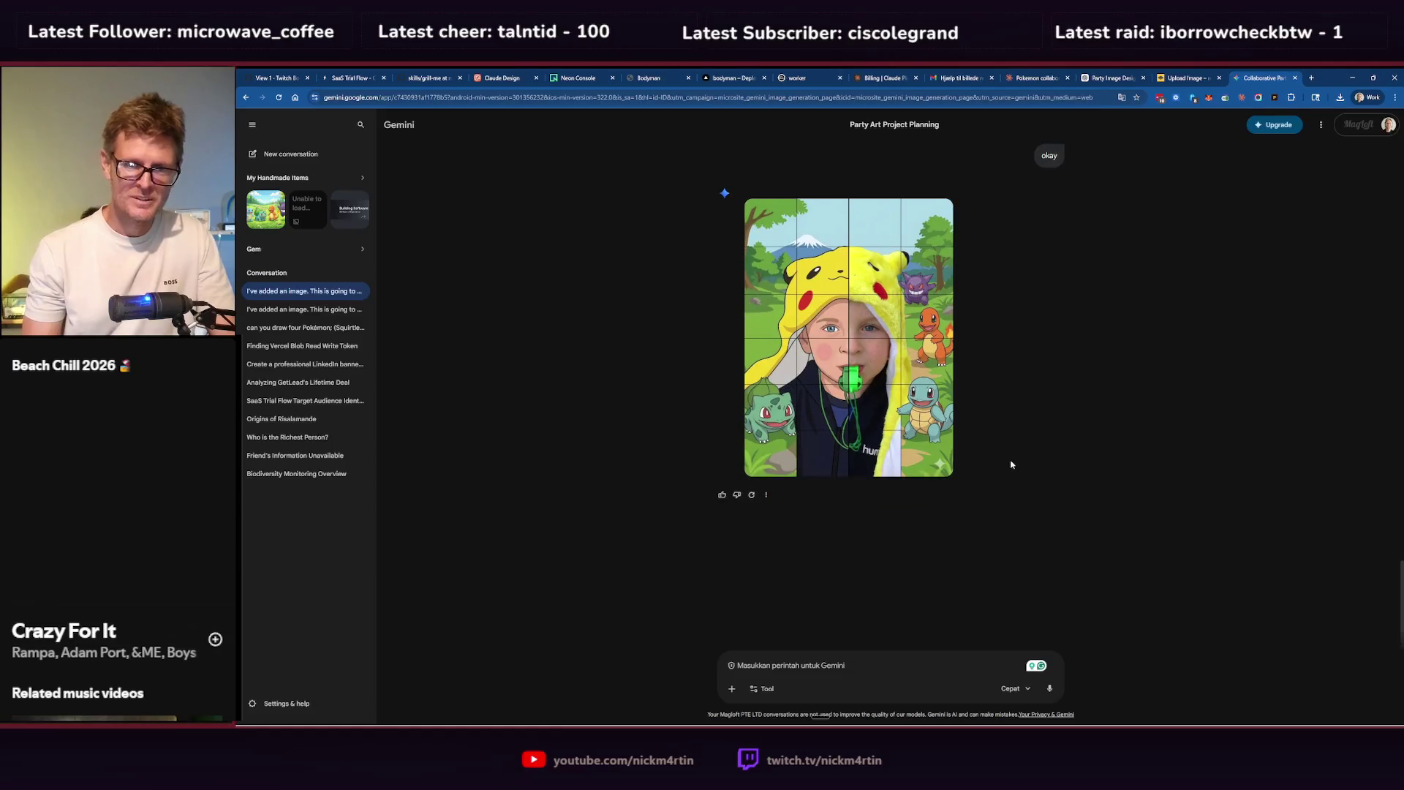
scroll(1007, 464, up, 4)
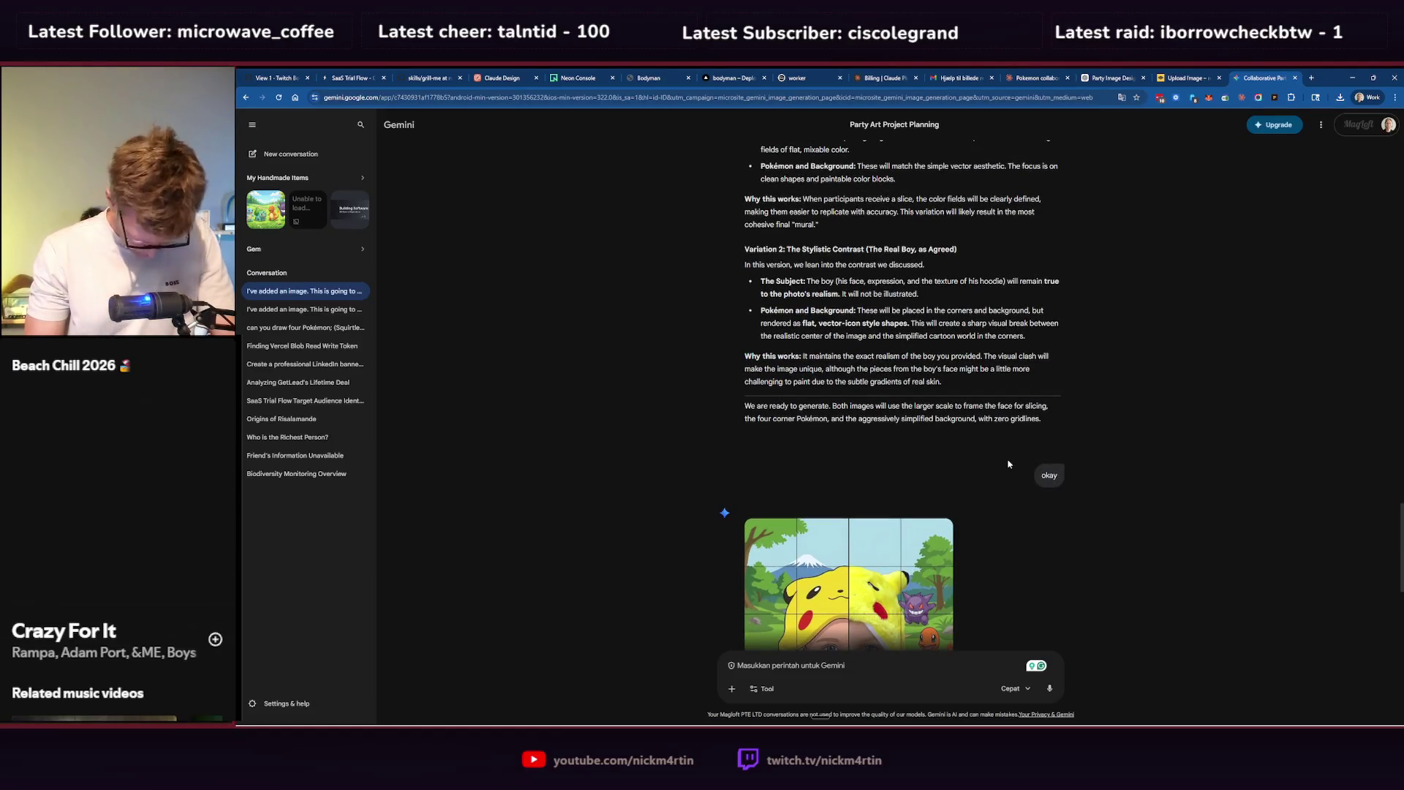
scroll(1008, 464, up, 6)
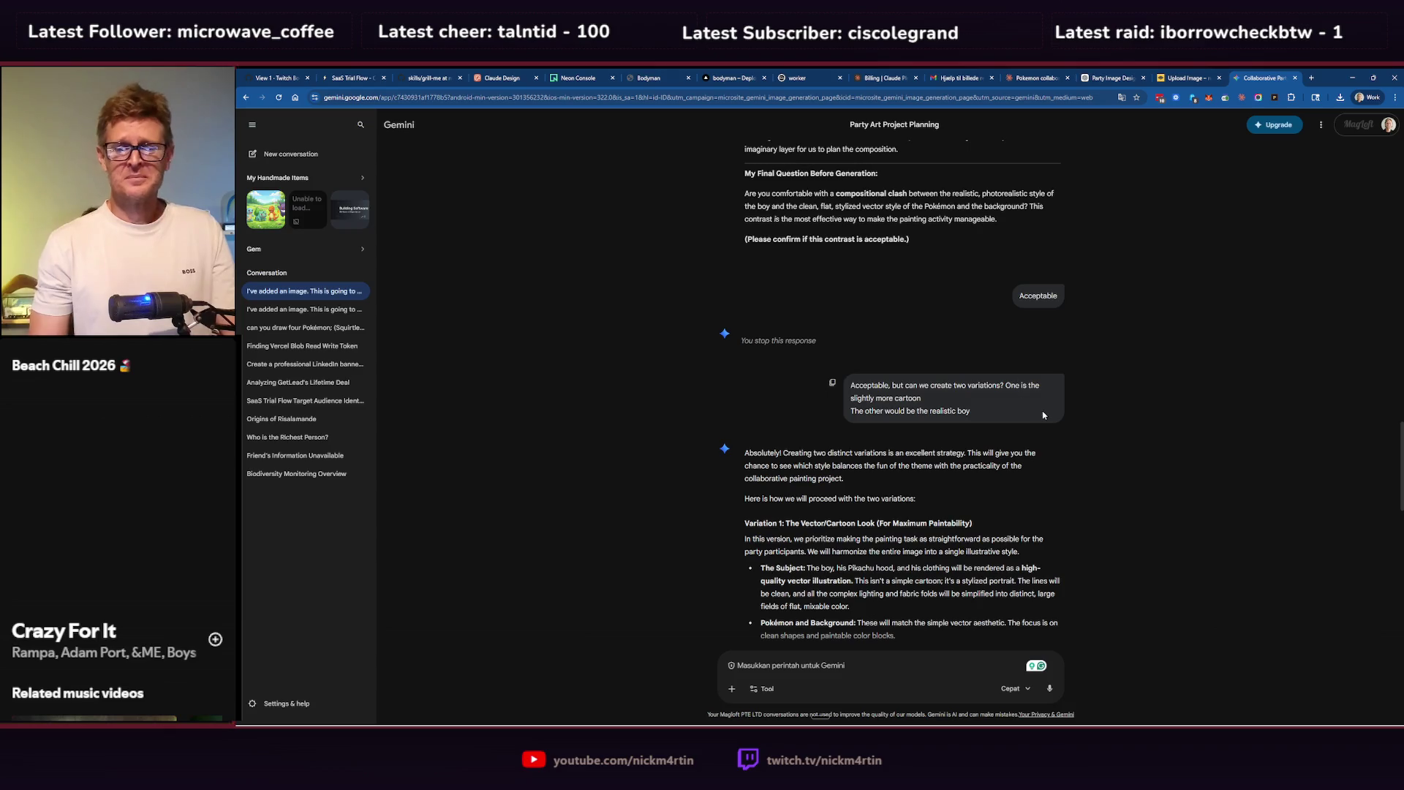
scroll(1043, 415, down, 10)
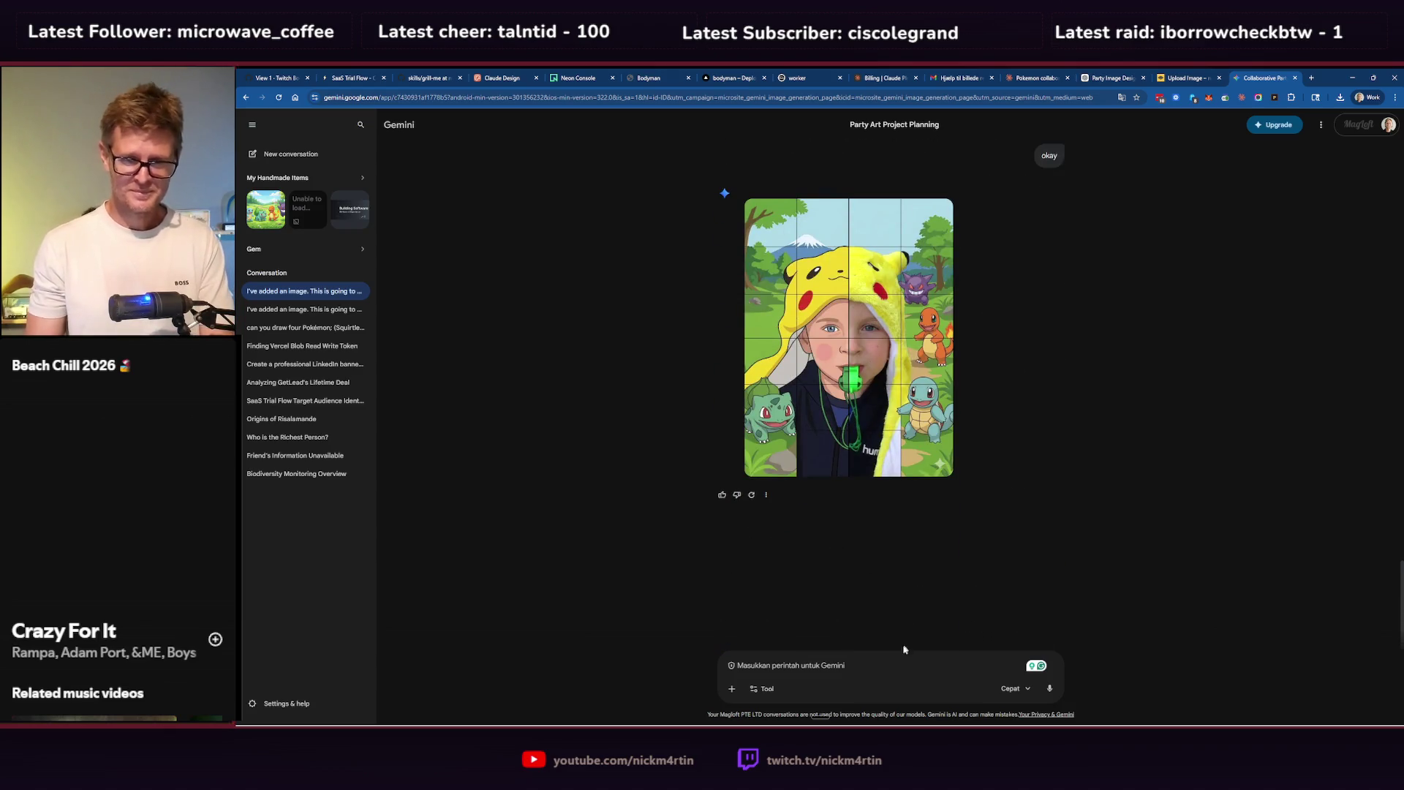
Step: Tell Gemini to keep the boy's proportions, put Pokémon in the corners, and never mix realism with cartoon
text(no no)
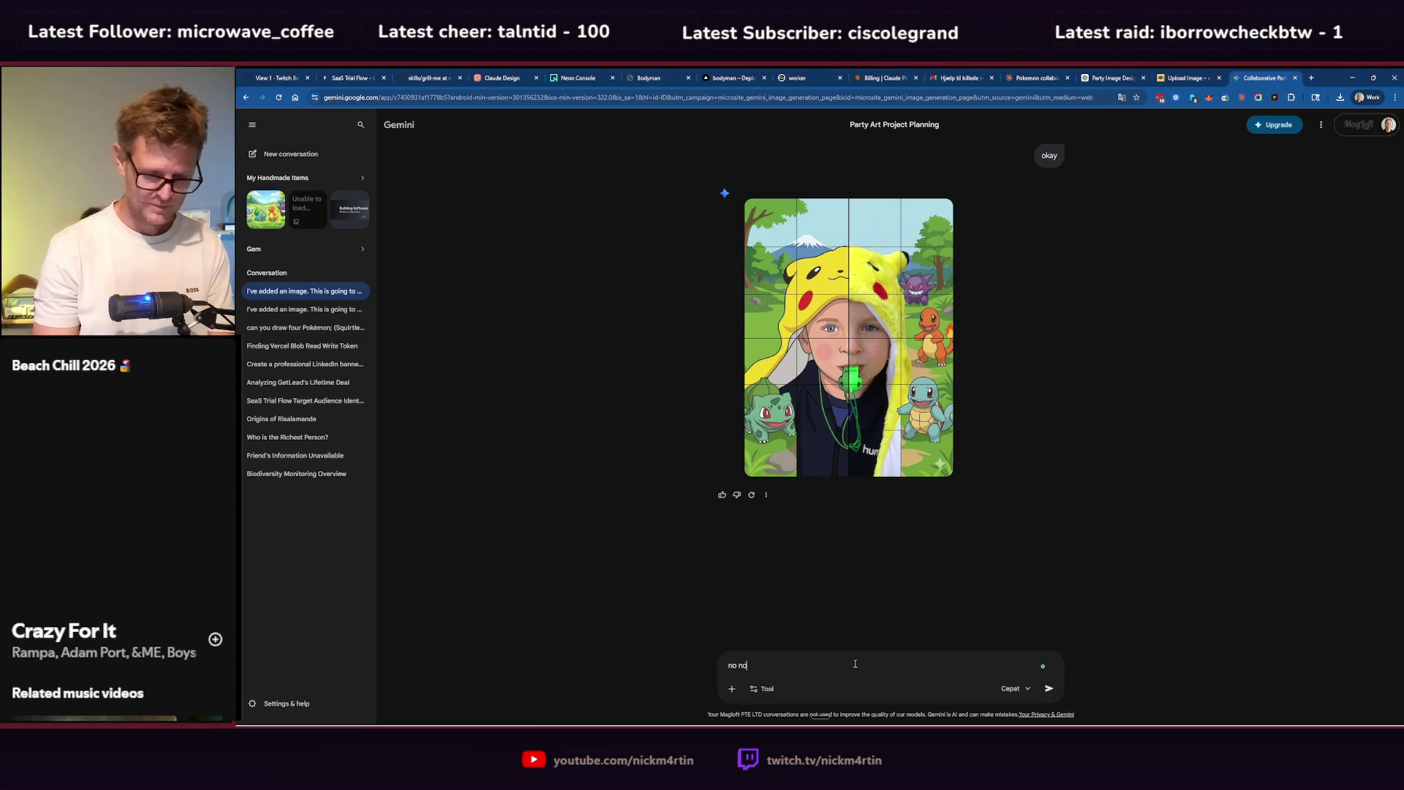
text( no no that d)
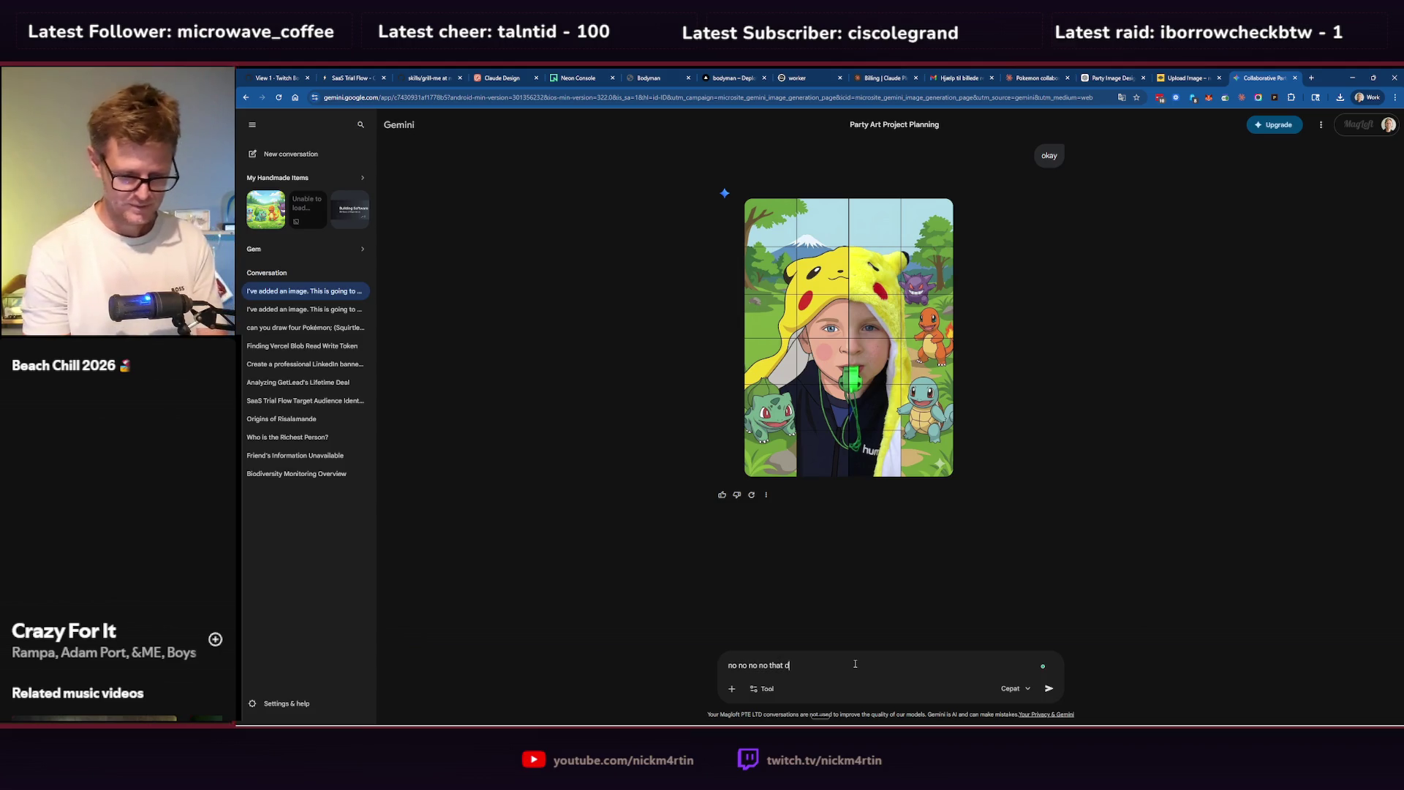
text(oesnt work at all)
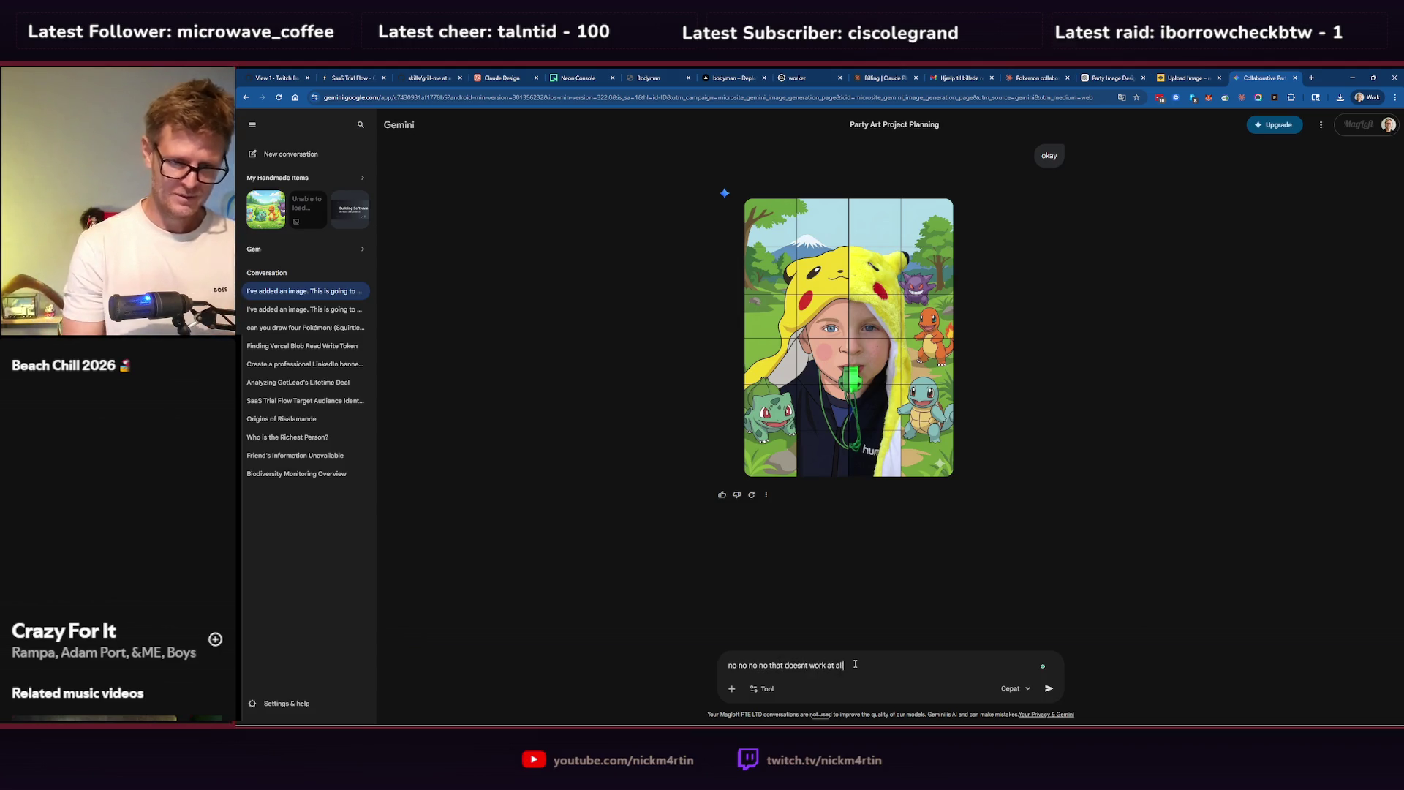
text(. Keep the boy propr)
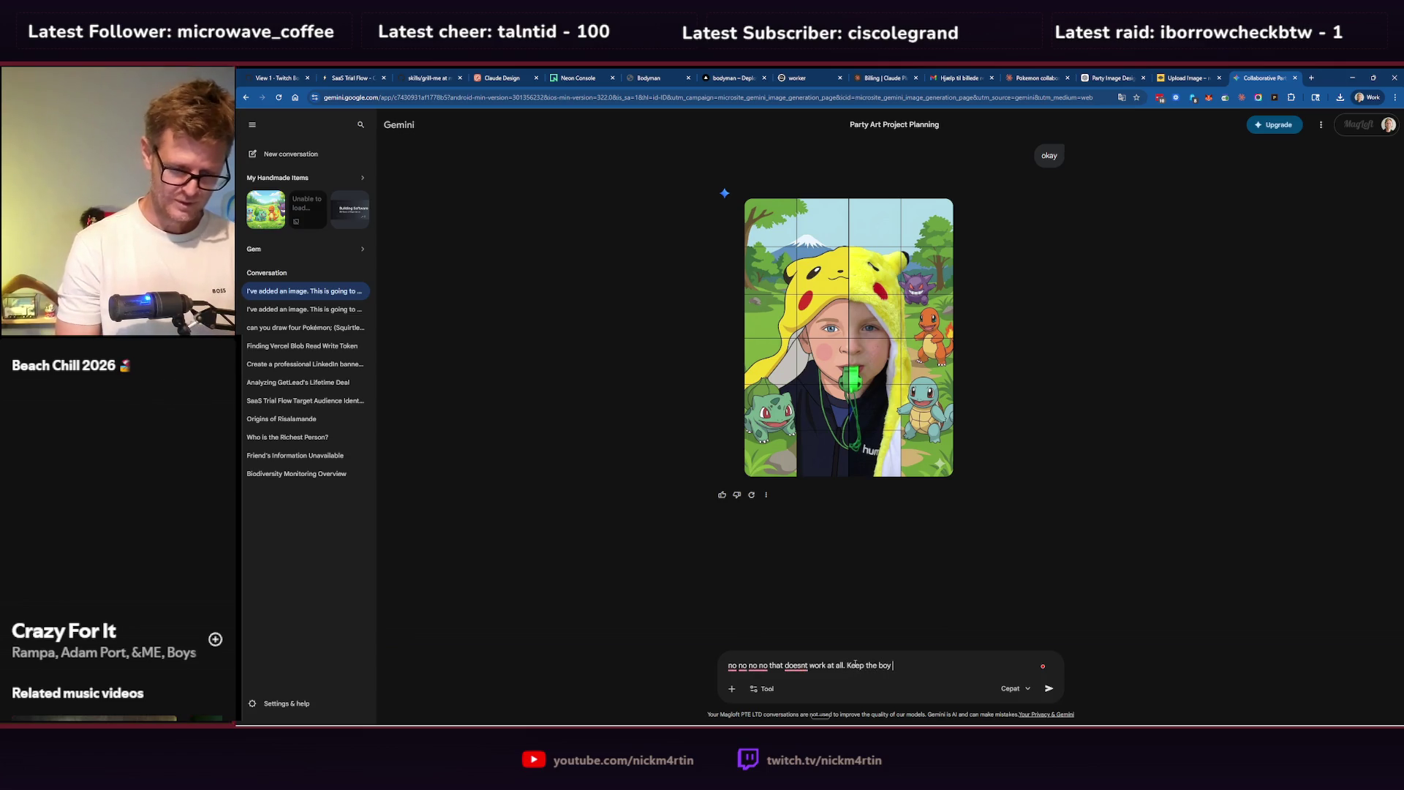
text(tion)
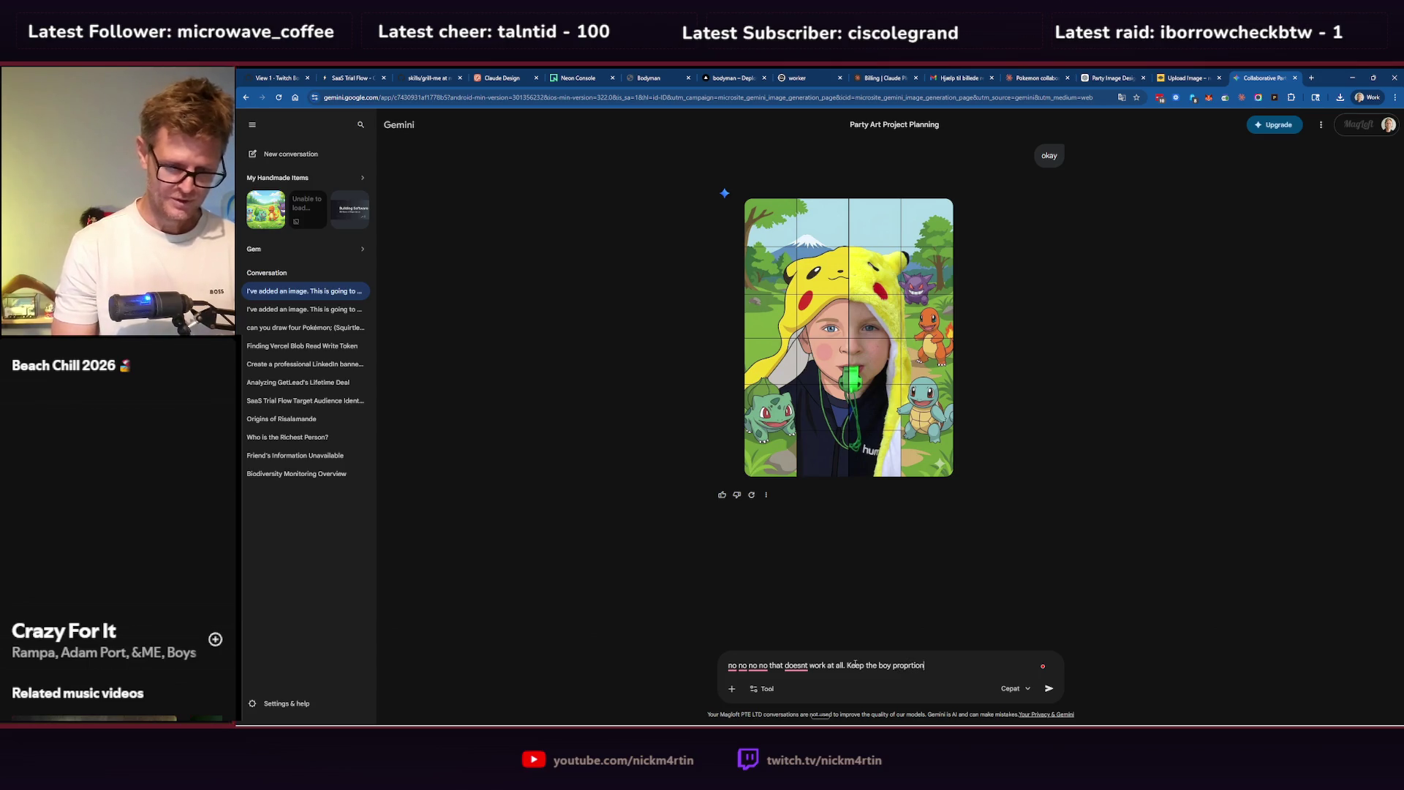
text(s and ensure t)
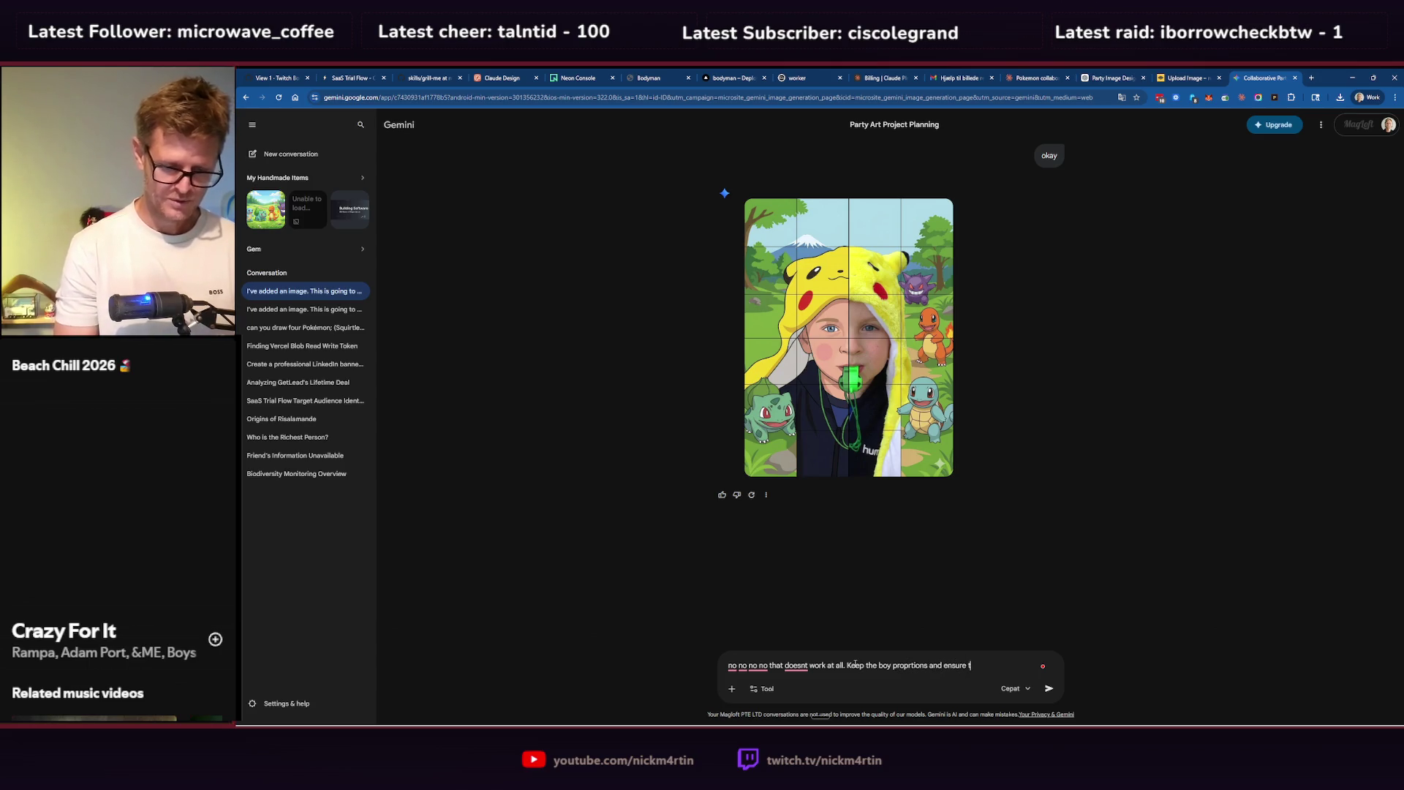
text(he pokemon are in 4)
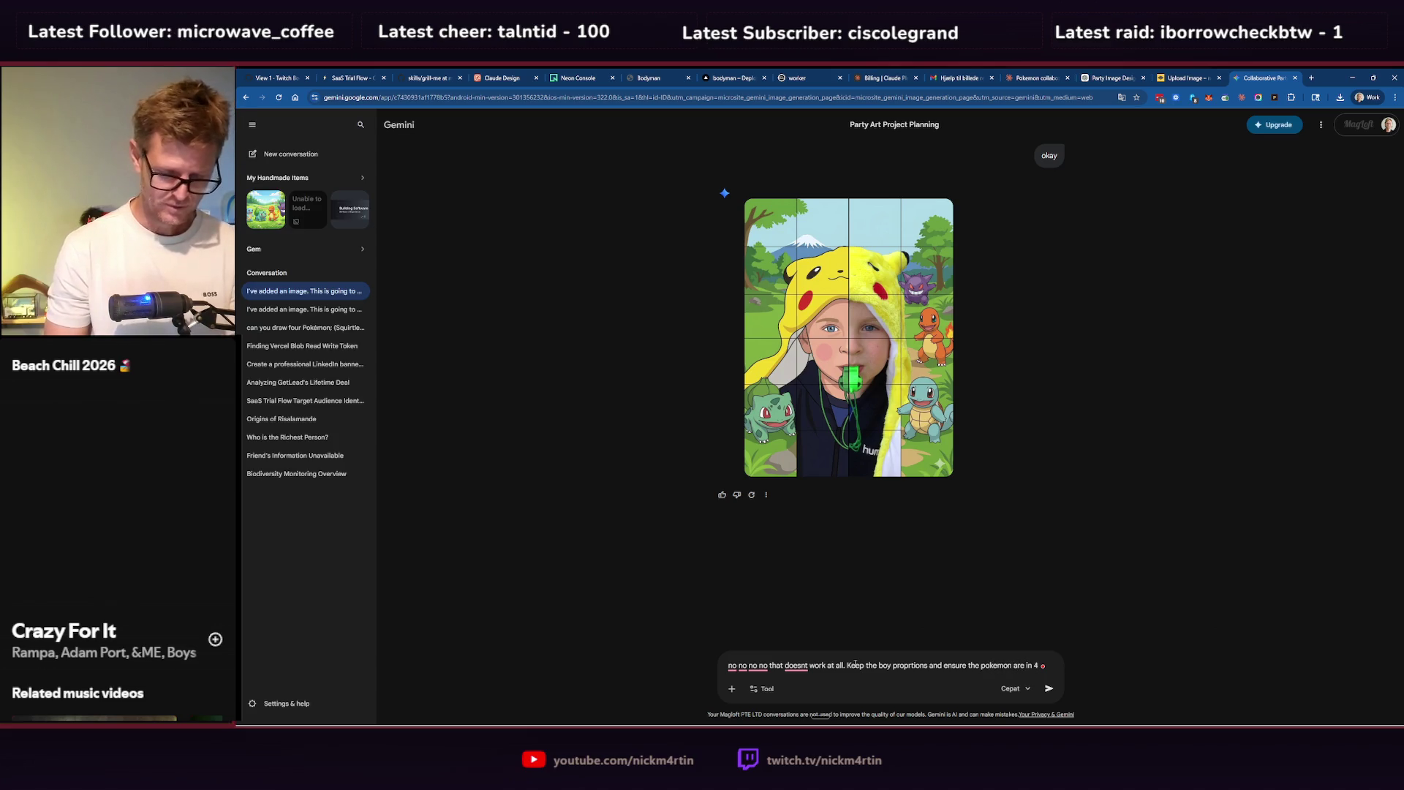
text( corners)
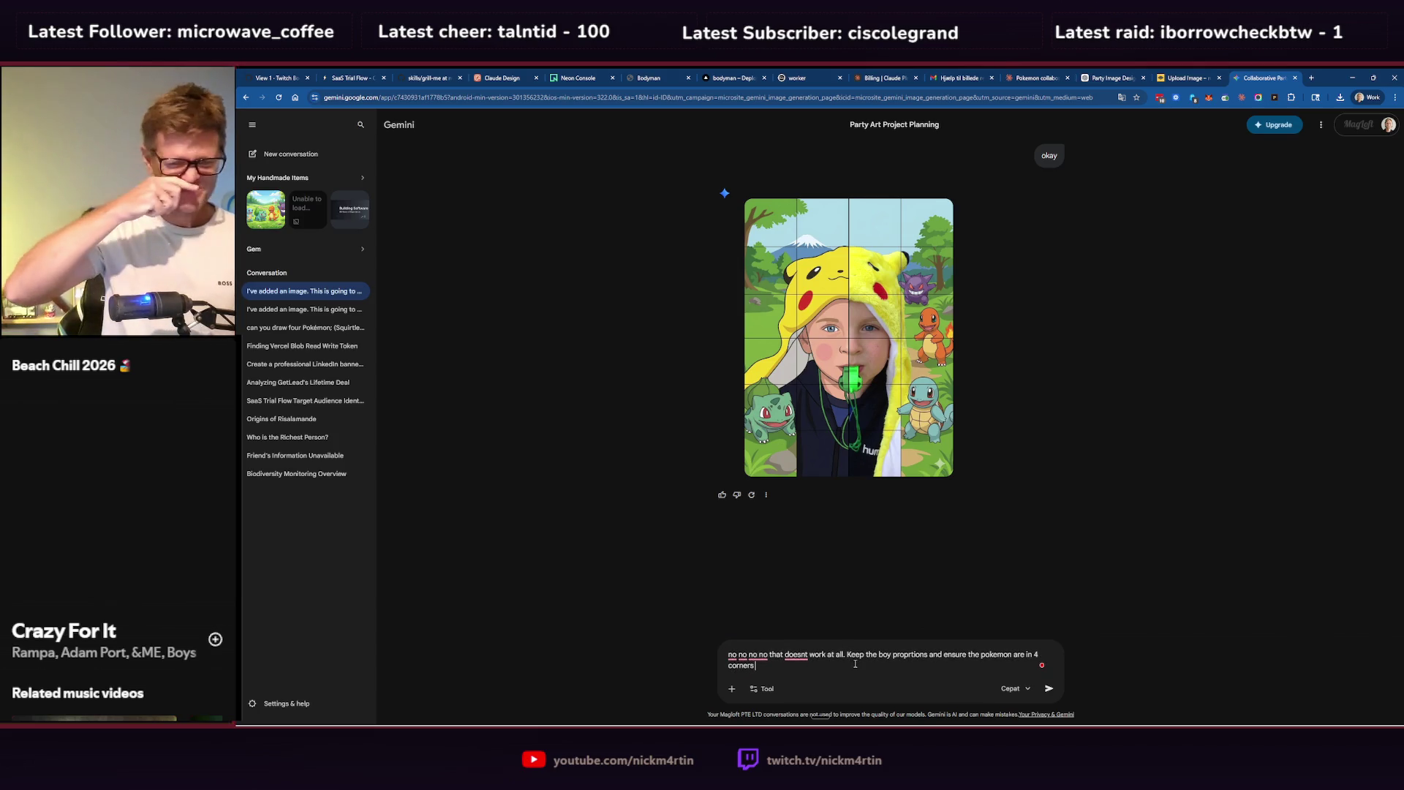
key(BackSpace)
key(BackSpace)
key(BackSpace)
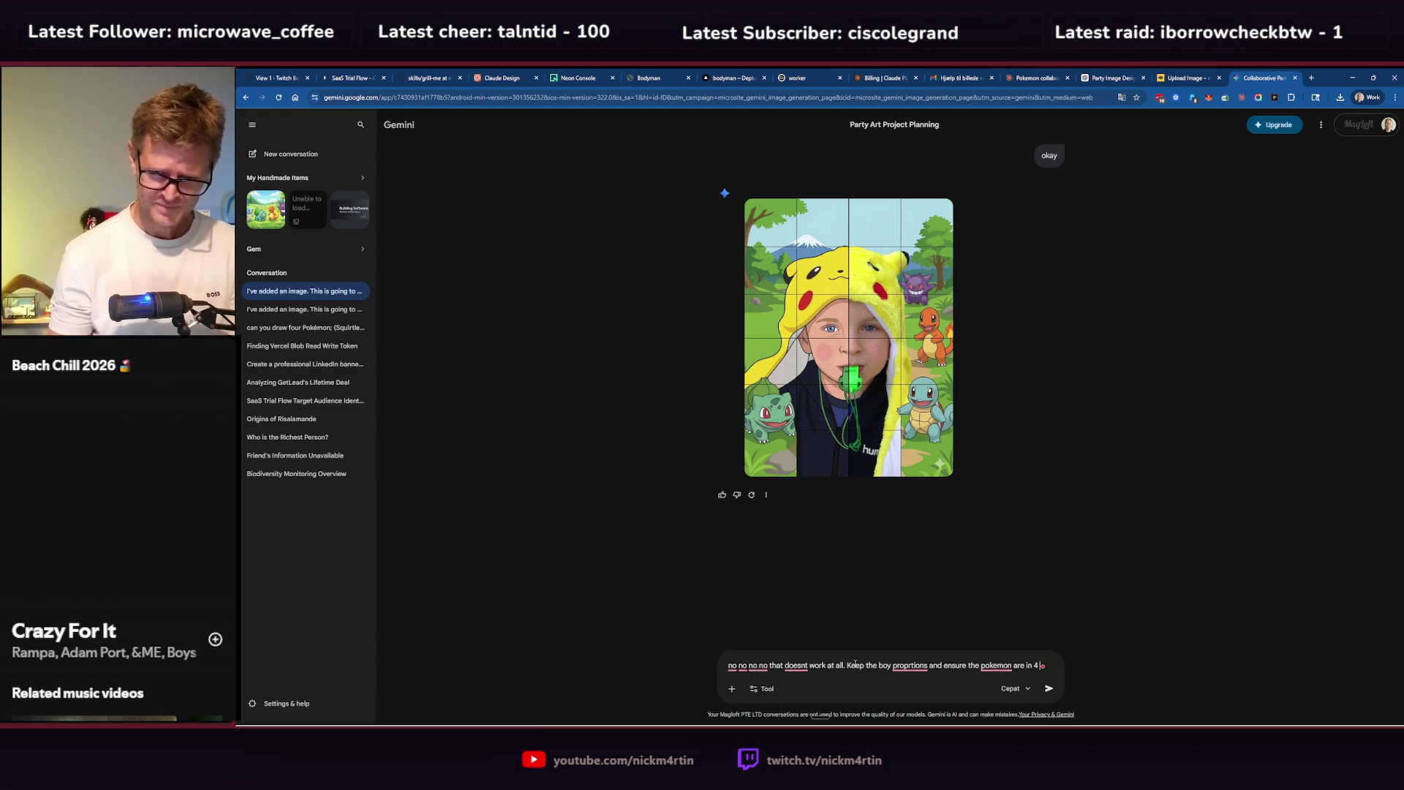
text(corner)
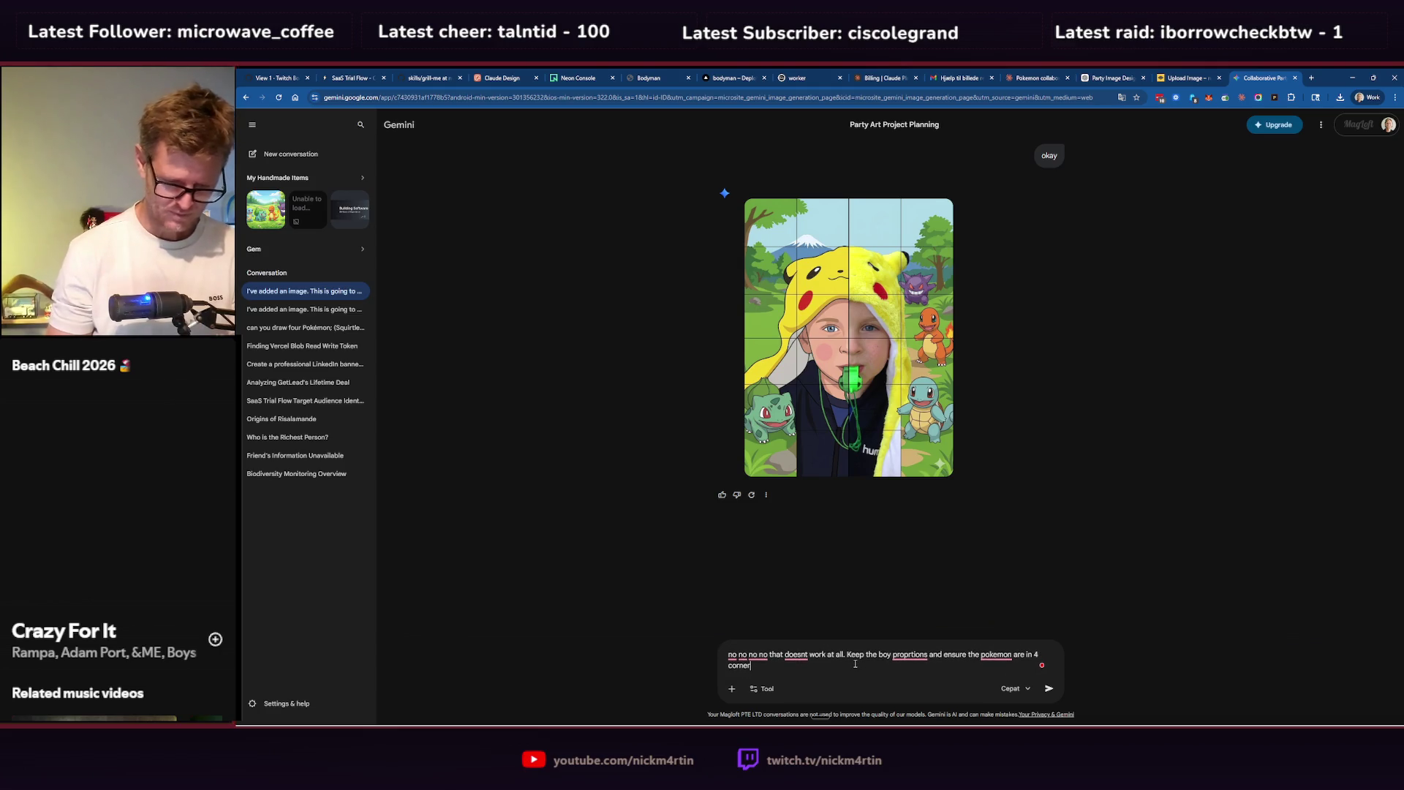
text(/sections of)
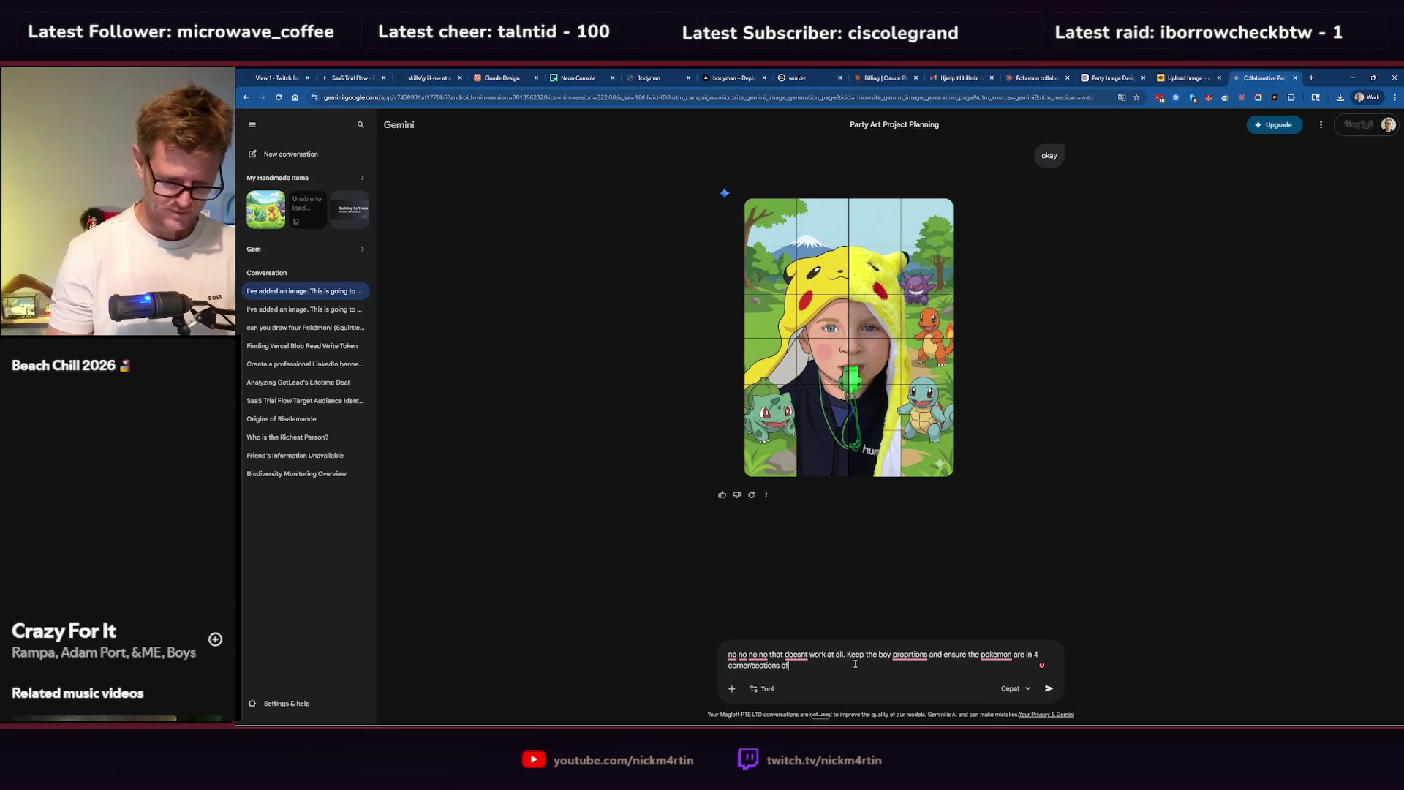
text( the )
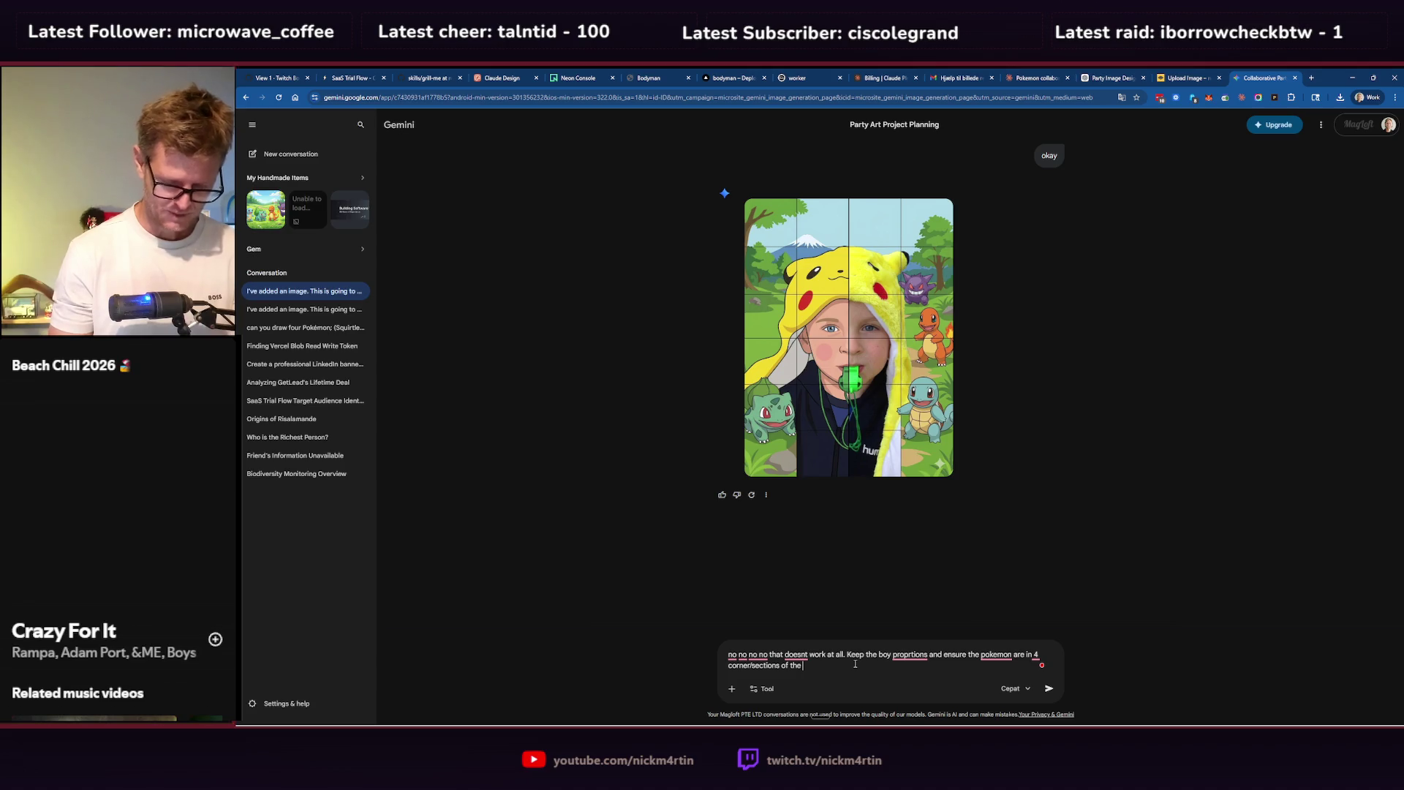
text(tntire )
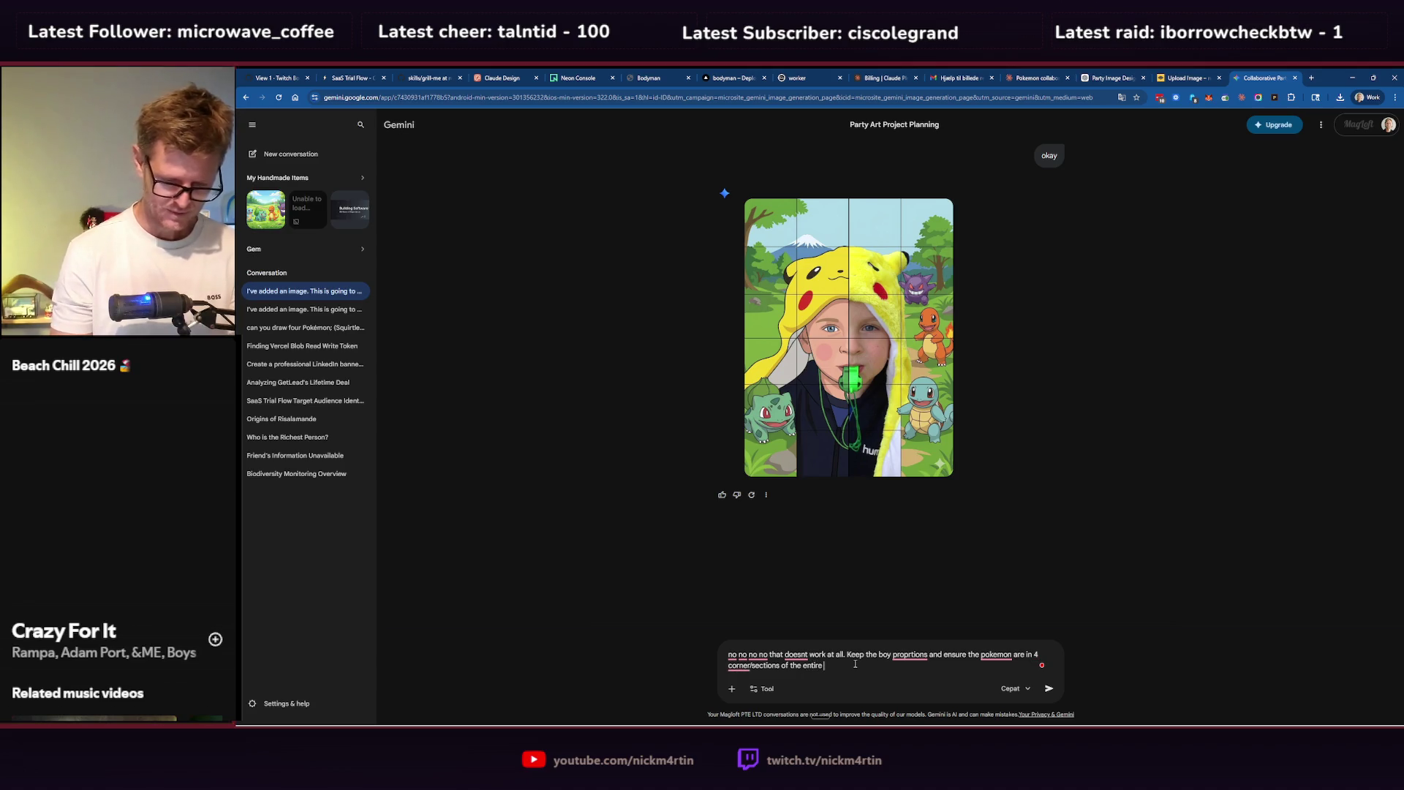
text(image.Lets)
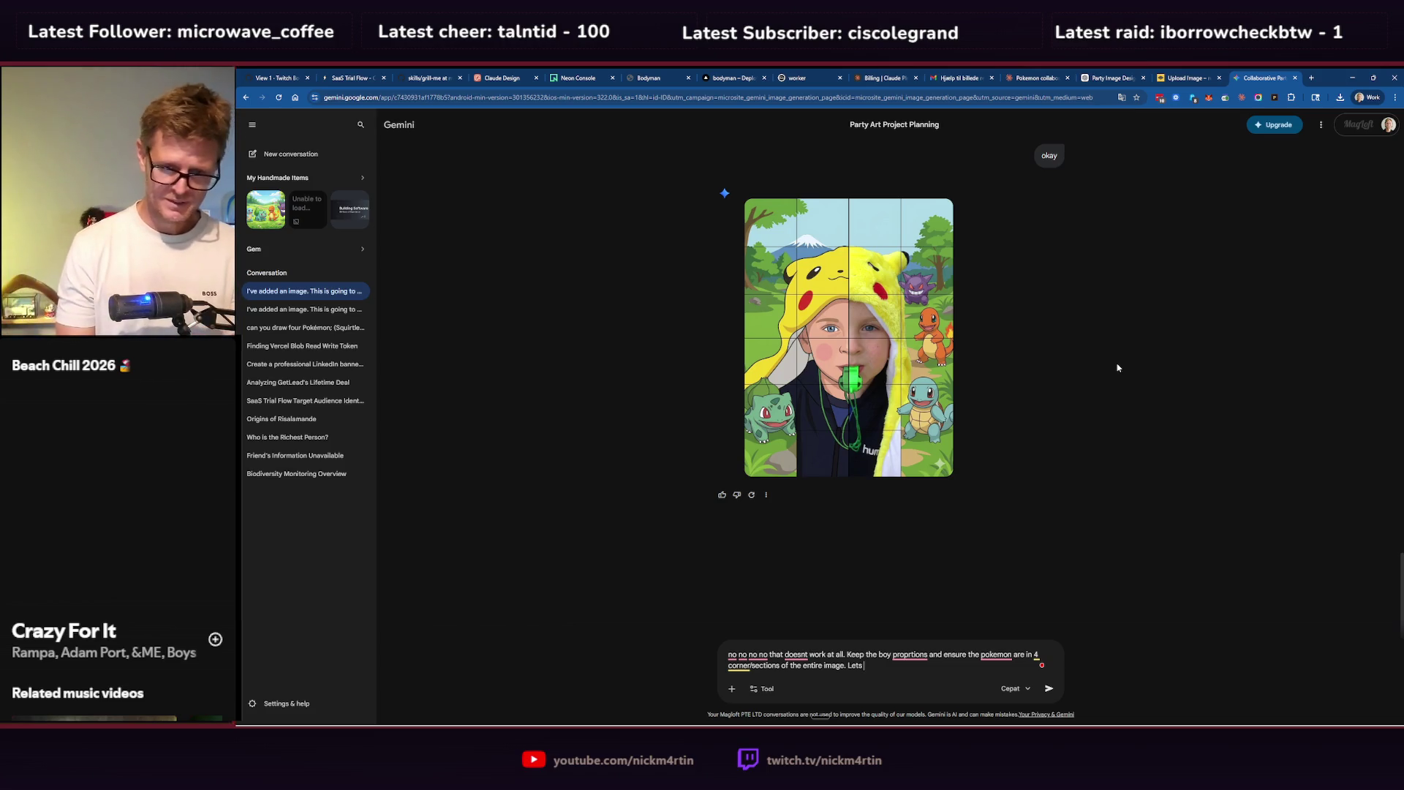
text(also not)
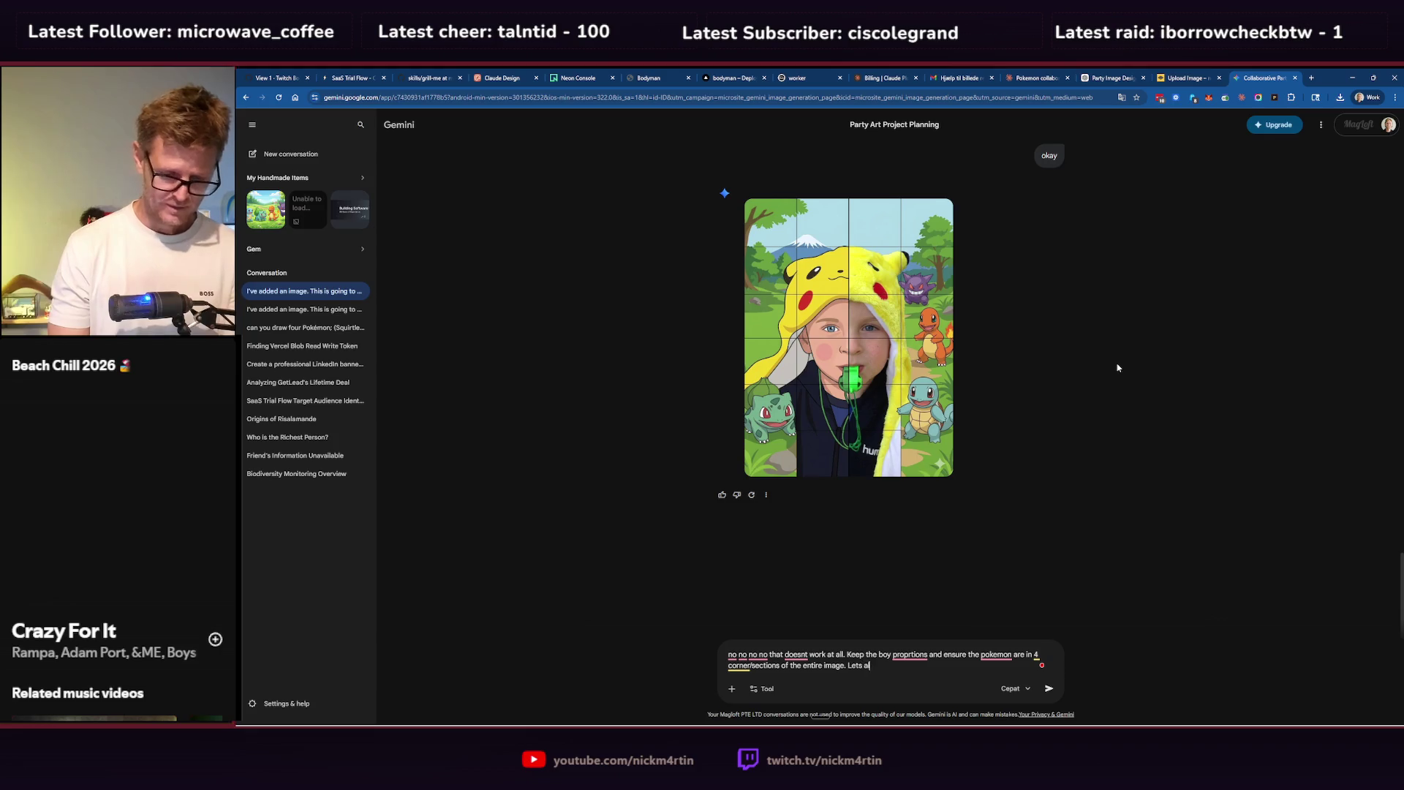
text(b)
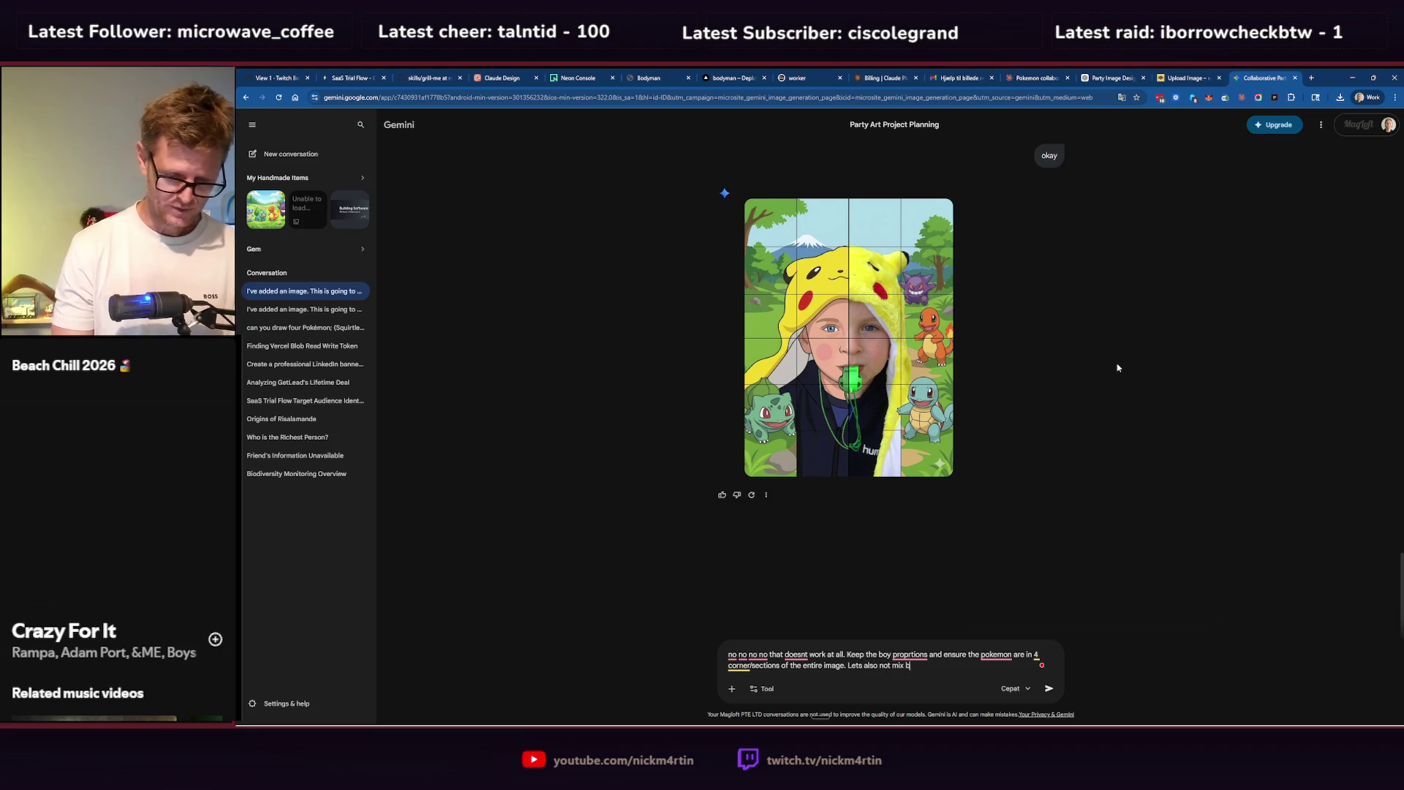
text(h realism and )
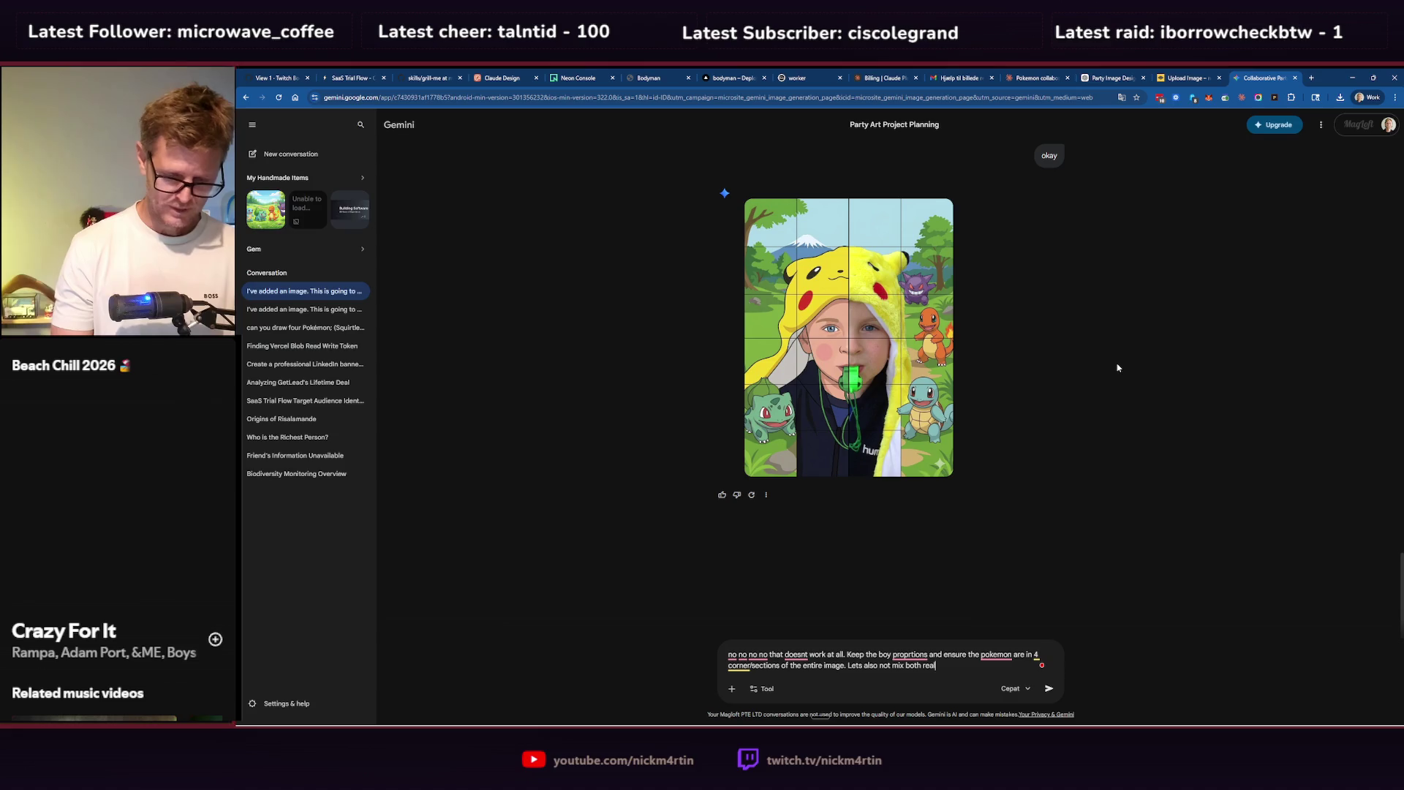
text(ca)
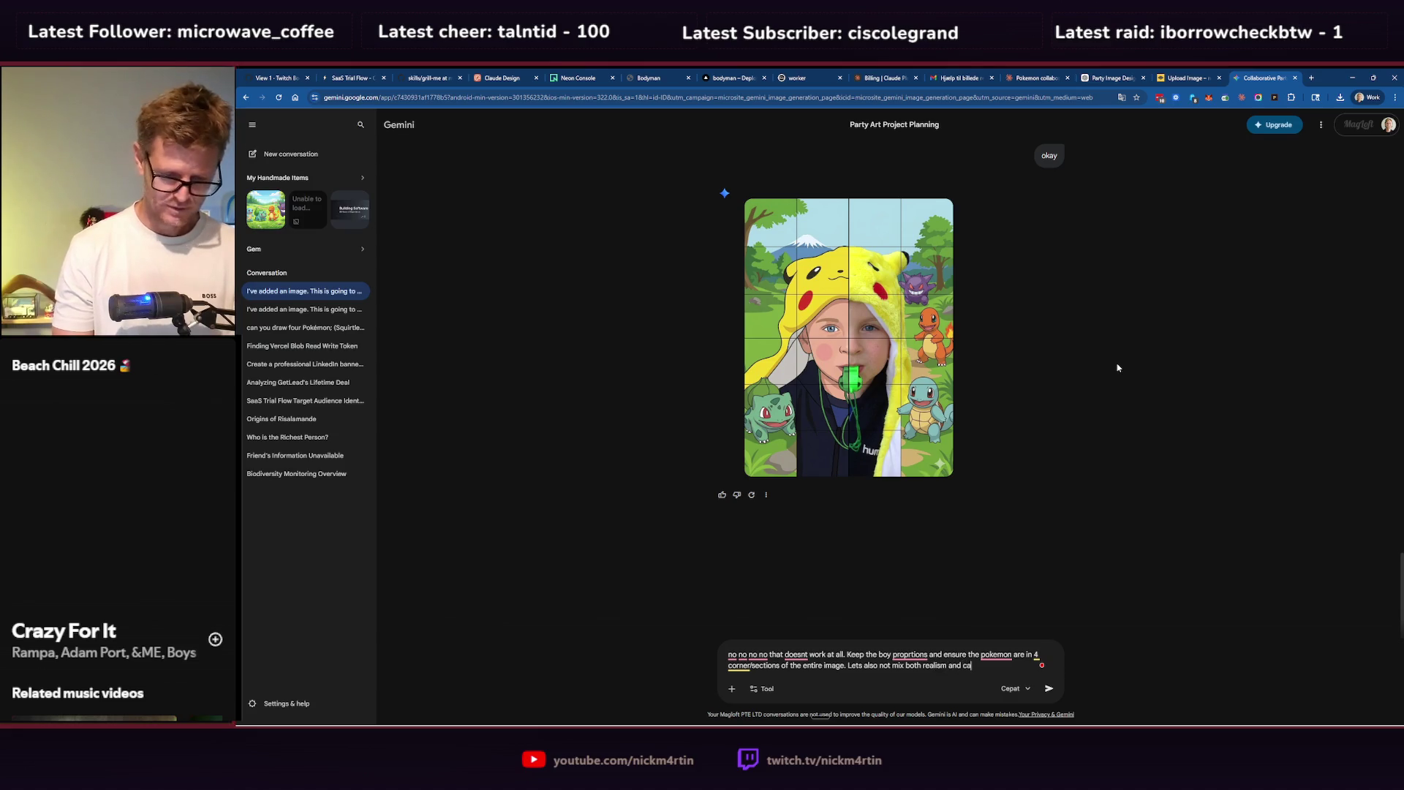
text(rton in the sam)
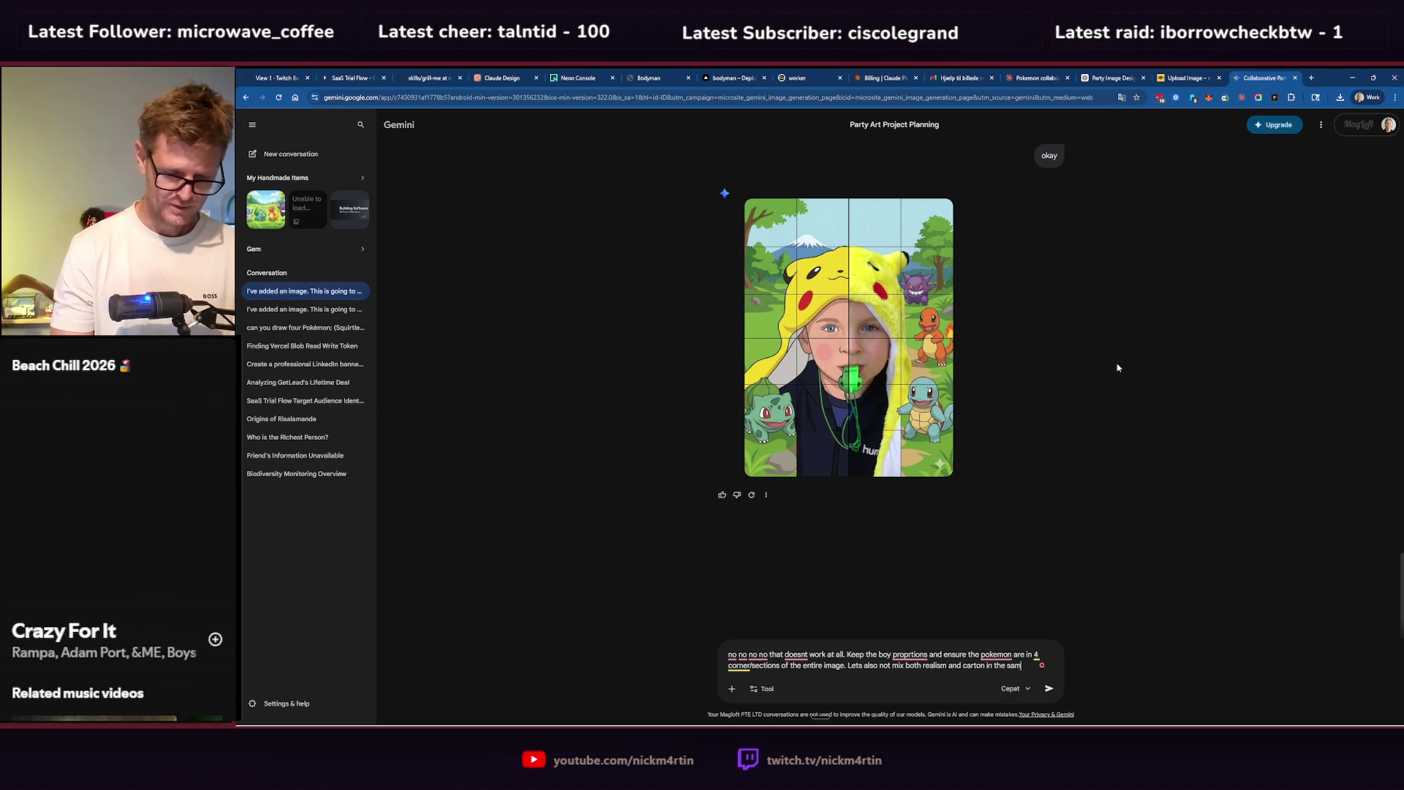
text(e image? Why did you do th)
text(at?> )
text( aksed for tw)
text(o d)
text(feren)
text(mages?)
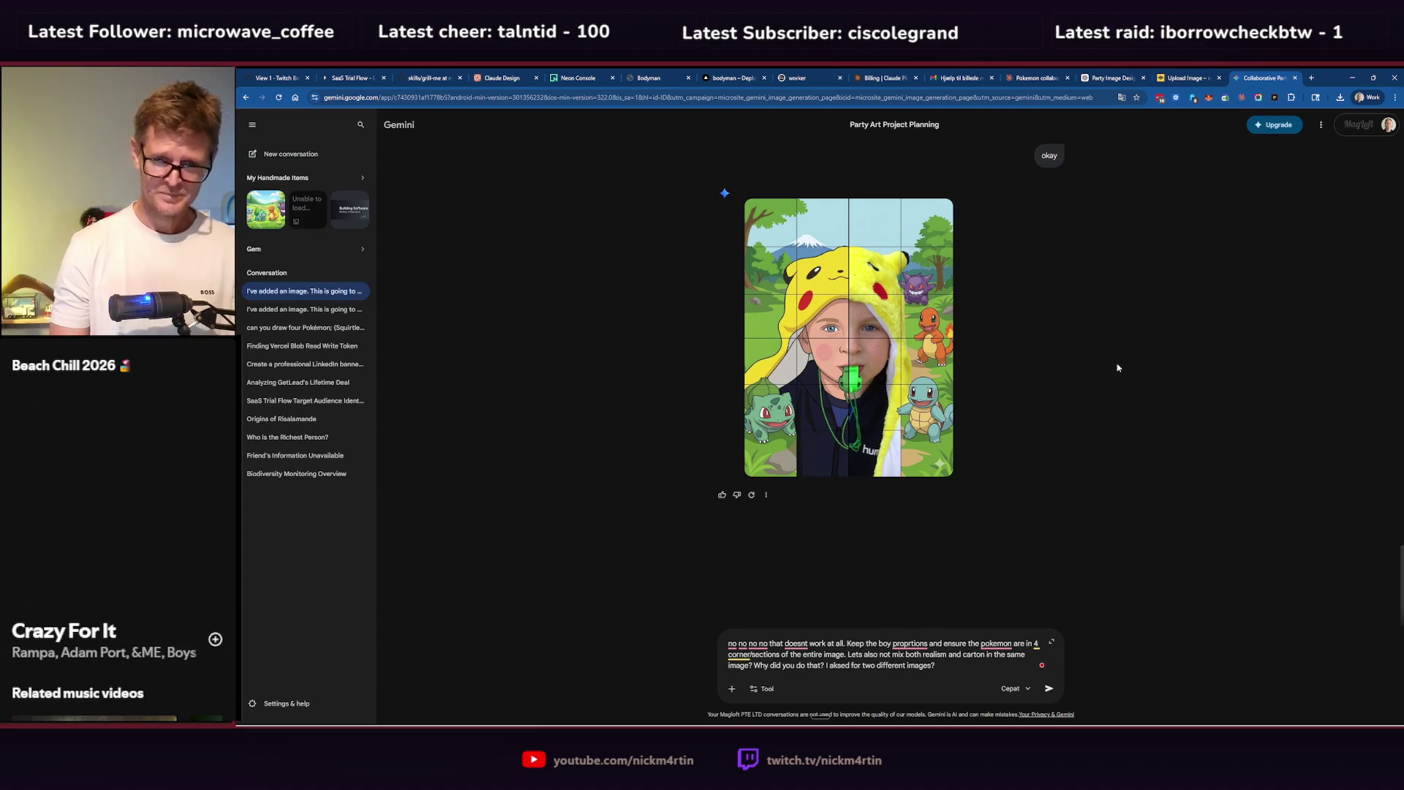
key(Return)
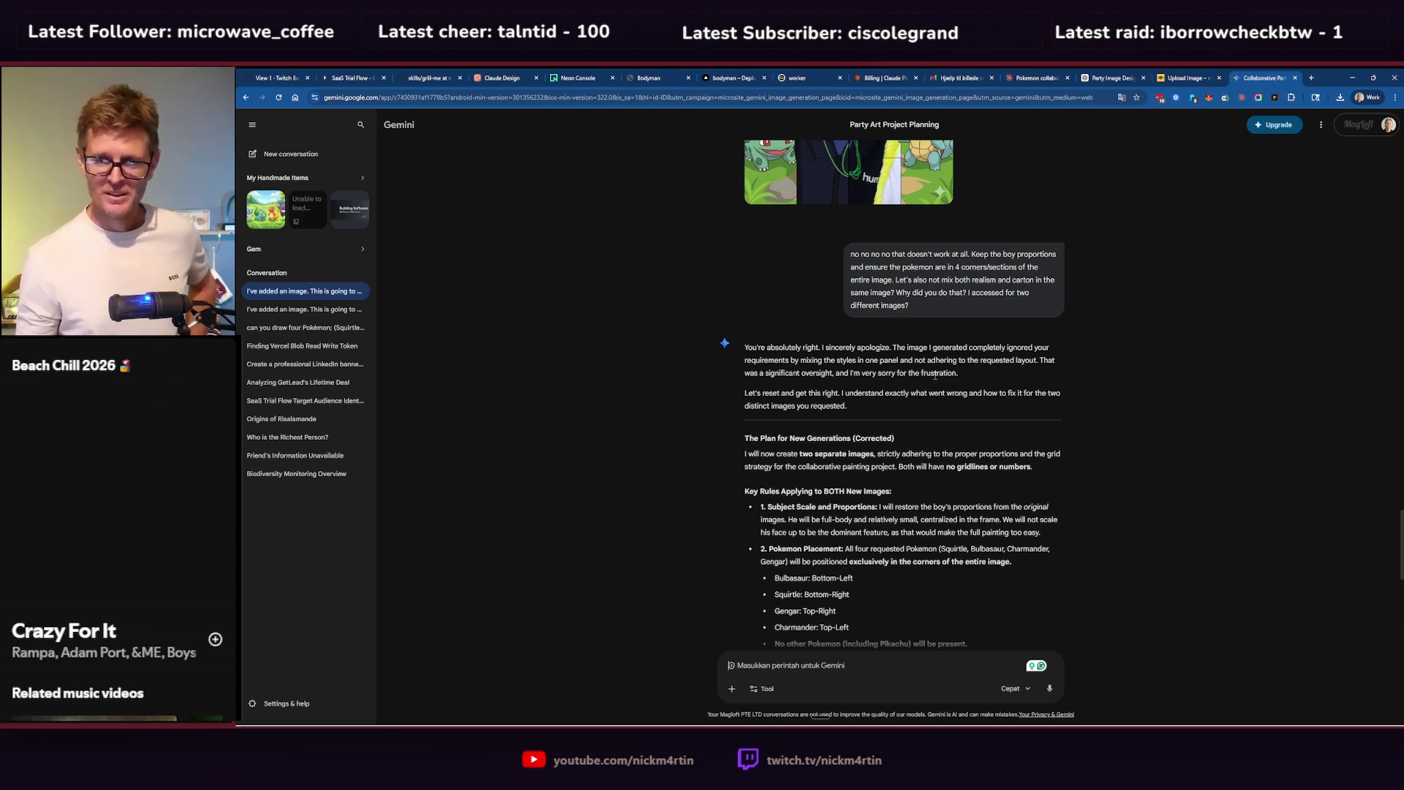
Step: Read Gemini's apology and corrected two-image plan, then answer its question with 'yes'
drag(958, 372, 775, 374)
click(872, 392)
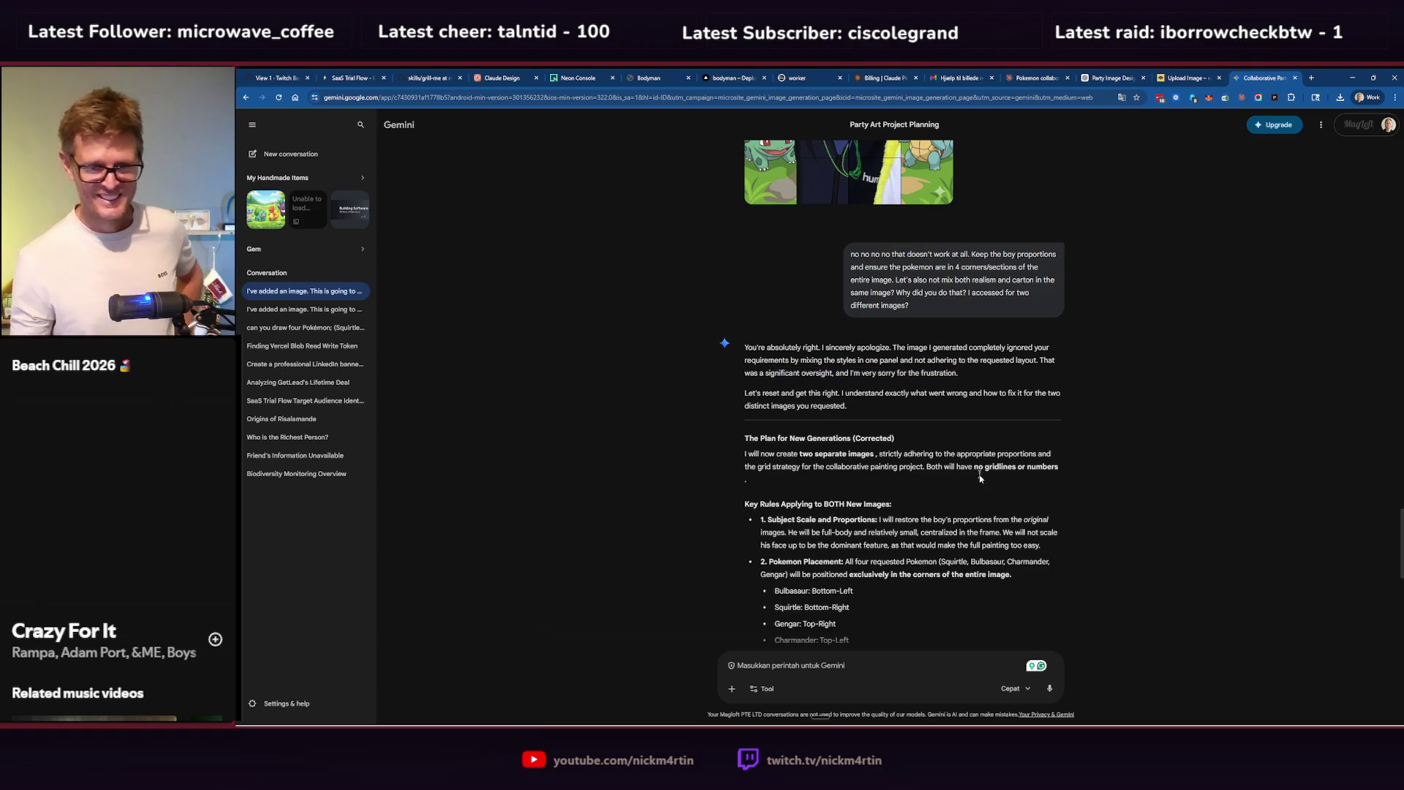
scroll(963, 464, down, 4)
scroll(1008, 363, down, 2)
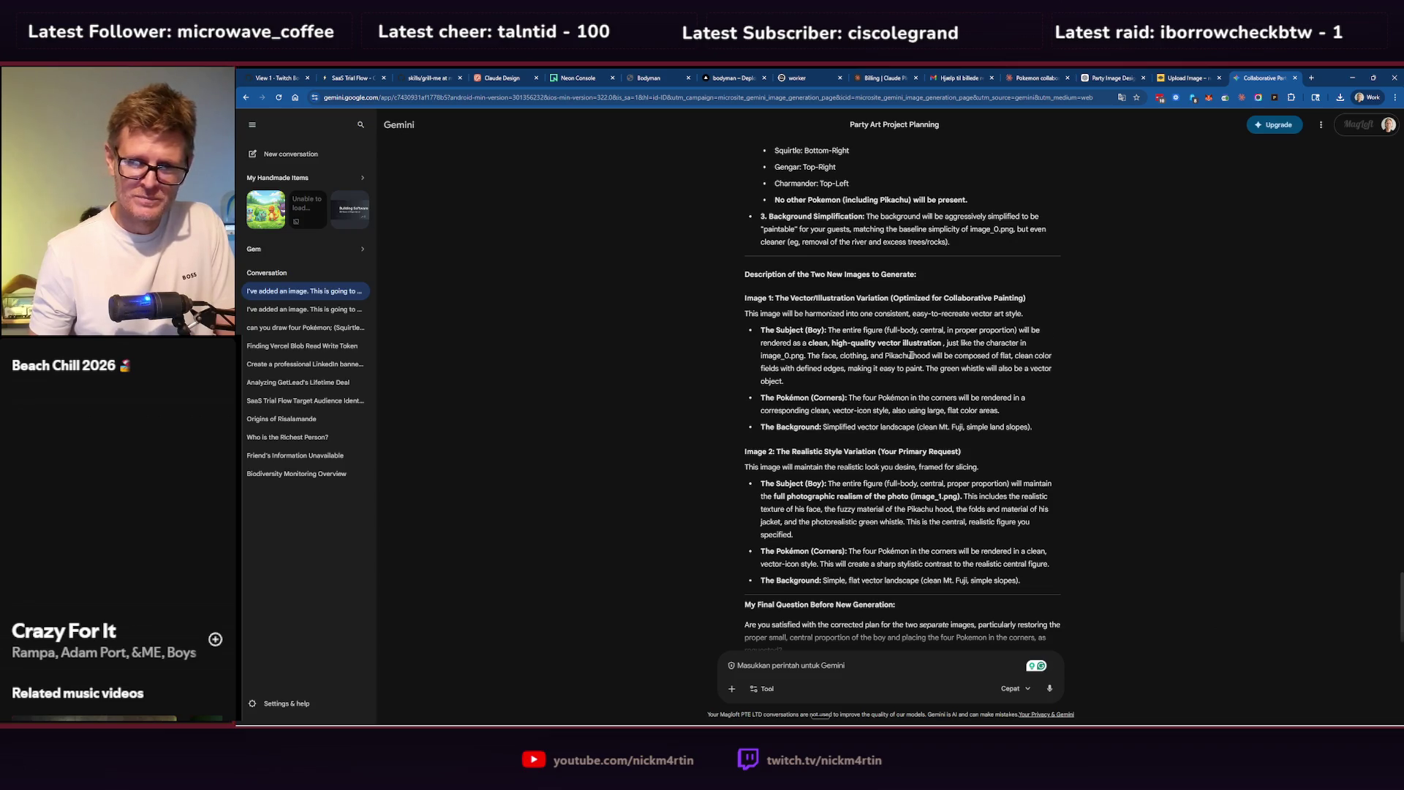
scroll(845, 349, down, 1)
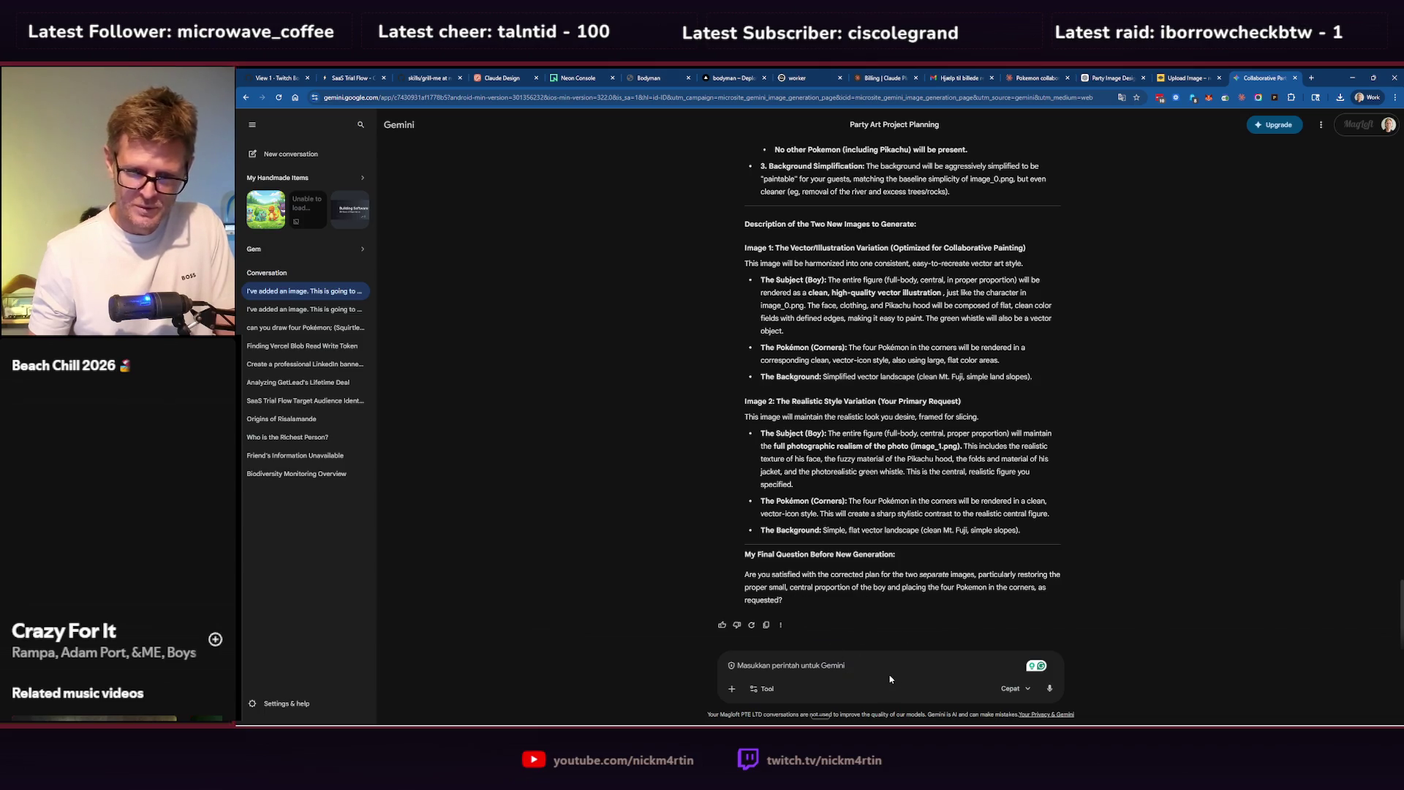
text(yes)
key(Return)
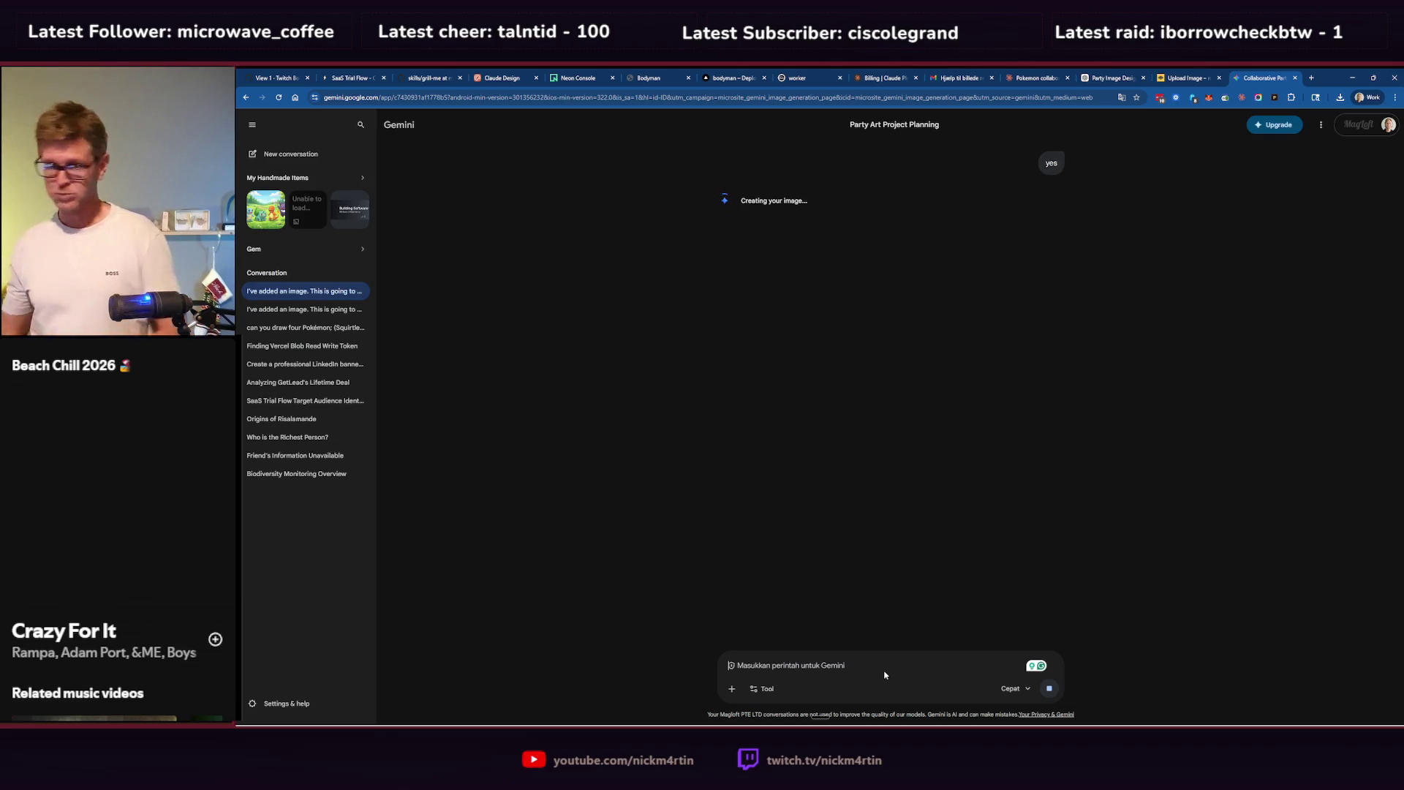
Step: Switch from Gemini to the Claude Code terminal window
key(alt+Tab)
key(alt+Tab)
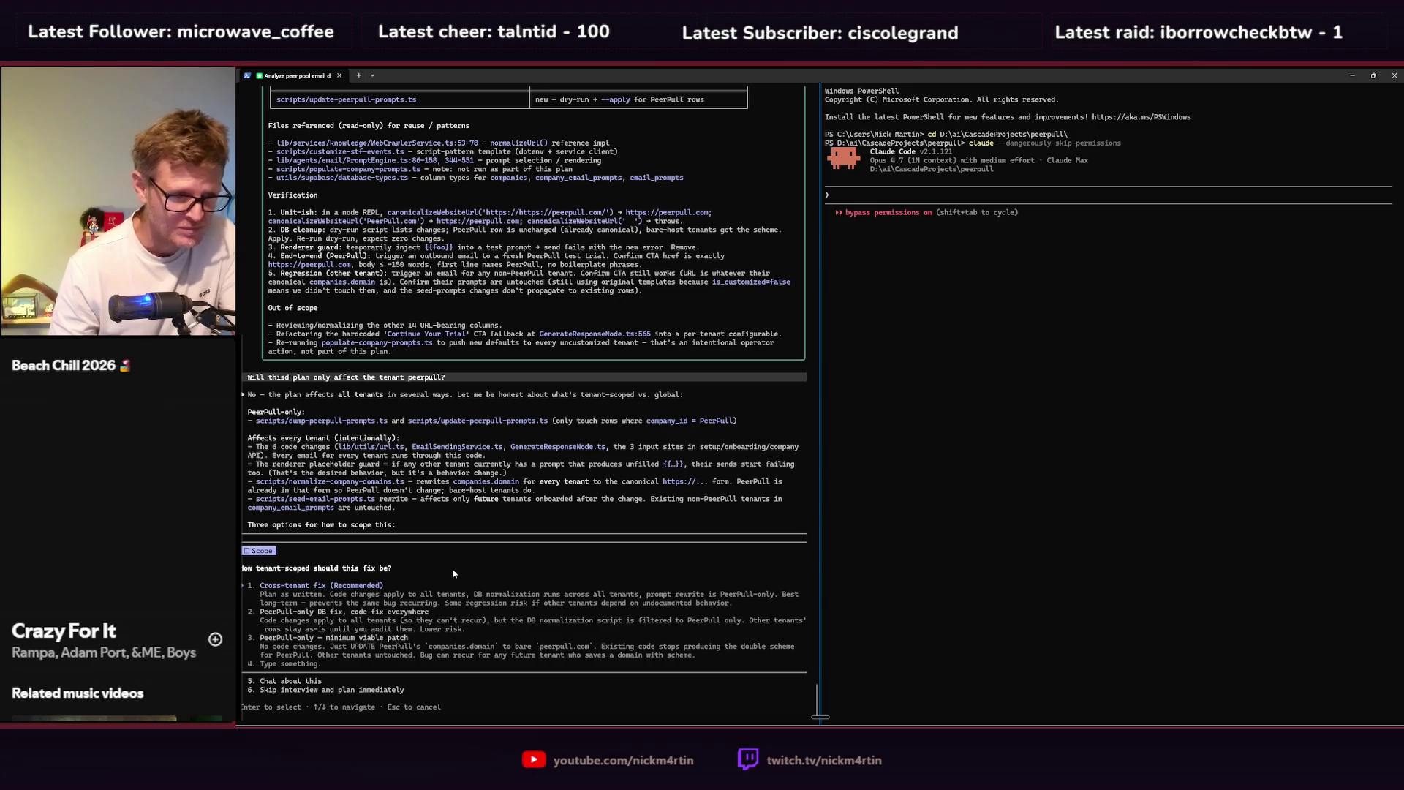
Step: Answer Claude Code's scope question with Cross-tenant fix (Recommended), then return to Gemini
key(Return)
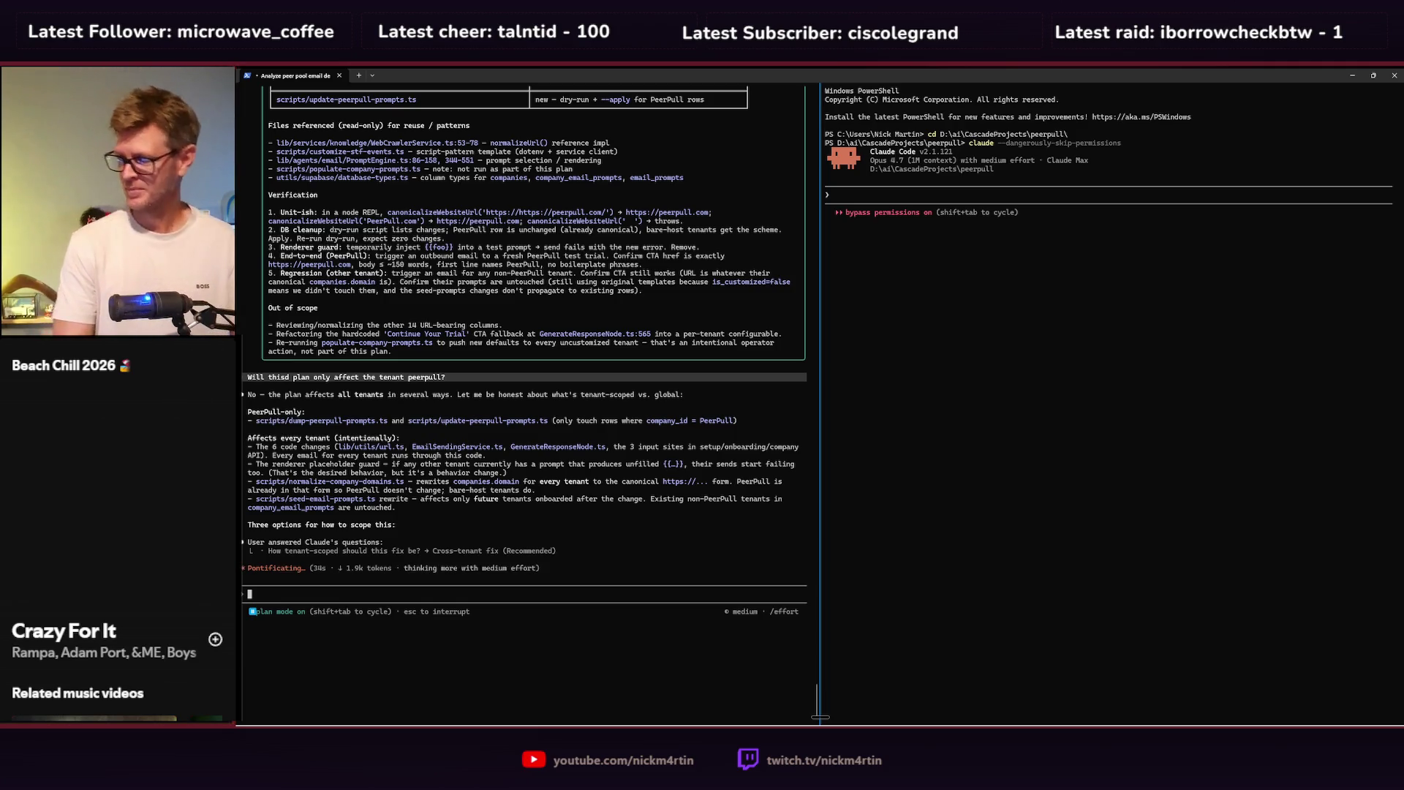
key(alt+Tab)
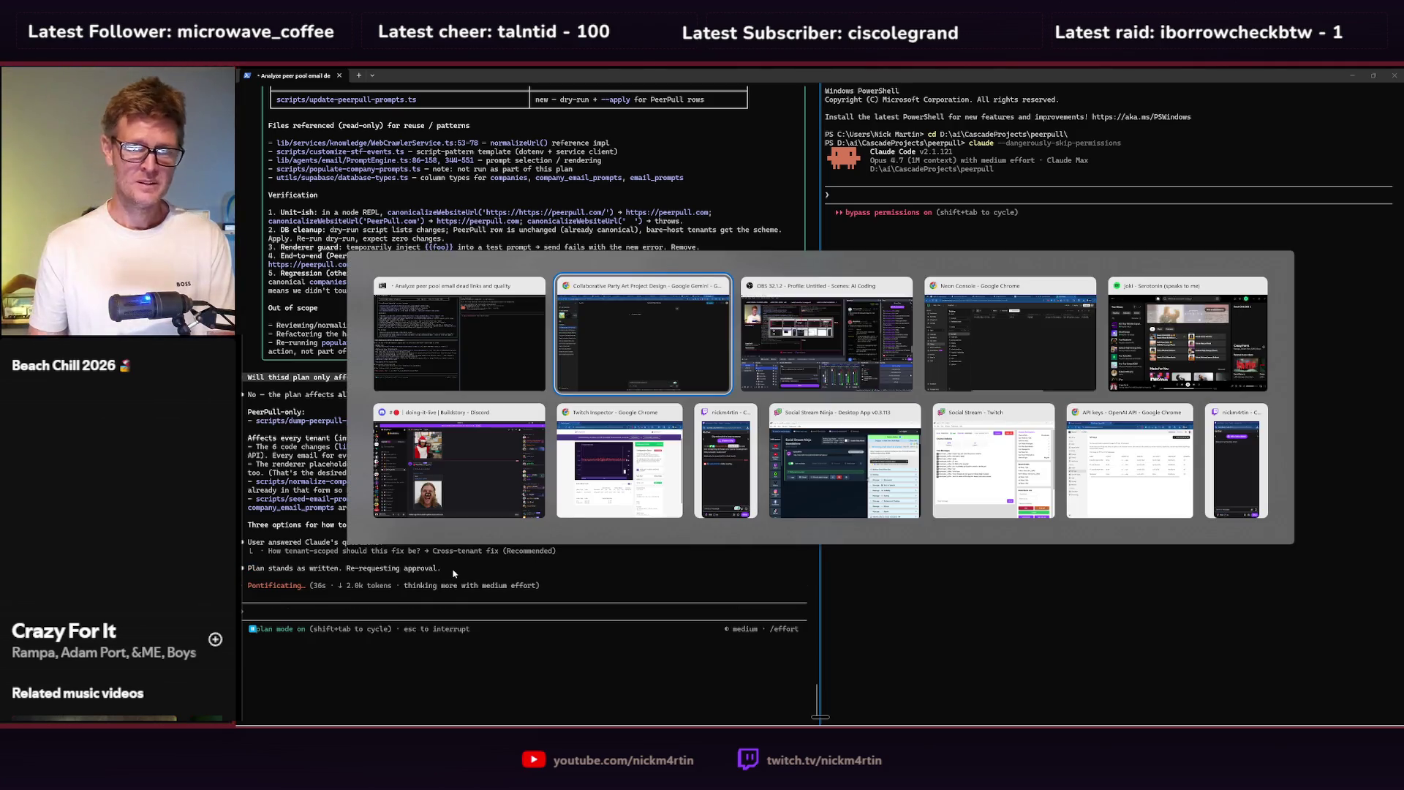